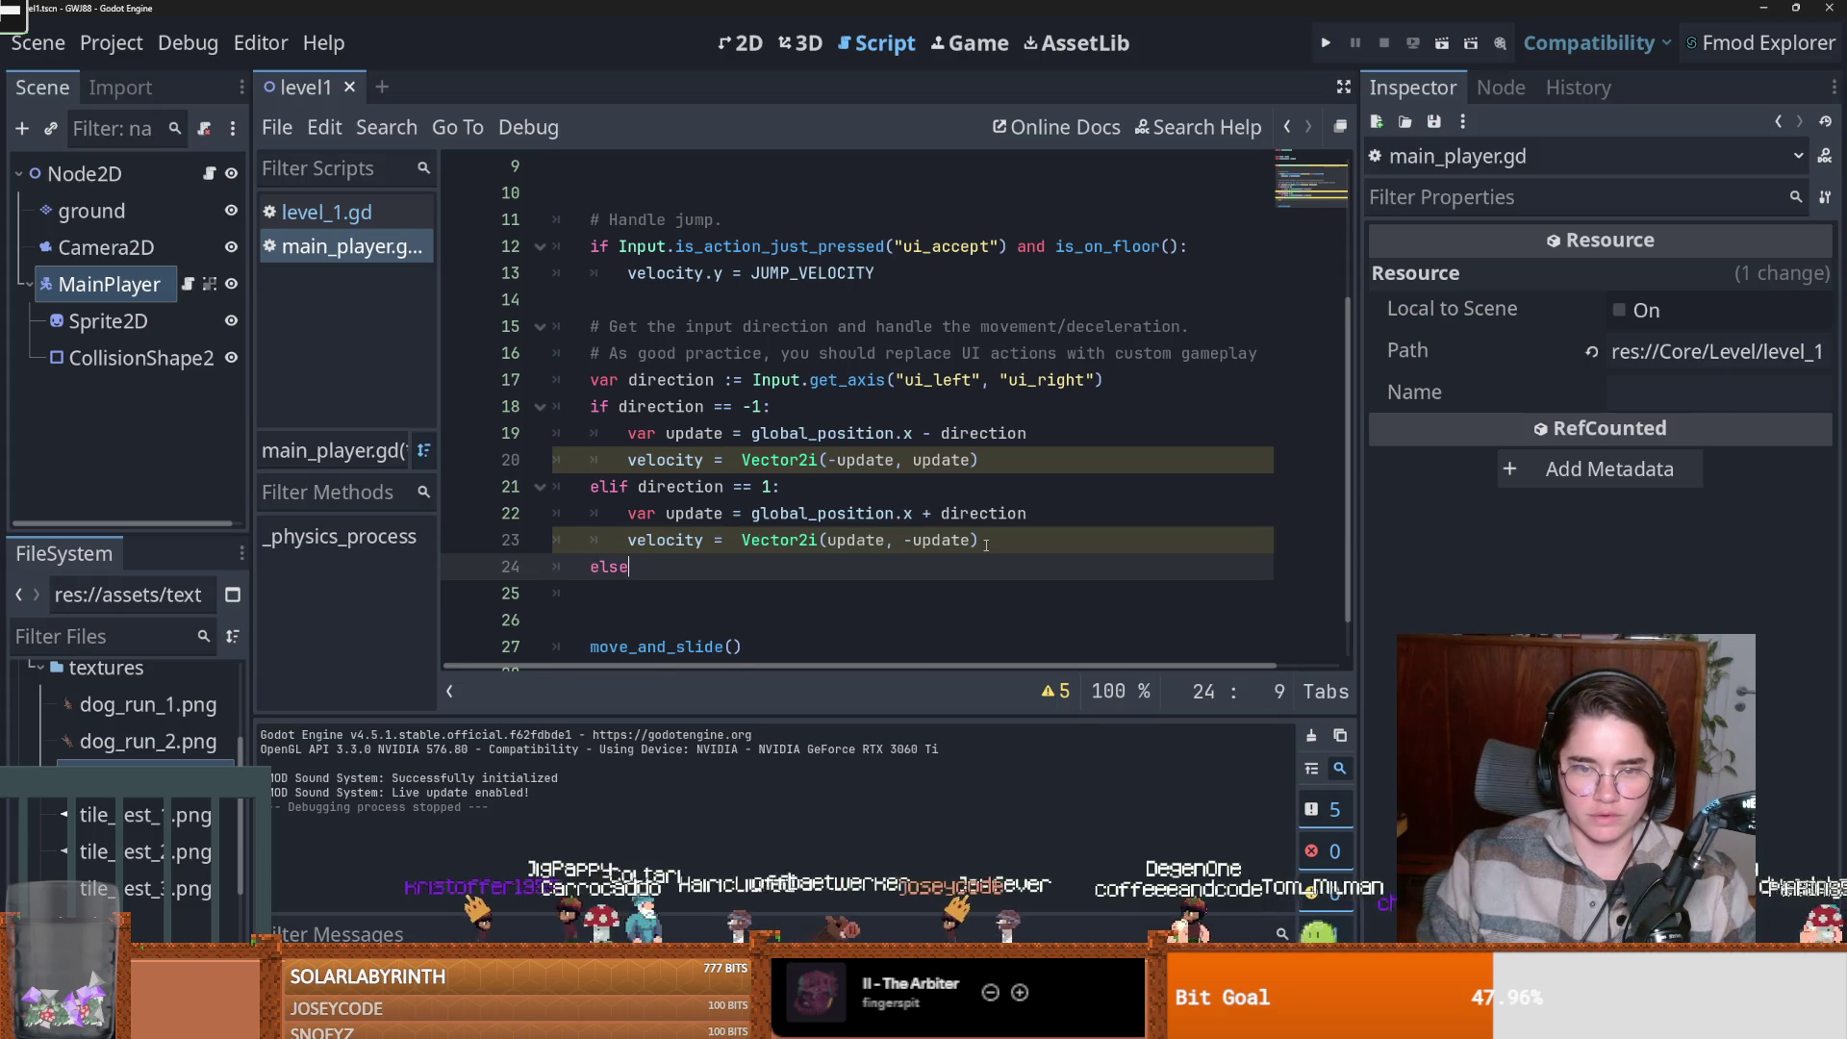
{"action": "key", "text": "Return"}
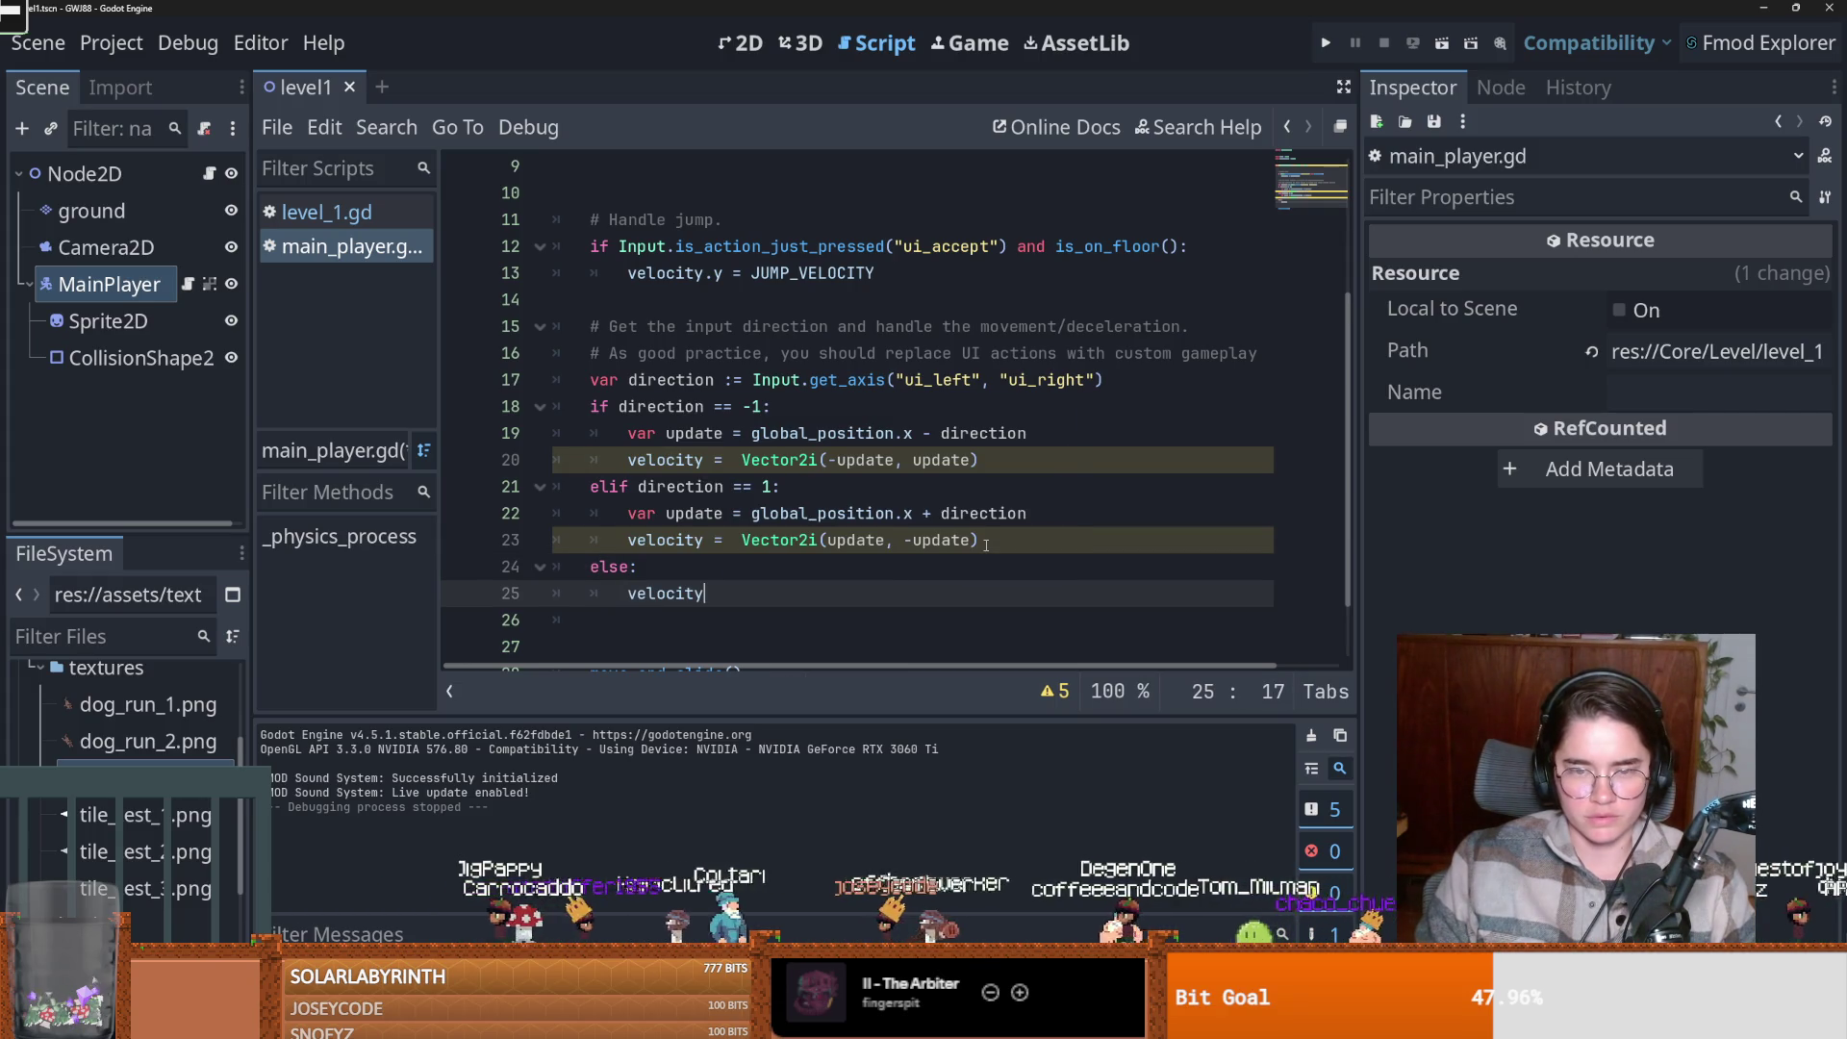
- Write the else branch body: velocity.x = move_toward(velocity.x, 0, delta)
{"action": "type", "text": "sx"}
{"action": "key", "text": "BackSpace"}
{"action": "key", "text": "BackSpace"}
{"action": "key", "text": "BackSpace"}
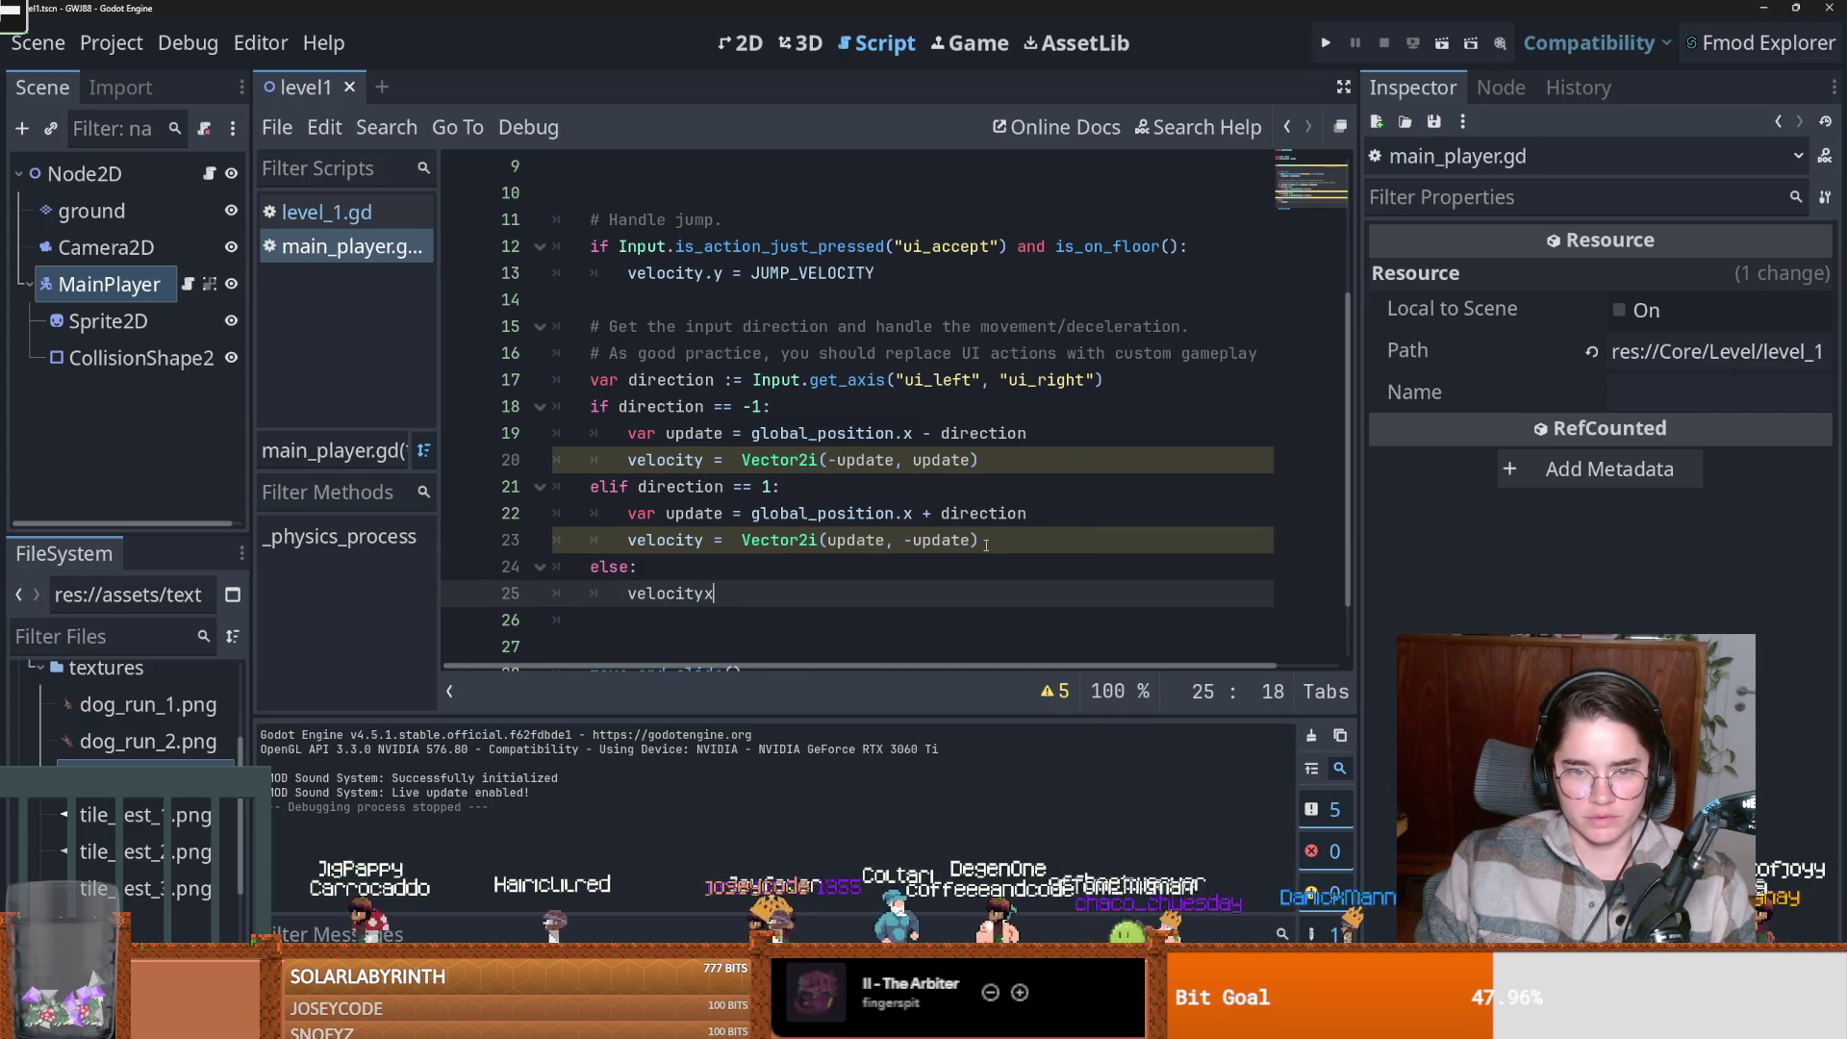
{"action": "type", "text": "= move_"}
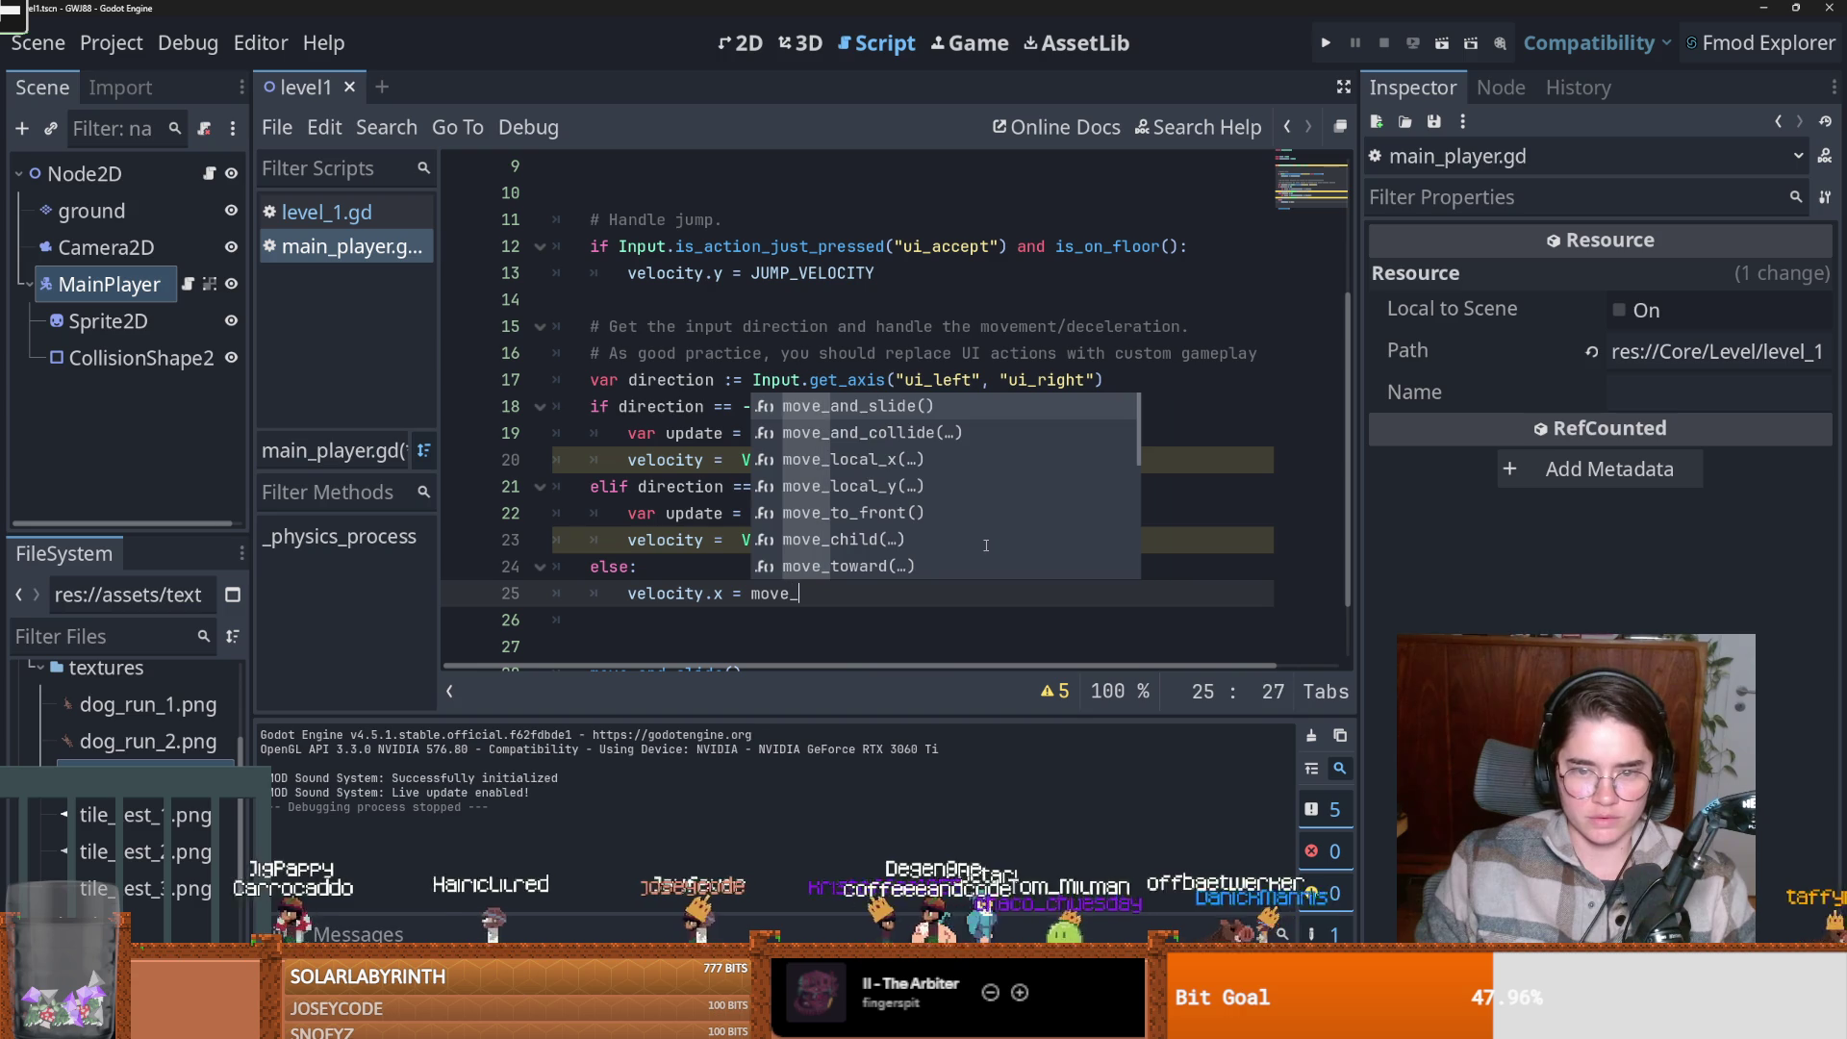
{"action": "key", "text": "Return"}
{"action": "key", "text": "BackSpace"}
{"action": "key", "text": "BackSpace"}
{"action": "key", "text": "BackSpace"}
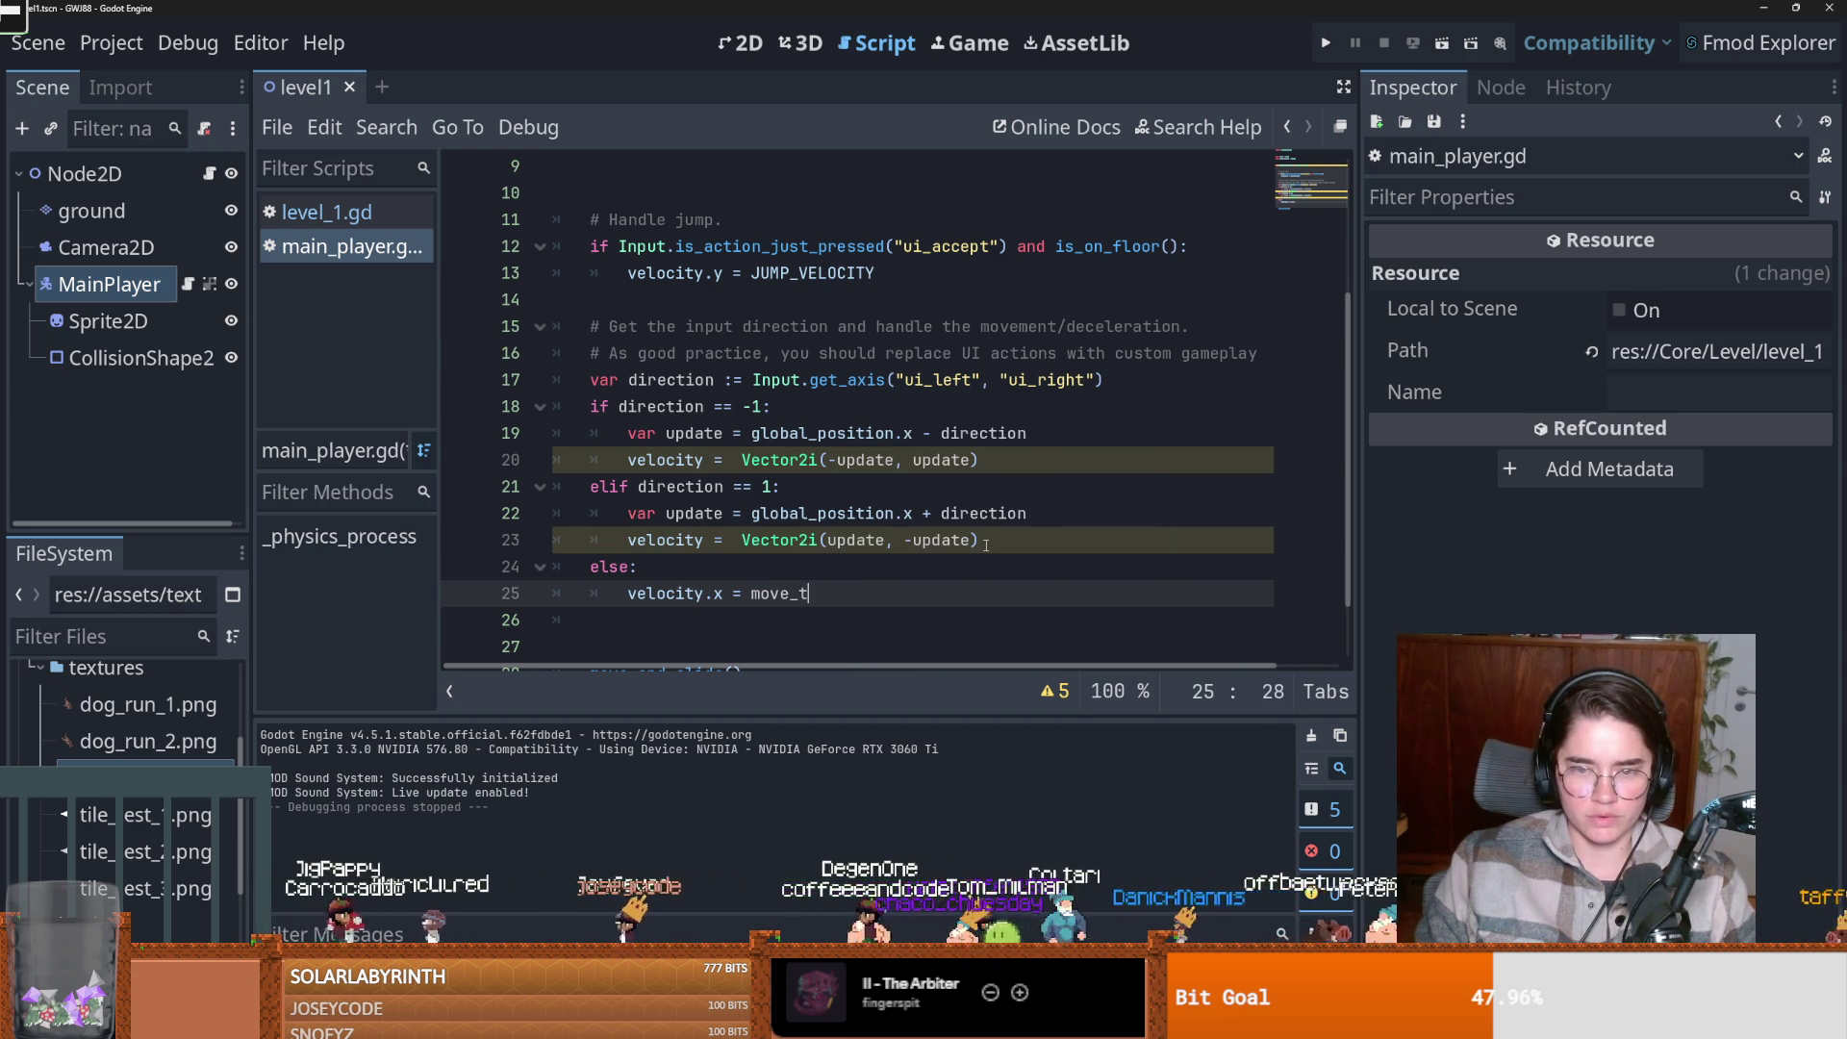
{"action": "type", "text": "ow"}
{"action": "key", "text": "Return"}
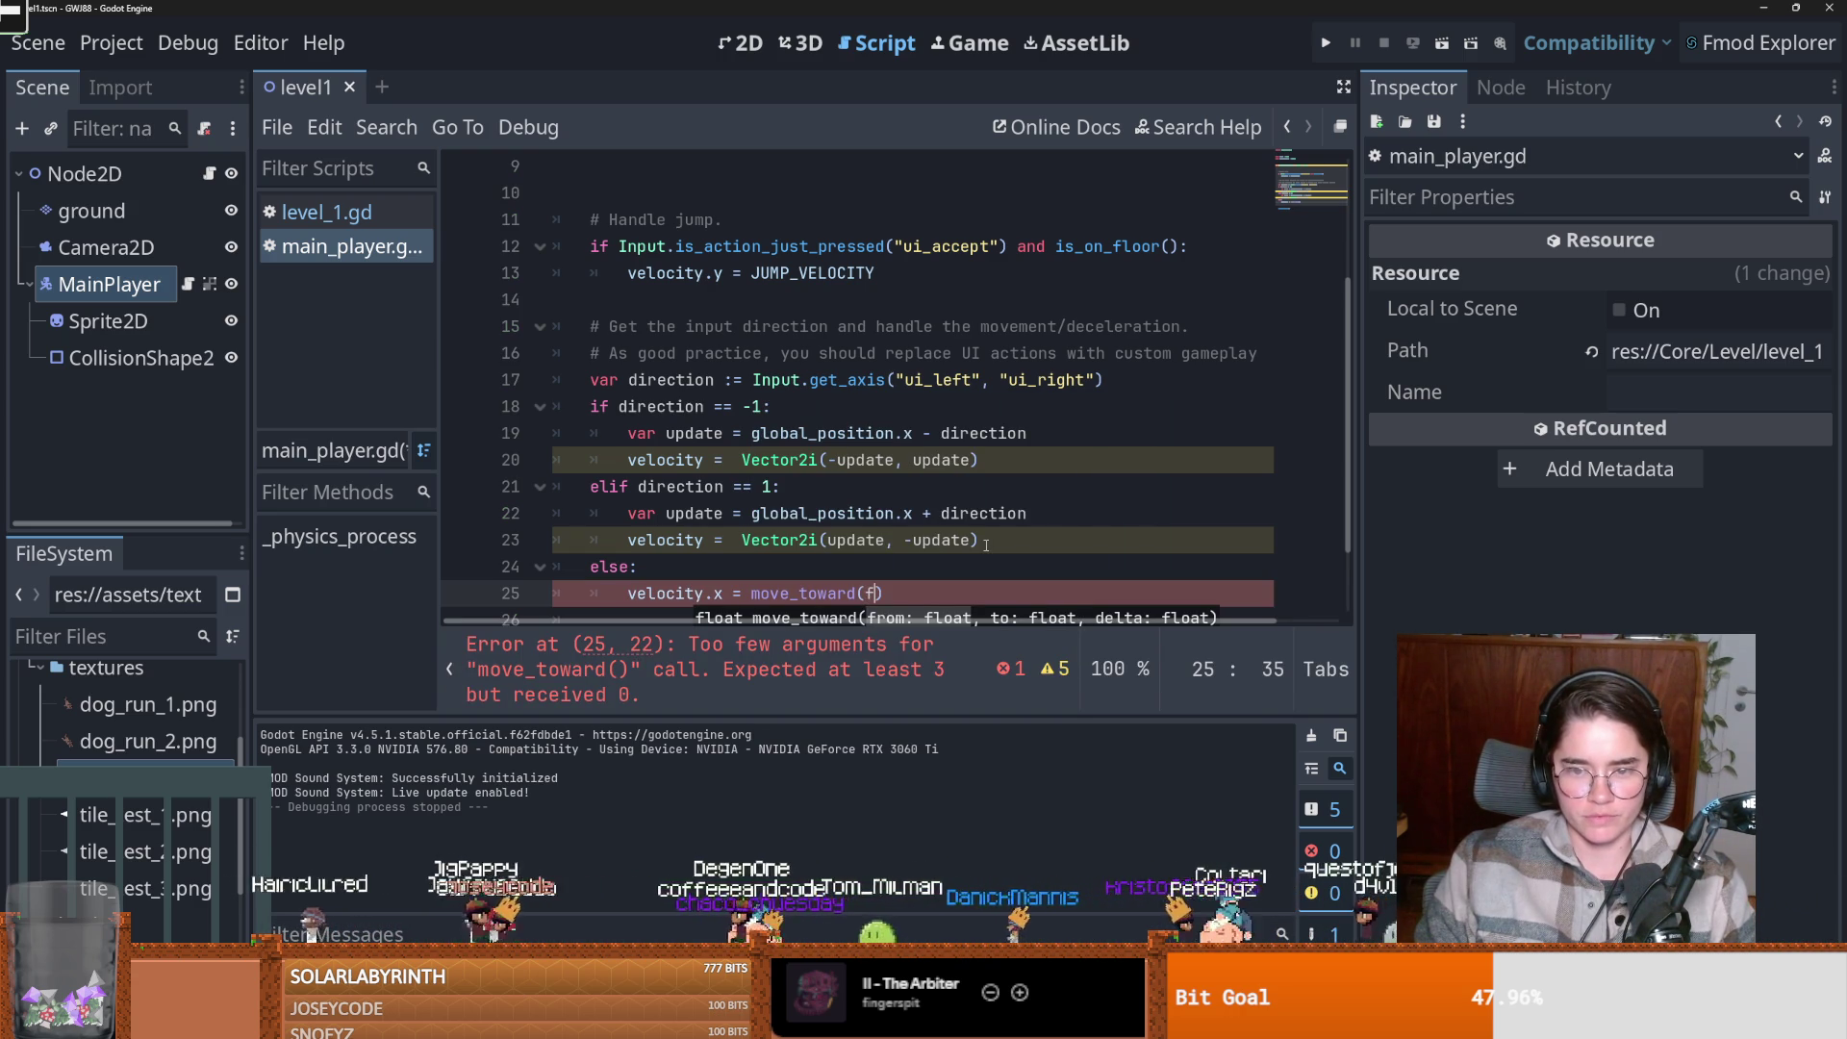
{"action": "key", "text": "BackSpace"}
{"action": "type", "text": "vel"}
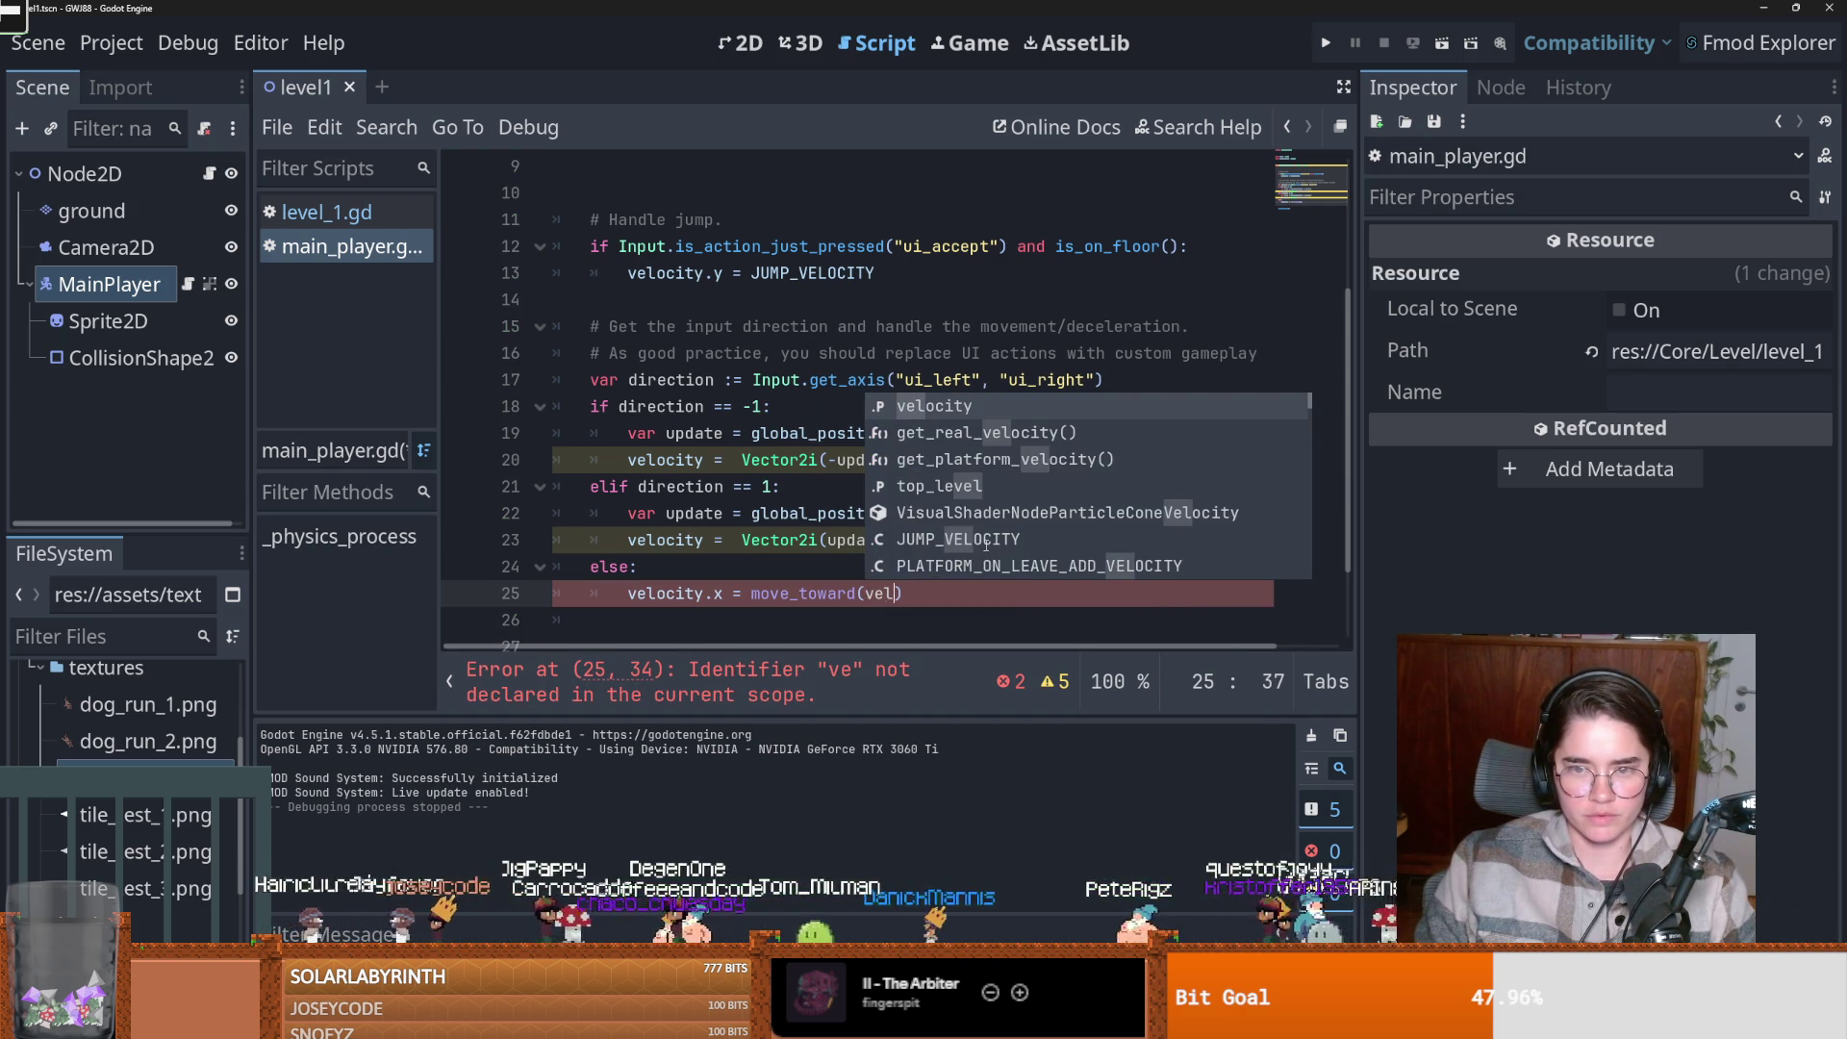
{"action": "key", "text": "Return"}
{"action": "type", "text": ".x, 0,"}
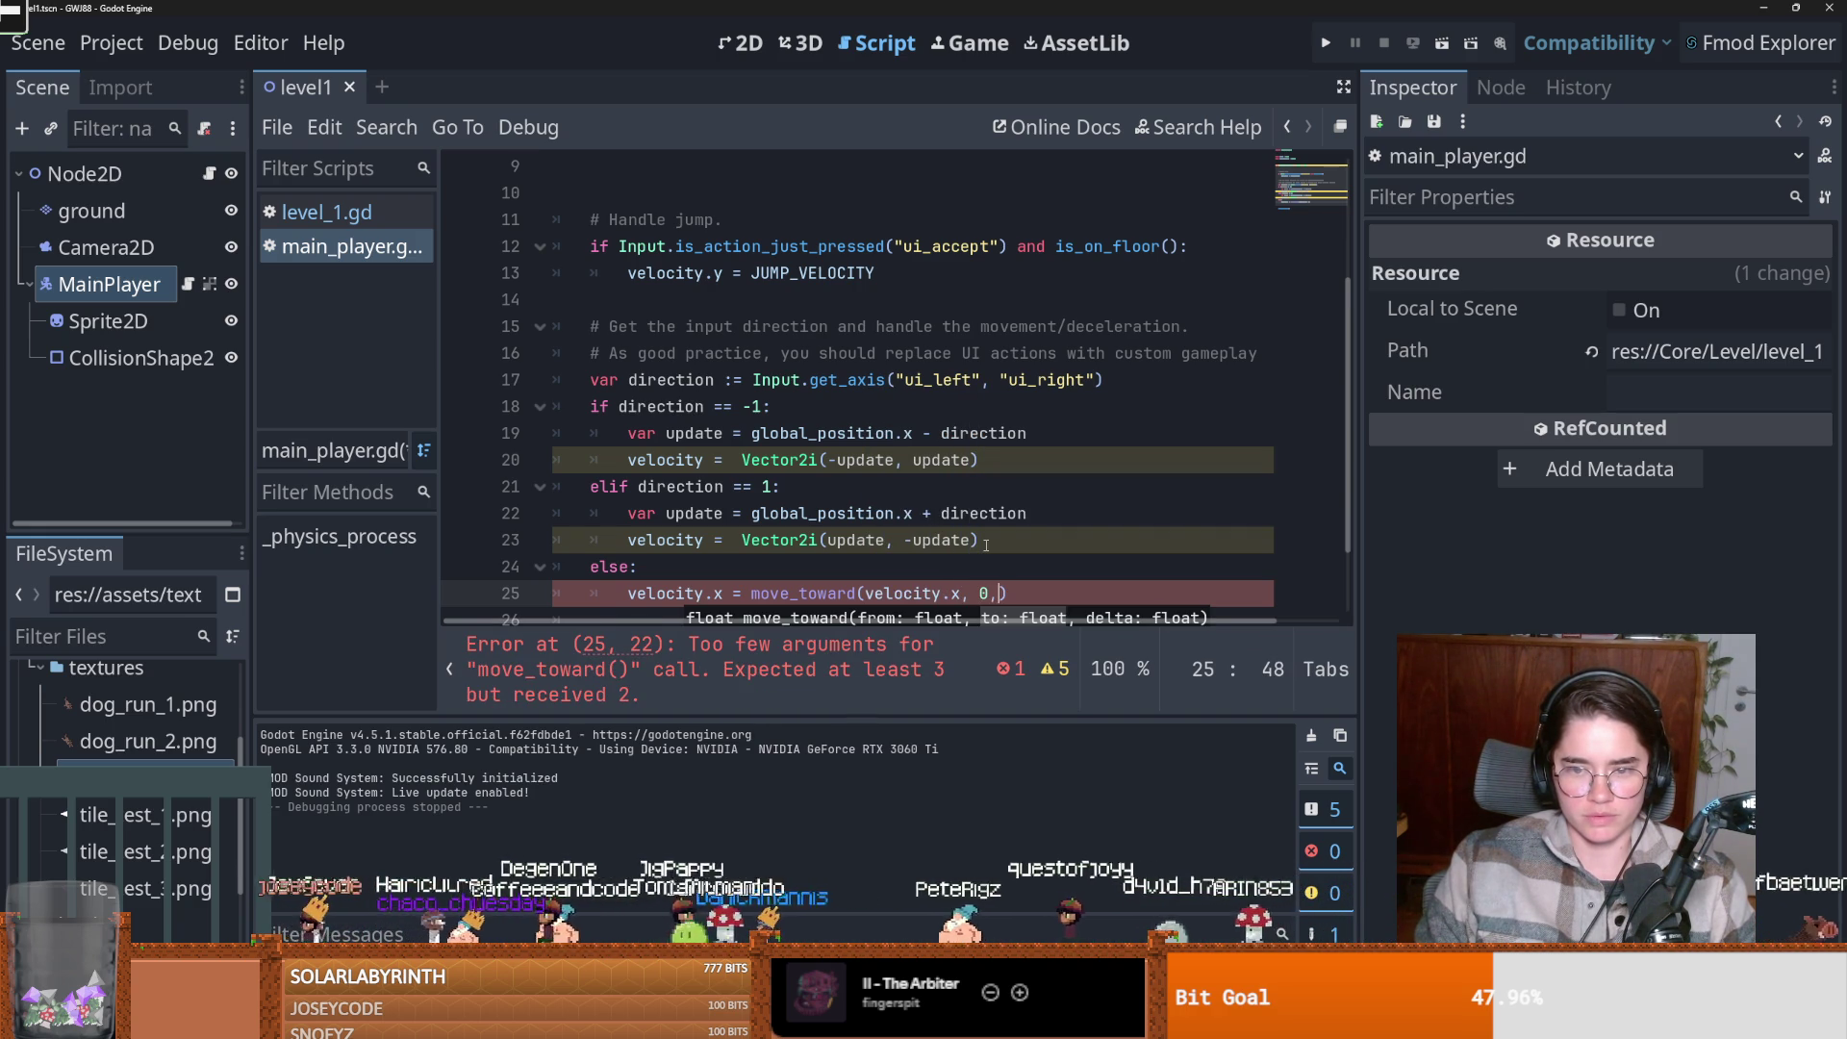
{"action": "type", "text": "delta"}
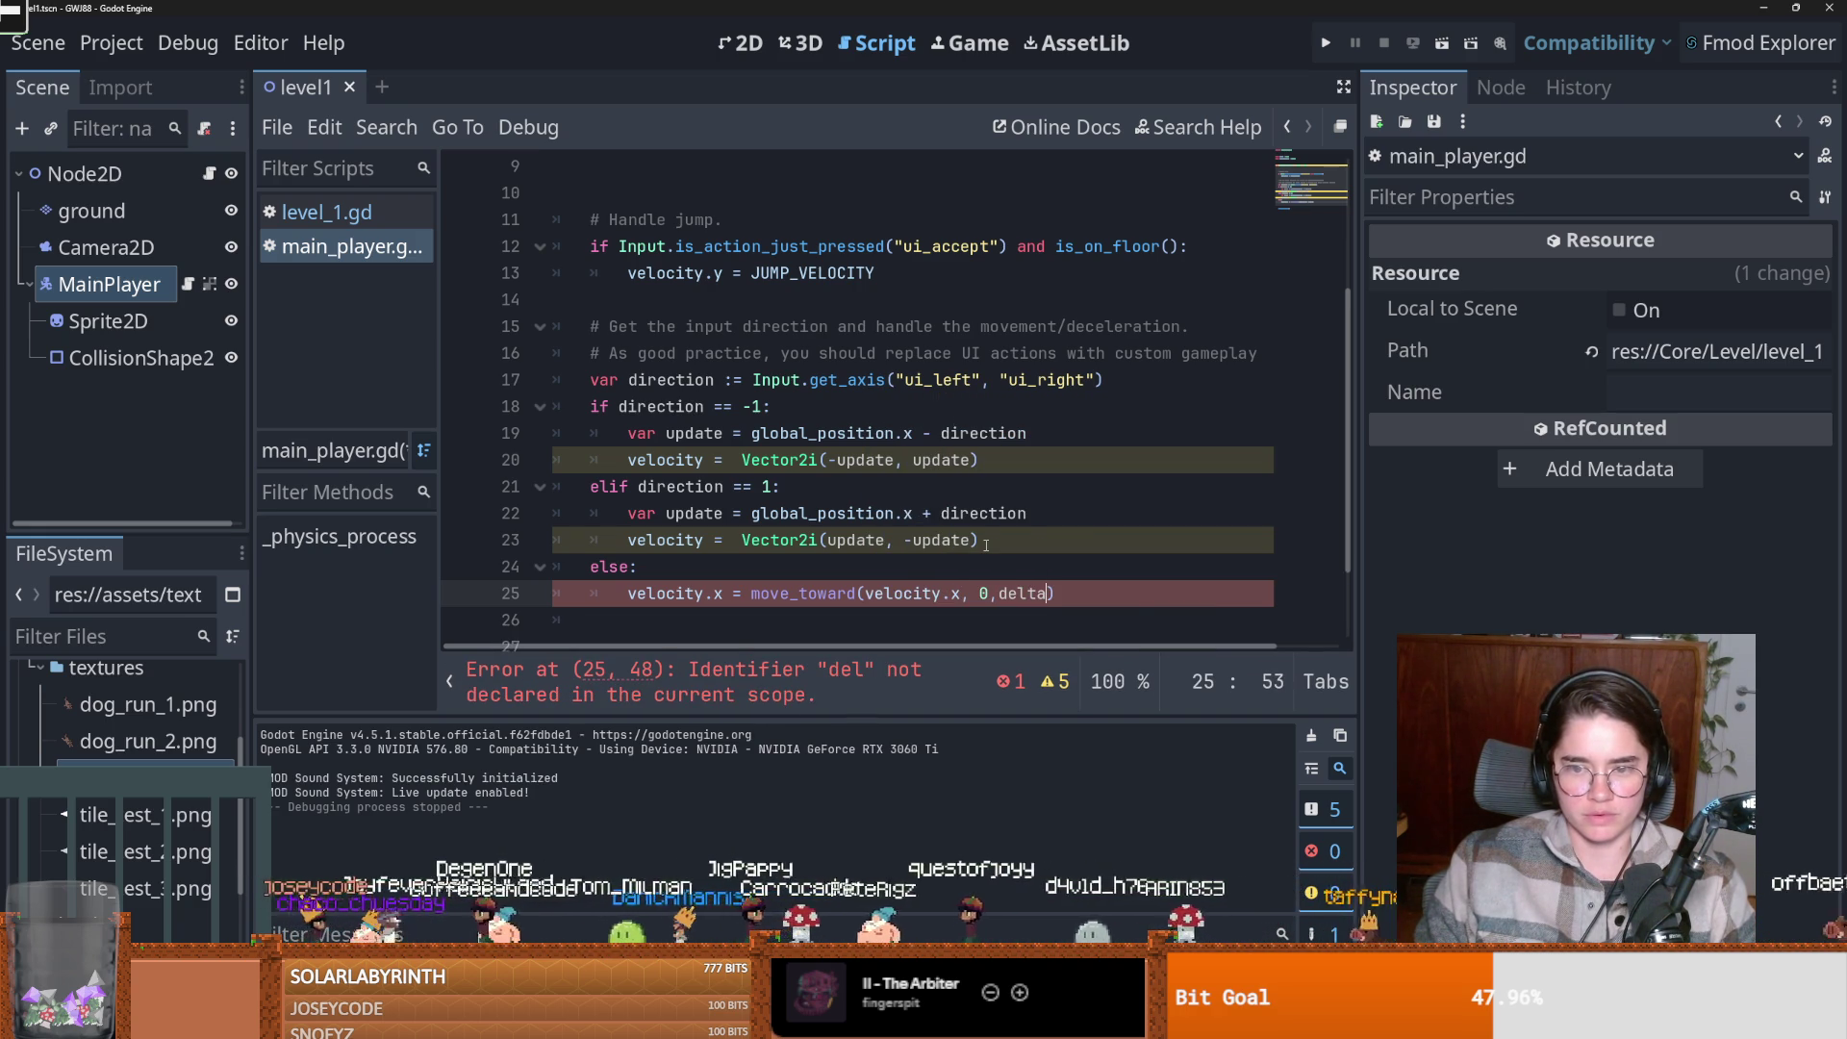
- Duplicate it as velocity.y = move_toward(velocity.y, 0, delta), save, and run the project
{"action": "left_click_drag", "start_coordinate": [1055, 594], "coordinate": [626, 594]}
{"action": "key", "text": "ctrl+c"}
{"action": "key", "text": "End"}
{"action": "key", "text": "Return"}
{"action": "key", "text": "ctrl+v"}
{"action": "key", "text": "BackSpace"}
{"action": "type", "text": "y"}
{"action": "left_click", "coordinate": [960, 620]}
{"action": "key", "text": "BackSpace"}
{"action": "type", "text": "y"}
{"action": "key", "text": "ctrl+s"}
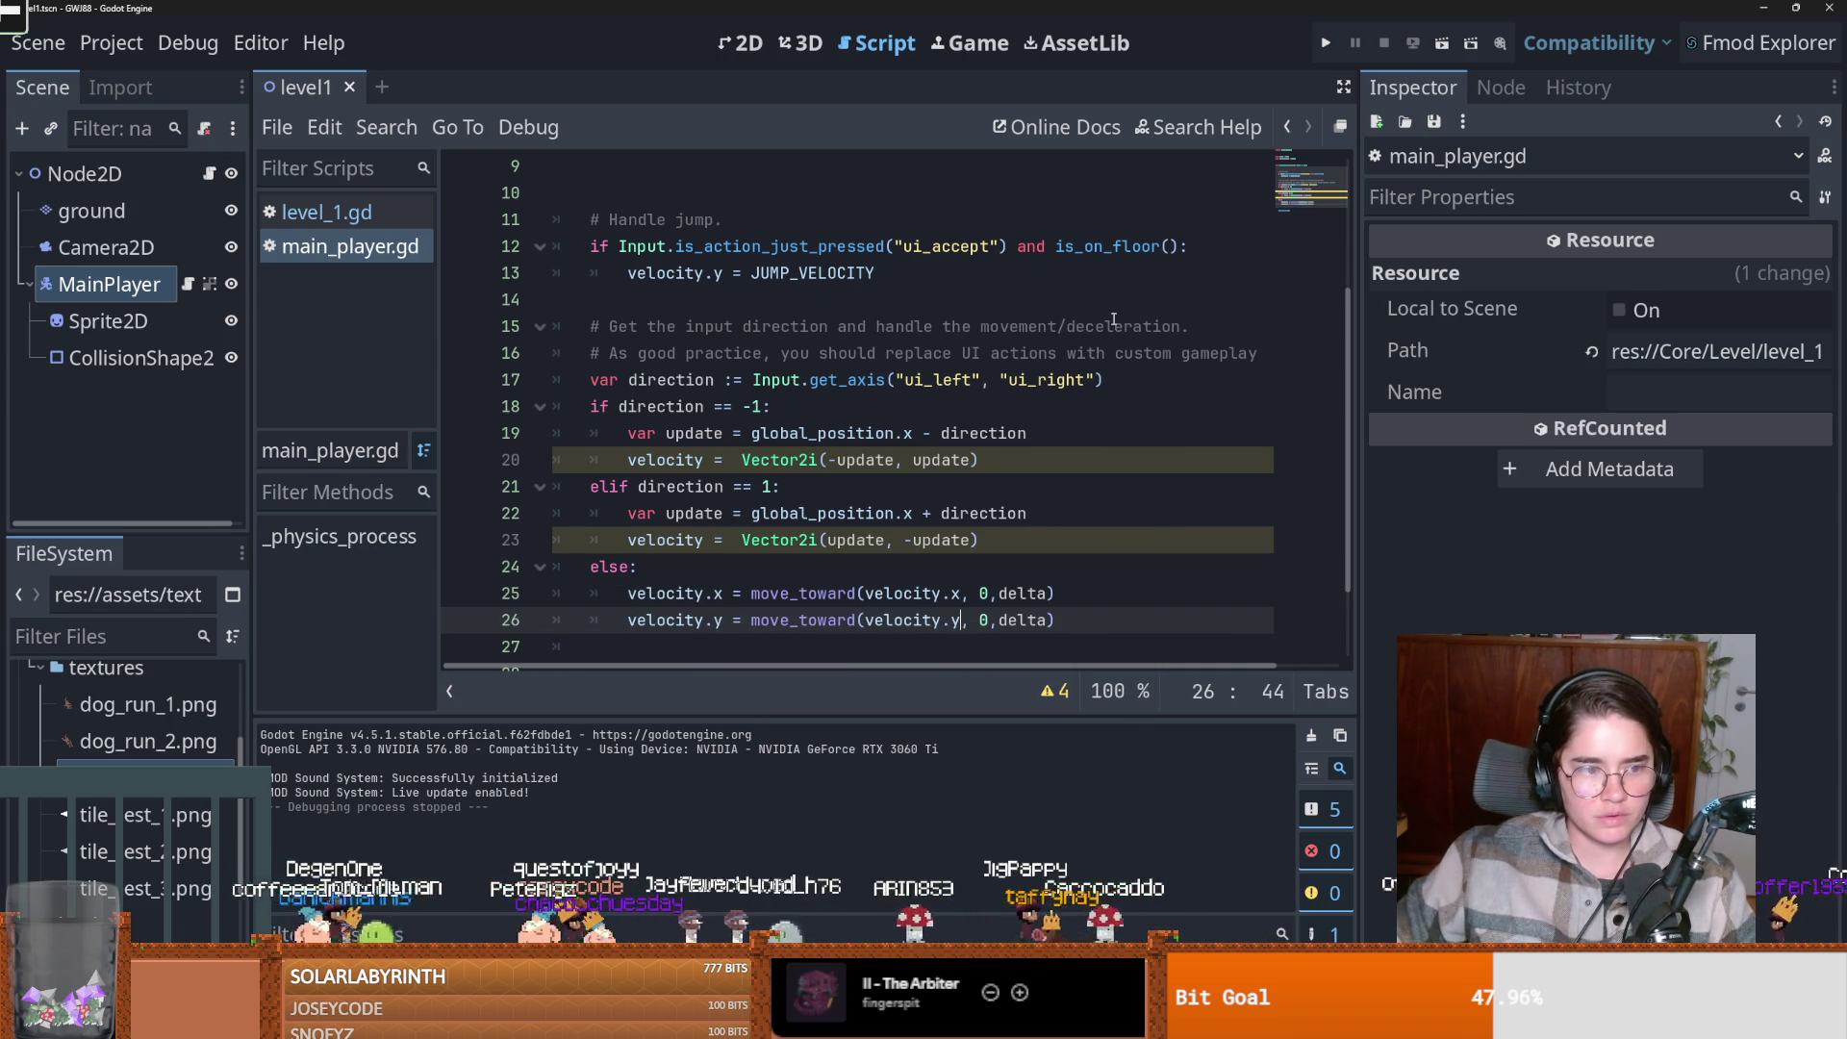
{"action": "key", "text": "F5"}
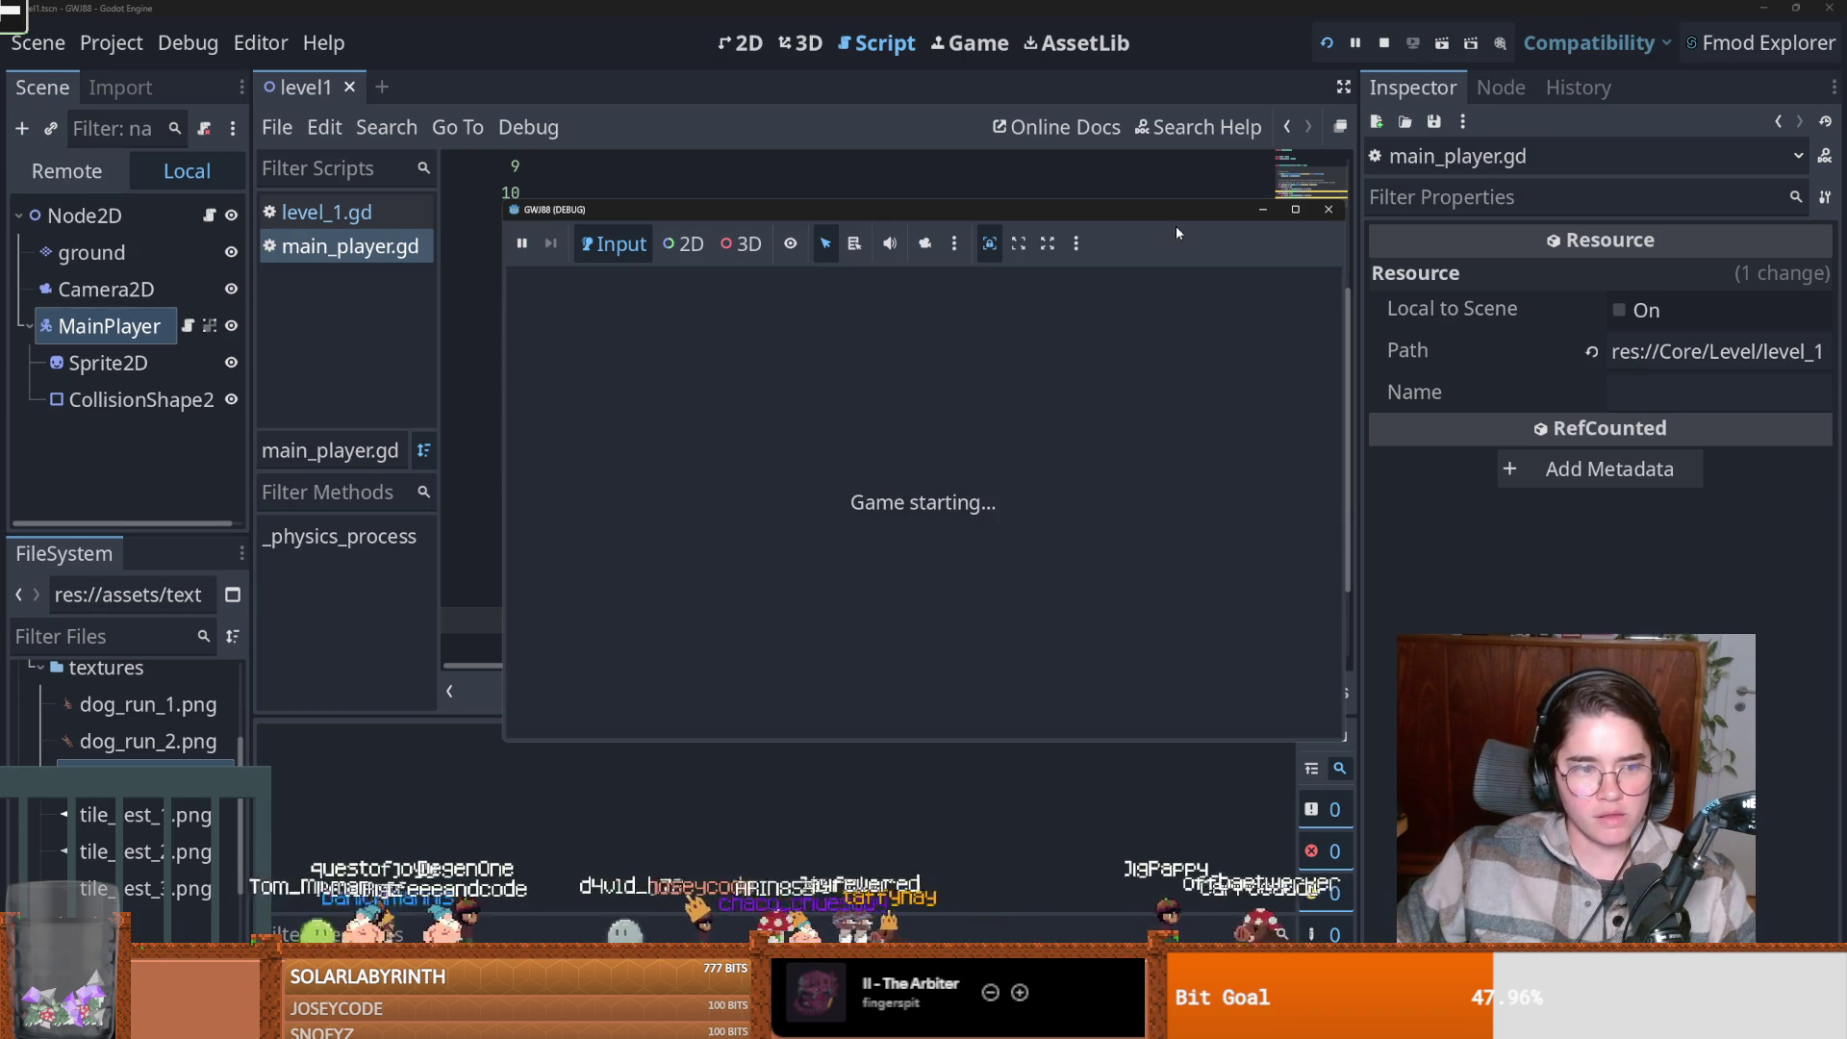
- Steer the player with the Down arrow until it drifts off the level, then stop the game
{"action": "key", "text": "Down"}
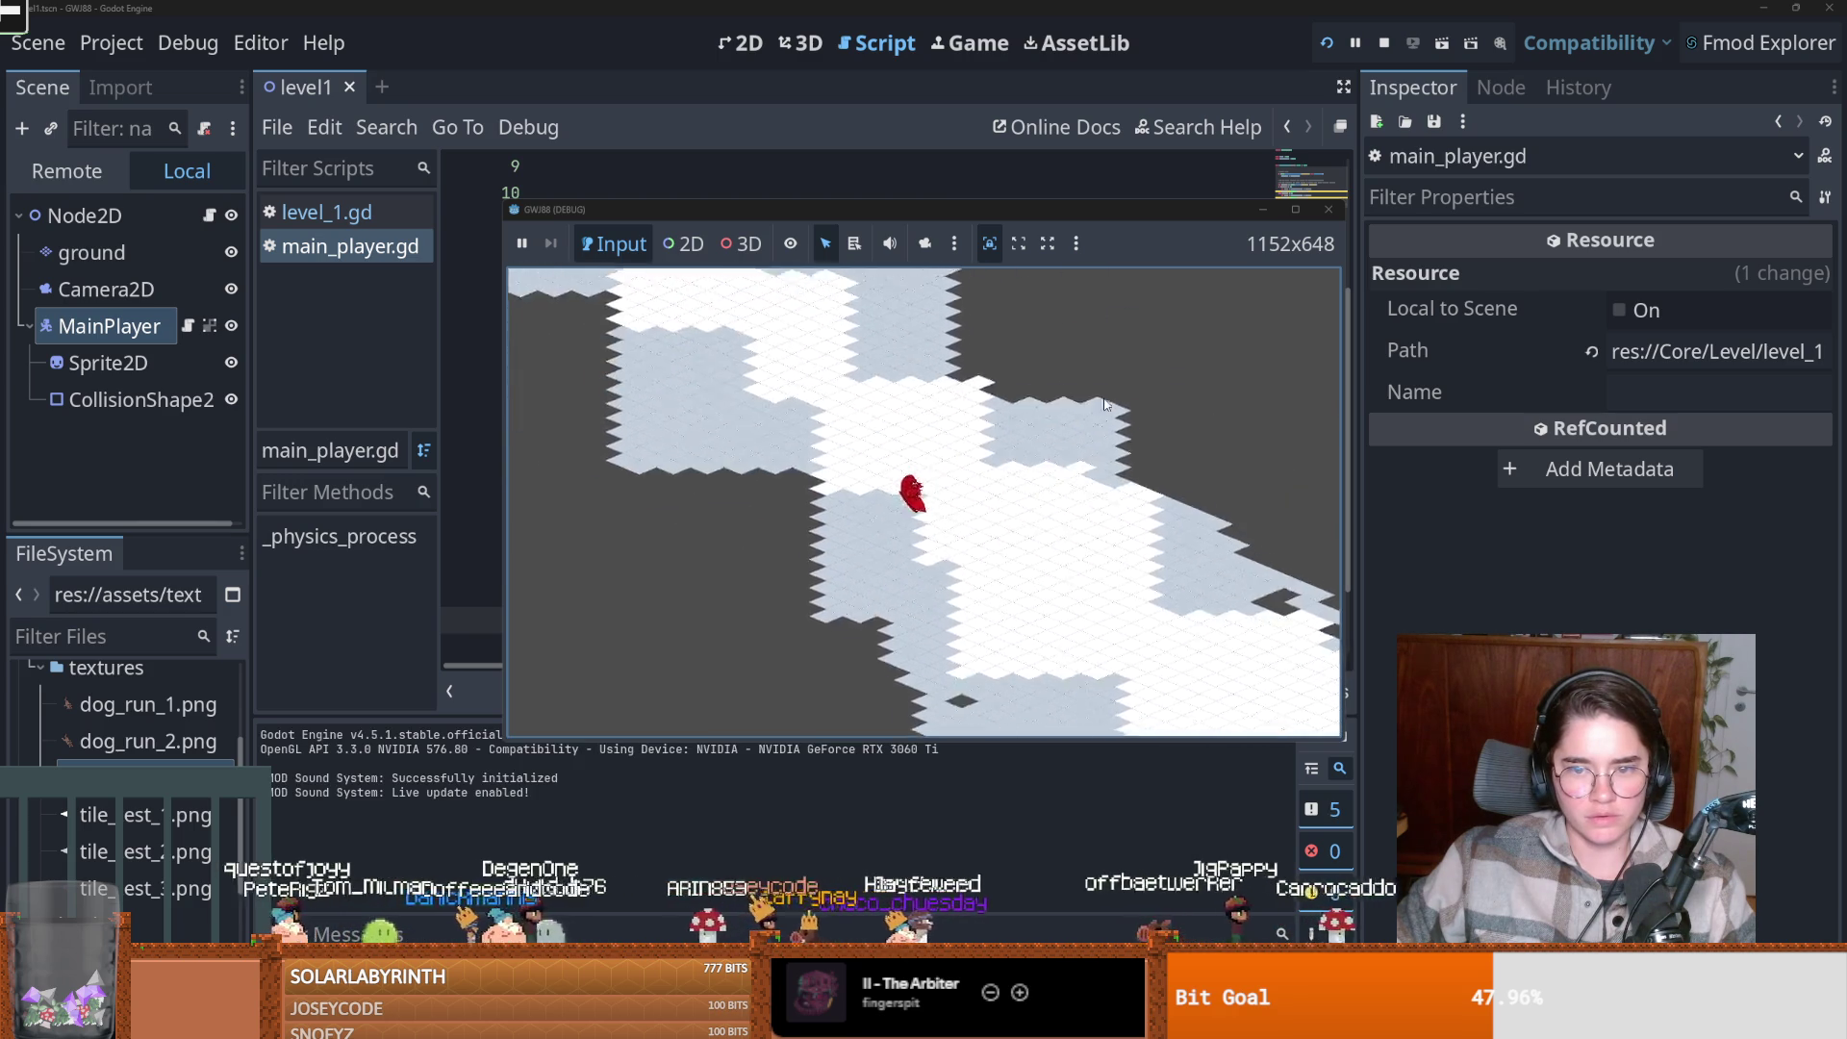
{"action": "key", "text": "Down"}
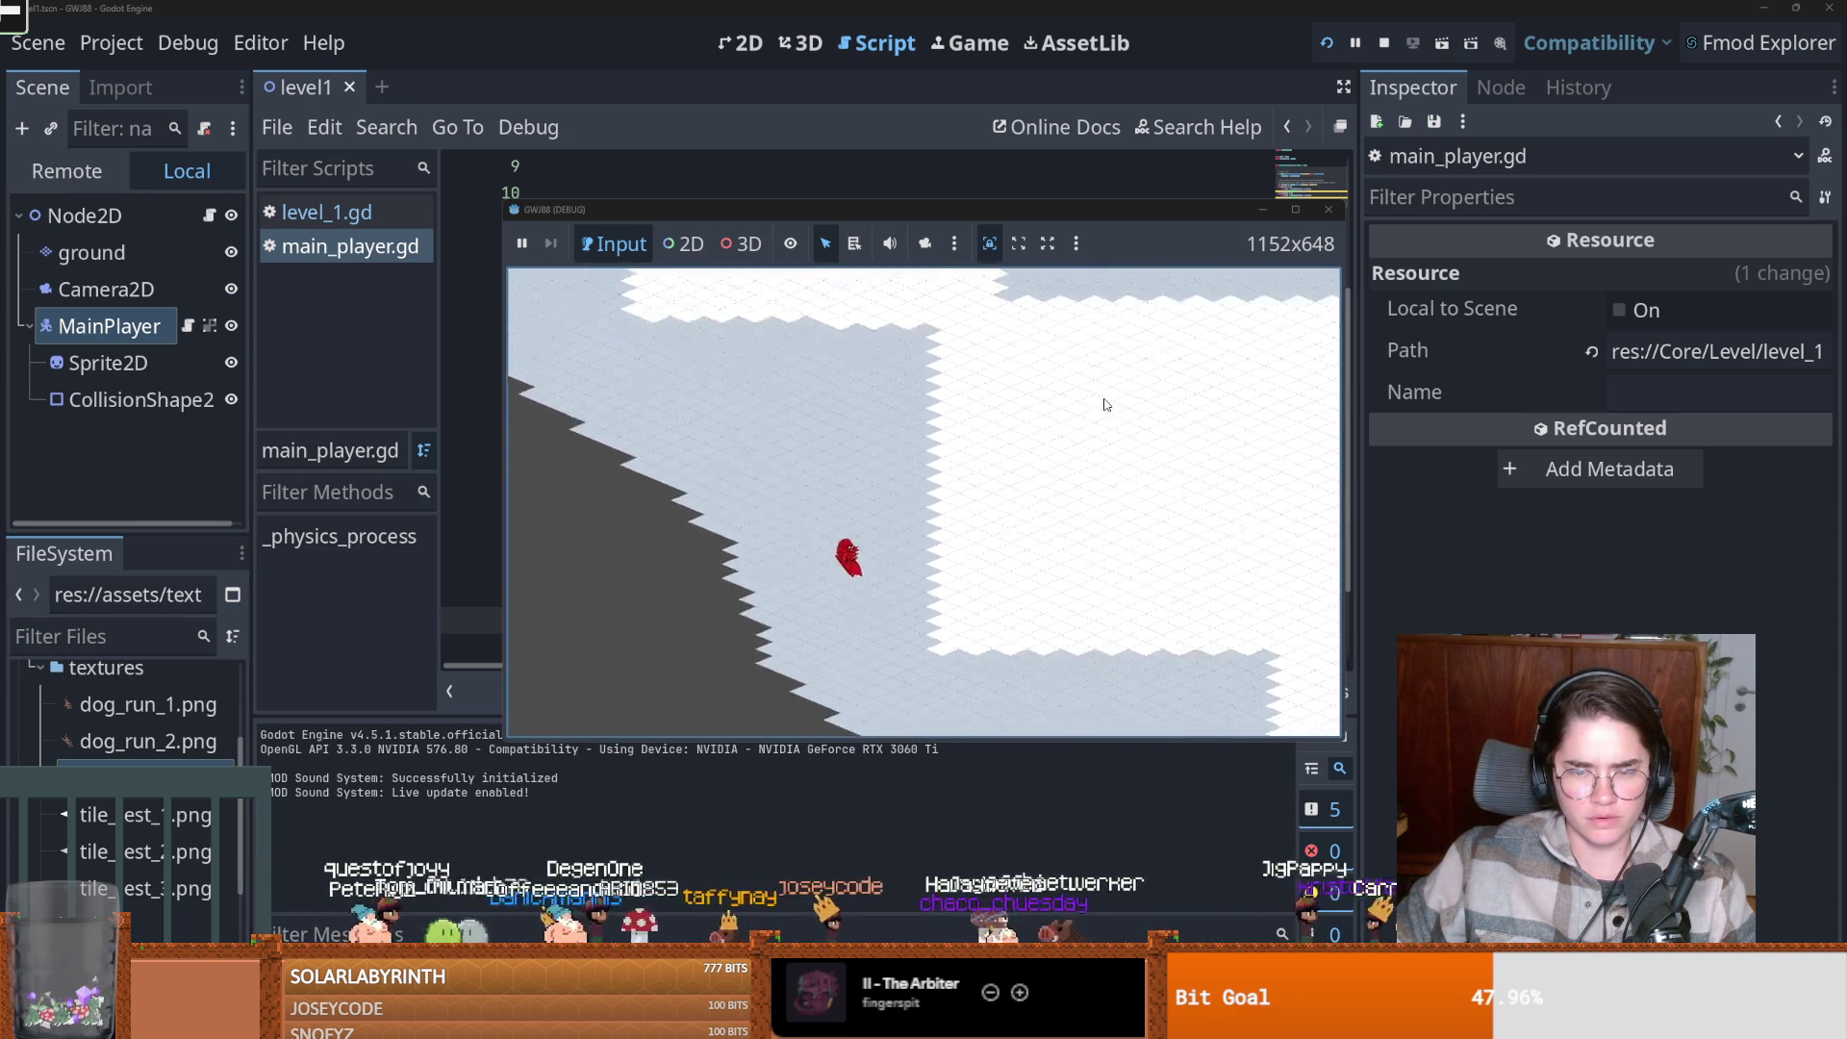
{"action": "key", "text": "Down"}
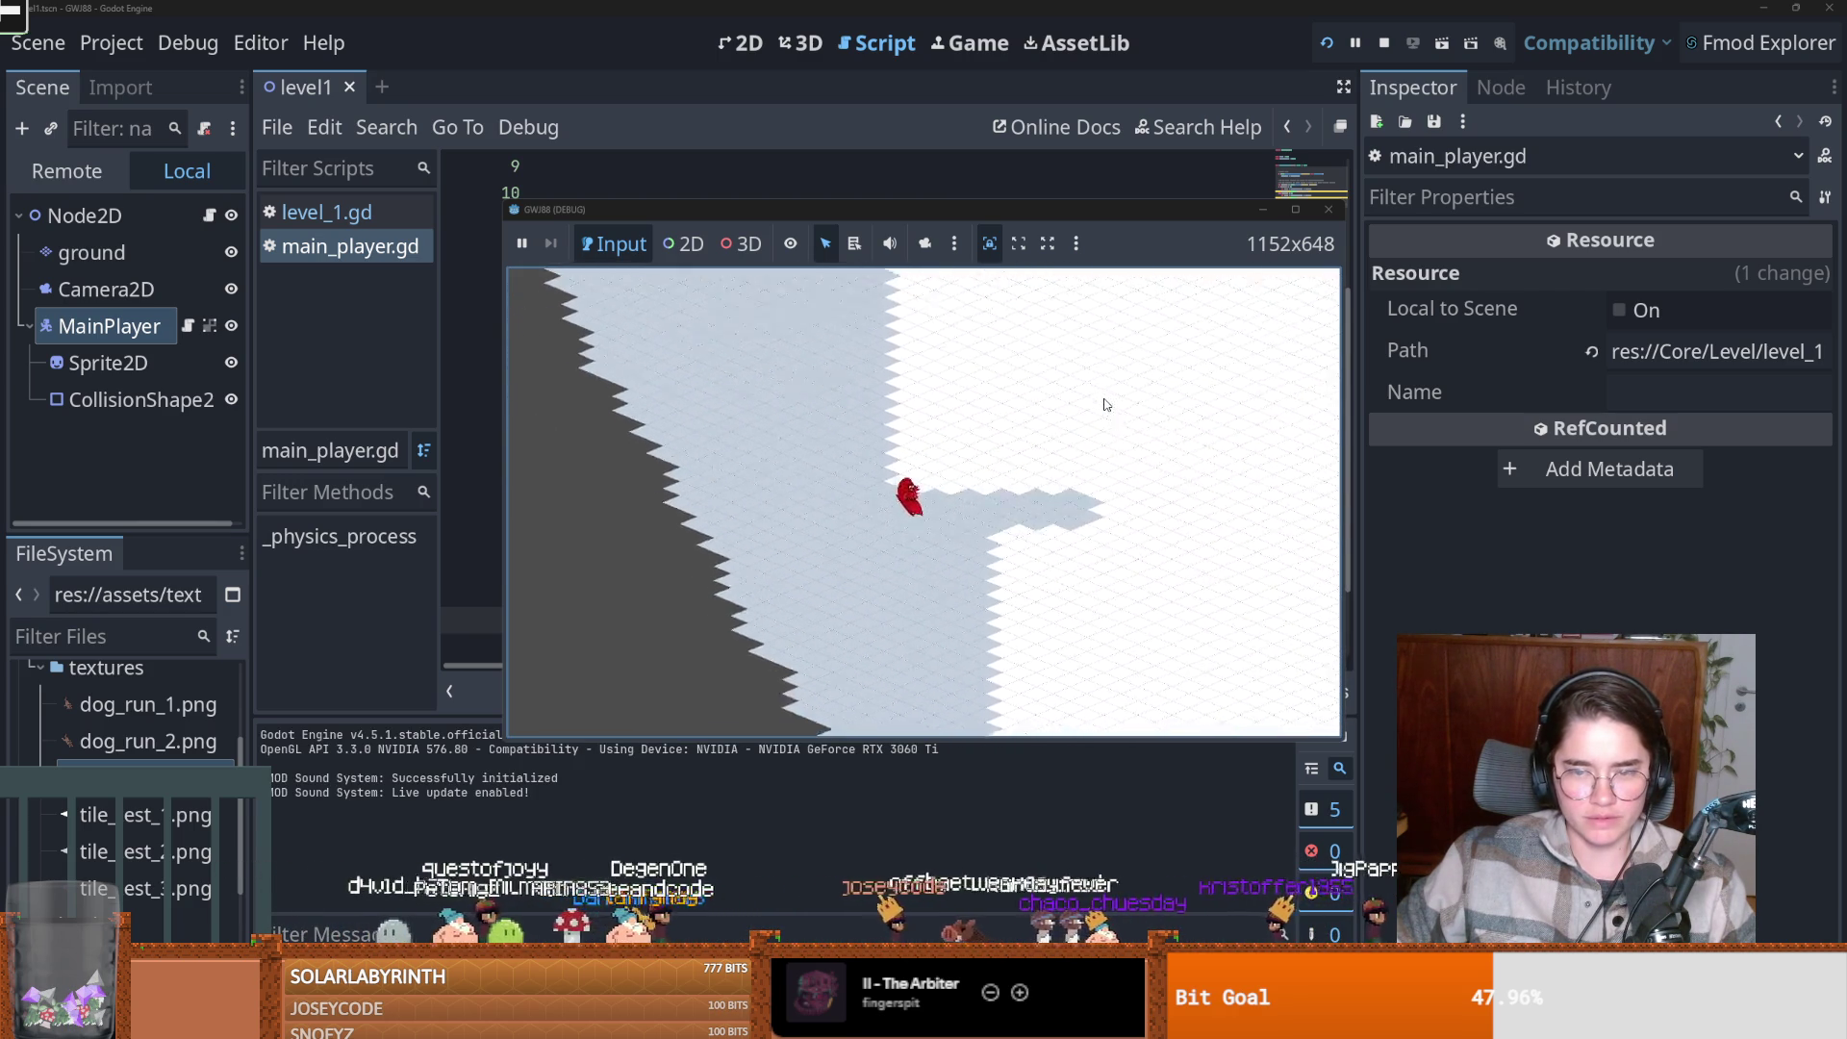
{"action": "key", "text": "Down"}
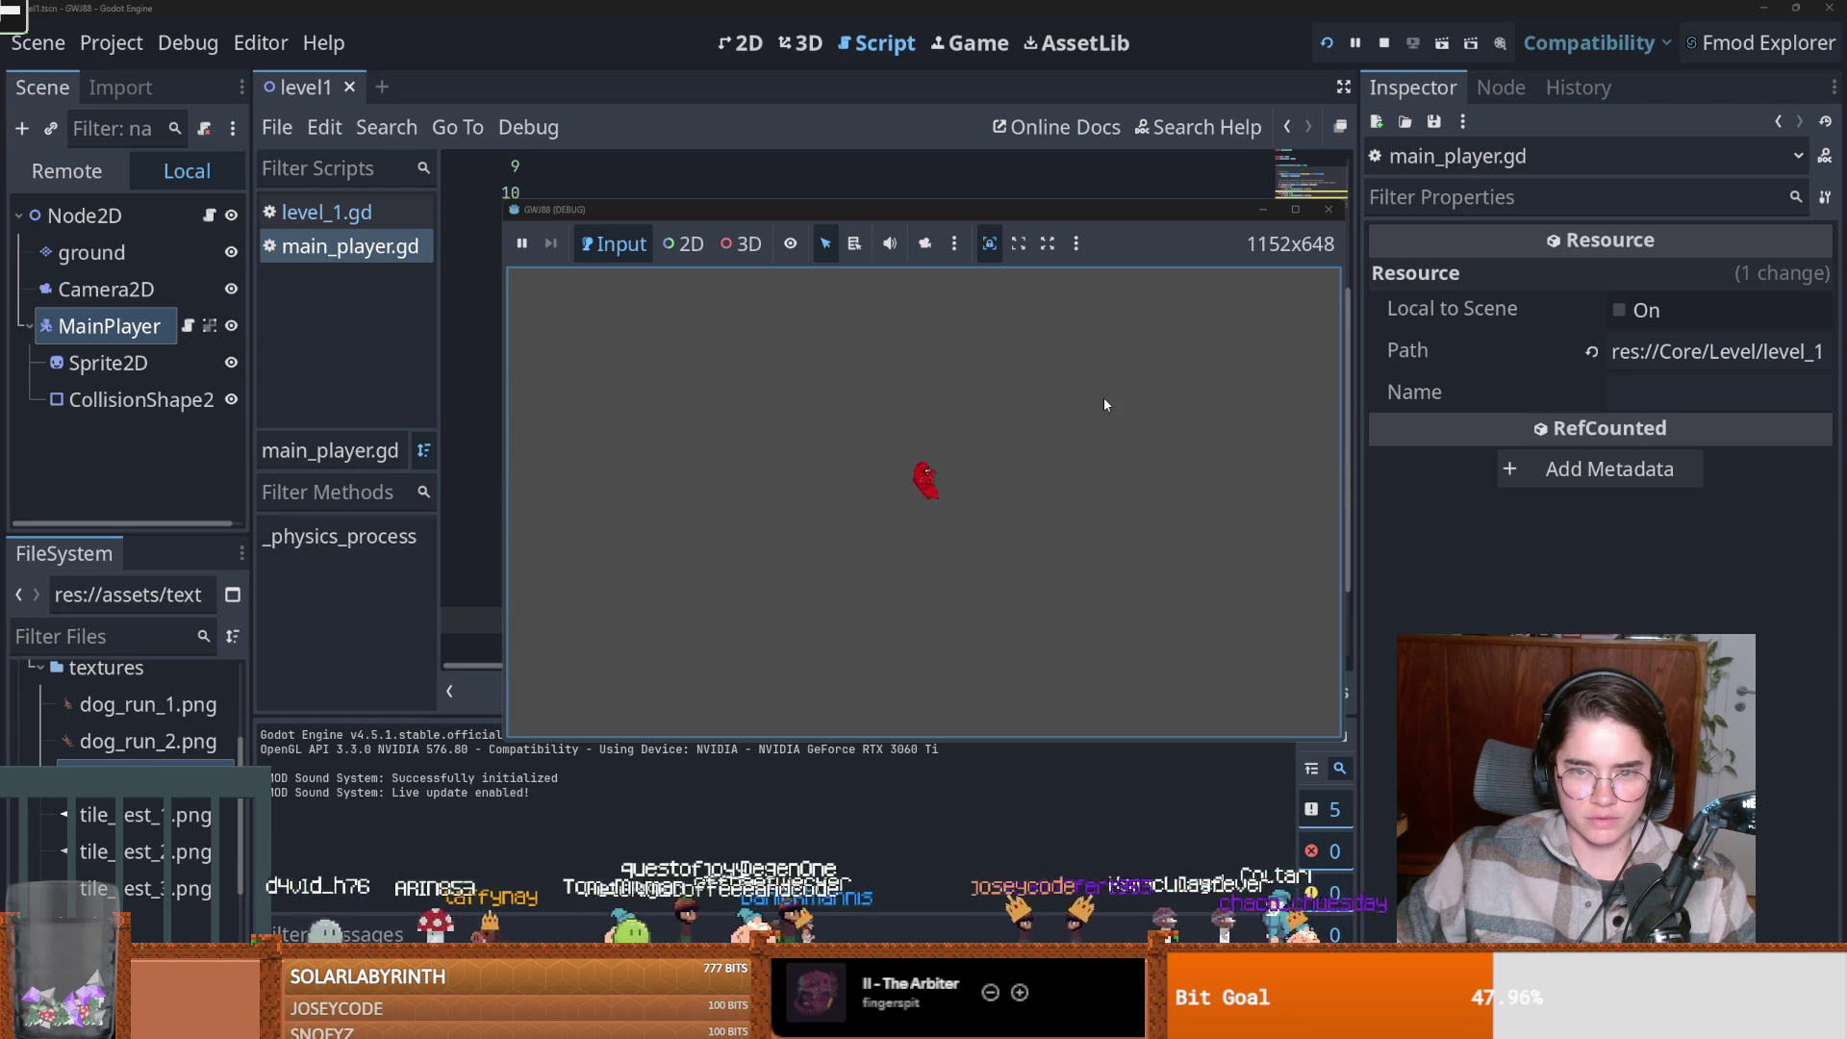
{"action": "left_click", "coordinate": [1329, 209]}
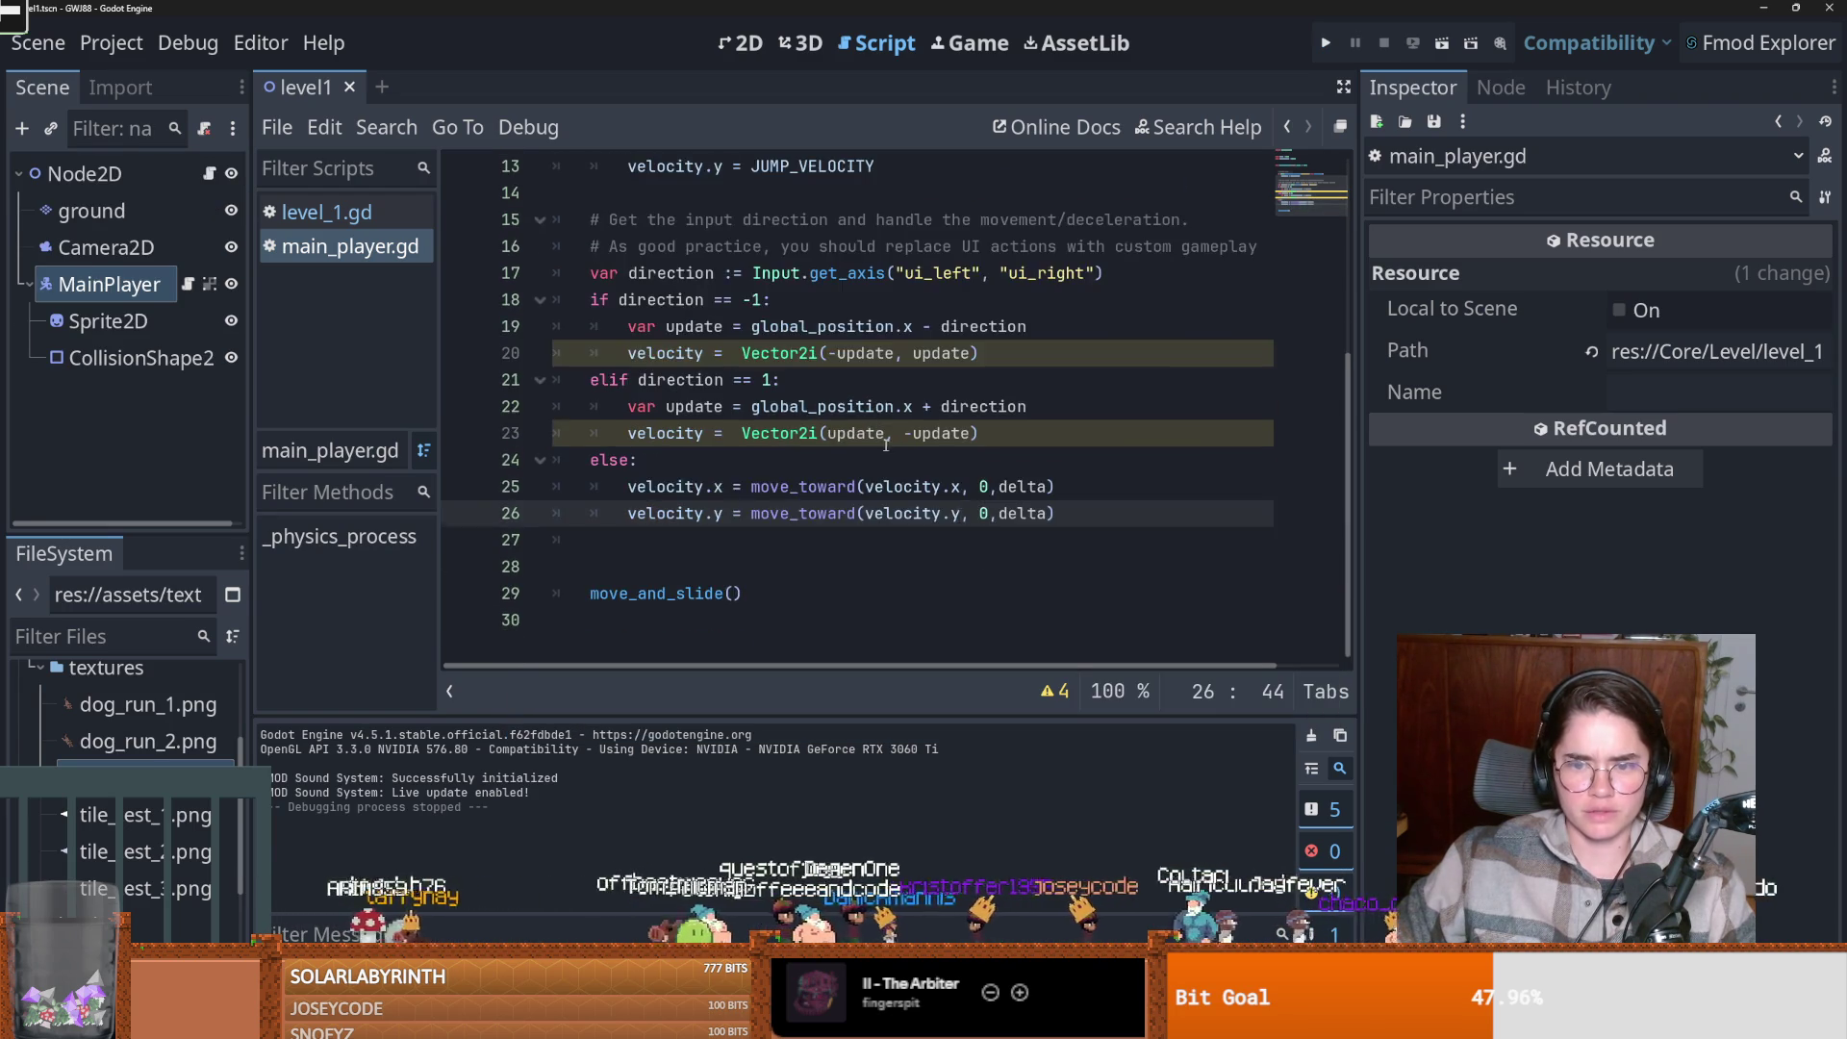
- Delete the three '# Handle jump' lines and the leftover blank line from main_player.gd
{"action": "scroll", "coordinate": [886, 445], "scroll_direction": "up", "scroll_amount": 4}
{"action": "left_click", "coordinate": [806, 428]}
{"action": "left_click_drag", "start_coordinate": [878, 487], "coordinate": [527, 416]}
{"action": "key", "text": "BackSpace"}
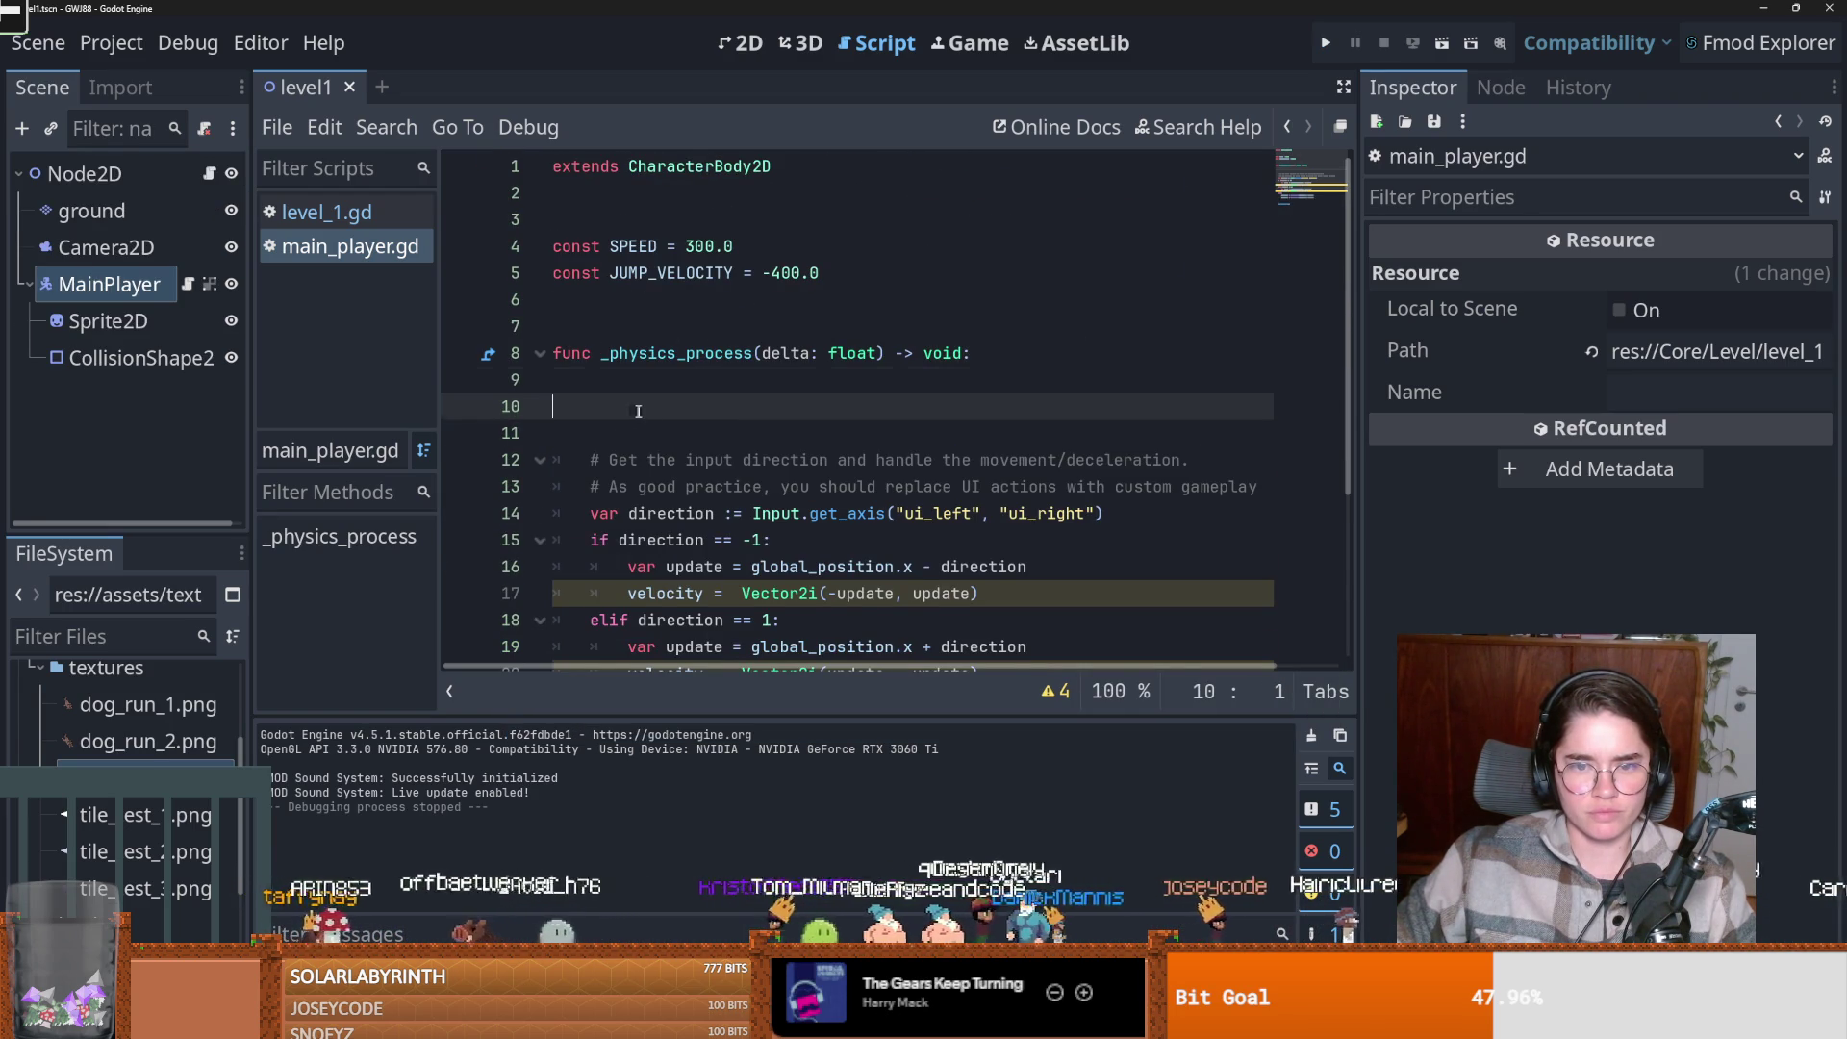
{"action": "key", "text": "BackSpace"}
{"action": "scroll", "coordinate": [637, 411], "scroll_direction": "down", "scroll_amount": 3}
{"action": "left_click", "coordinate": [766, 469]}
{"action": "double_click", "coordinate": [876, 491]}
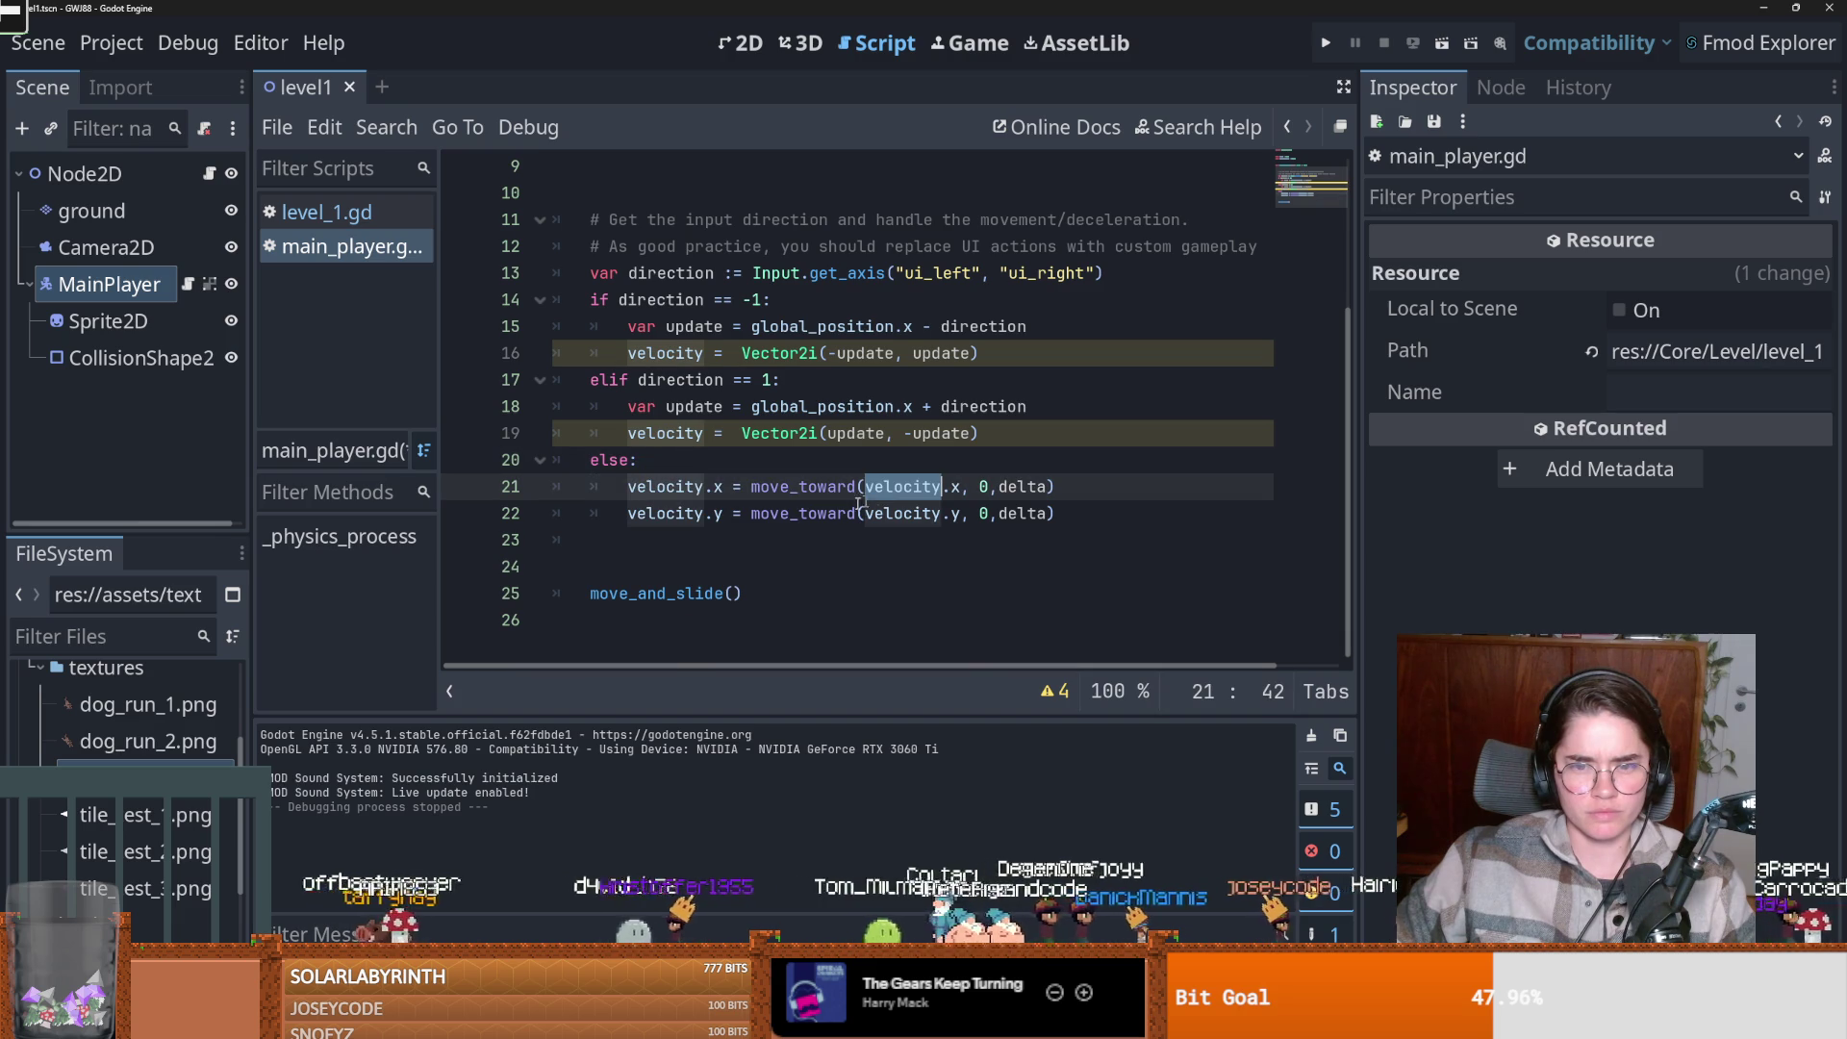
- Select the ground and MainPlayer nodes, then add a child node under the root Node2D
{"action": "left_click", "coordinate": [141, 211]}
{"action": "left_click", "coordinate": [145, 285]}
{"action": "left_click", "coordinate": [188, 284]}
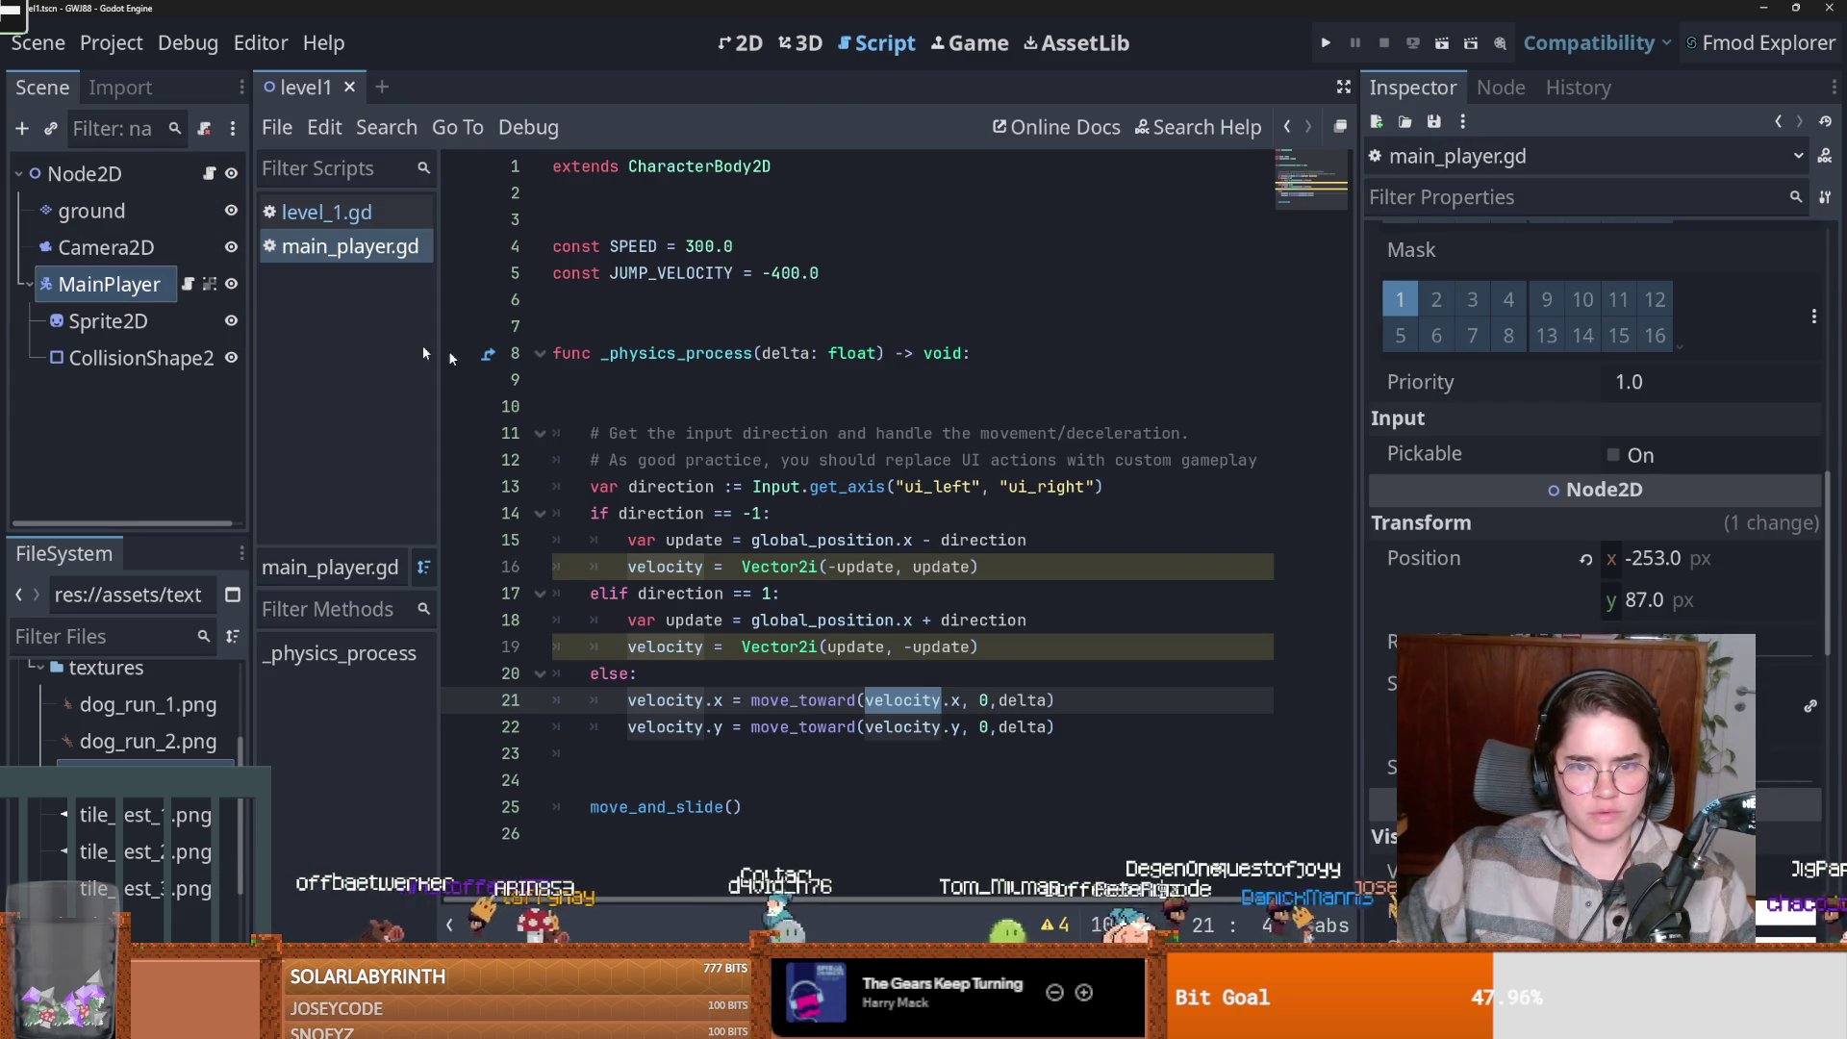
{"action": "left_click", "coordinate": [91, 173]}
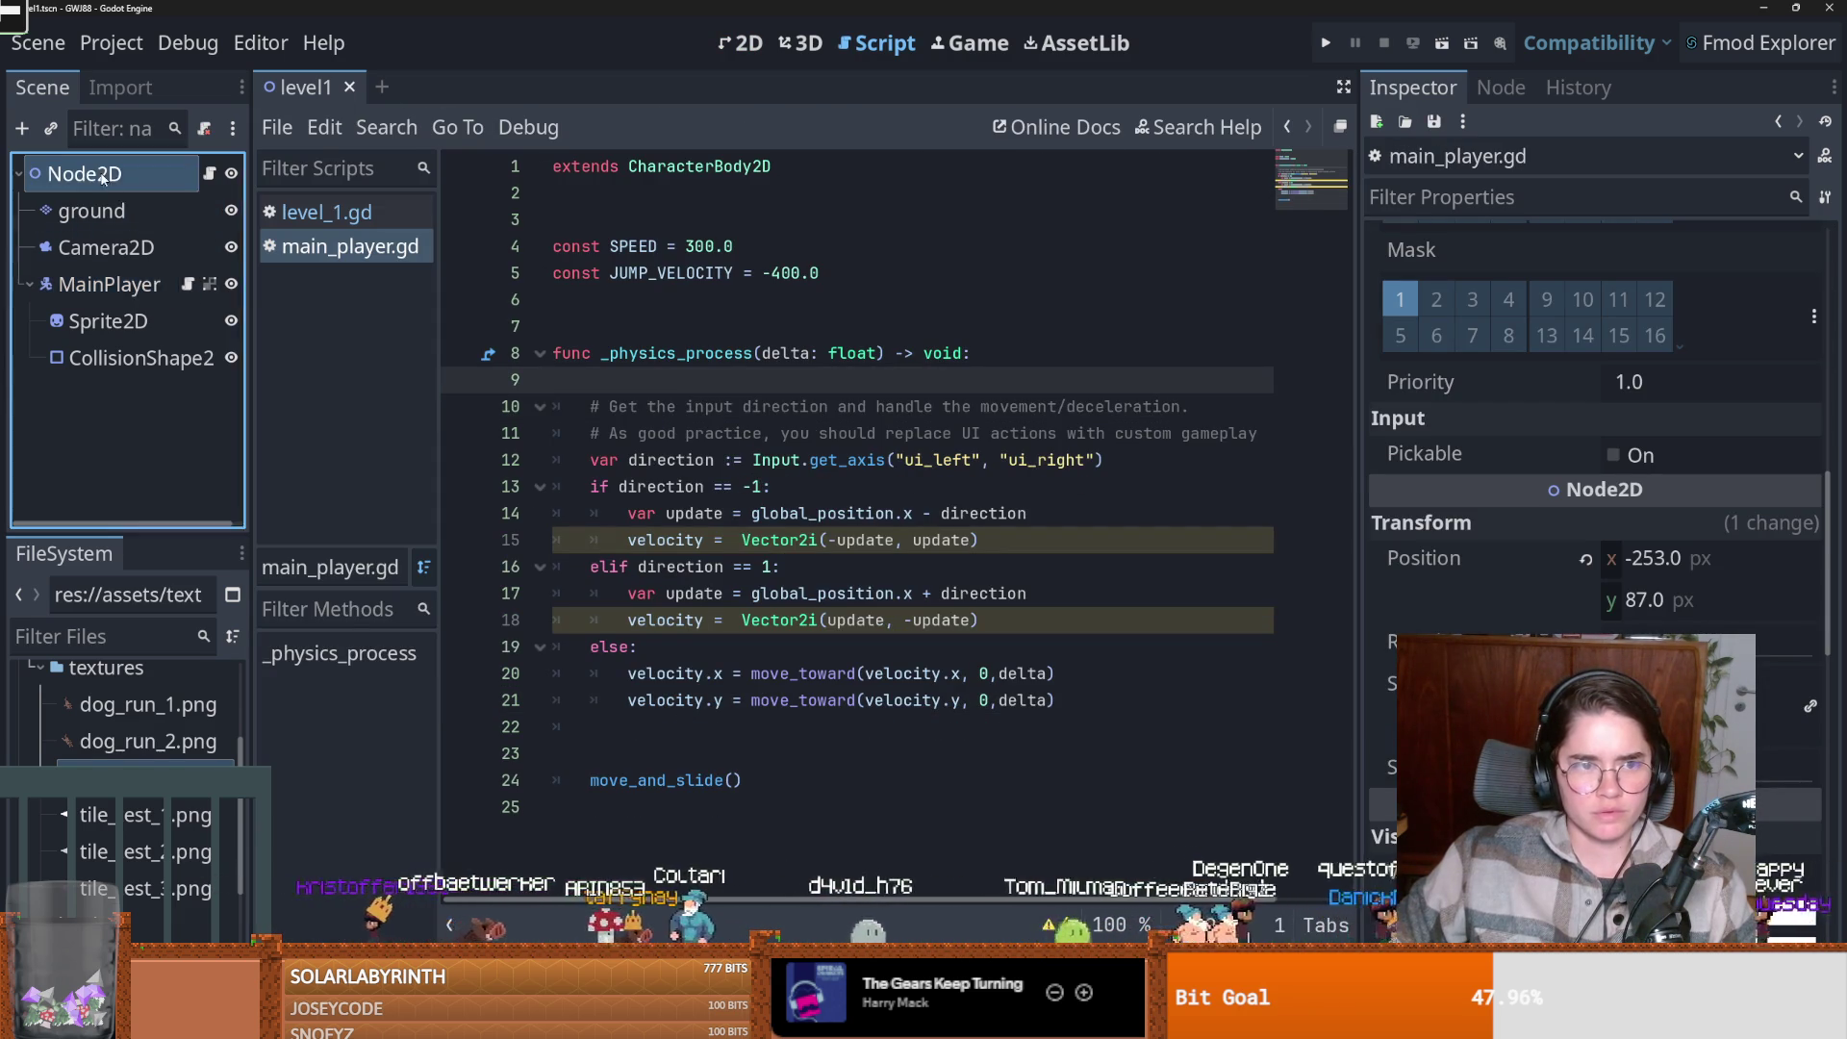
{"action": "right_click", "coordinate": [102, 175]}
{"action": "left_click", "coordinate": [155, 233]}
- Add a CharacterBody2D, attach character_body_2d.gd, inspect its template, then delete the node
{"action": "type", "text": "ch"}
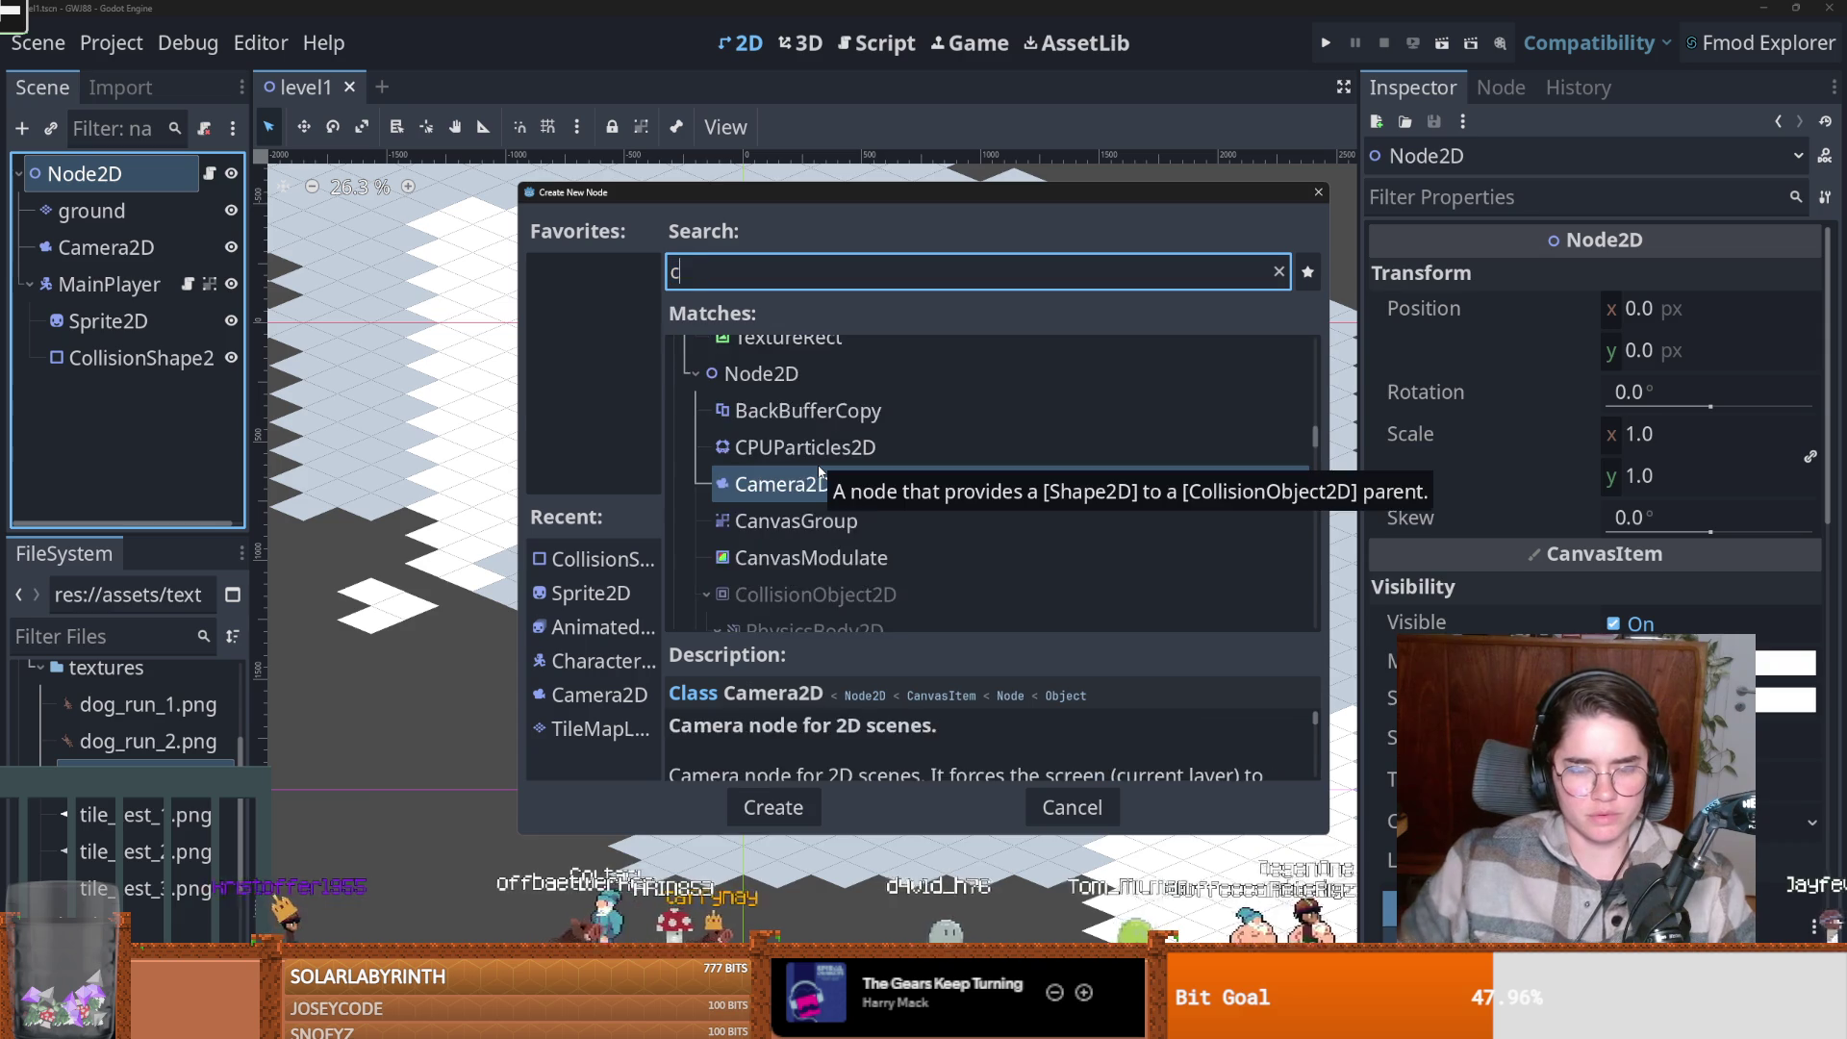
{"action": "type", "text": "a"}
{"action": "key", "text": "Return"}
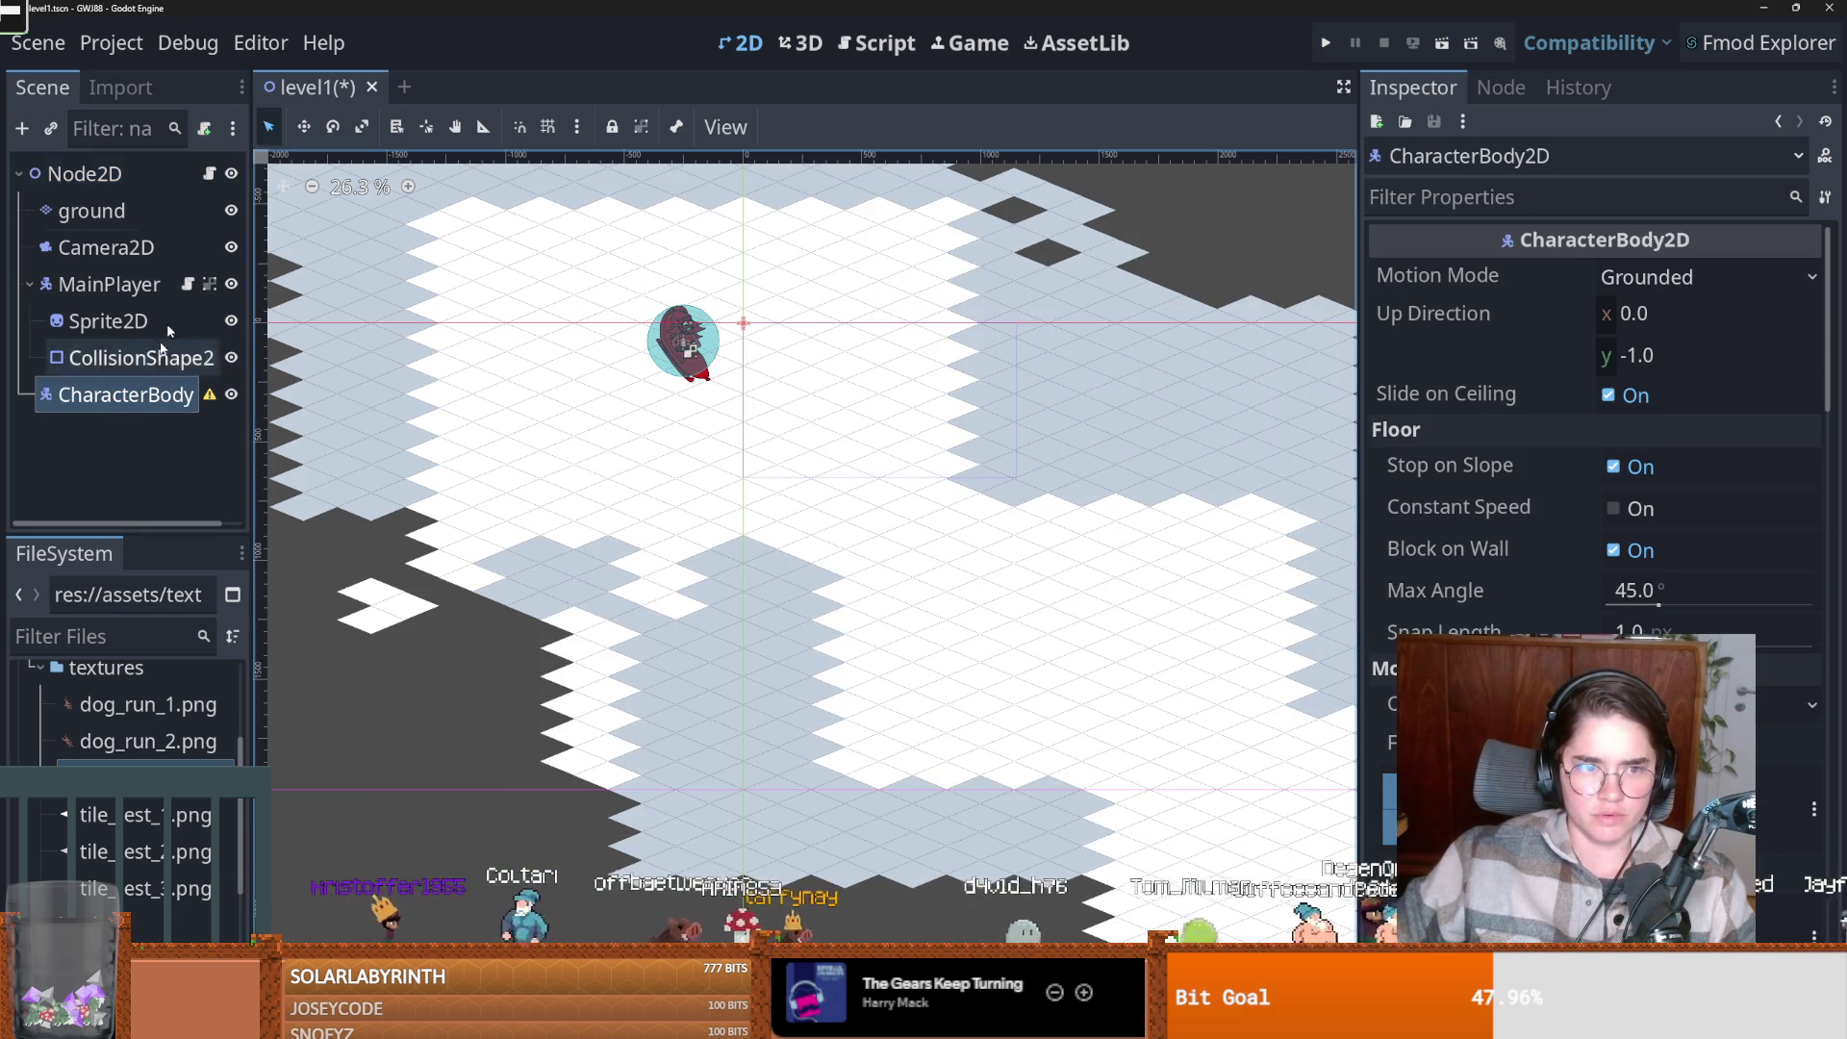
{"action": "left_click", "coordinate": [204, 127]}
{"action": "left_click", "coordinate": [817, 805]}
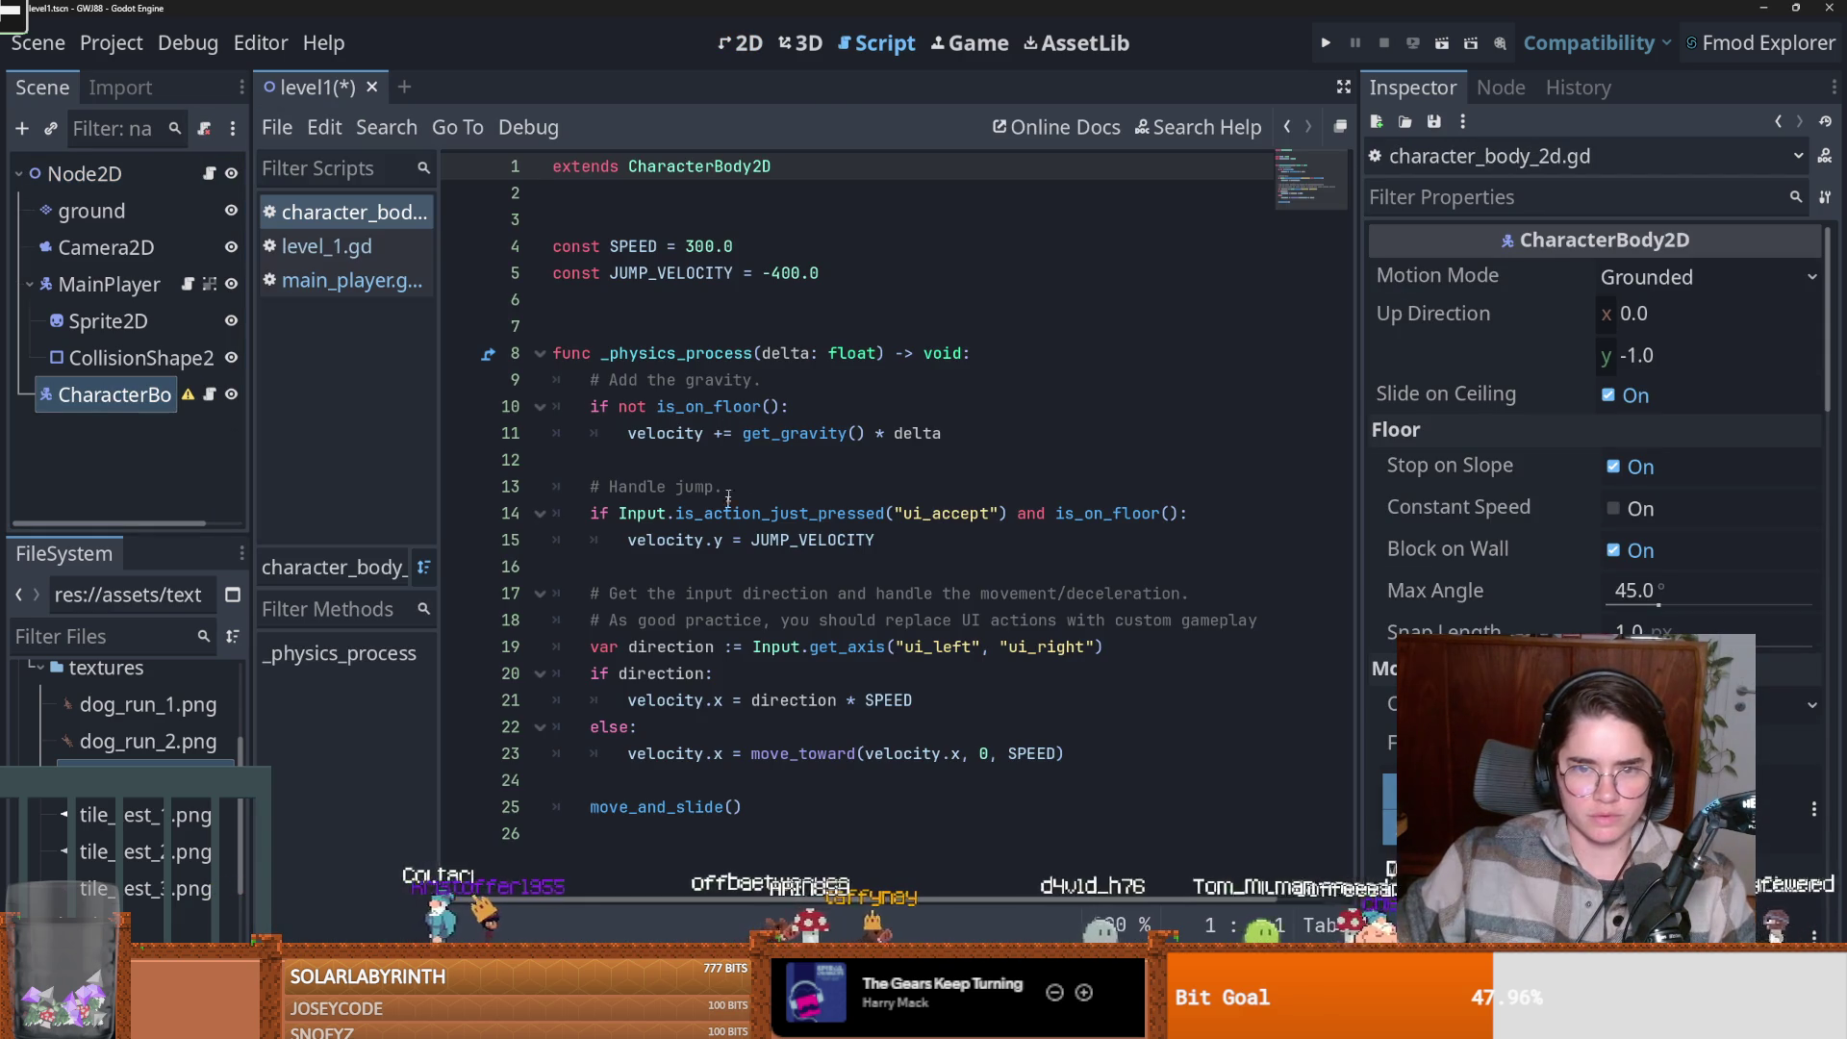
{"action": "left_click", "coordinate": [872, 757]}
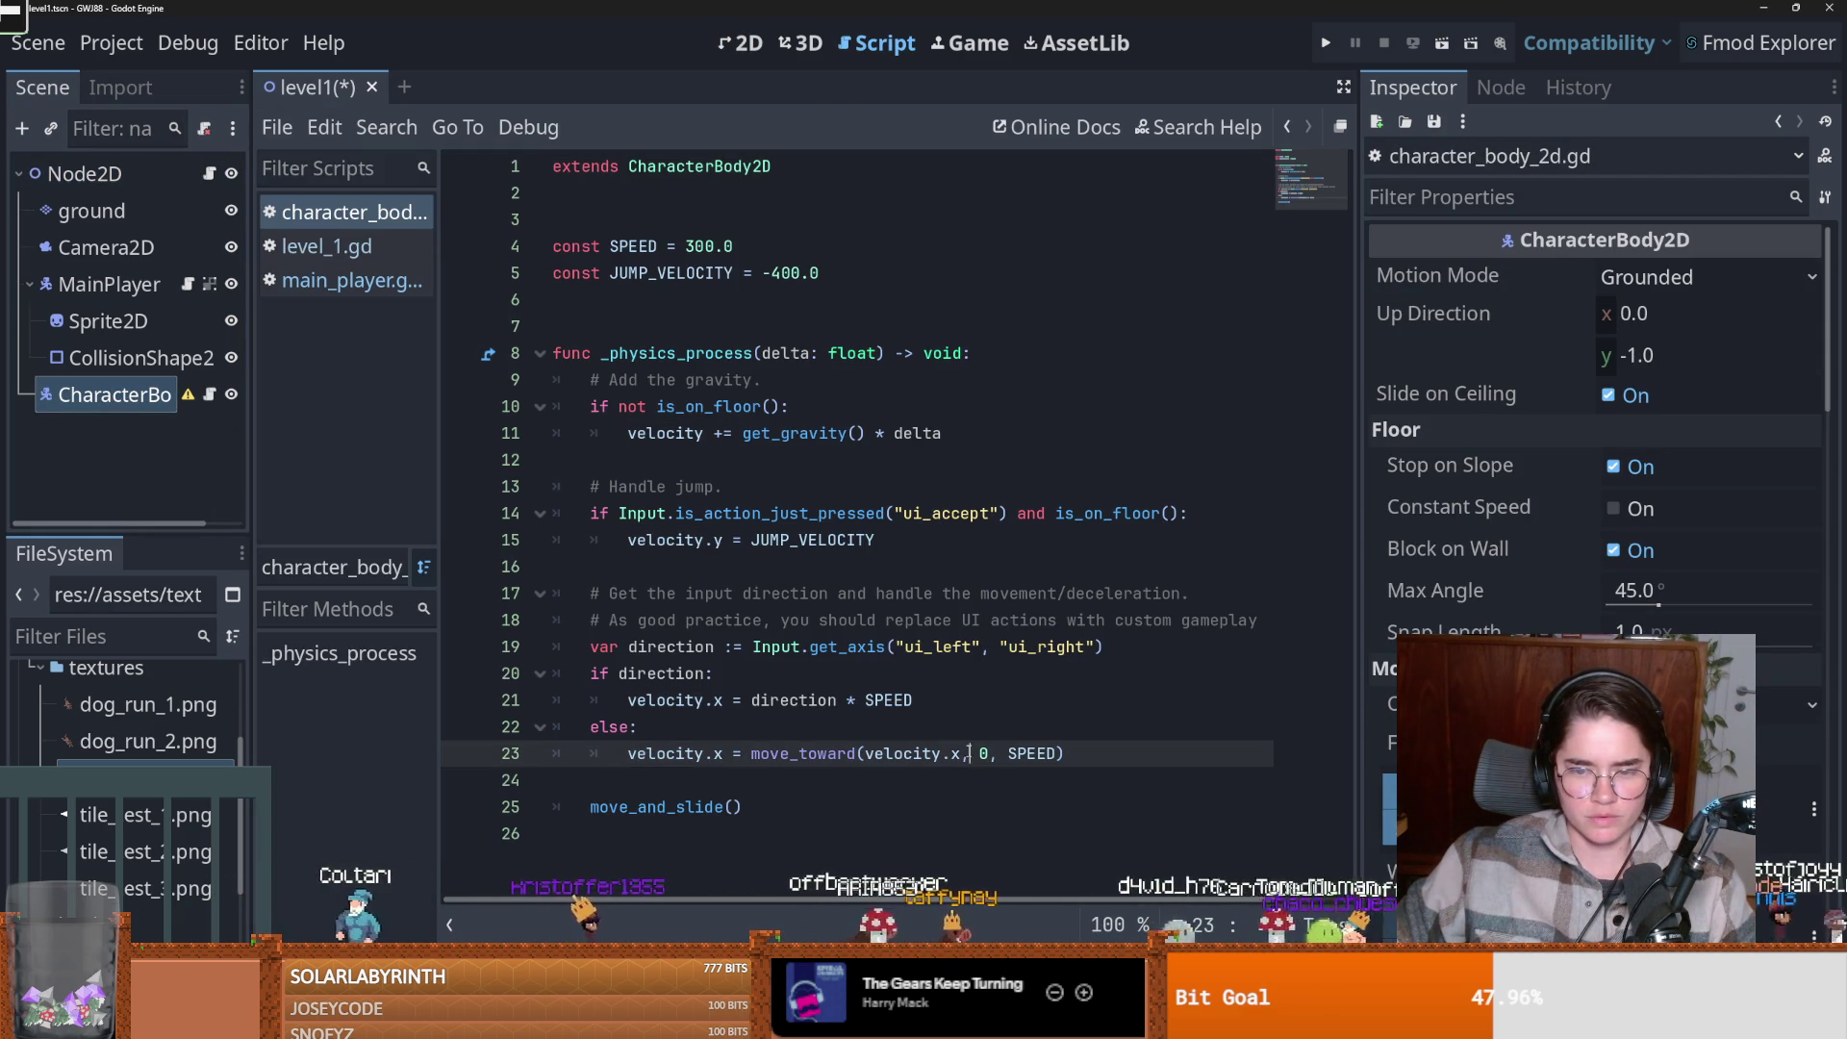
{"action": "double_click", "coordinate": [1031, 753]}
{"action": "right_click", "coordinate": [147, 395]}
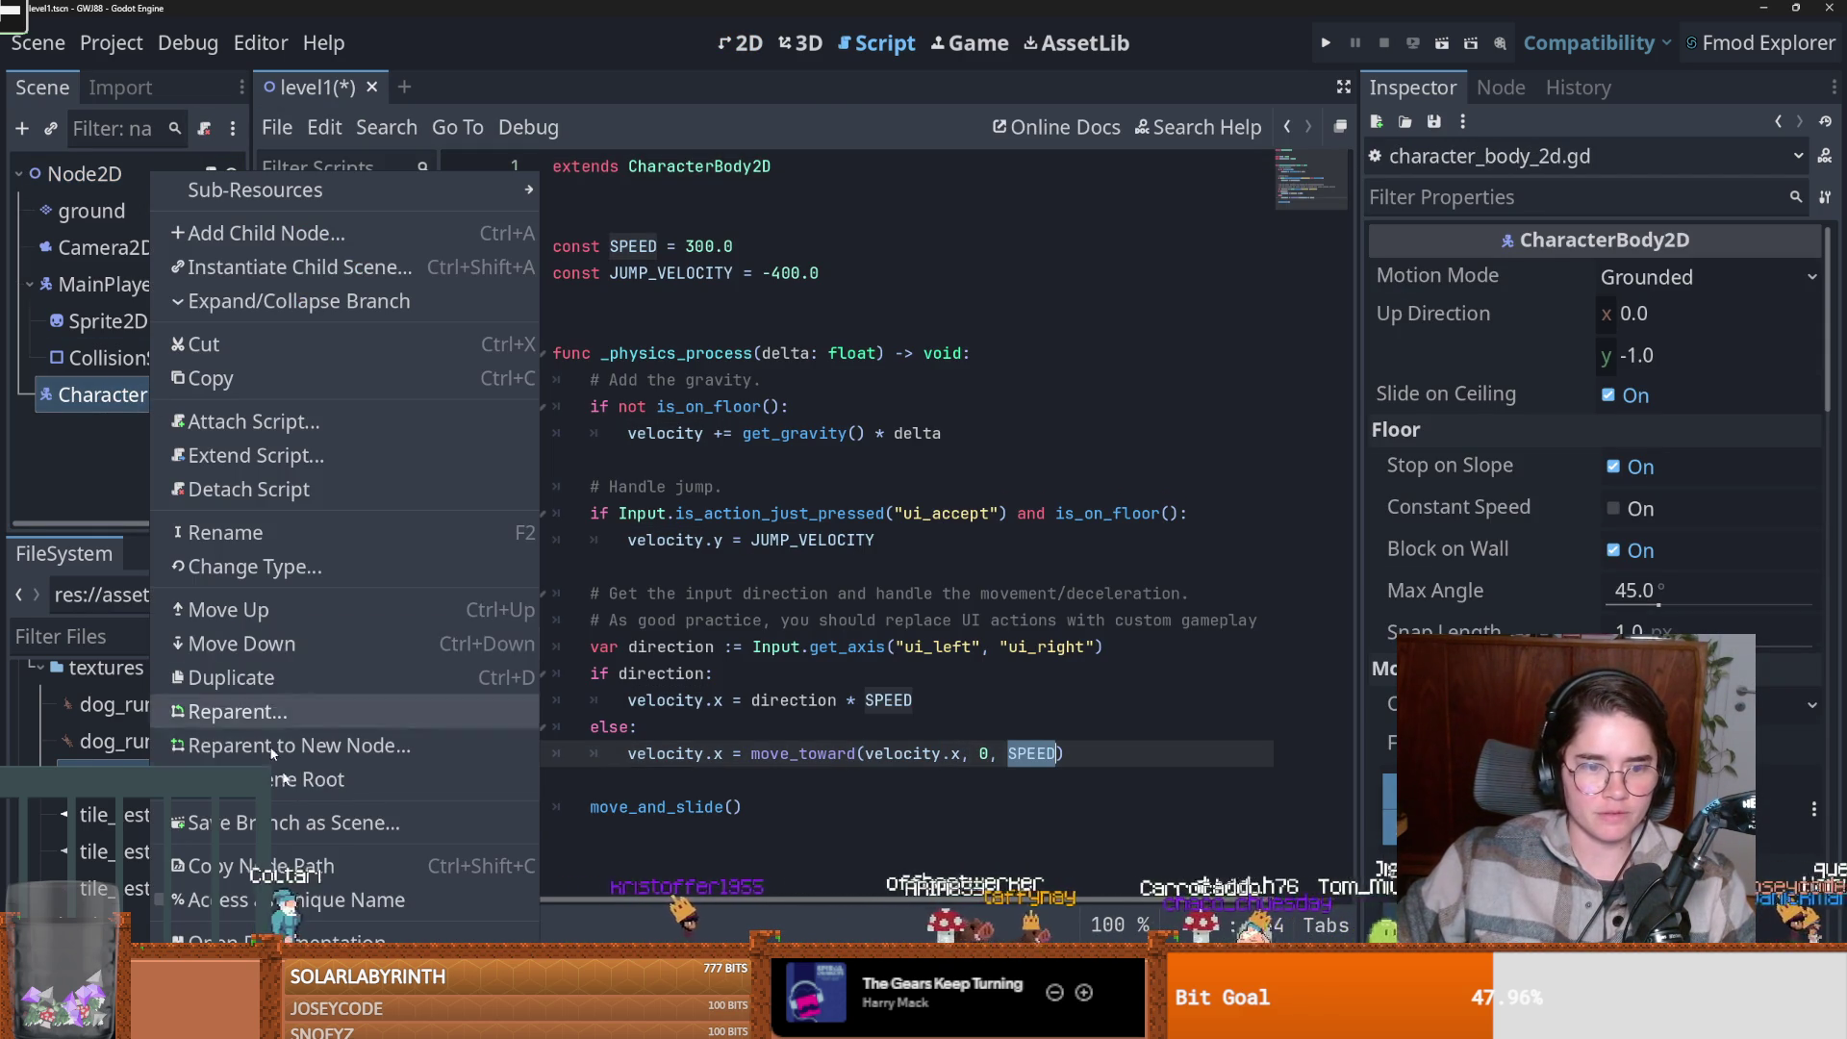
{"action": "left_click", "coordinate": [222, 922]}
{"action": "left_click", "coordinate": [854, 546]}
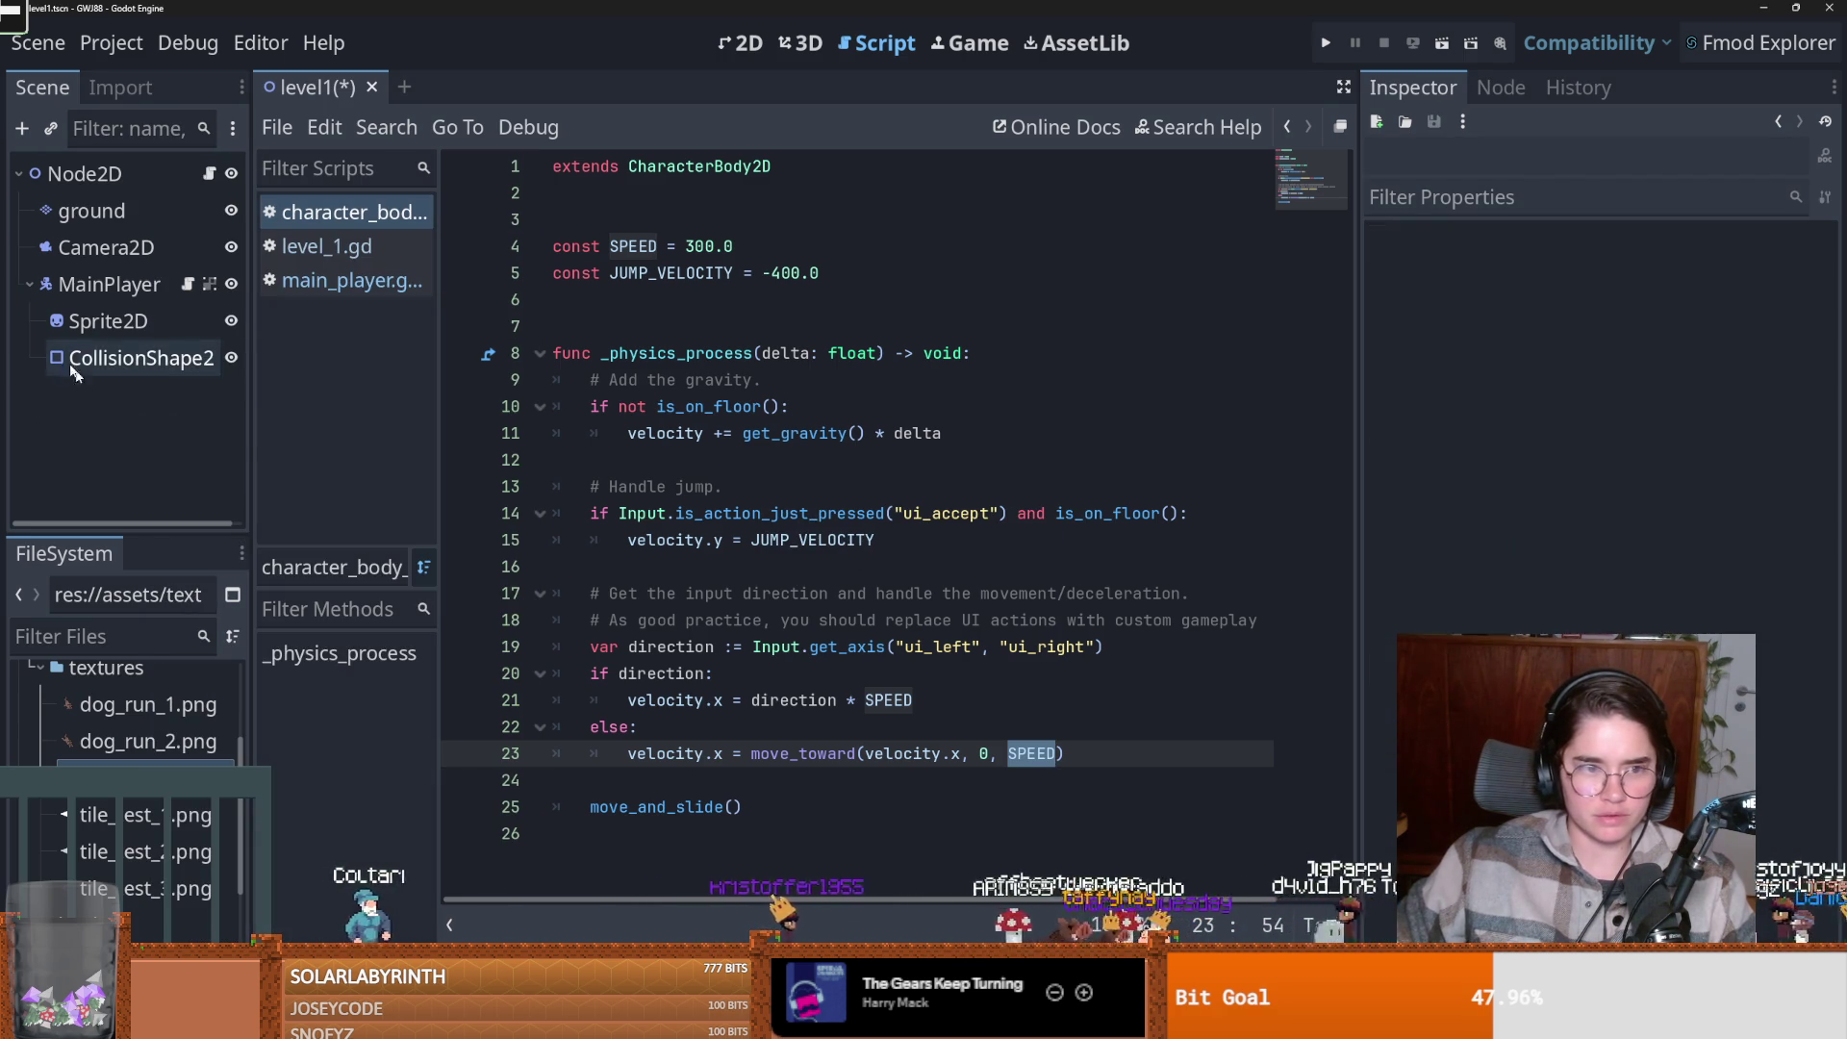
- Widen the docks, browse Core/Level for level_1.gd and character_body_2d.gd, and return to main_player.gd
{"action": "mouse_move", "coordinate": [251, 805]}
{"action": "left_mouse_down"}
{"action": "mouse_move", "coordinate": [635, 732]}
{"action": "mouse_move", "coordinate": [604, 616]}
{"action": "left_mouse_up"}
{"action": "left_click_drag", "start_coordinate": [185, 533], "coordinate": [185, 468]}
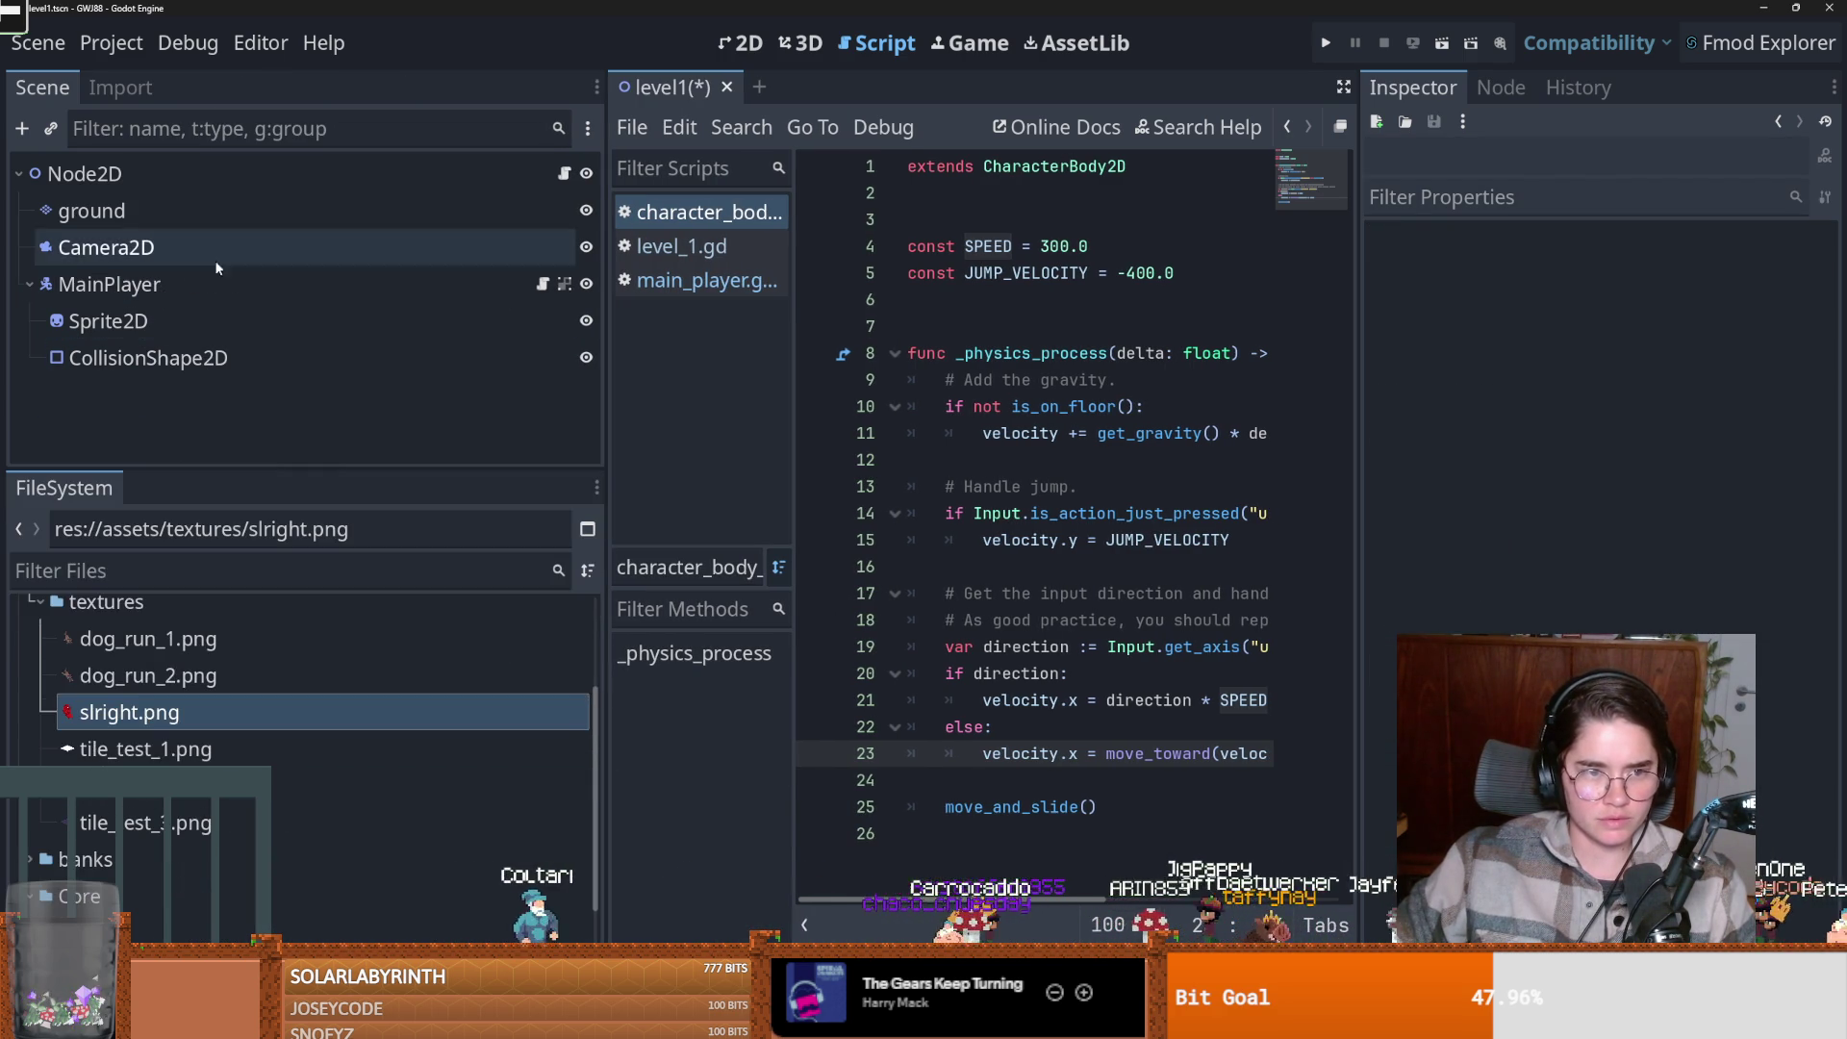
{"action": "scroll", "coordinate": [46, 861], "scroll_direction": "down", "scroll_amount": 3}
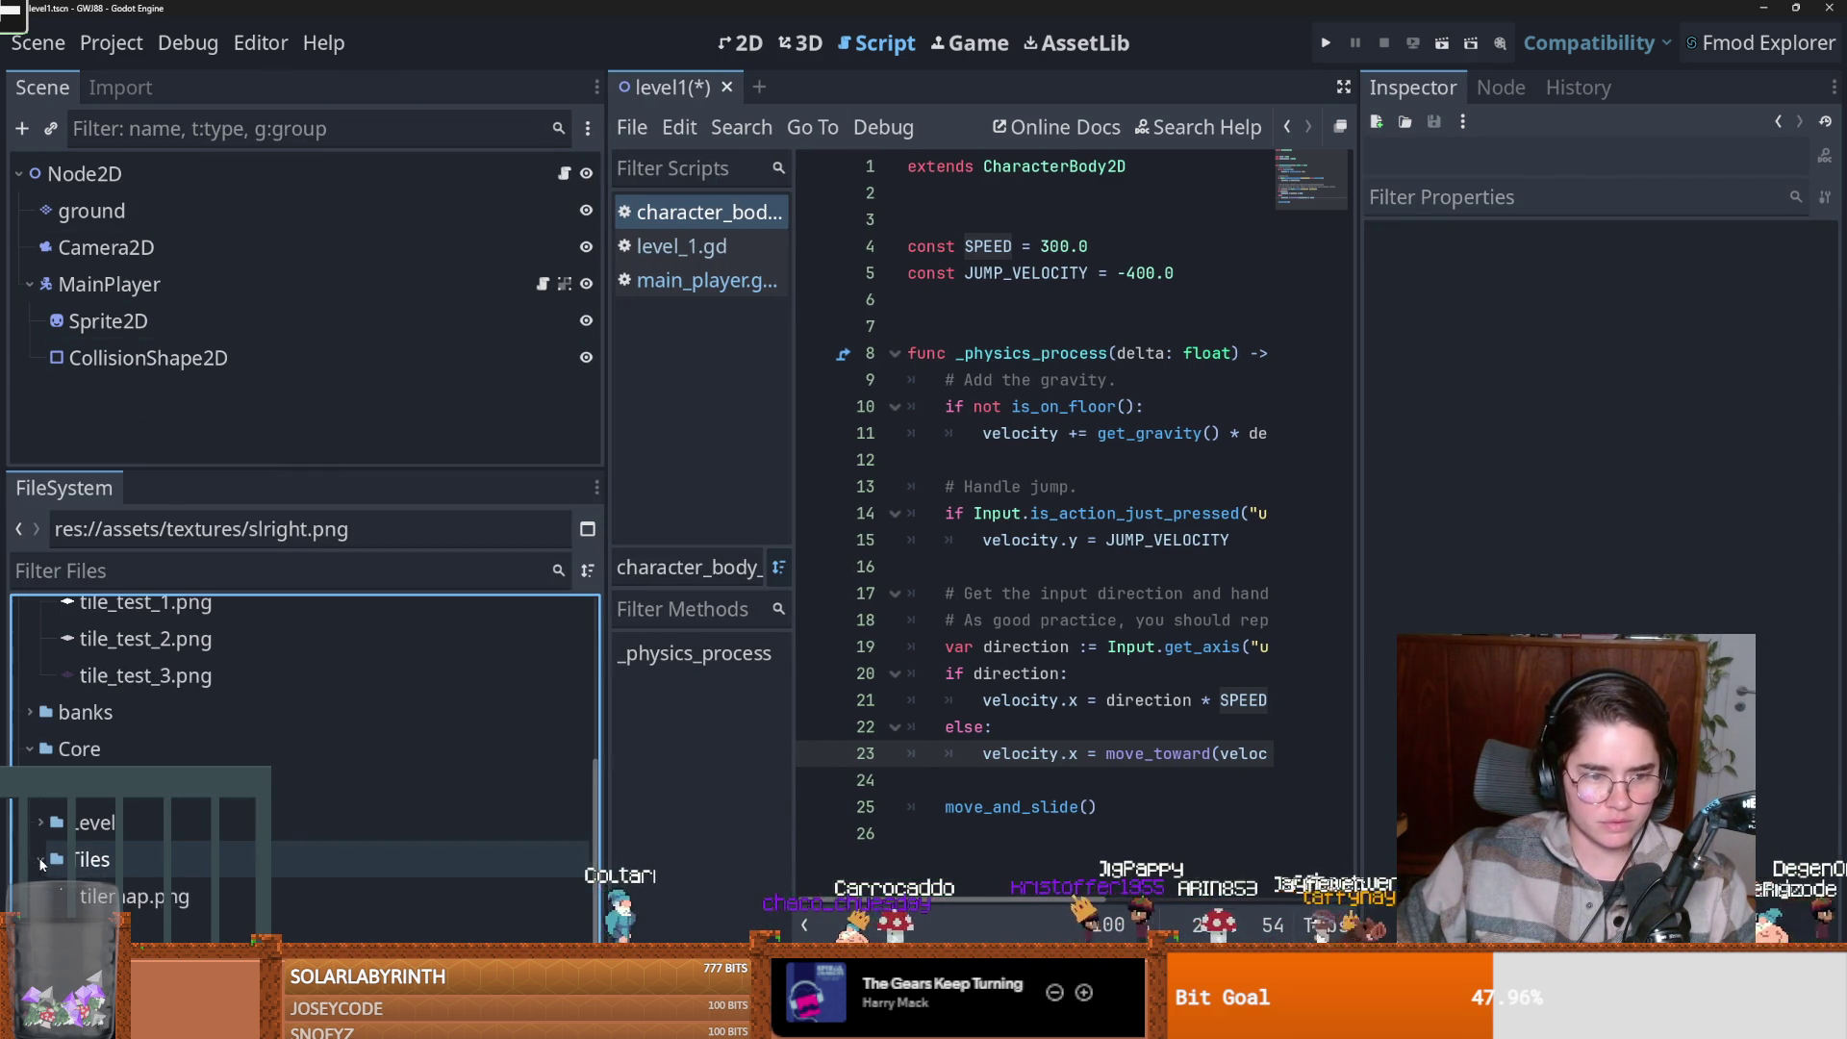
{"action": "left_click", "coordinate": [44, 823]}
{"action": "scroll", "coordinate": [149, 845], "scroll_direction": "down", "scroll_amount": 2}
{"action": "left_click", "coordinate": [150, 825]}
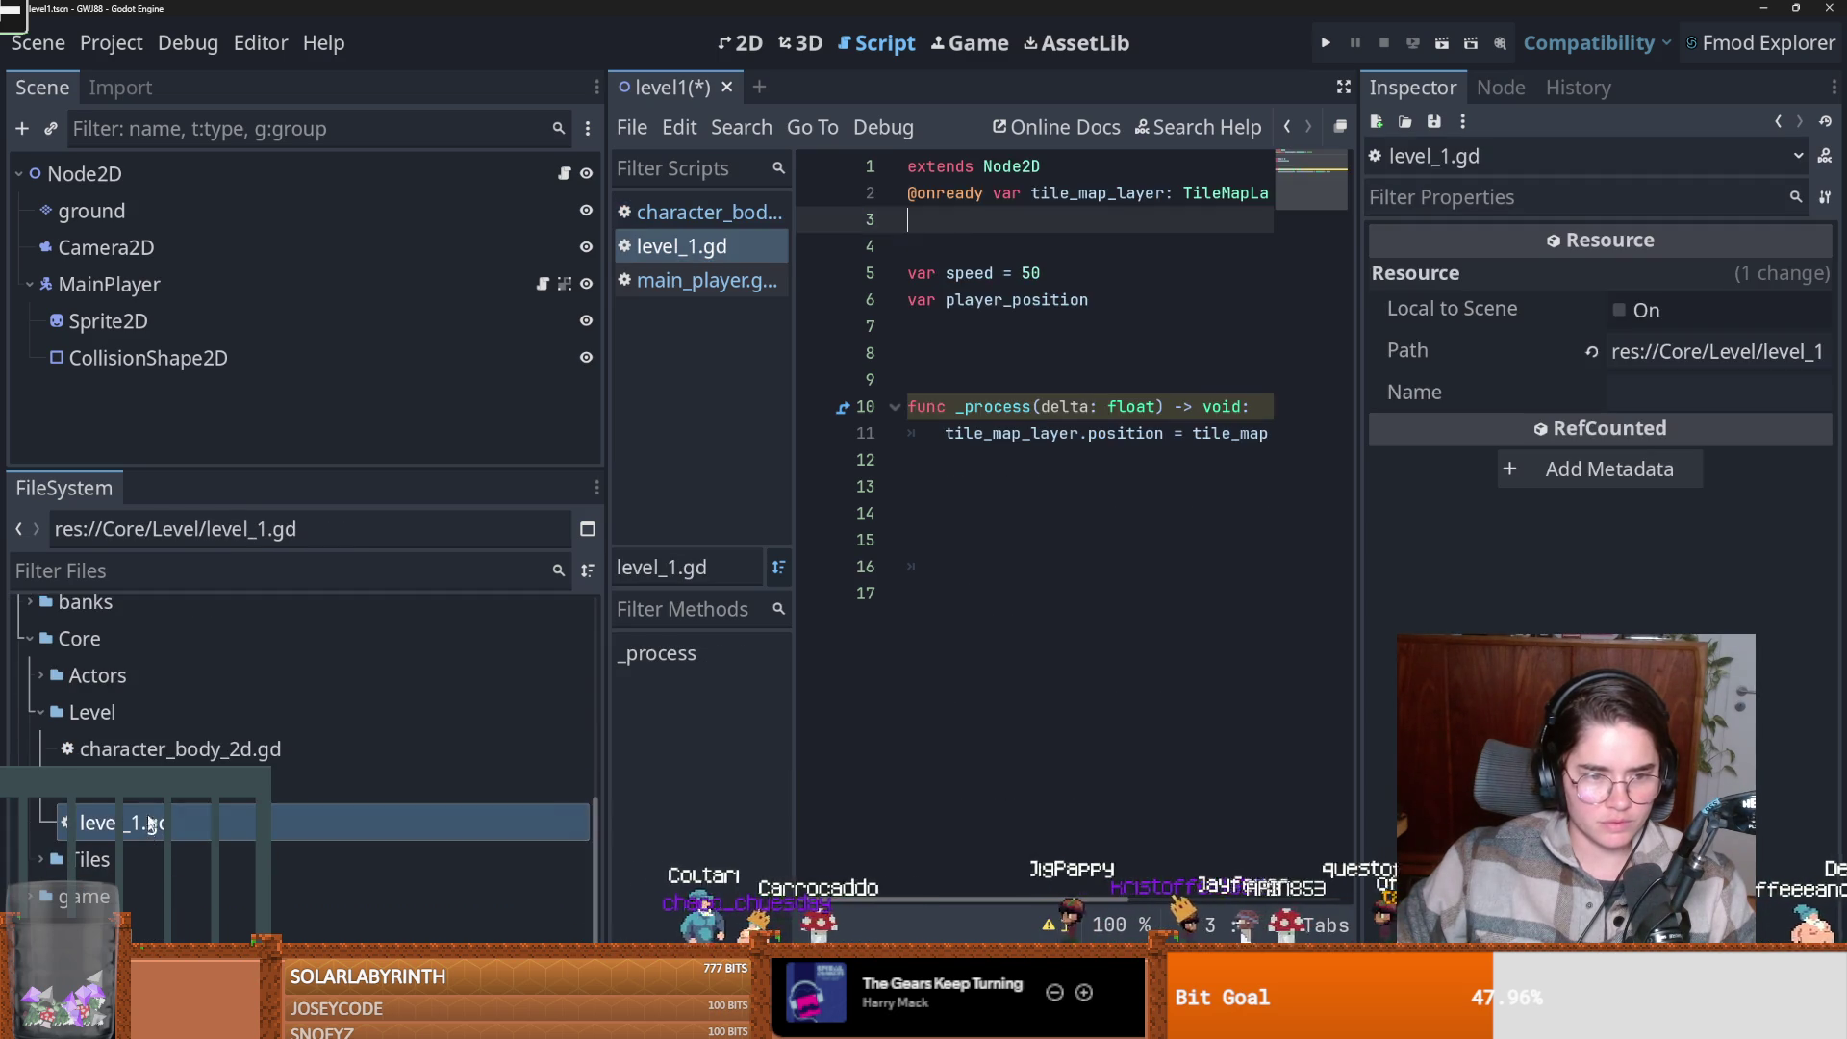
{"action": "left_click", "coordinate": [162, 752]}
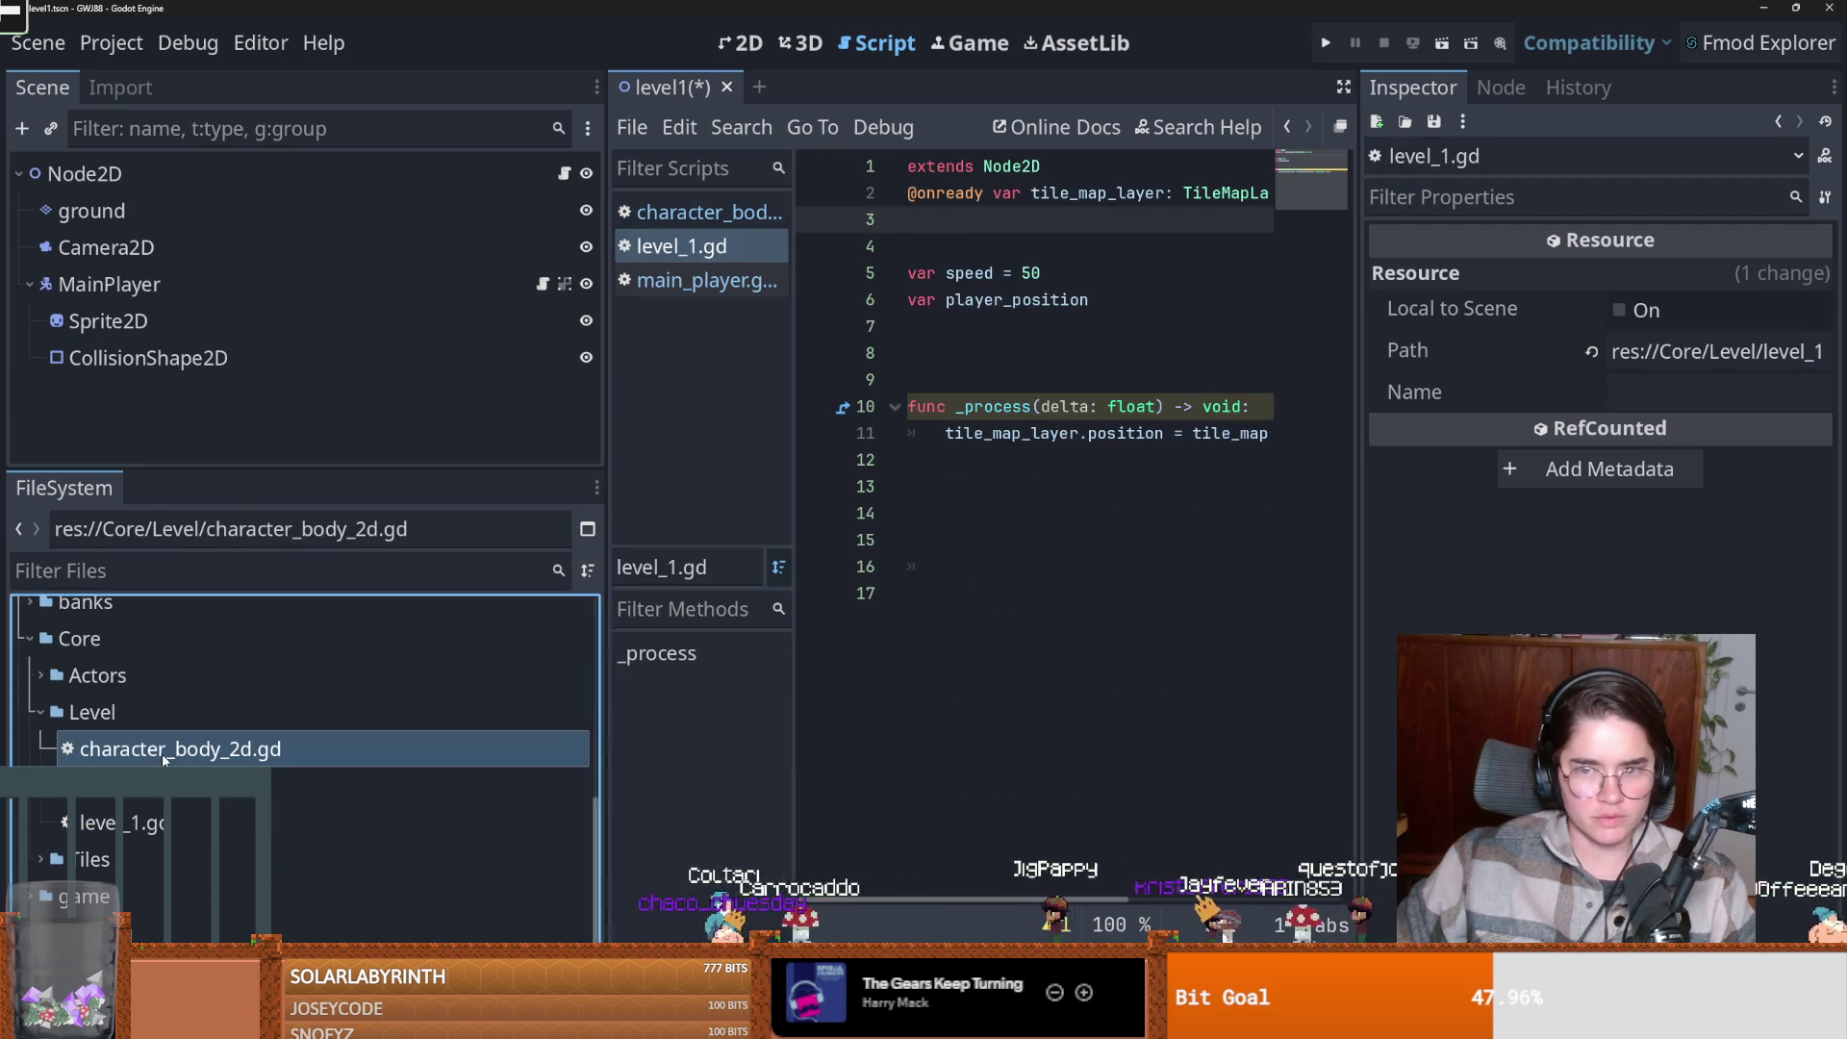
{"action": "left_click", "coordinate": [542, 284]}
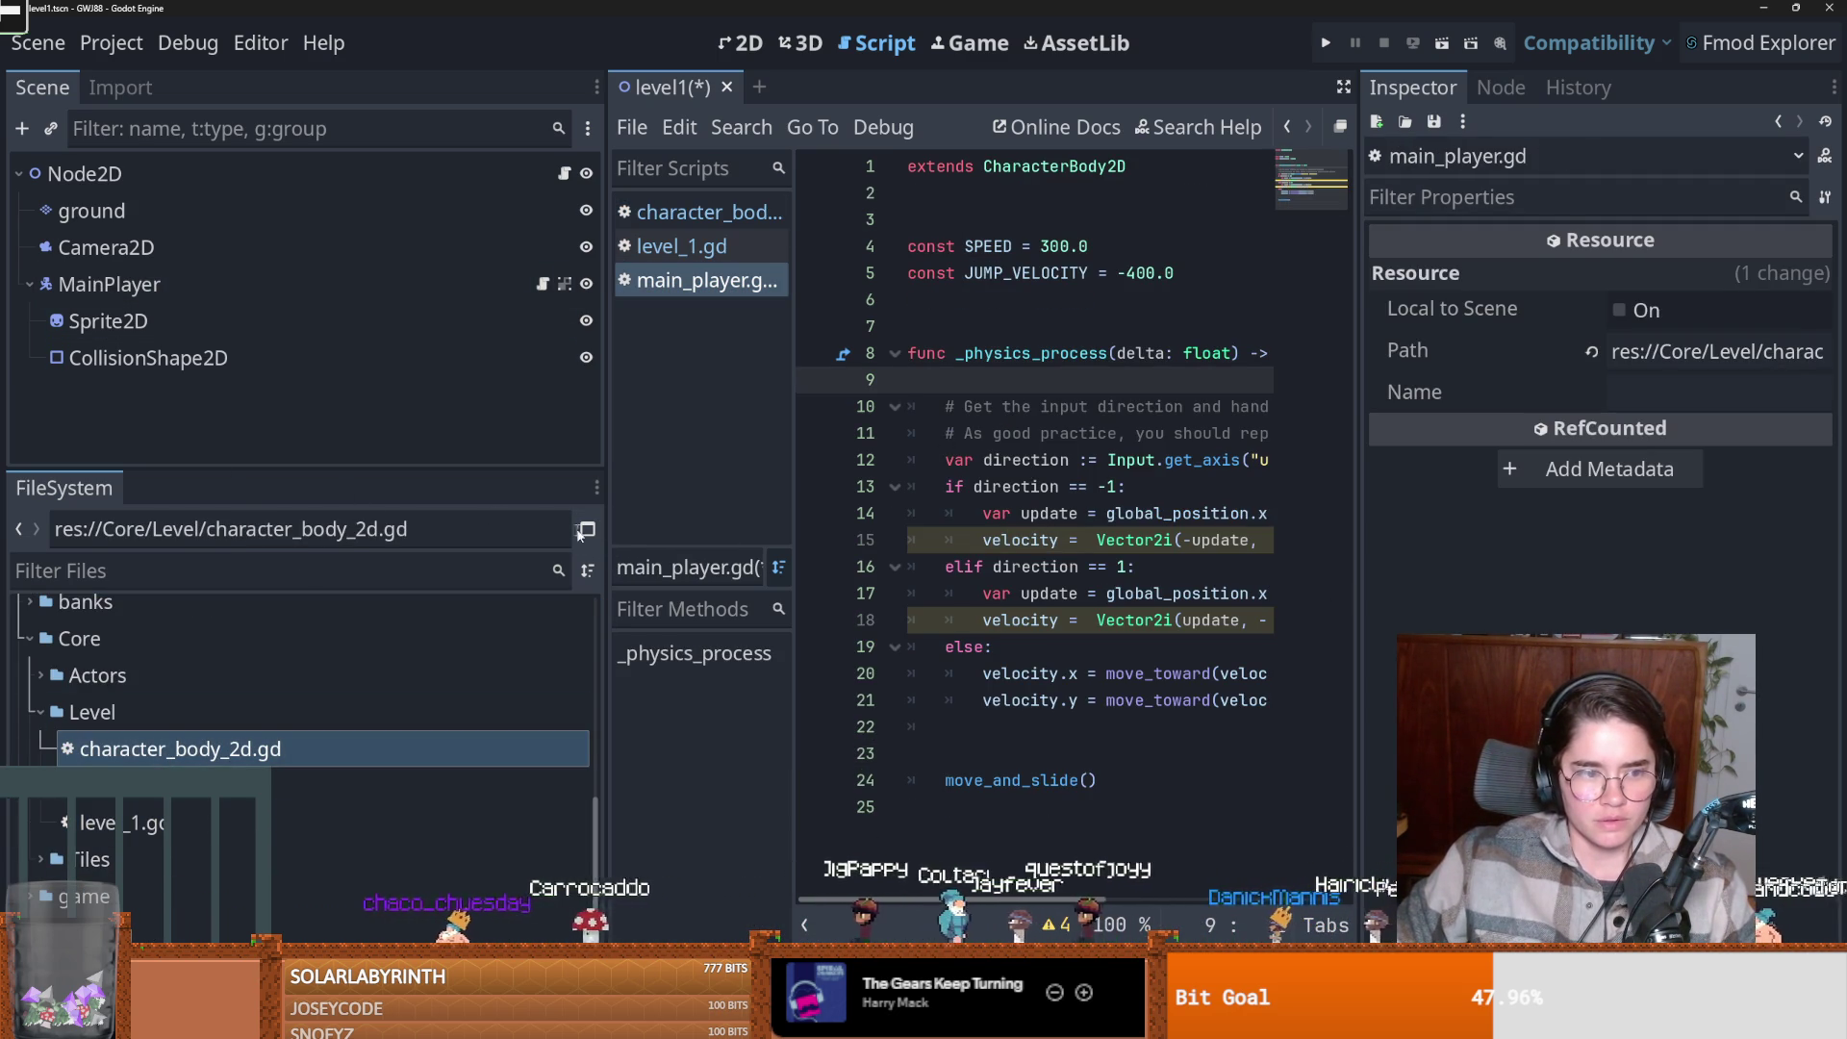
{"action": "left_click_drag", "start_coordinate": [606, 535], "coordinate": [166, 539]}
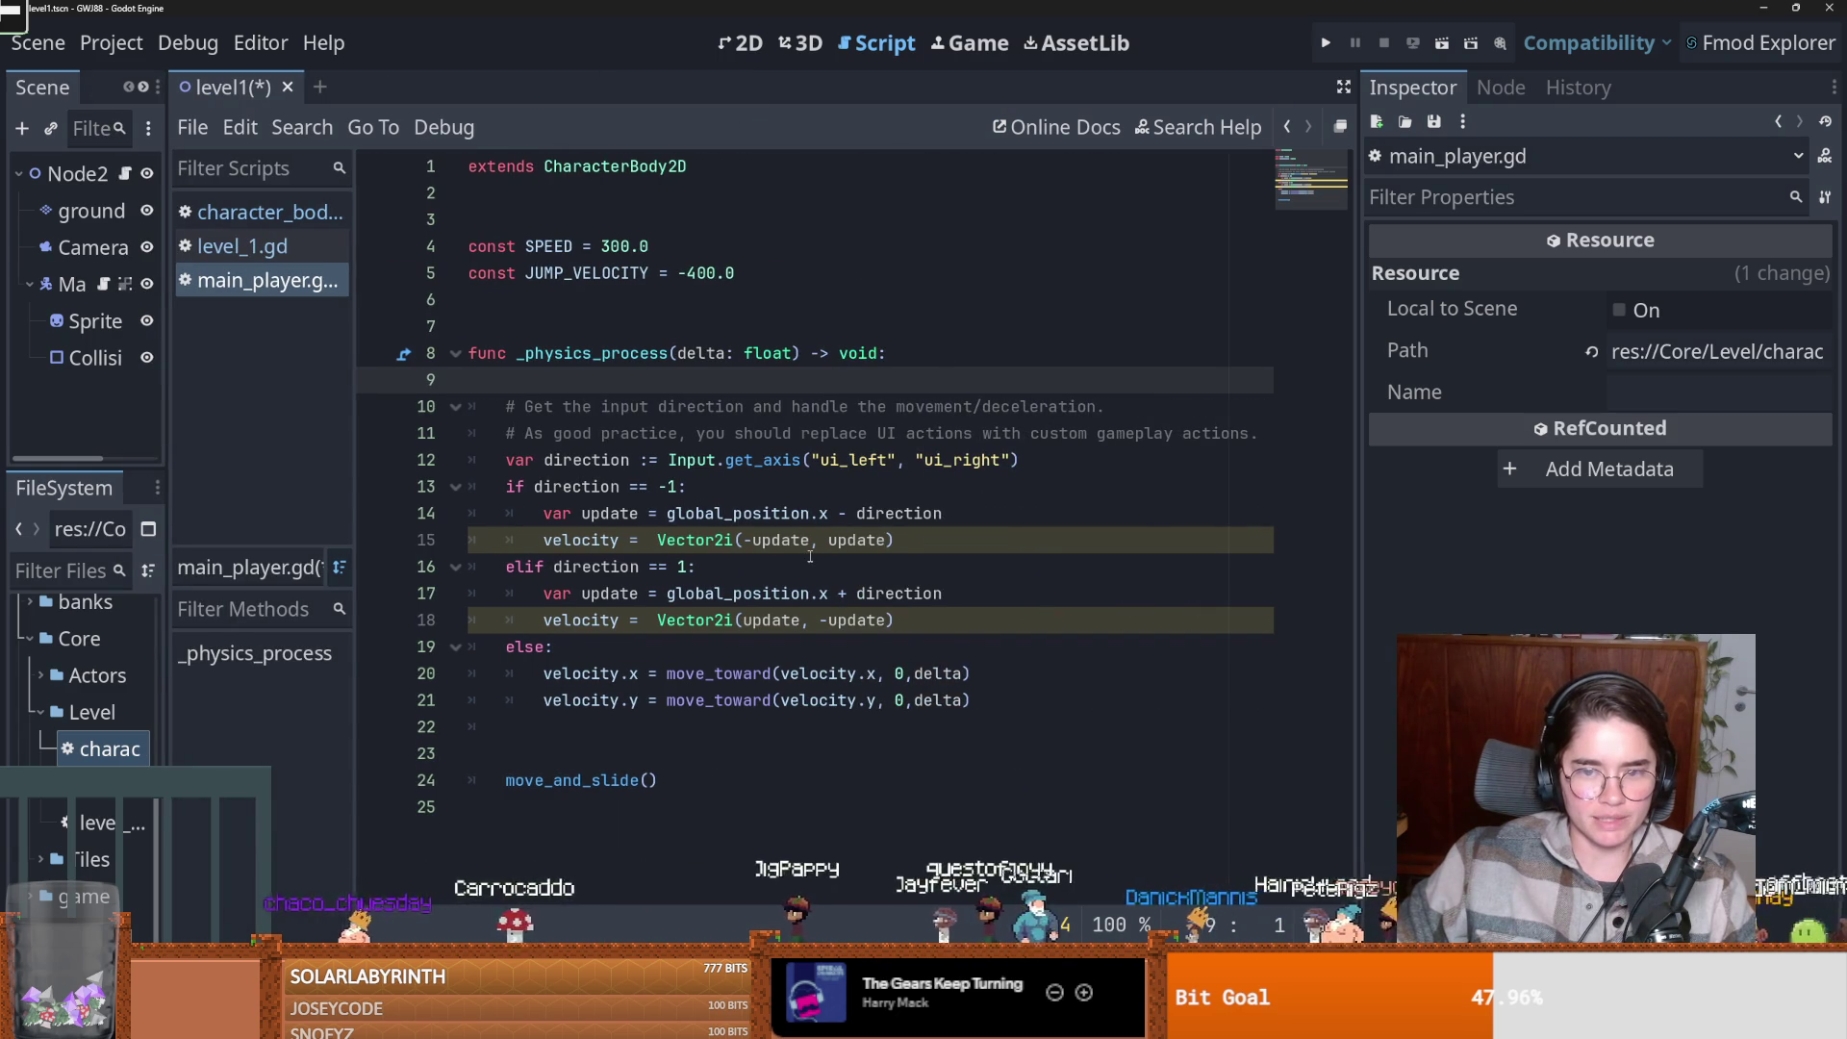
- Replace delta with SPEED in both move_toward calls and save
{"action": "left_click", "coordinate": [557, 247]}
{"action": "double_click", "coordinate": [941, 701]}
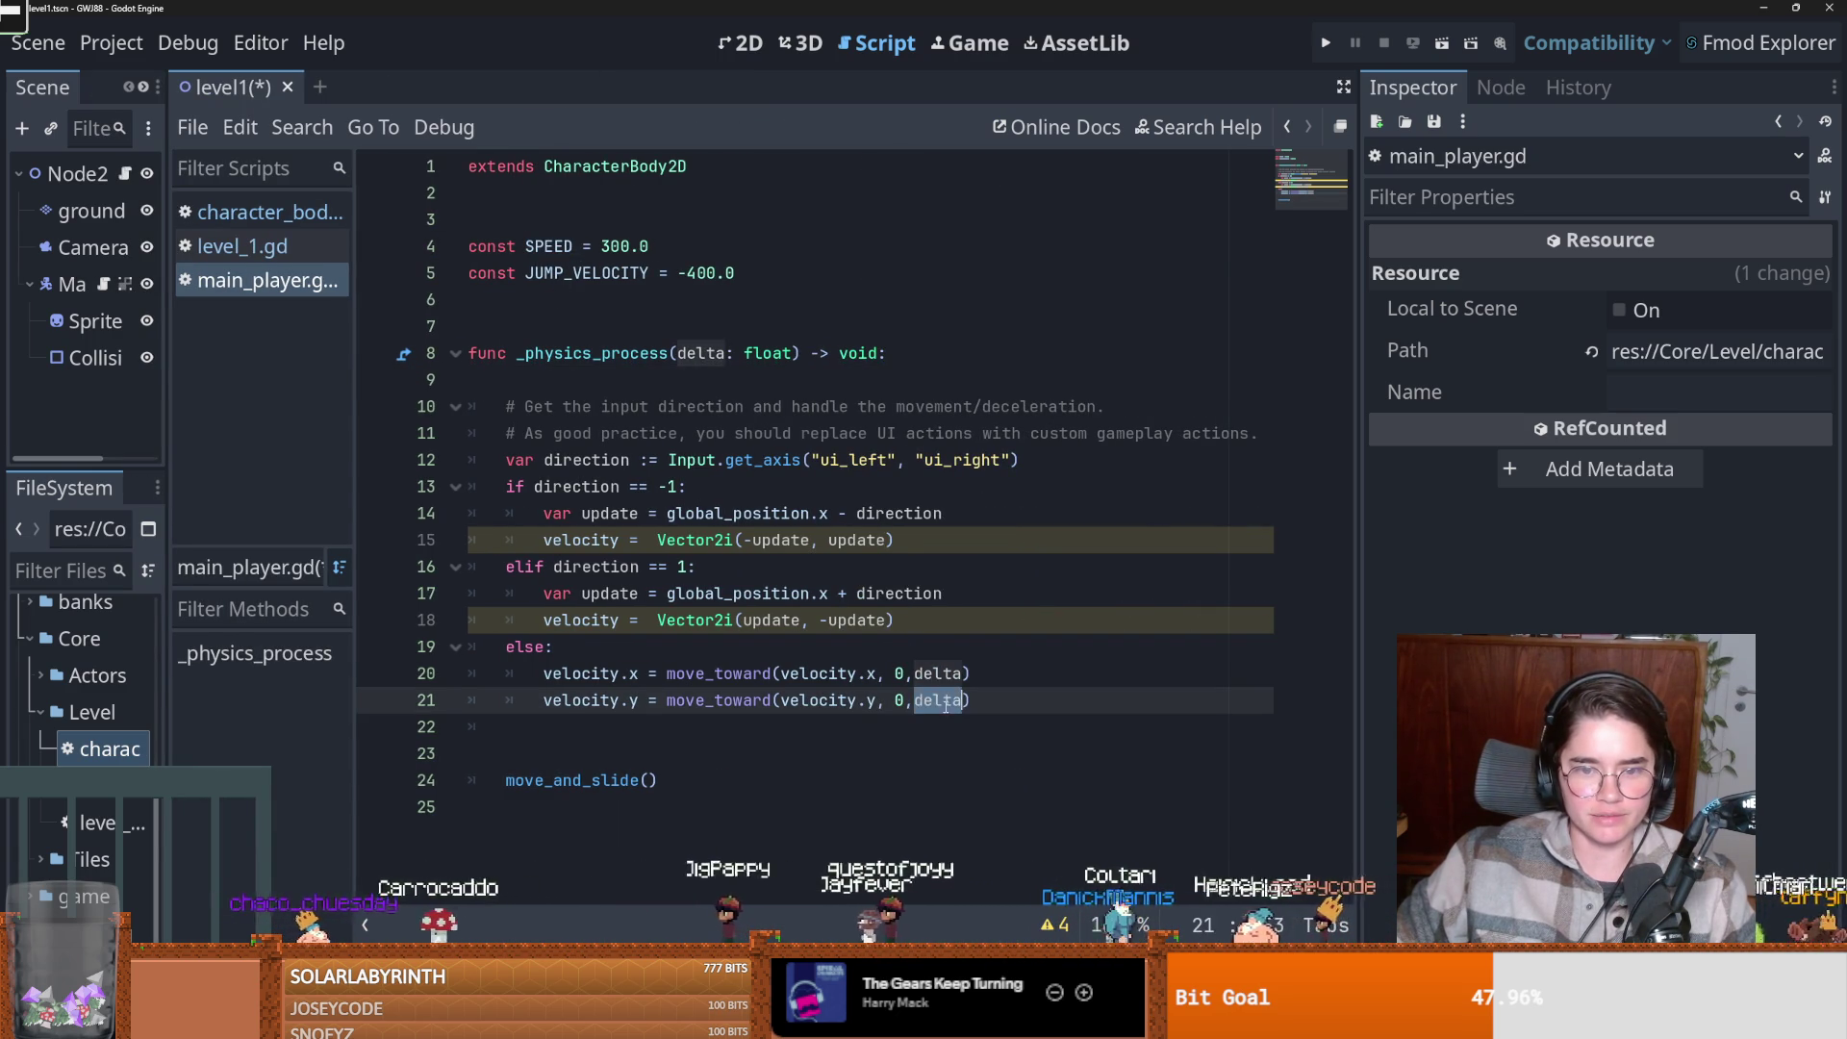
{"action": "type", "text": "SPEED"}
{"action": "double_click", "coordinate": [948, 673]}
{"action": "key", "text": "ctrl+s"}
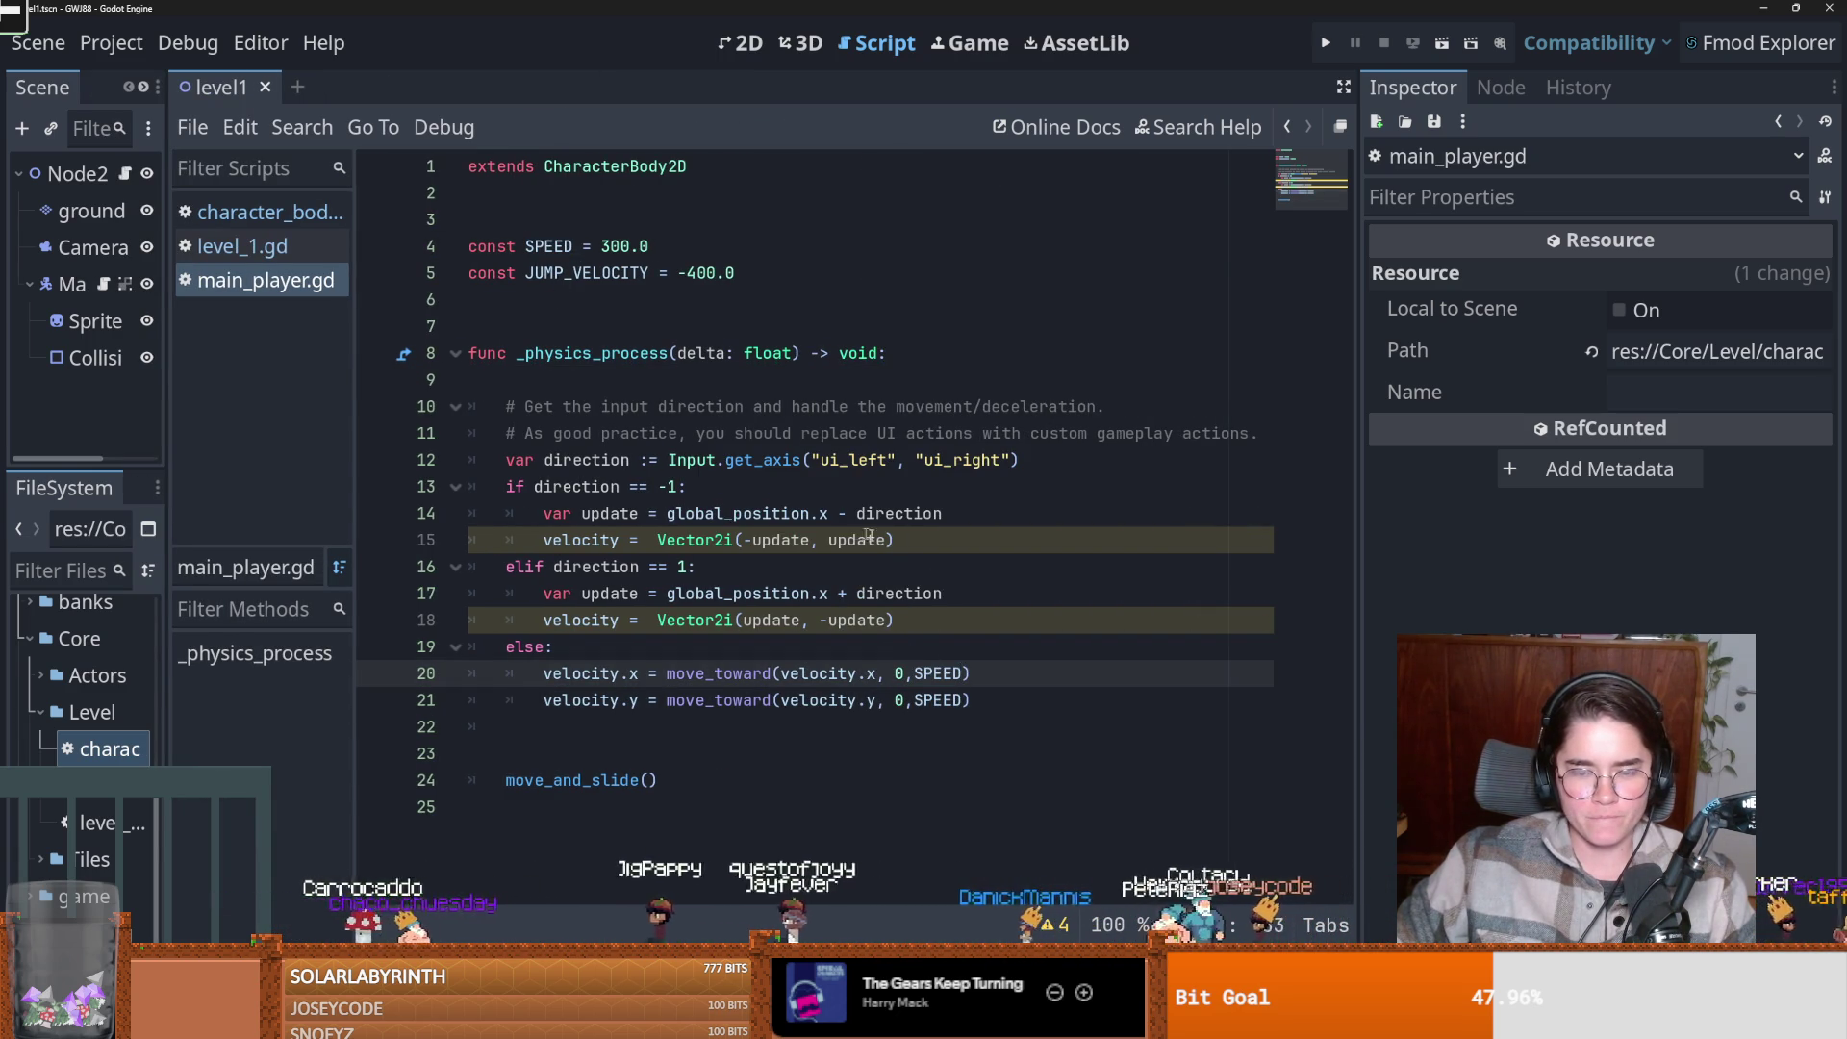
- Append * SPEED to both update lines and launch the game
{"action": "left_click", "coordinate": [919, 542]}
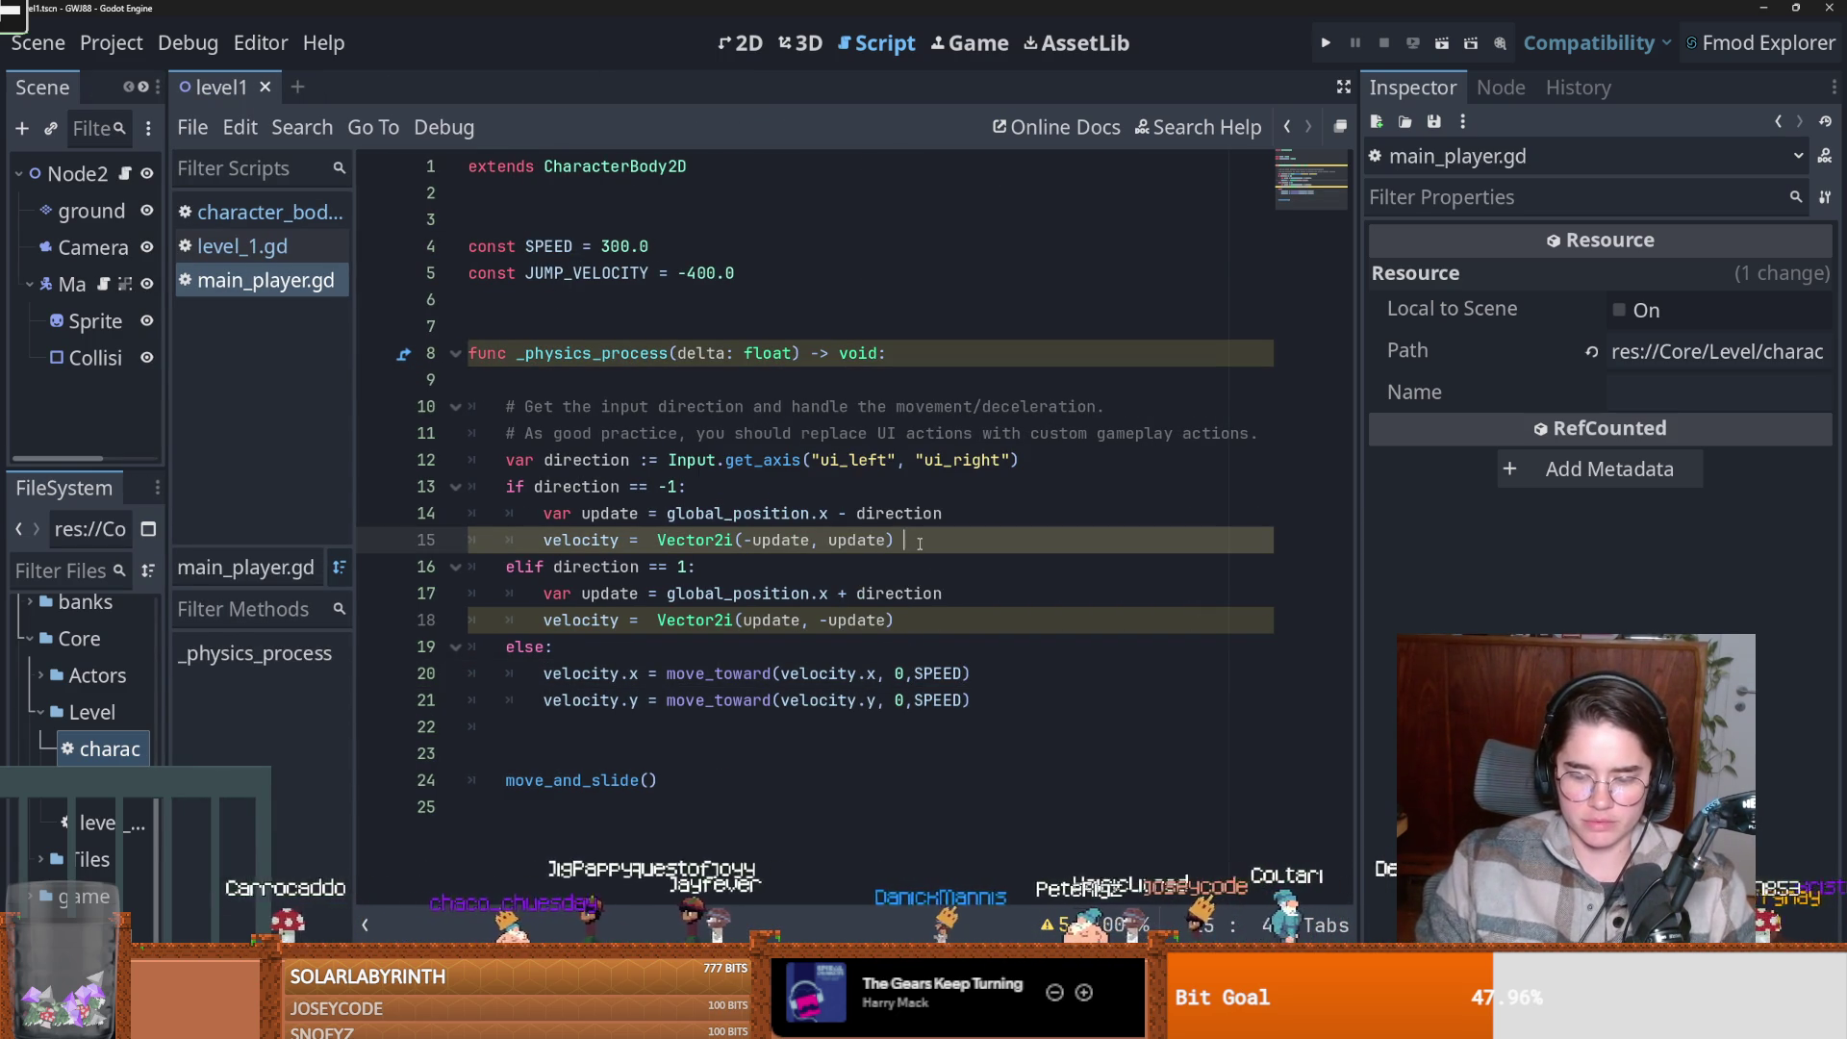
{"action": "left_click", "coordinate": [974, 523]}
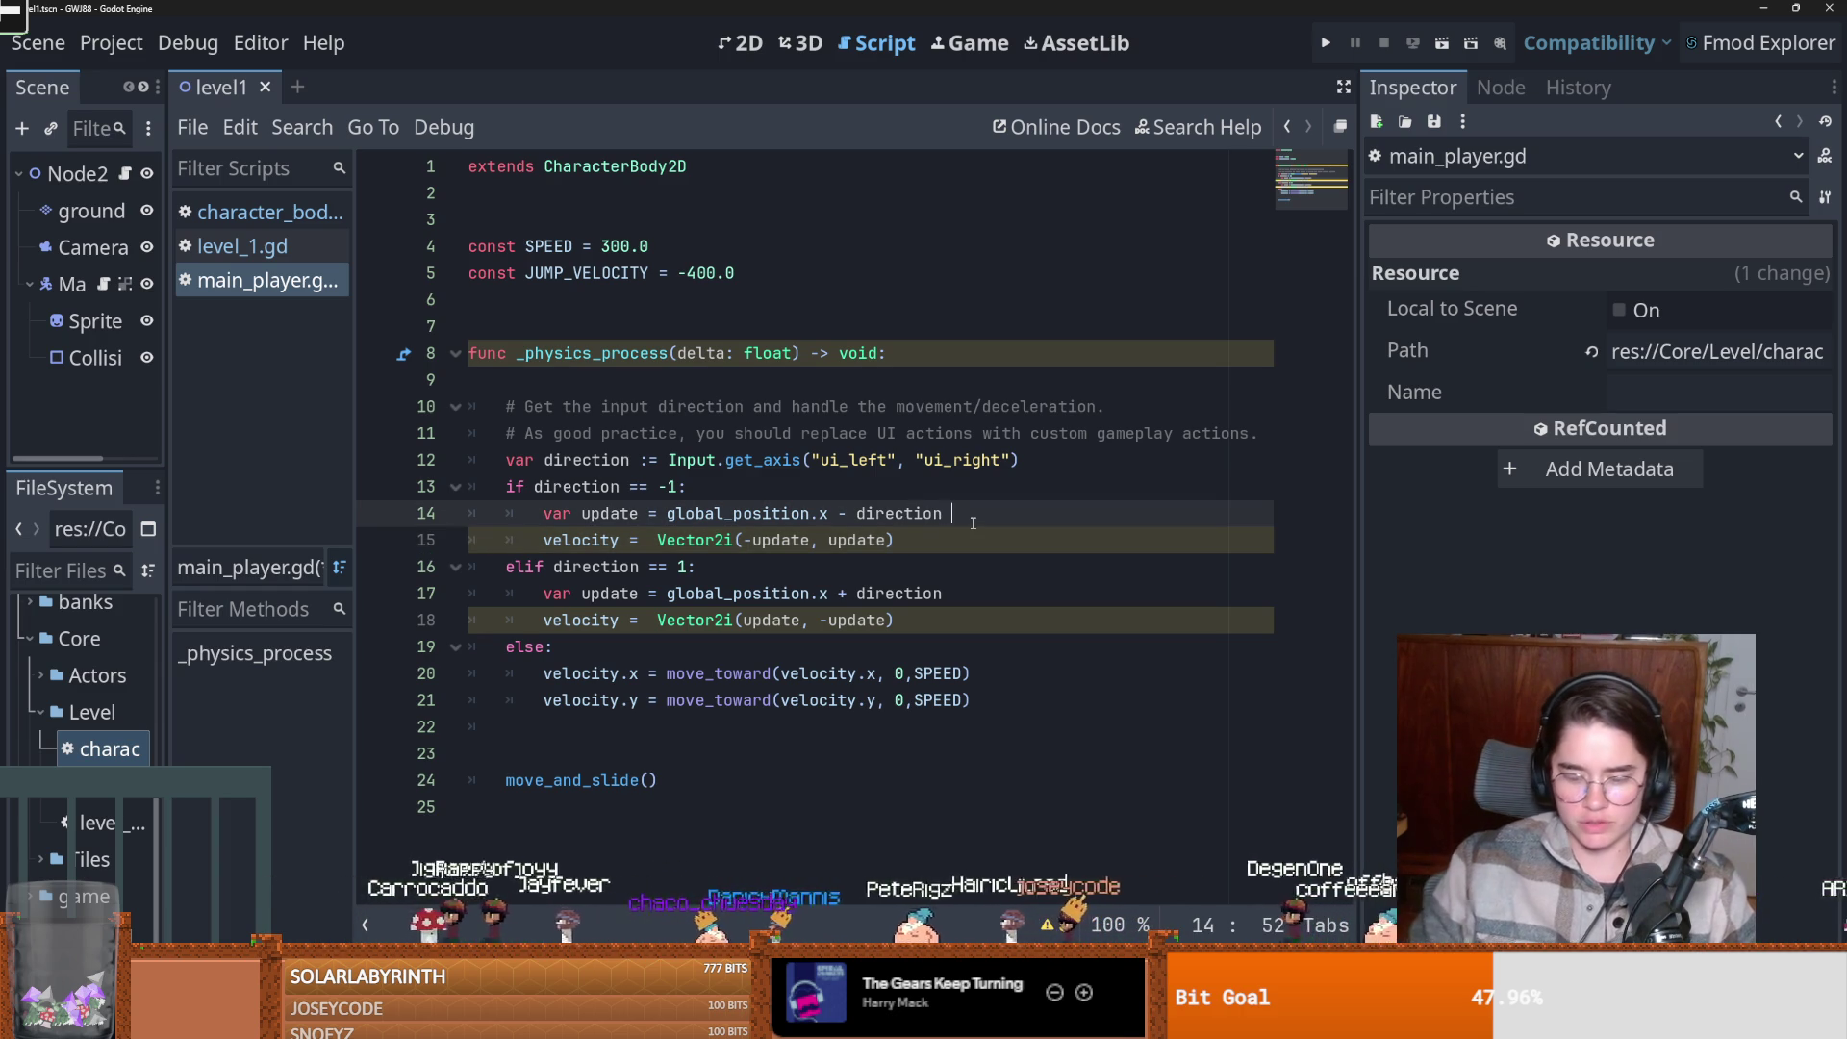
{"action": "type", "text": "PEED"}
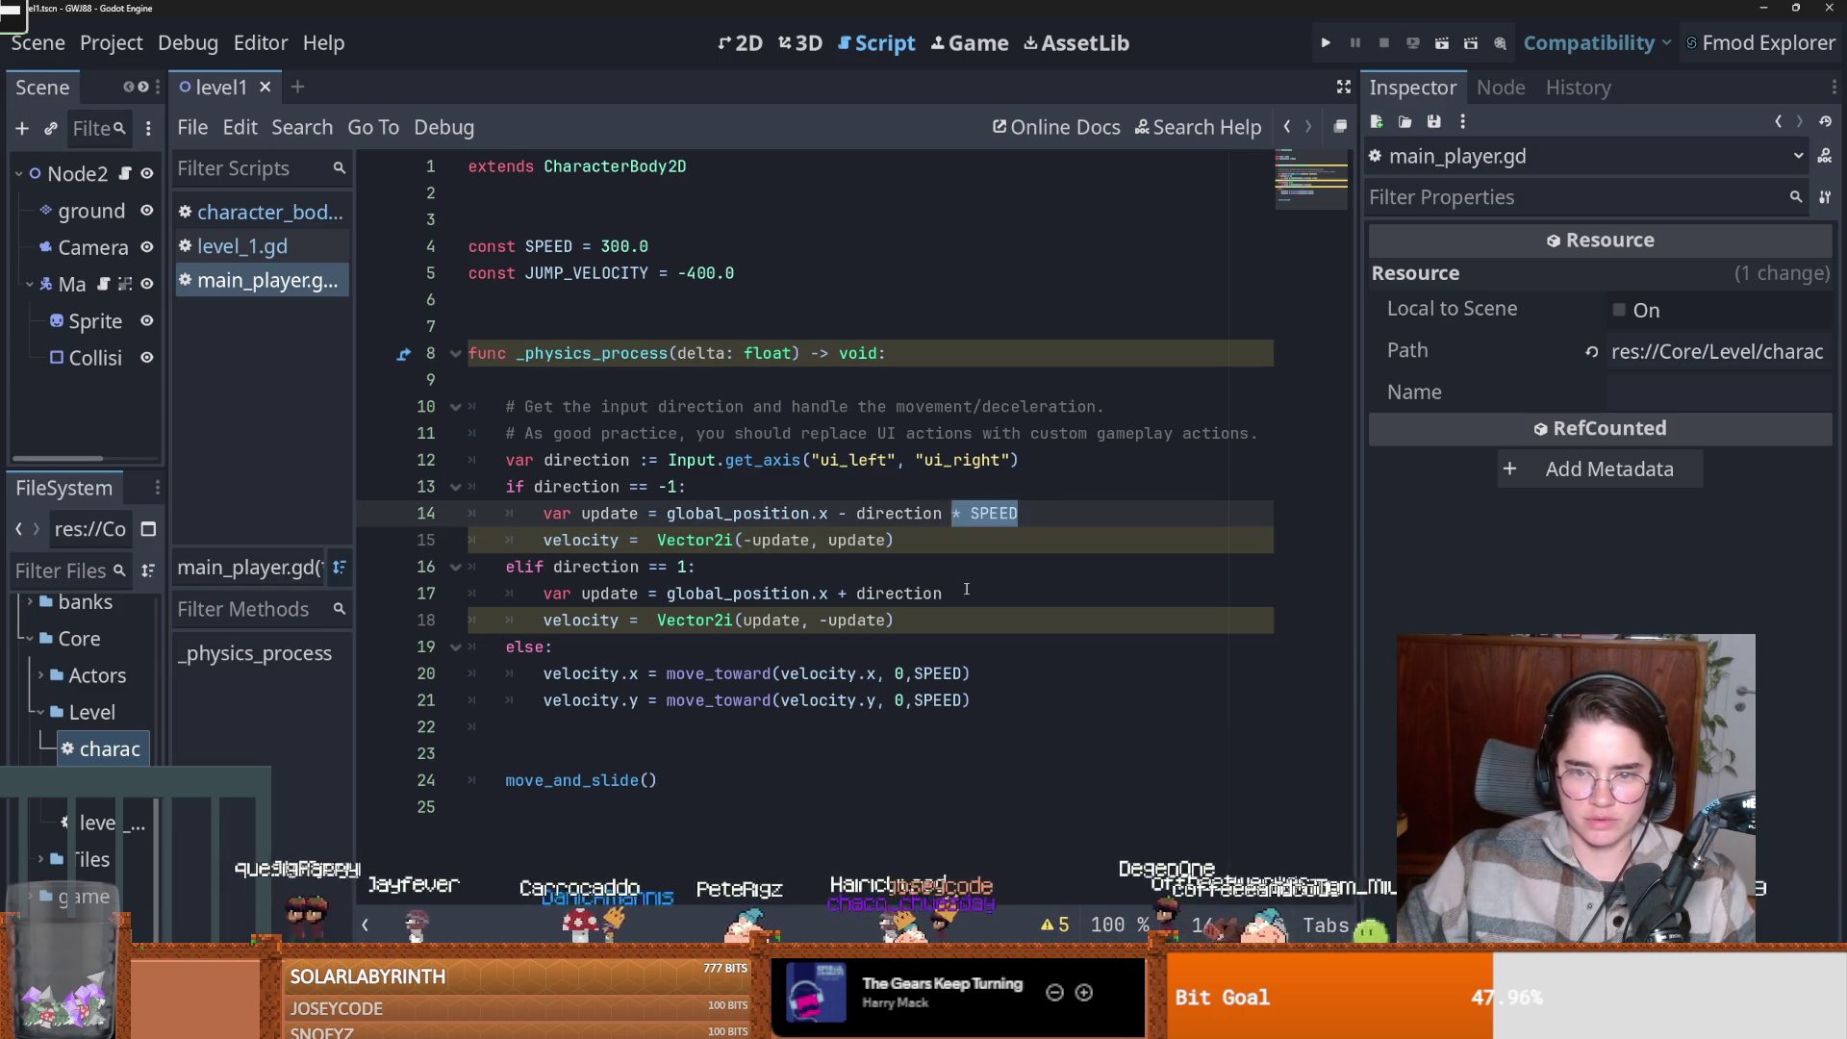
{"action": "left_click", "coordinate": [965, 592]}
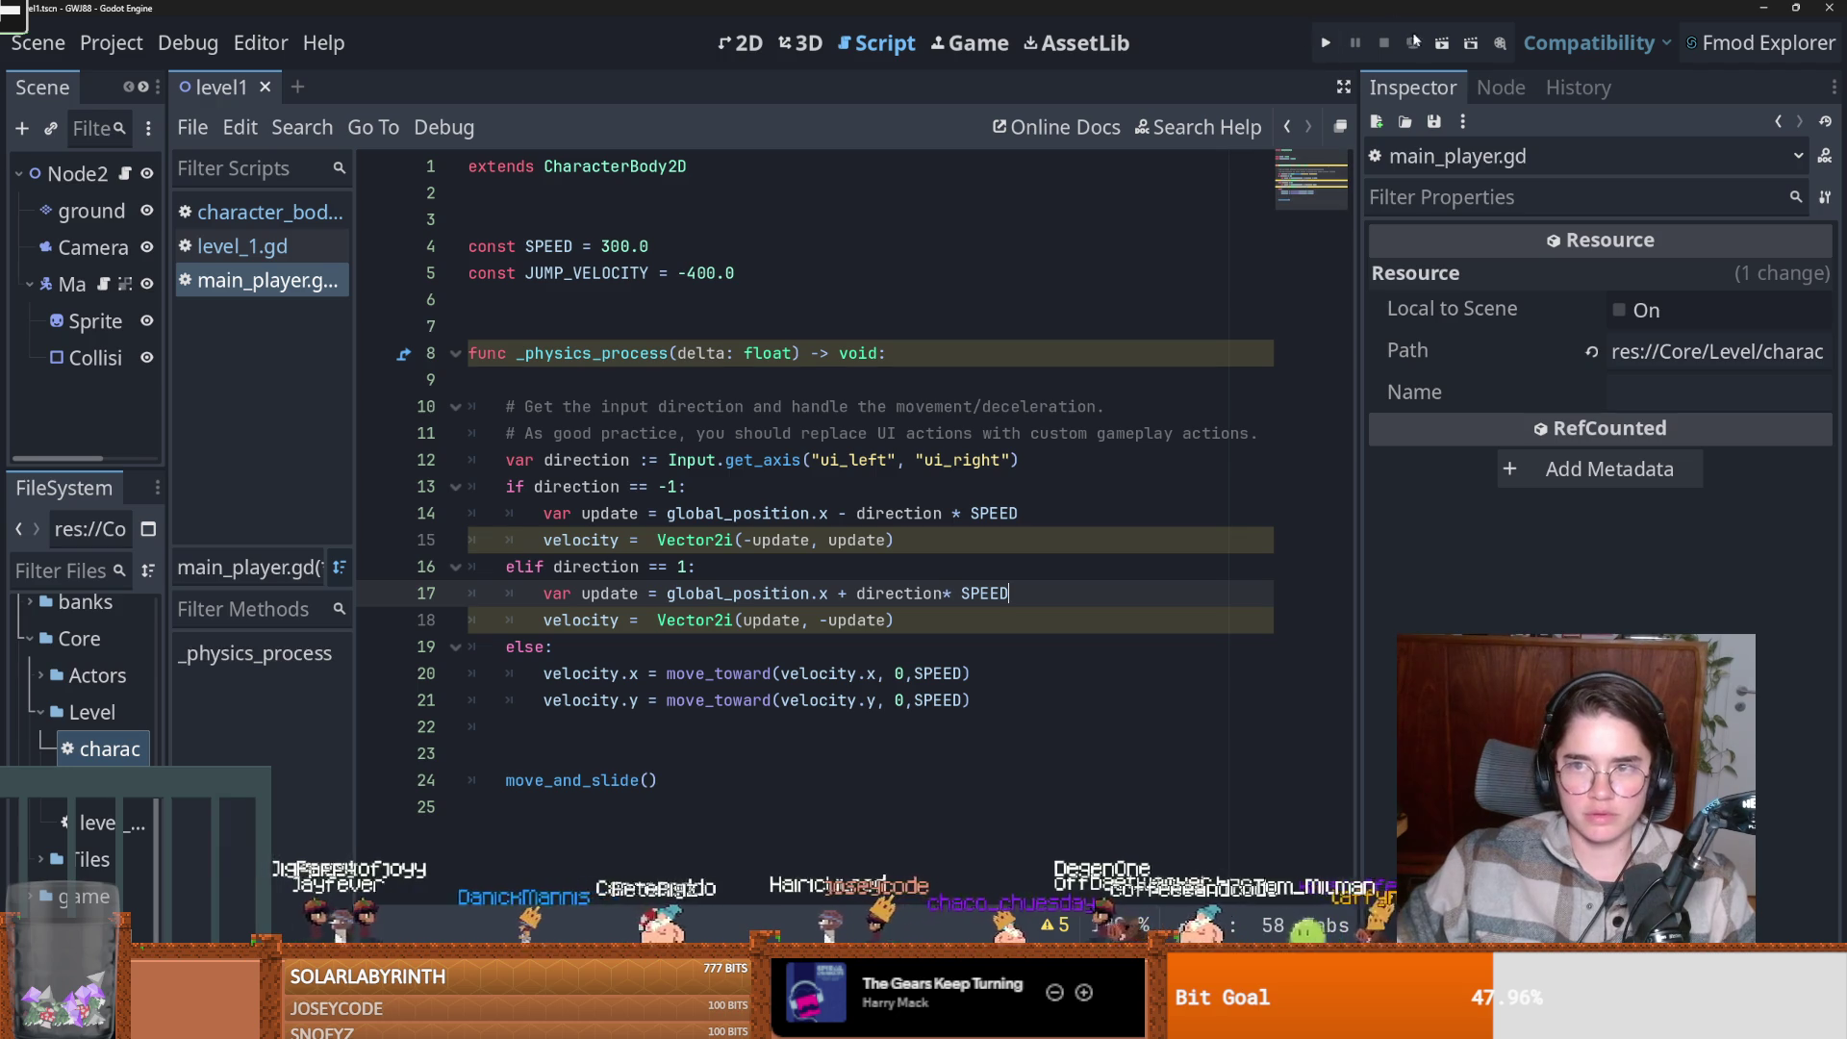
{"action": "left_click", "coordinate": [1327, 44]}
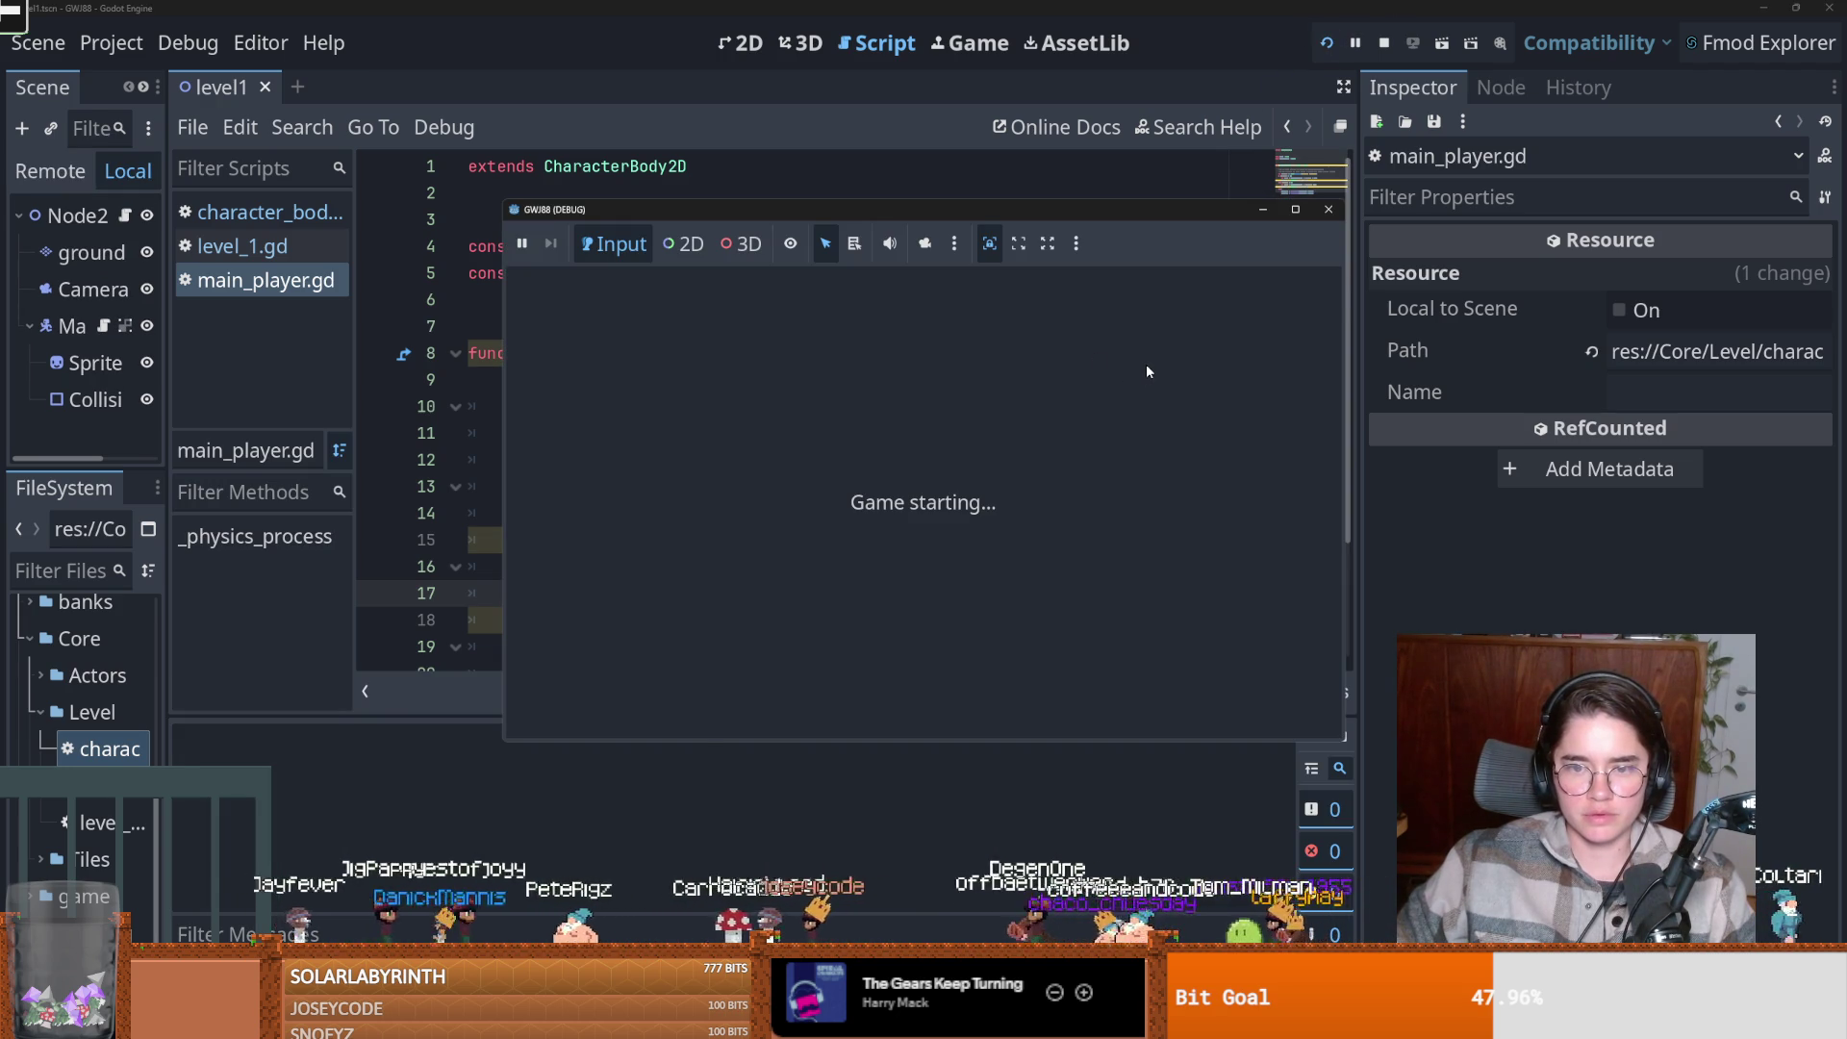
- Walk the character with W, S, D and S until it leaves the tile map, then stop the game
{"action": "key", "text": "w"}
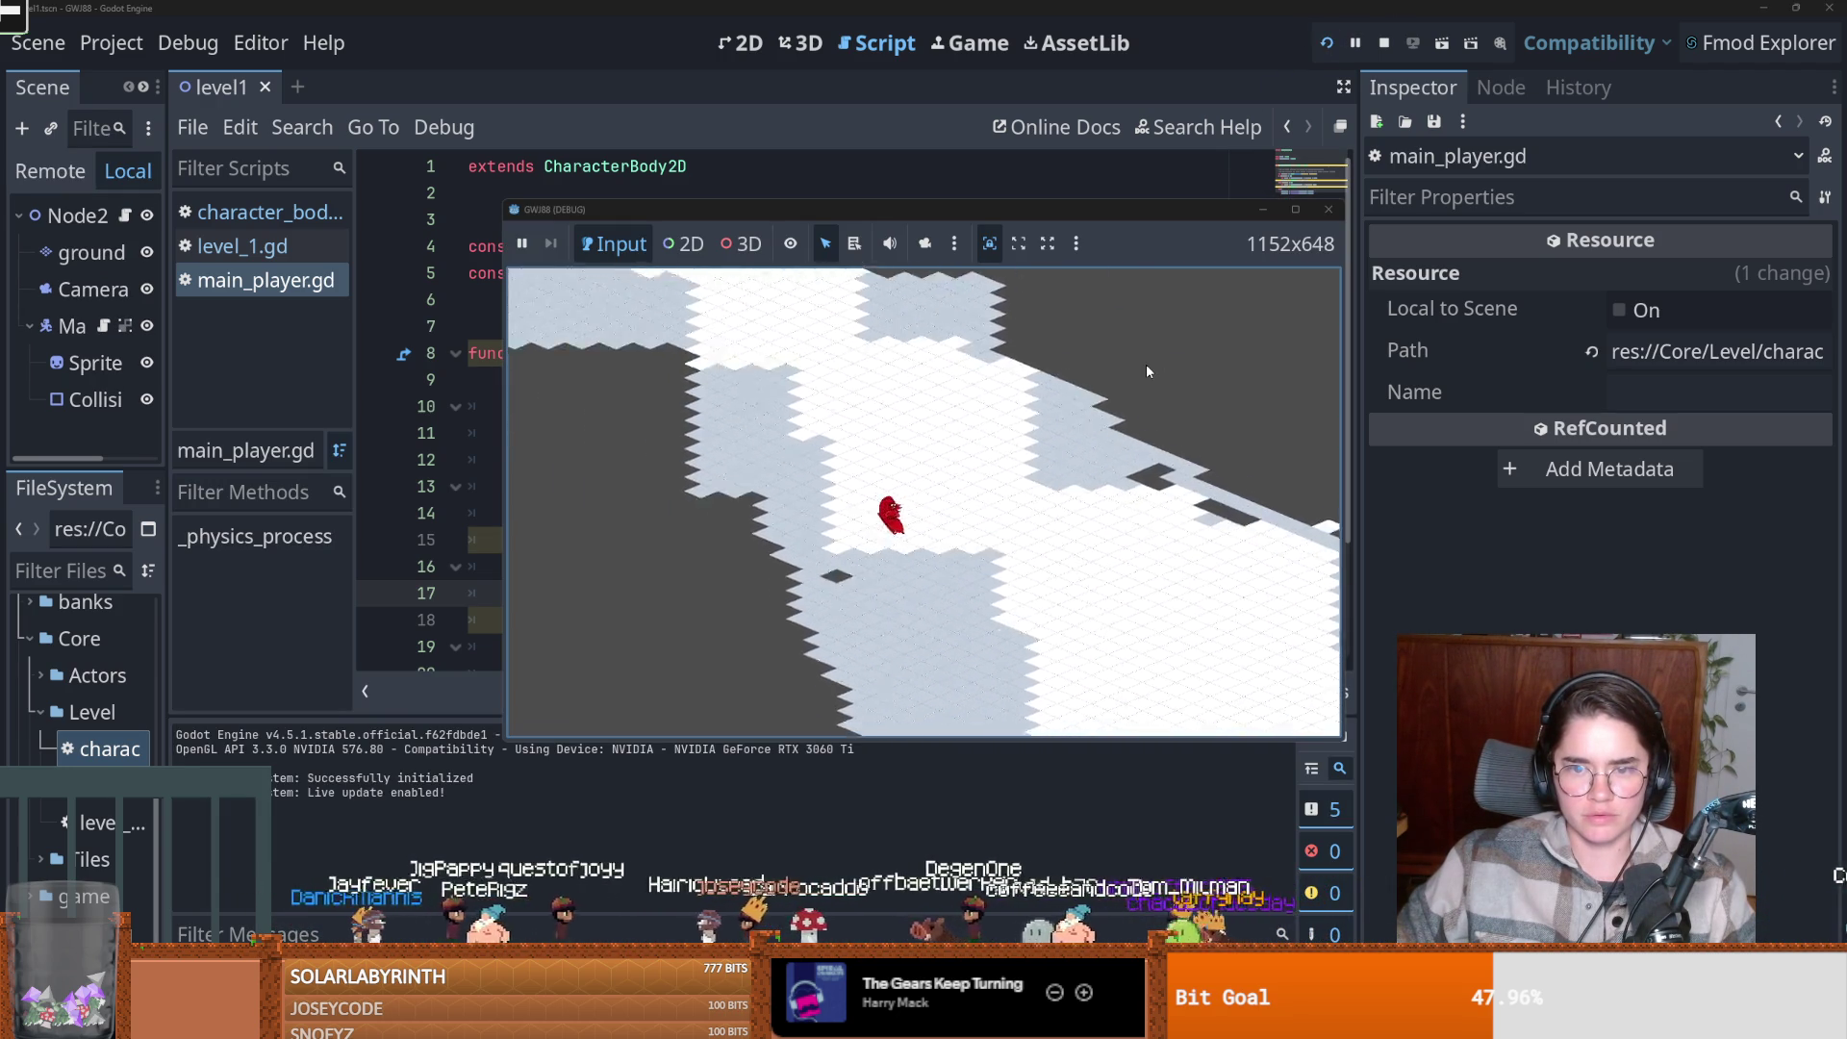
{"action": "key", "text": "s"}
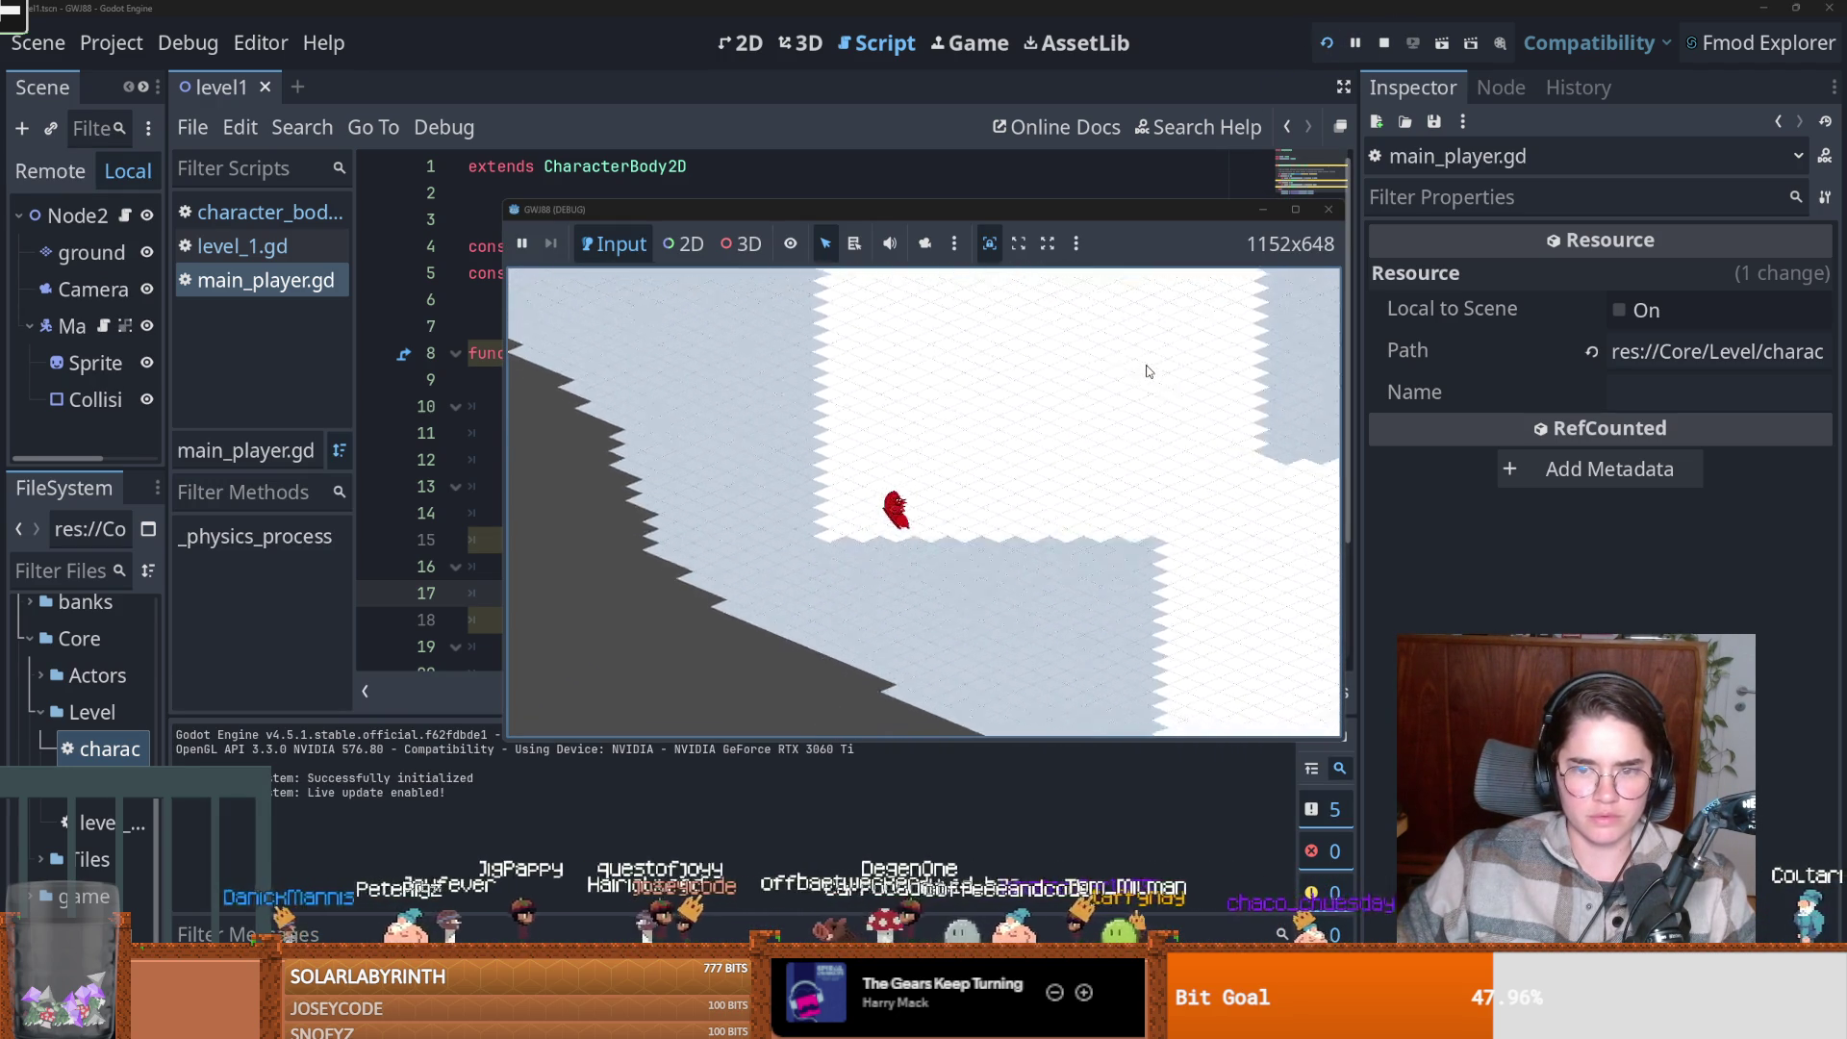
{"action": "key", "text": "d"}
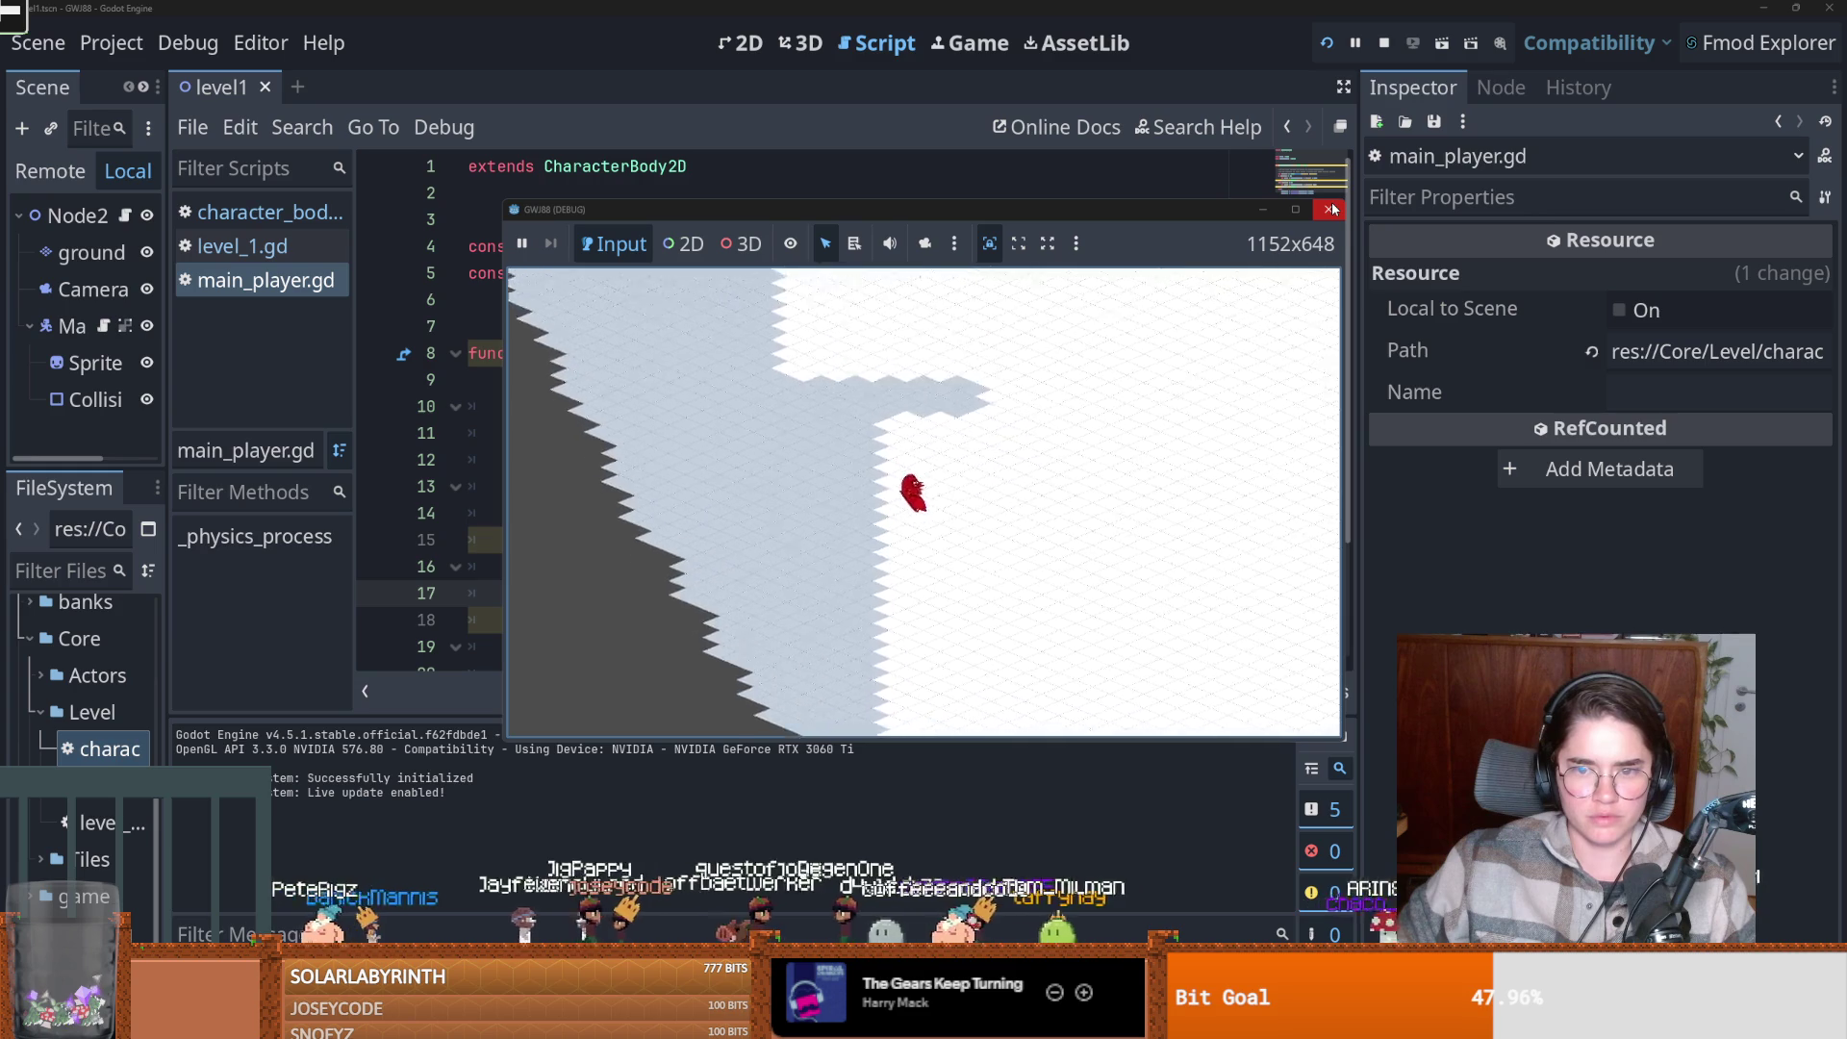
{"action": "key", "text": "s"}
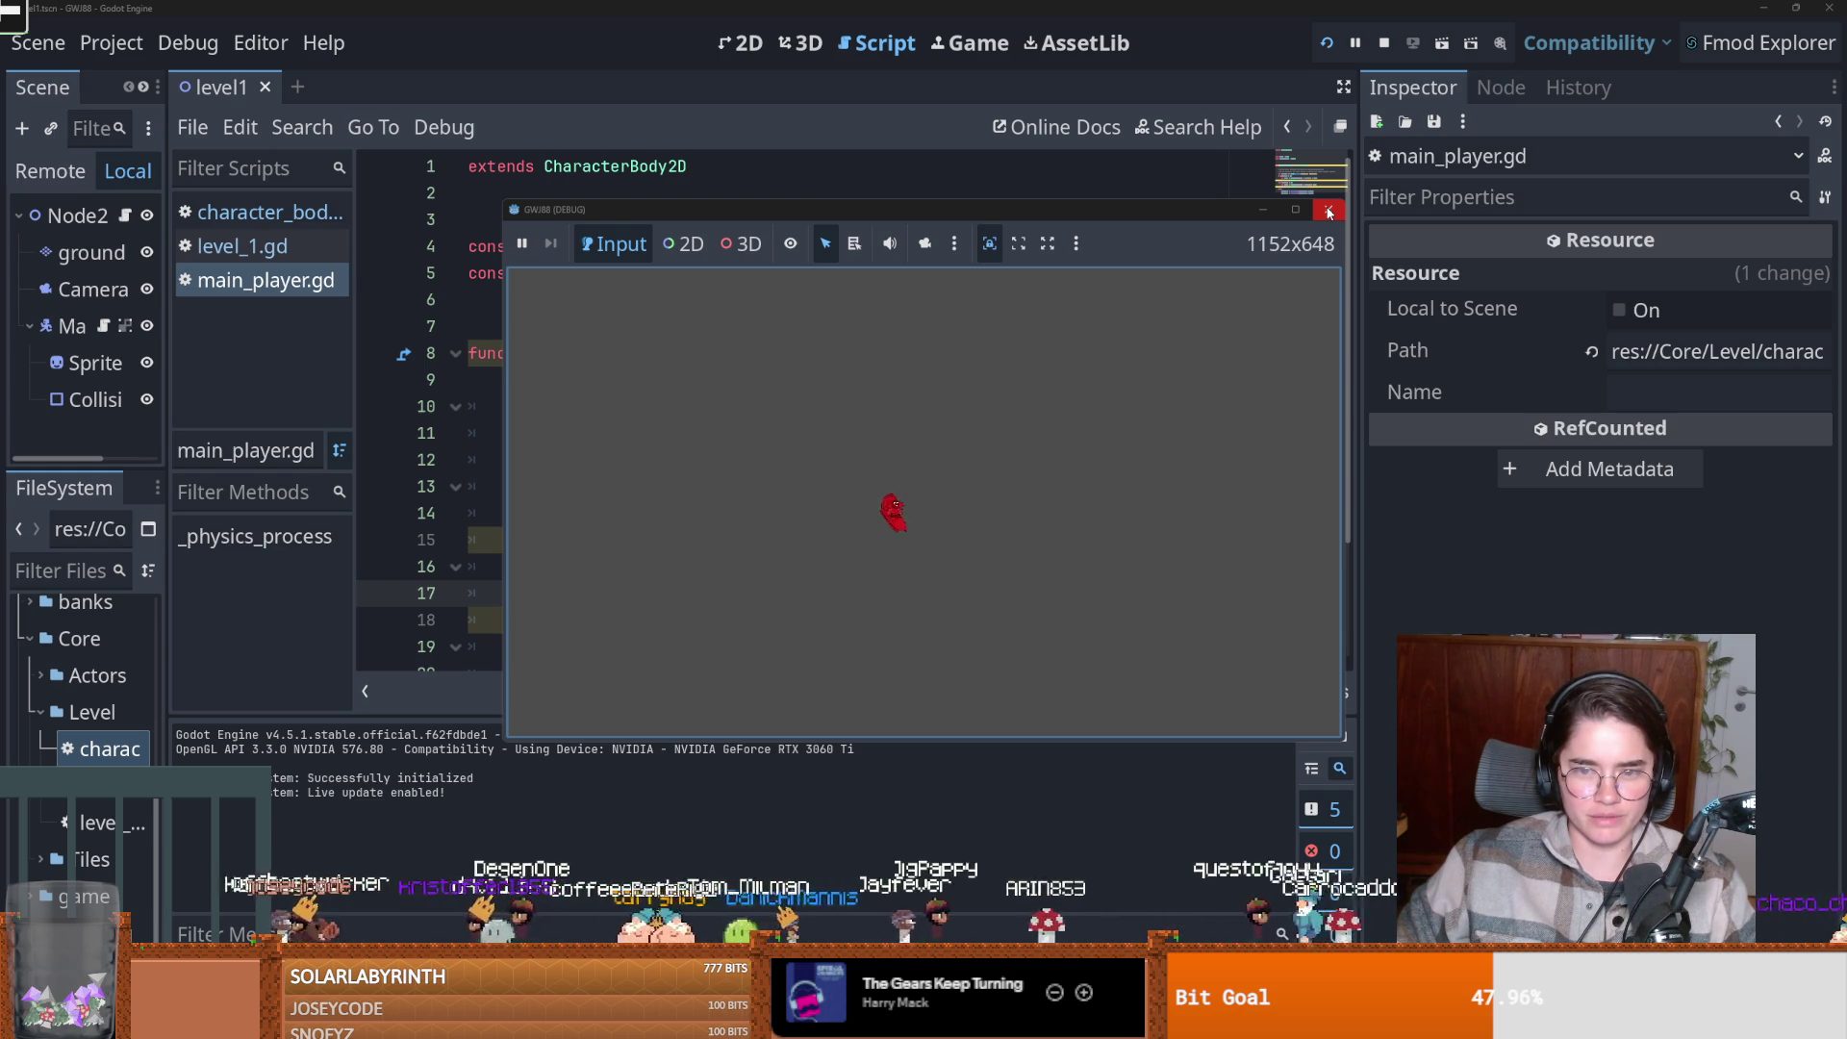
{"action": "left_click", "coordinate": [1328, 210]}
{"action": "right_click", "coordinate": [845, 508]}
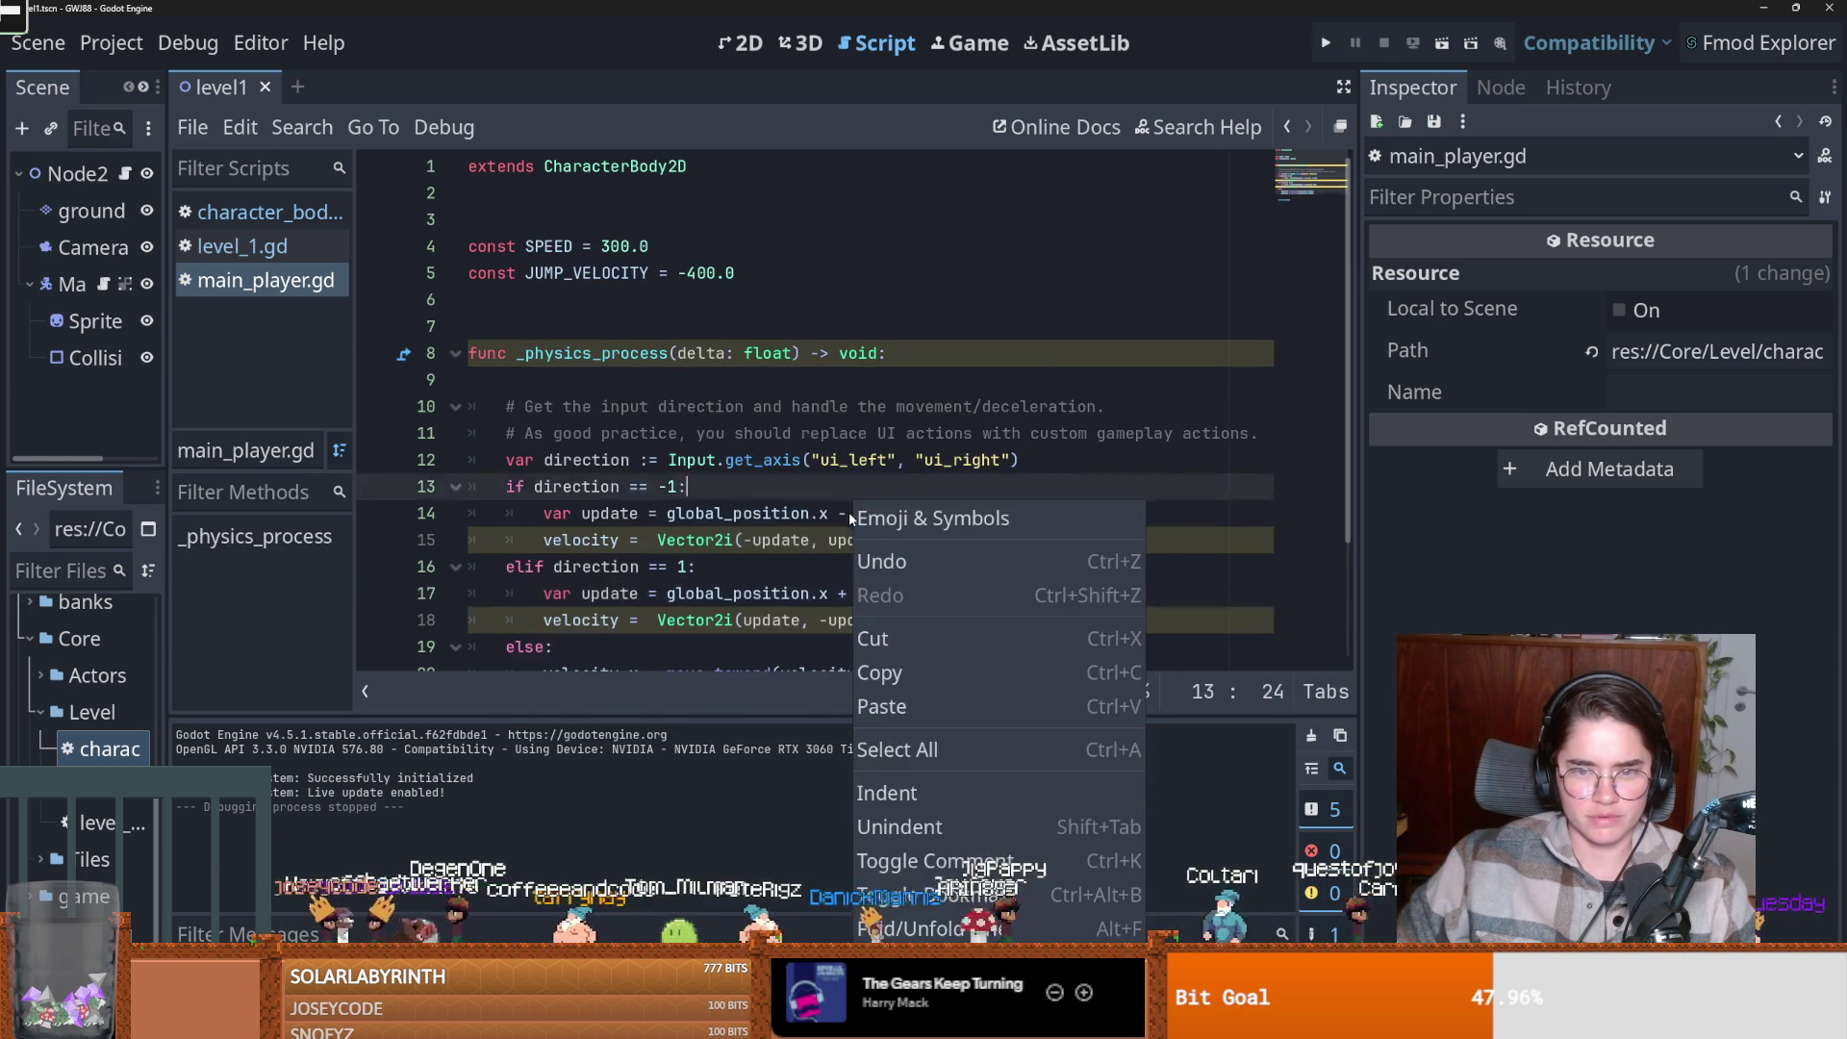
- Add print(update) below the left-move update line and copy that statement
{"action": "key", "text": "Escape"}
{"action": "scroll", "coordinate": [770, 433], "scroll_direction": "down", "scroll_amount": 2}
{"action": "left_click", "coordinate": [1037, 348]}
{"action": "key", "text": "Return"}
{"action": "type", "text": "p"}
{"action": "key", "text": "BackSpace"}
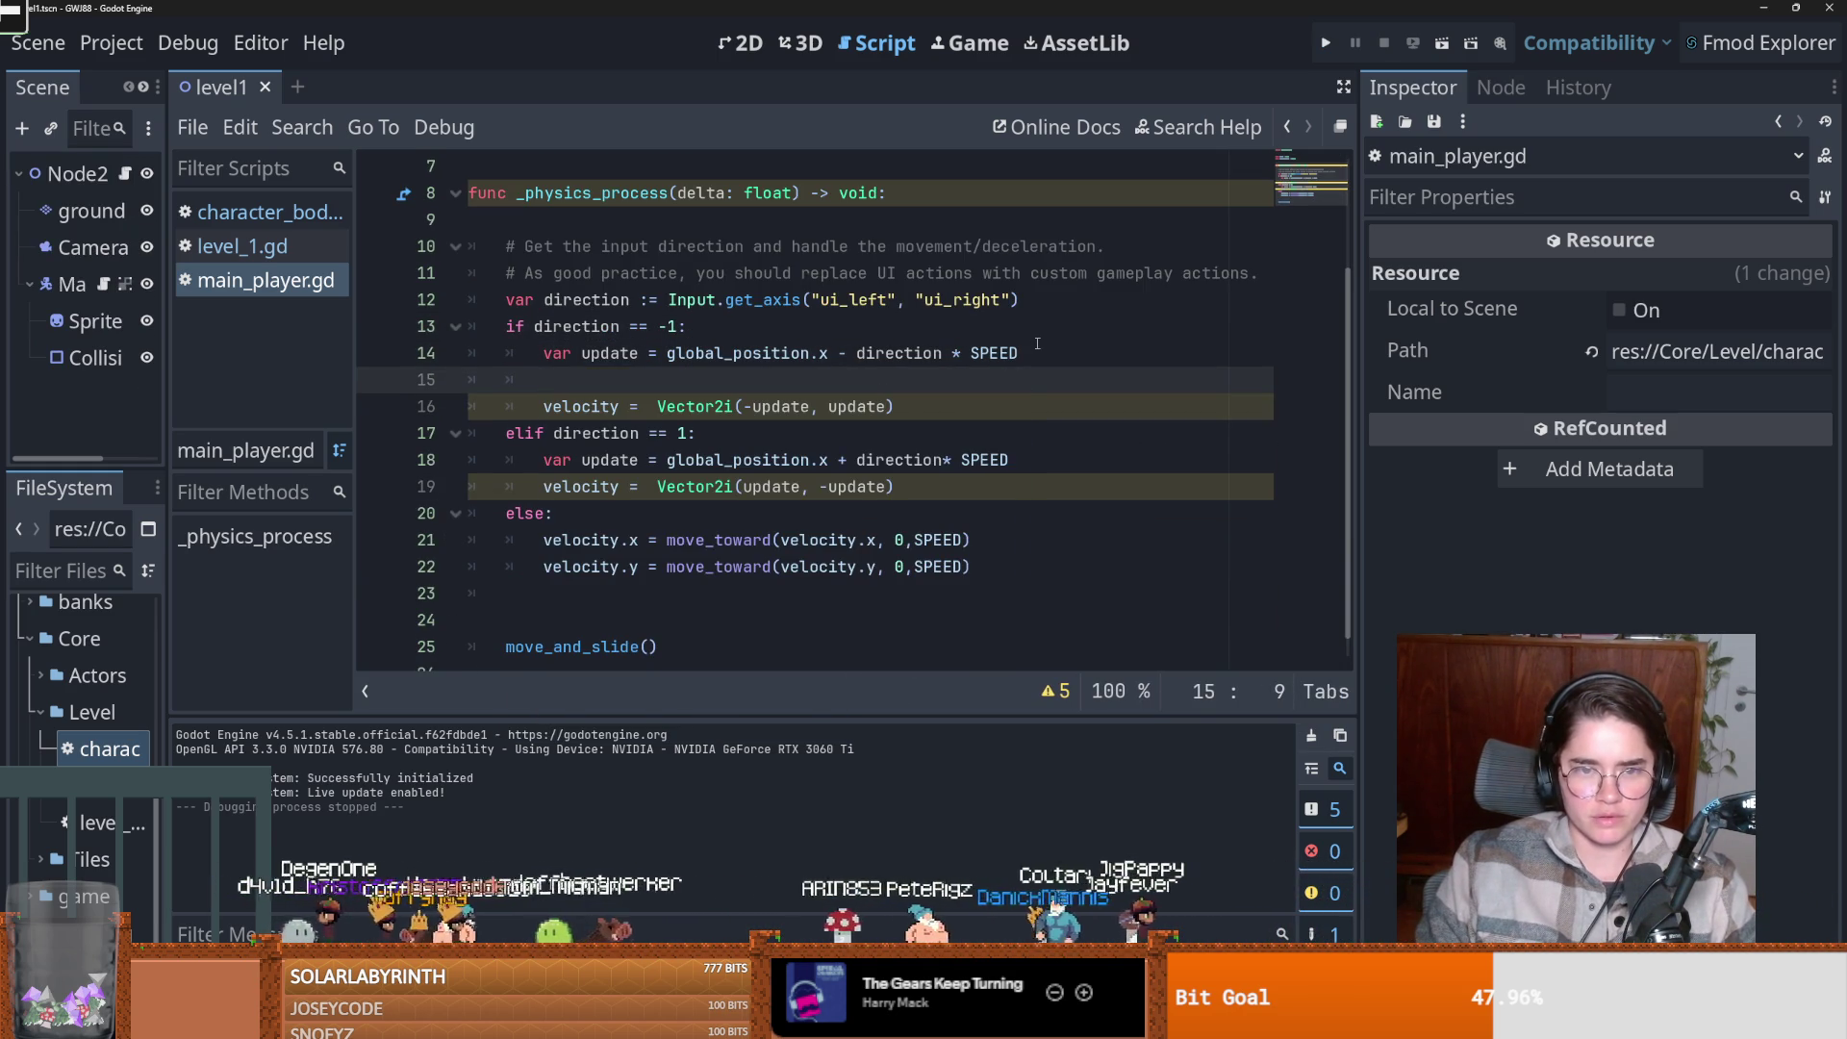
{"action": "type", "text": "nt(upda"}
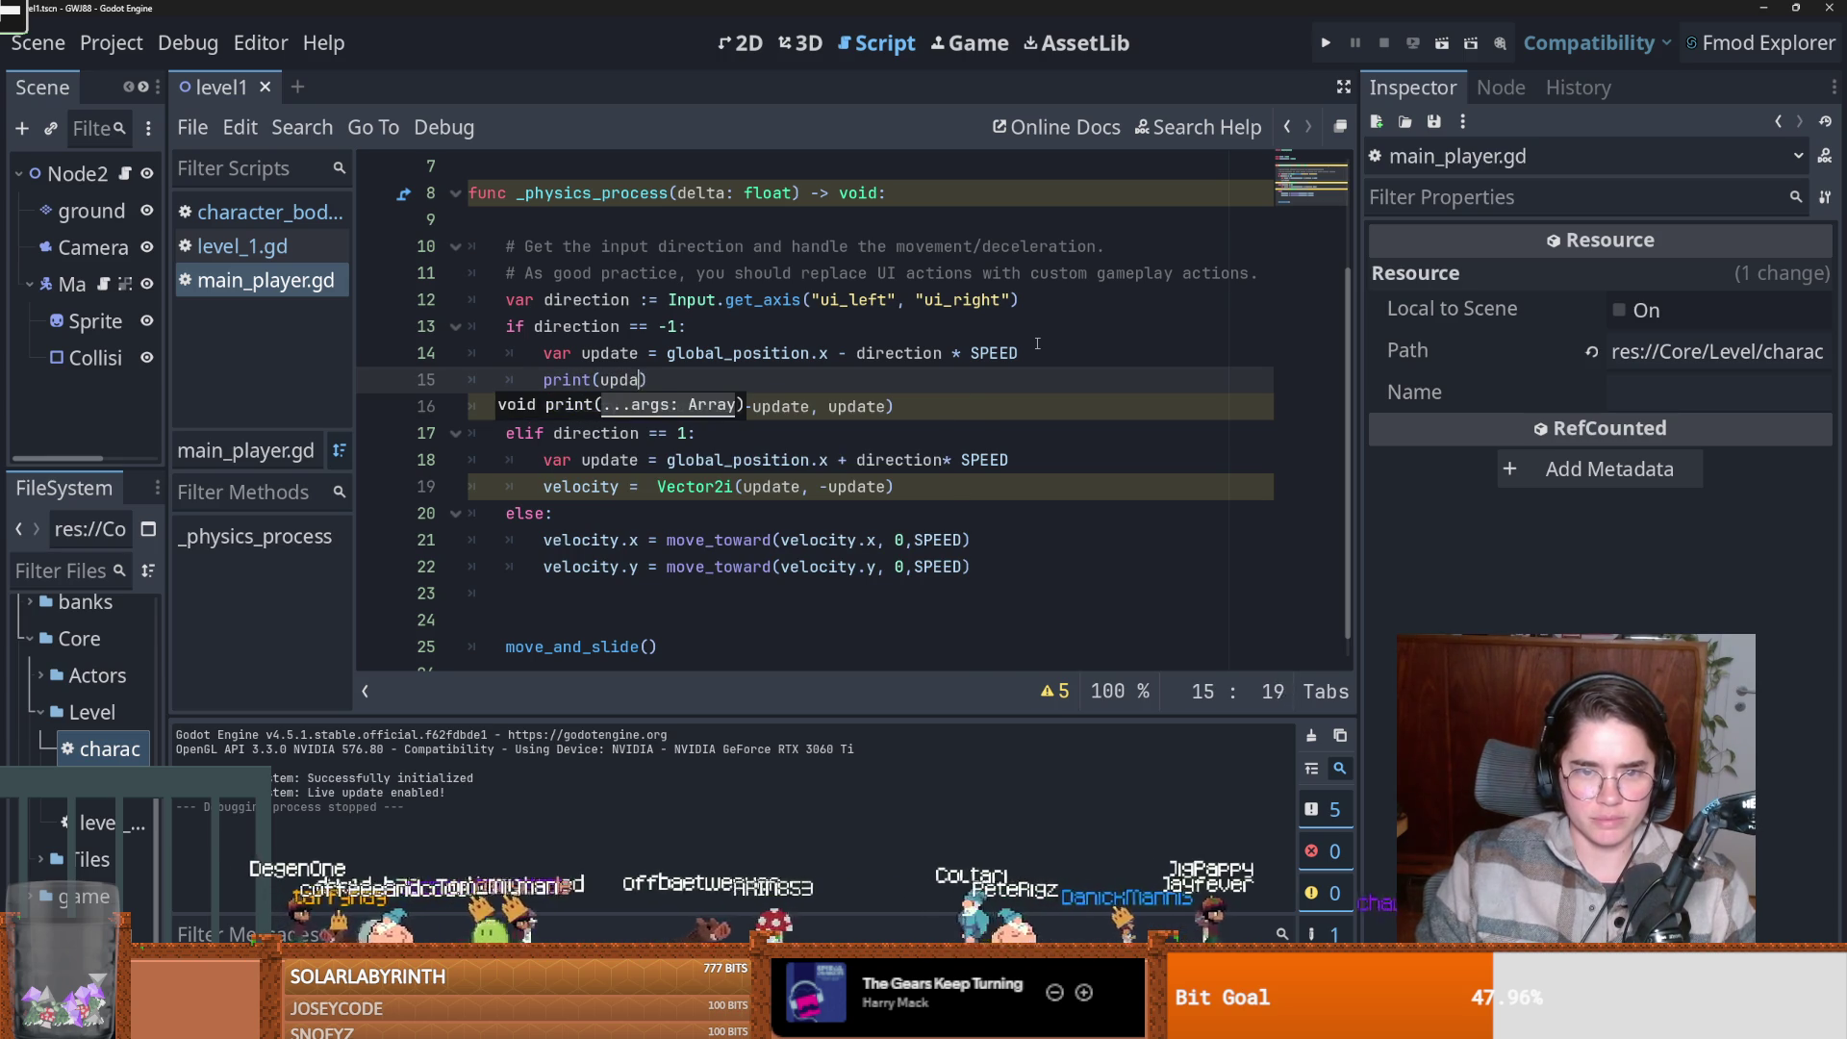
{"action": "type", "text": "te"}
{"action": "left_click_drag", "start_coordinate": [666, 380], "coordinate": [563, 381]}
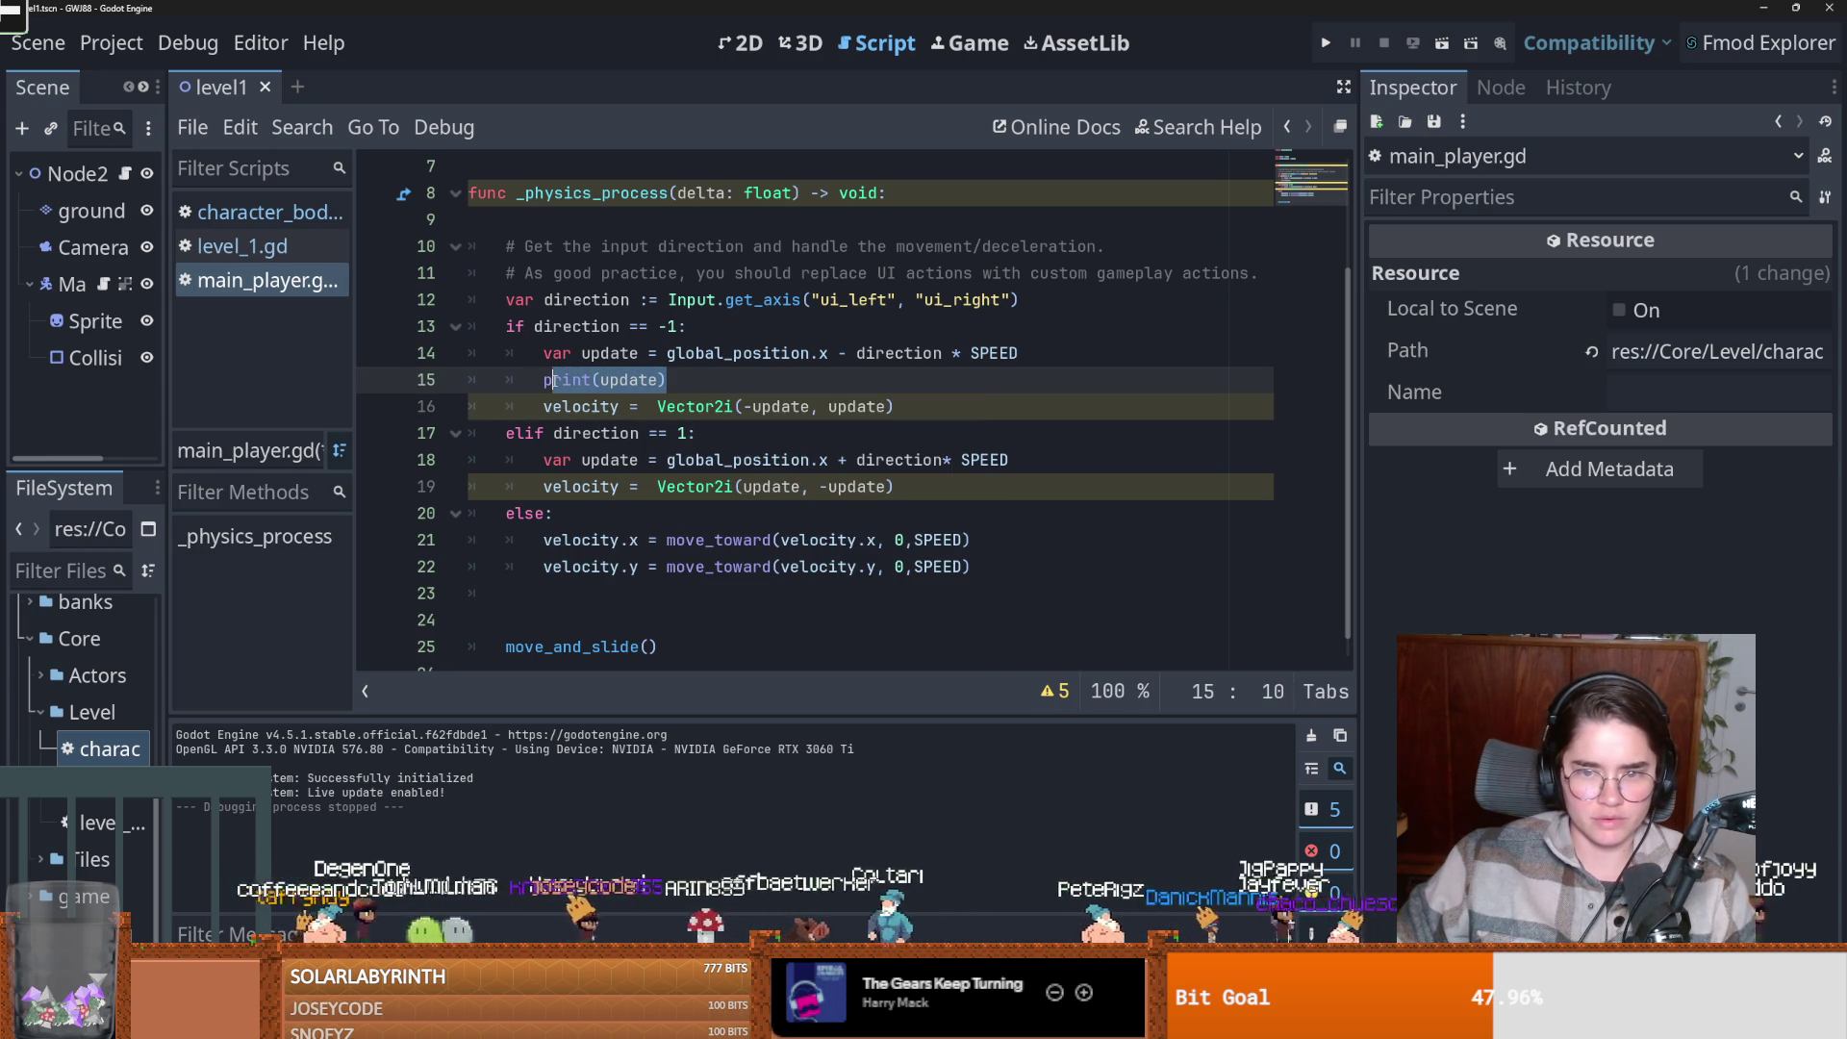
{"action": "left_click_drag", "start_coordinate": [666, 380], "coordinate": [545, 380]}
{"action": "key", "text": "ctrl+c"}
- Paste print(update) into the right-move branch, run and stop a test, then view the level in 2D
{"action": "left_click", "coordinate": [928, 482]}
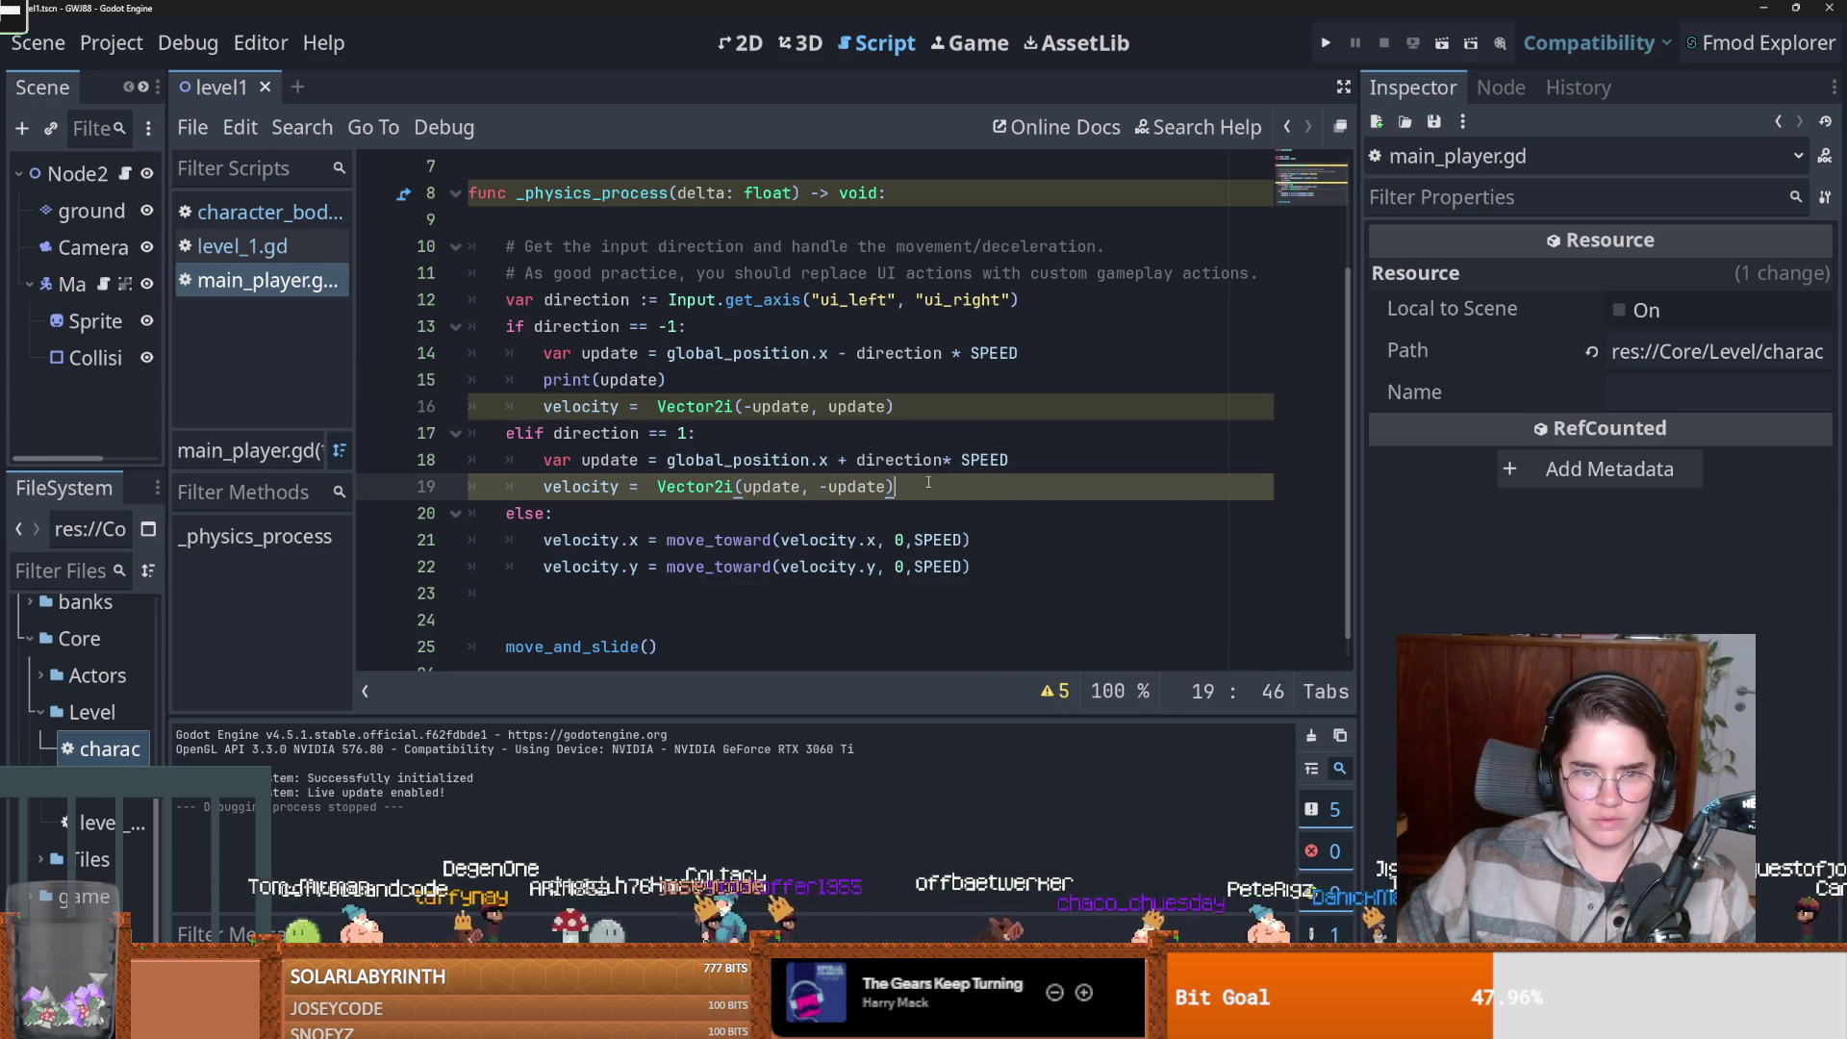
{"action": "key", "text": "ctrl+shift+Return"}
{"action": "key", "text": "ctrl+v"}
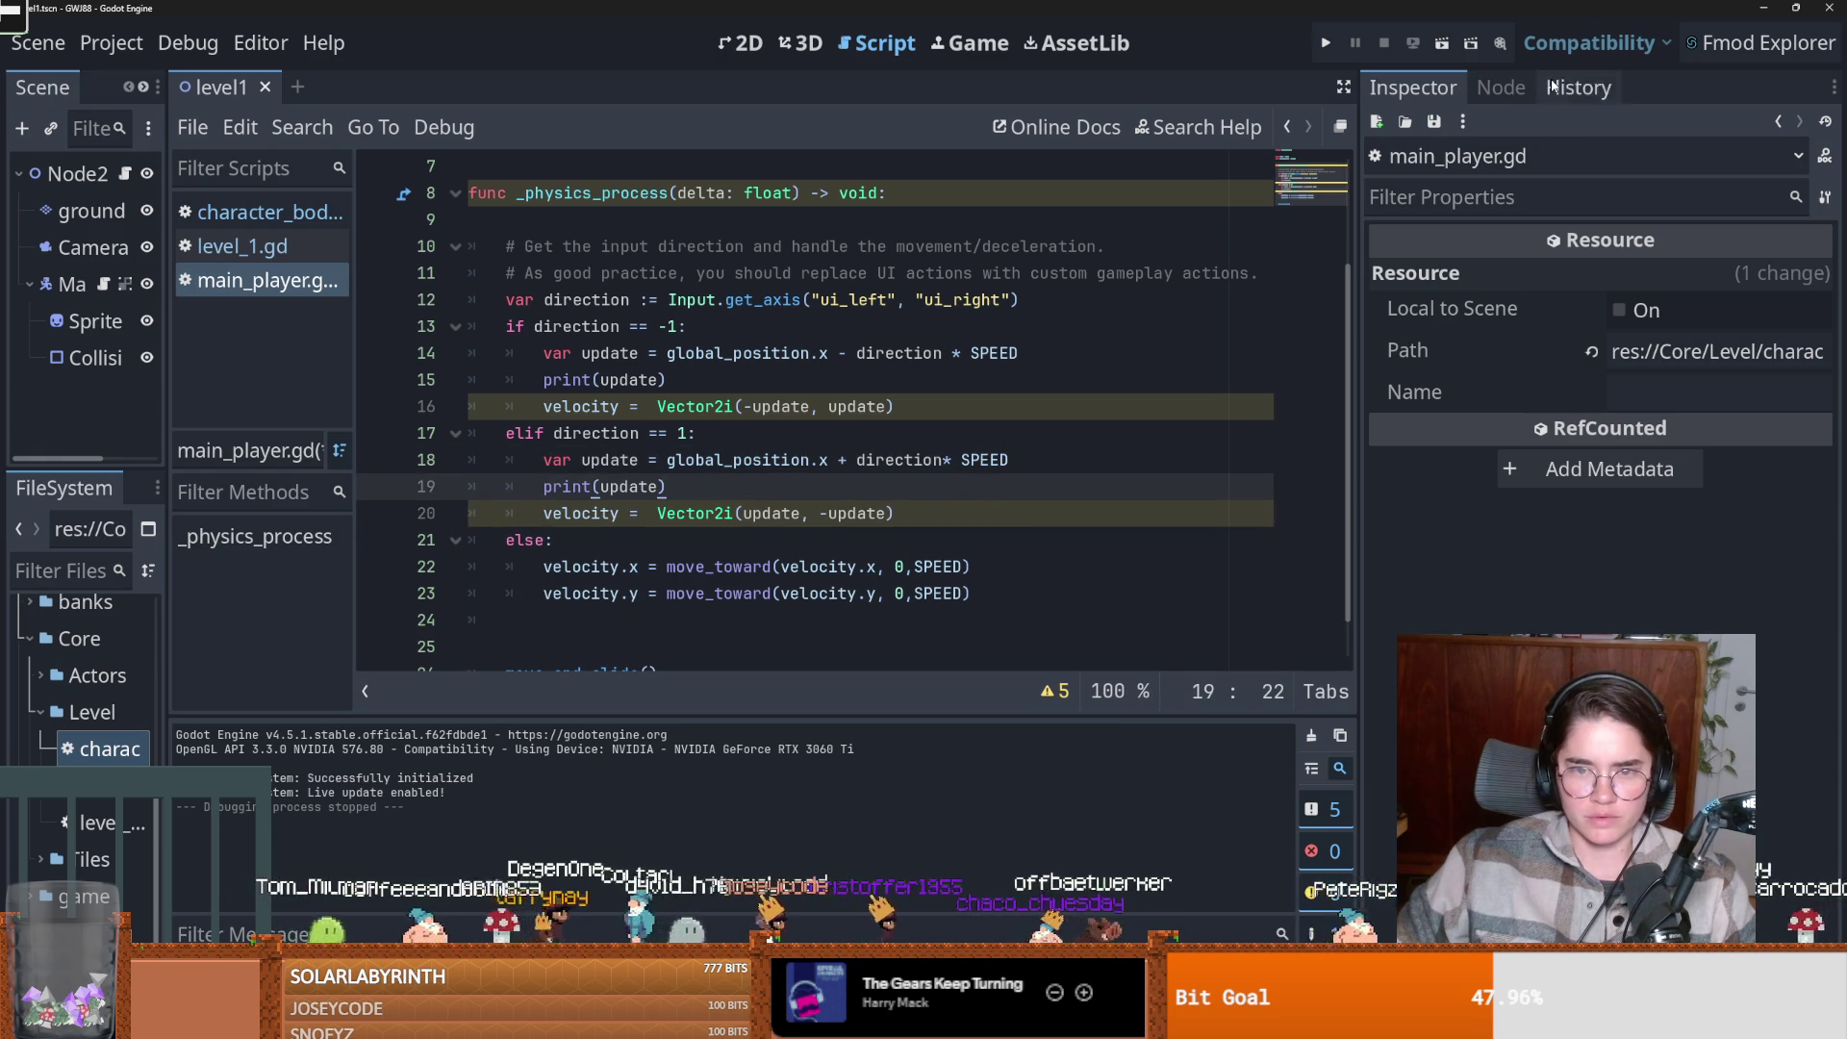
{"action": "left_click", "coordinate": [1325, 42]}
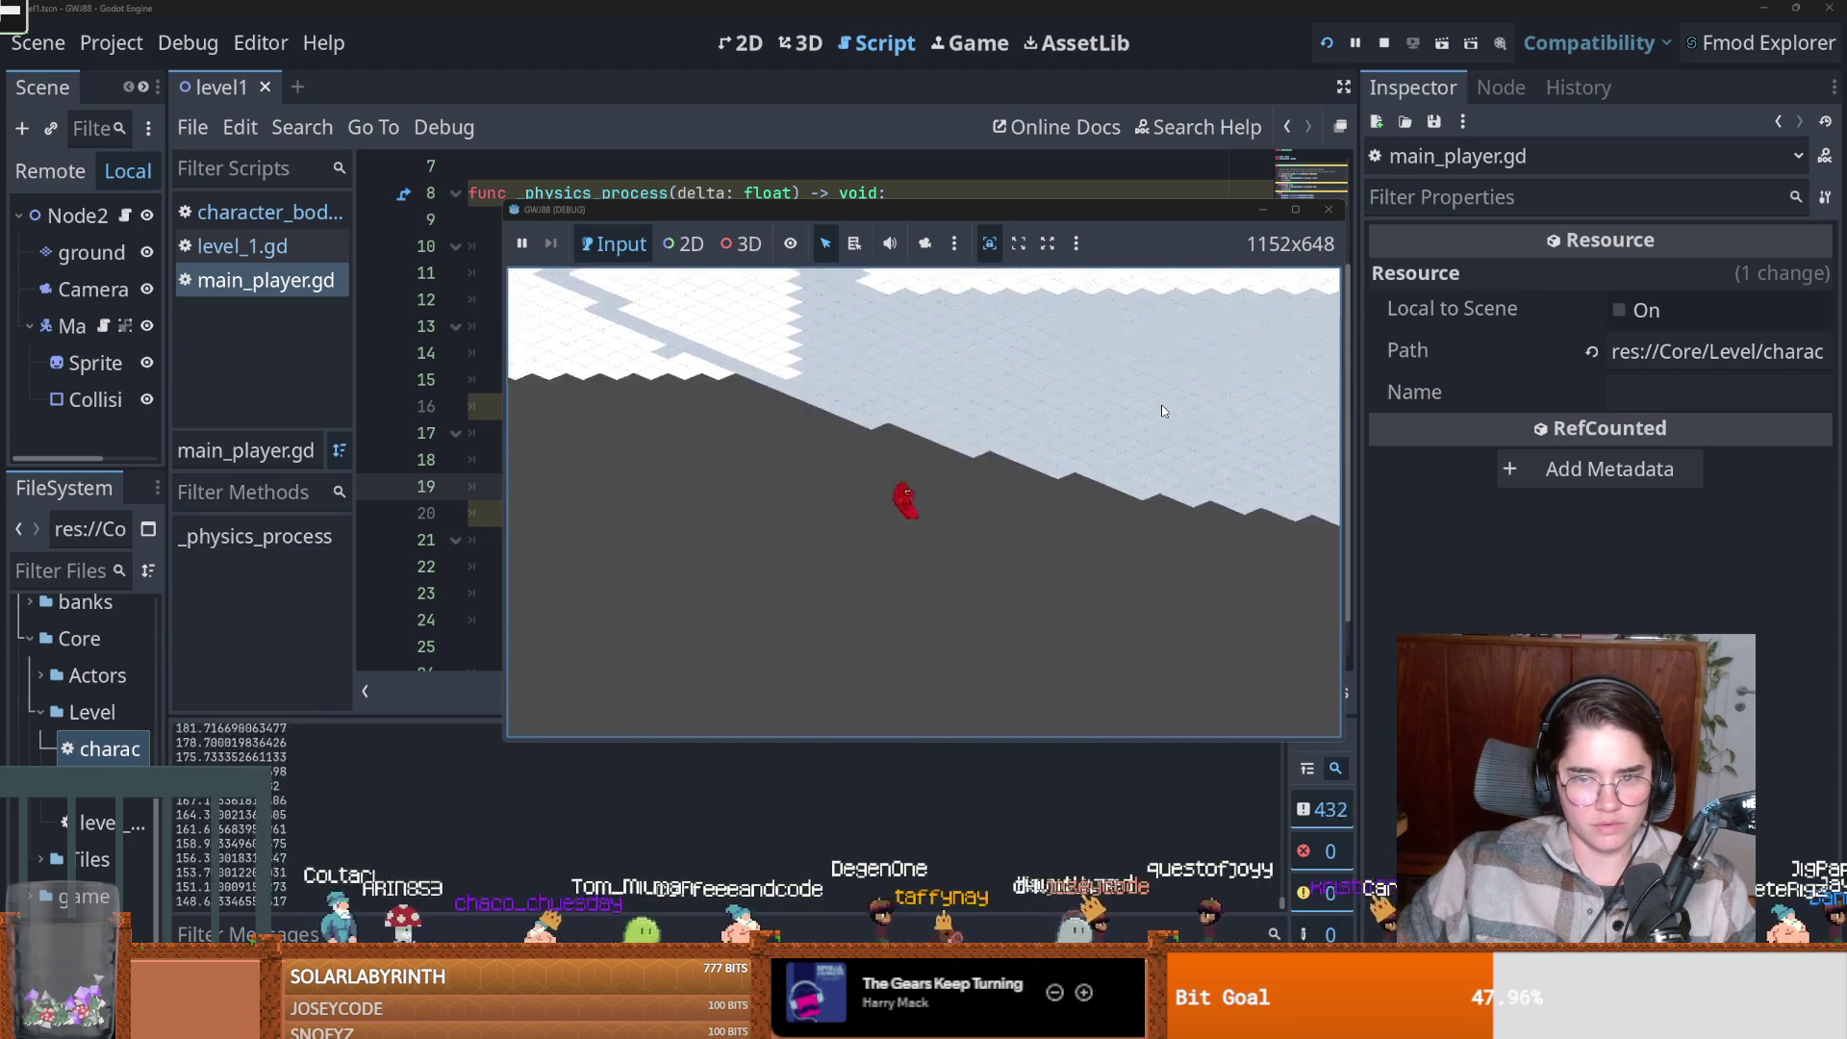
{"action": "left_click", "coordinate": [1329, 209]}
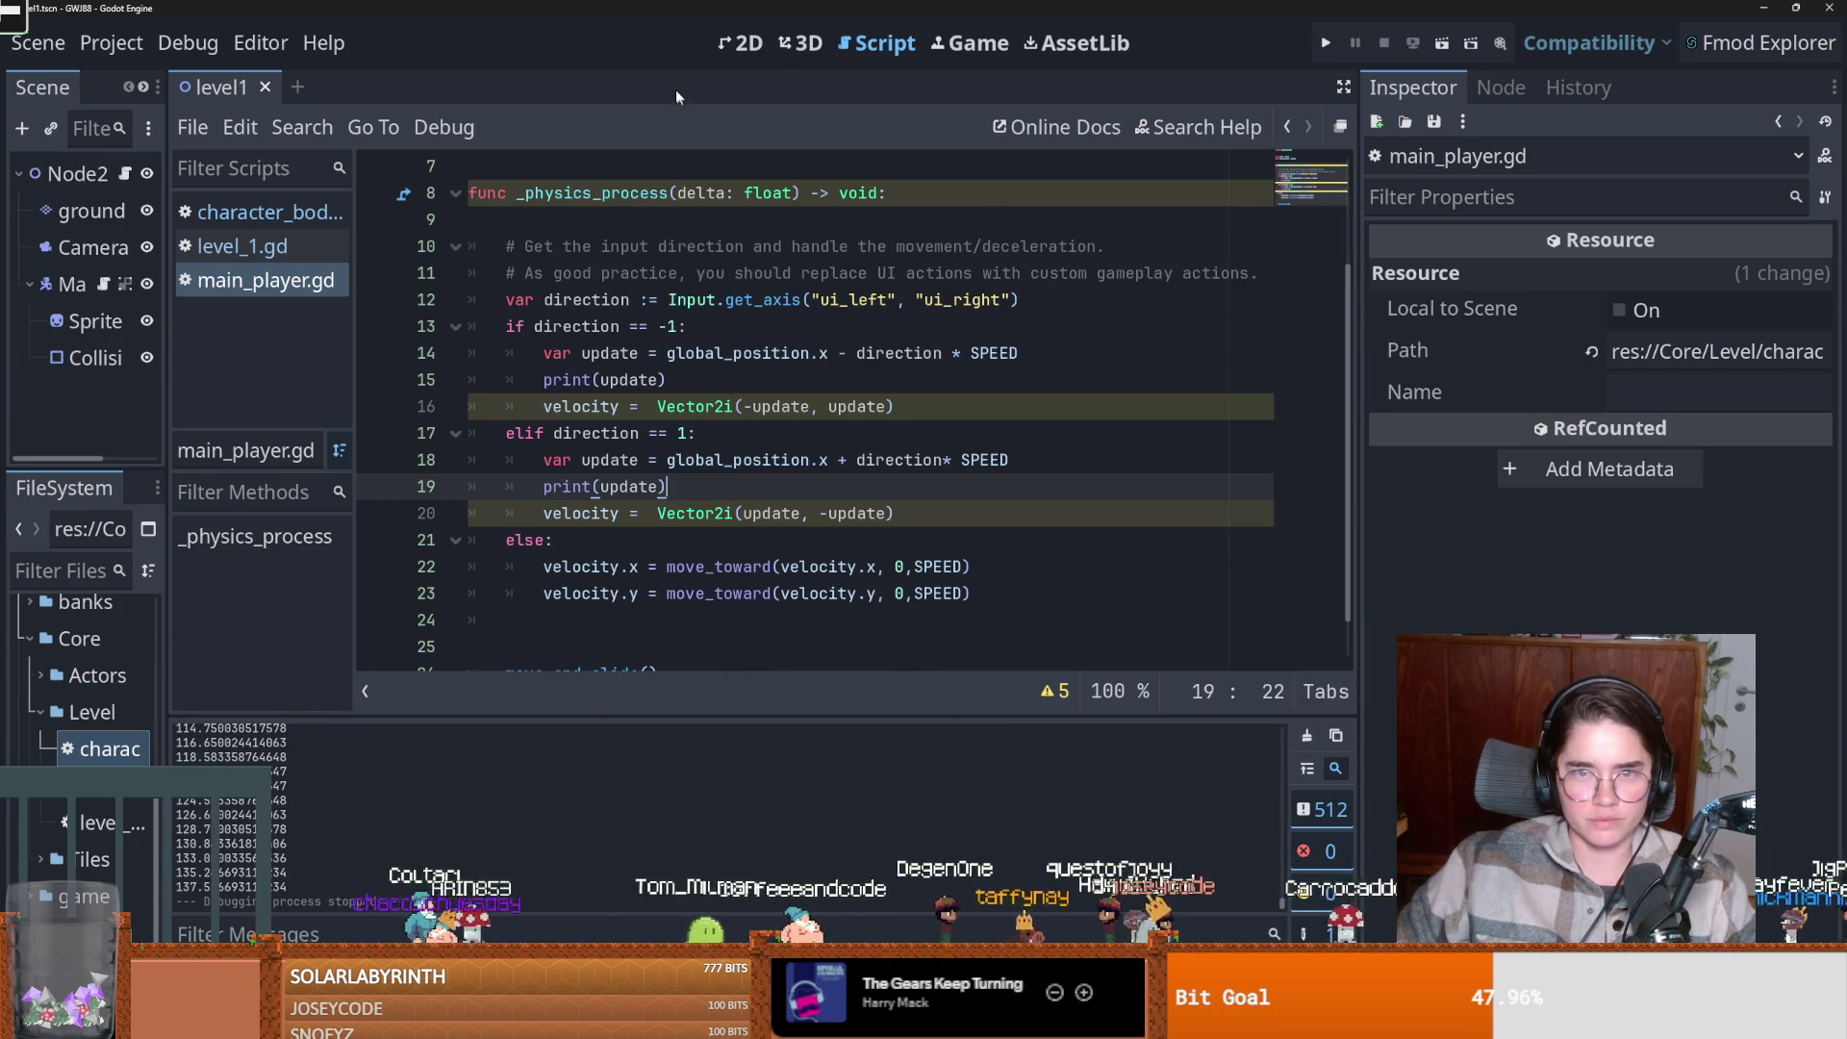
{"action": "left_click", "coordinate": [741, 60]}
- Paint a diagonal line of white tiles on the ground layer with the Line tool, then run the game
{"action": "scroll", "coordinate": [881, 469], "scroll_direction": "down", "scroll_amount": 6}
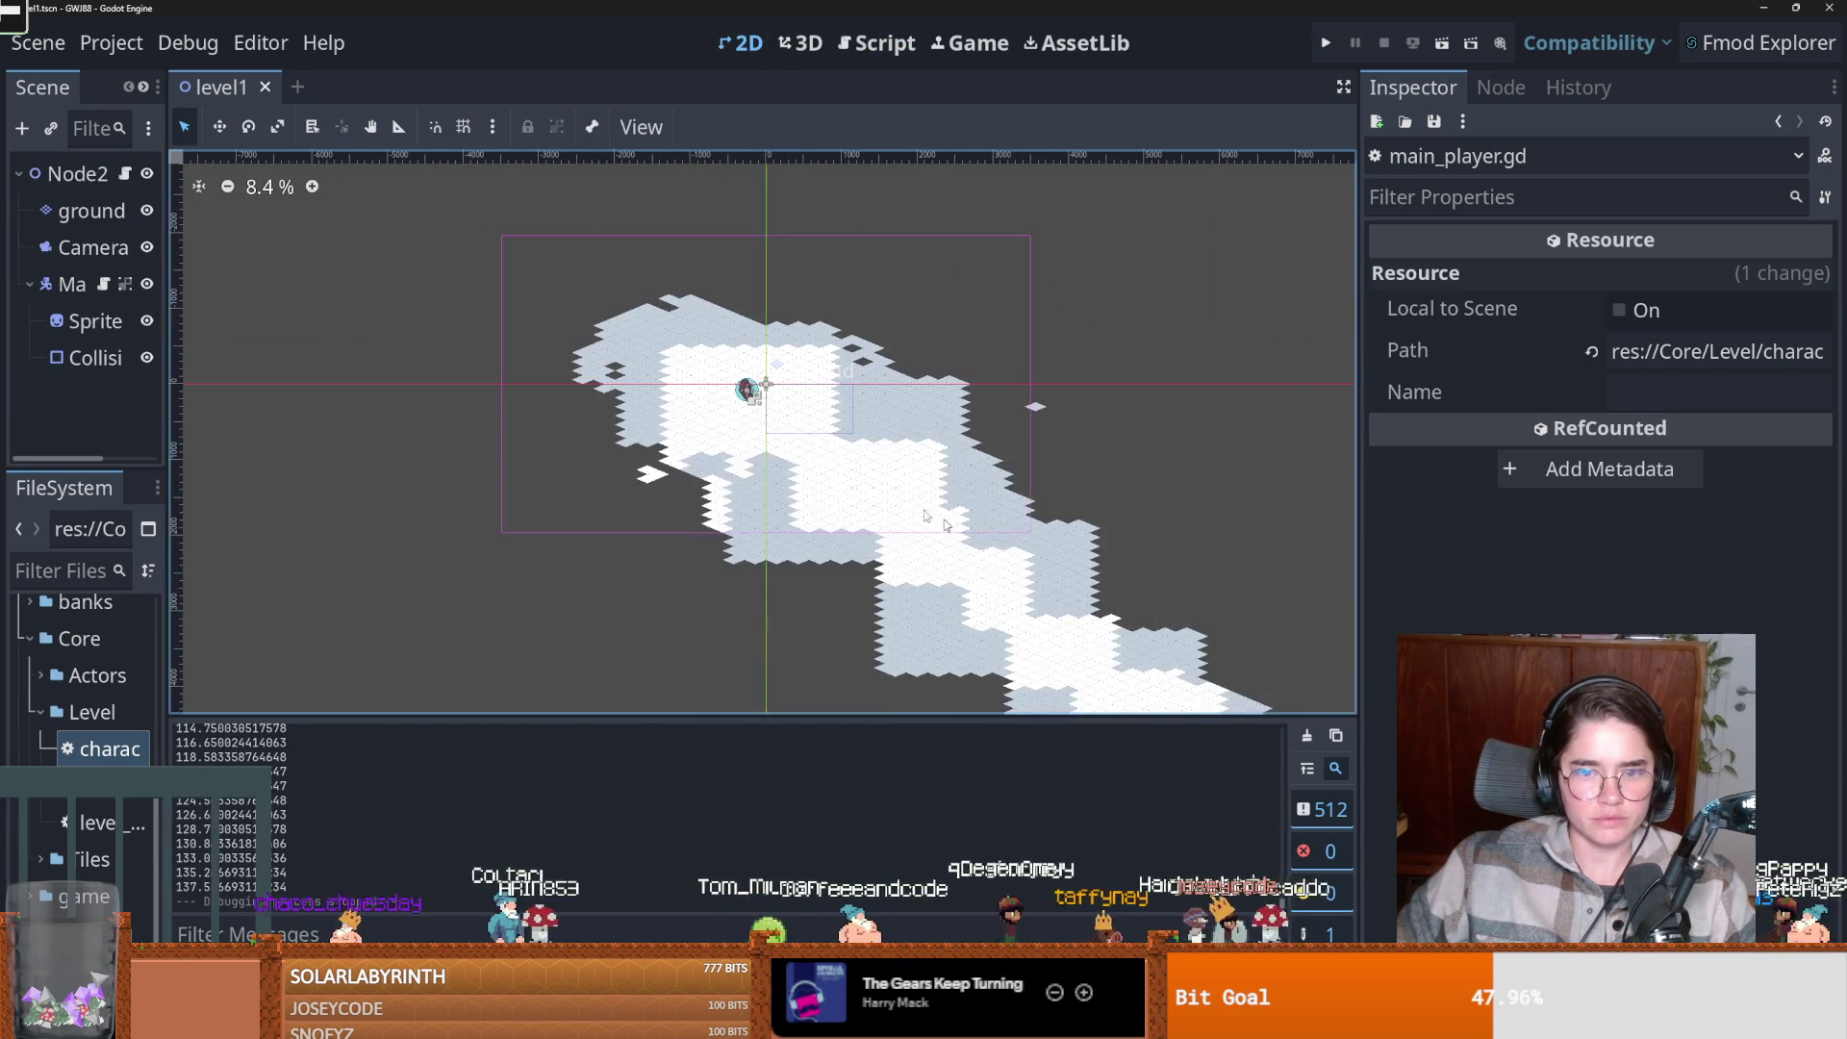
{"action": "scroll", "coordinate": [880, 470], "scroll_direction": "down", "scroll_amount": 6}
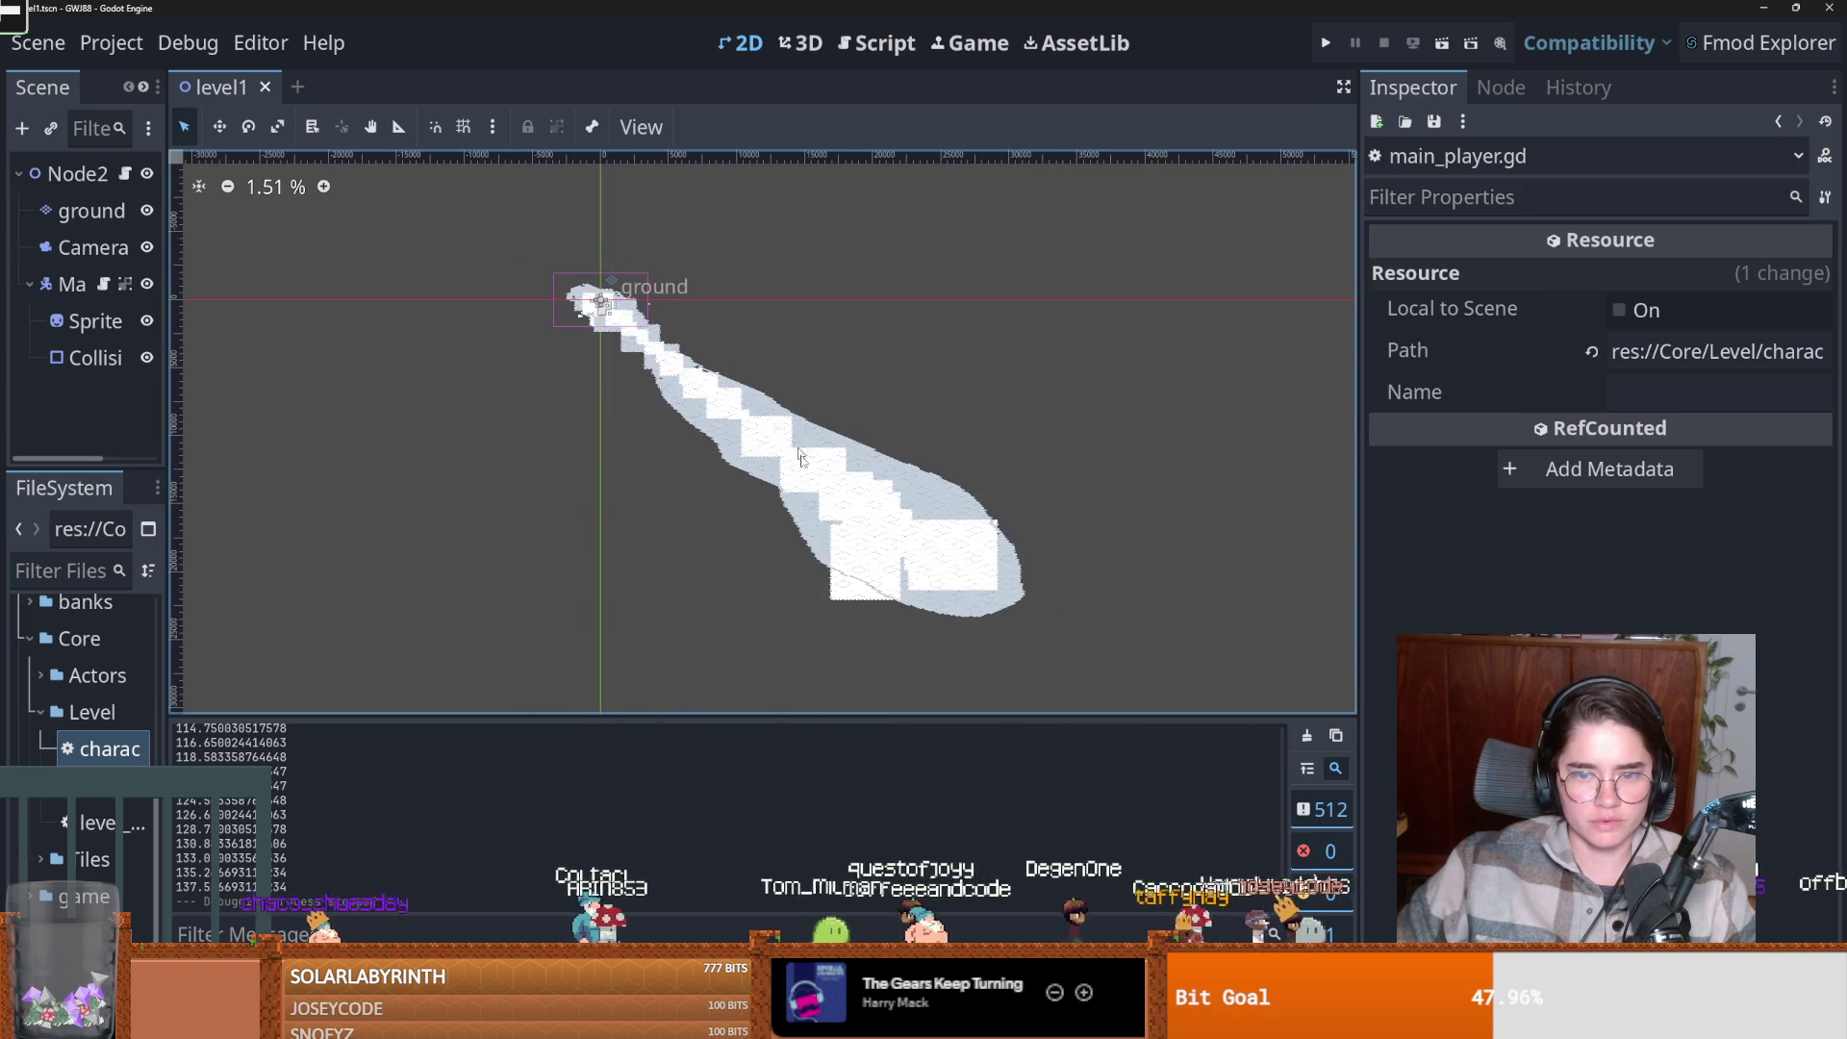
{"action": "left_click", "coordinate": [91, 211]}
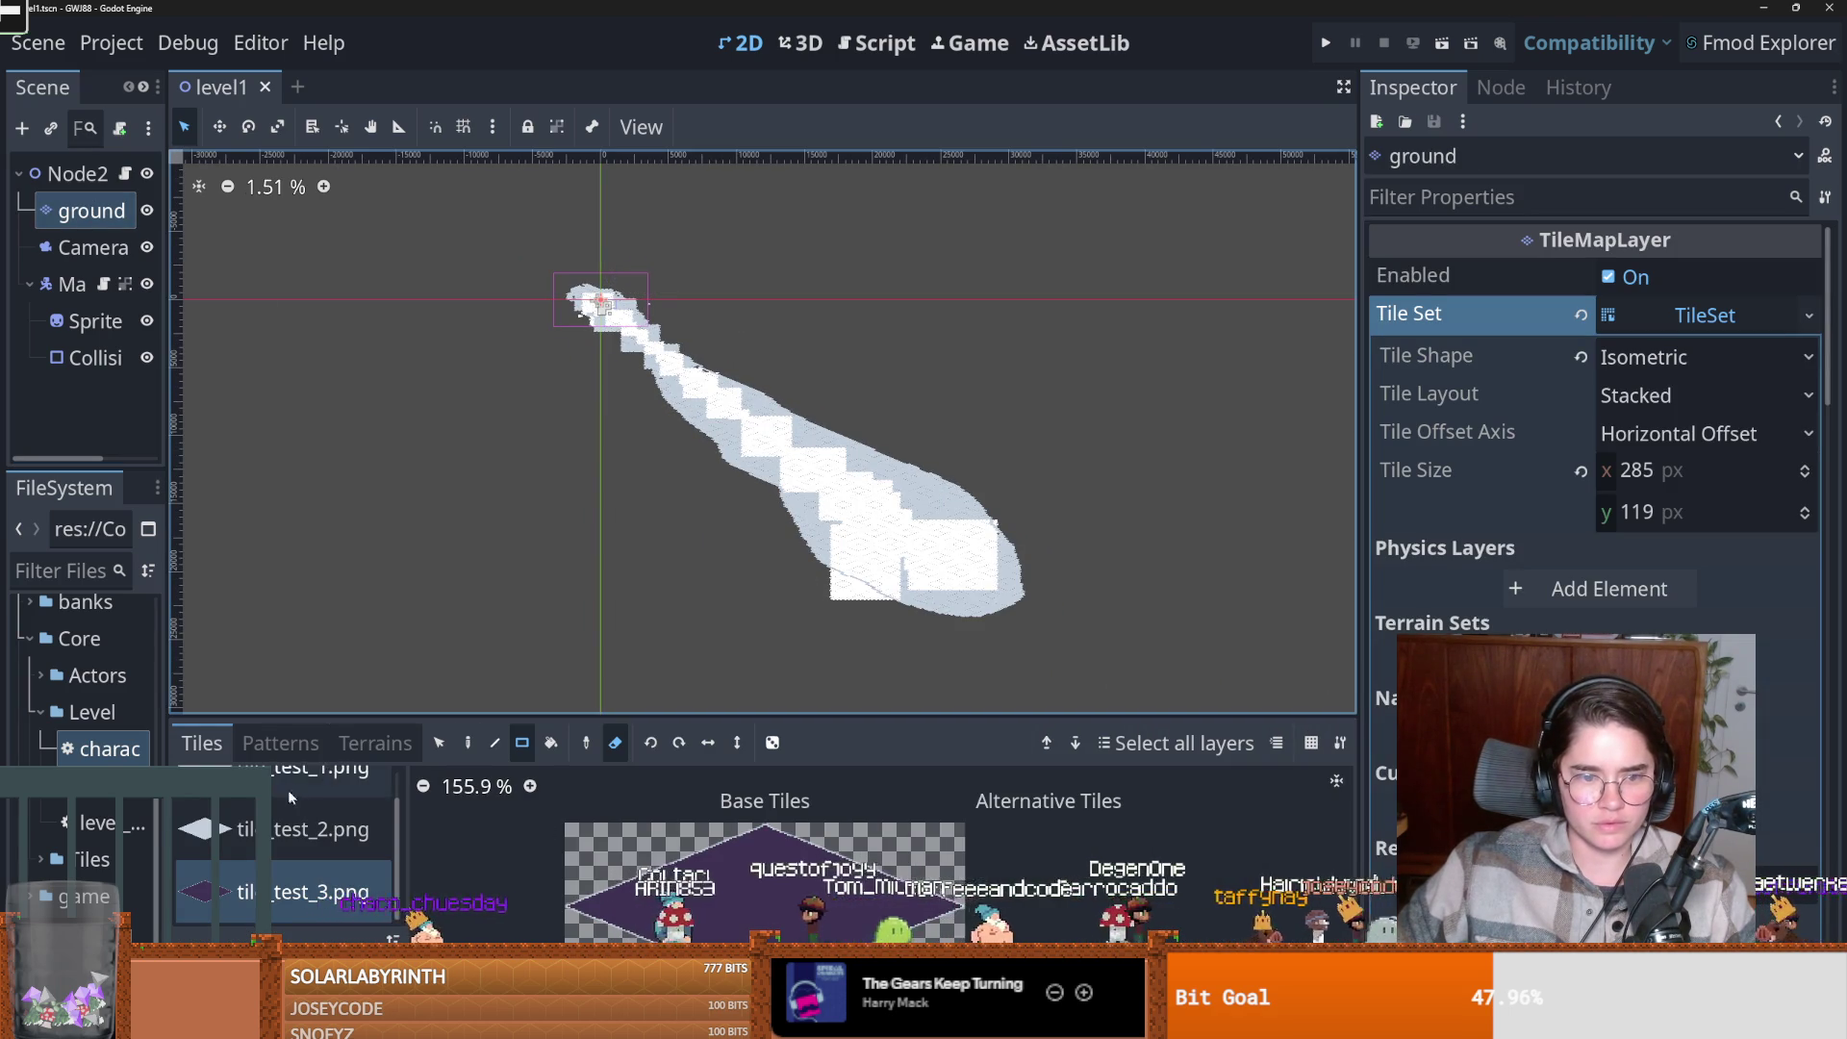
{"action": "left_click", "coordinate": [495, 742]}
{"action": "mouse_move", "coordinate": [597, 301]}
{"action": "left_mouse_down"}
{"action": "mouse_move", "coordinate": [679, 548]}
{"action": "mouse_move", "coordinate": [722, 608]}
{"action": "left_mouse_up"}
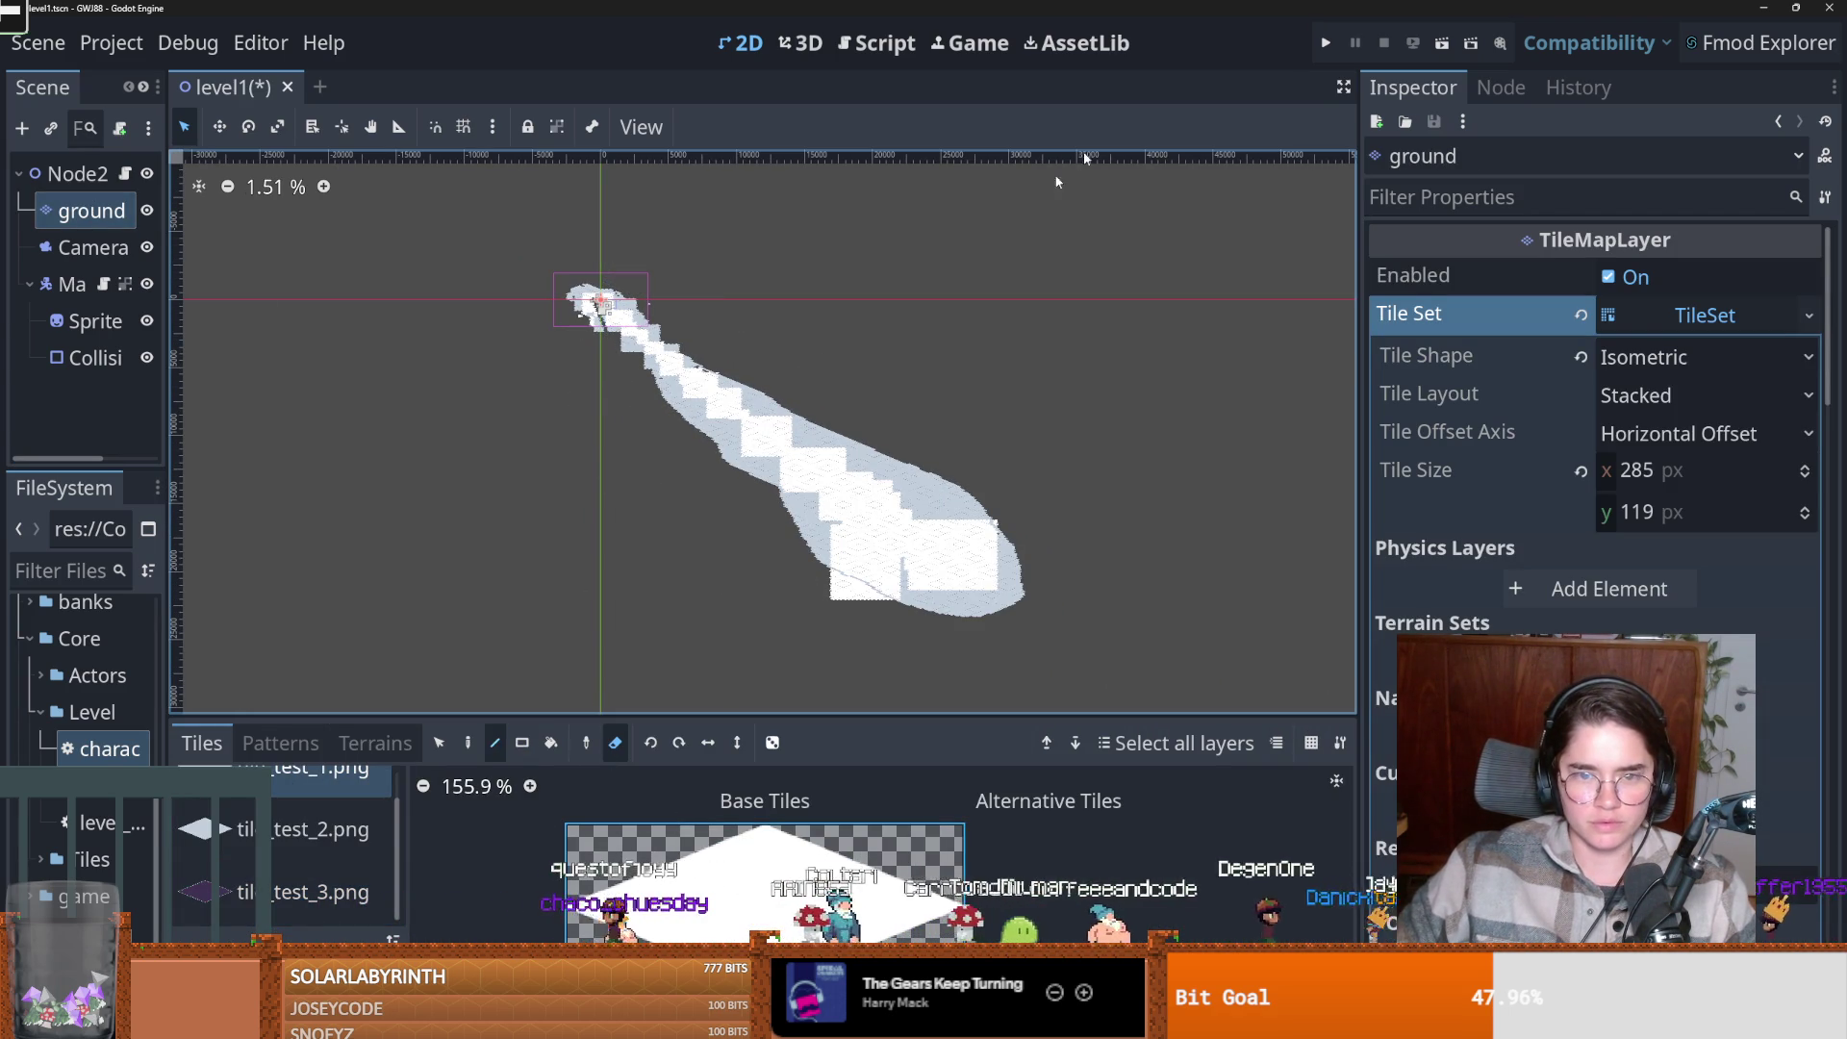
{"action": "left_click", "coordinate": [616, 741]}
{"action": "mouse_move", "coordinate": [602, 304]}
{"action": "left_mouse_down"}
{"action": "mouse_move", "coordinate": [721, 648]}
{"action": "mouse_move", "coordinate": [764, 660]}
{"action": "left_mouse_up"}
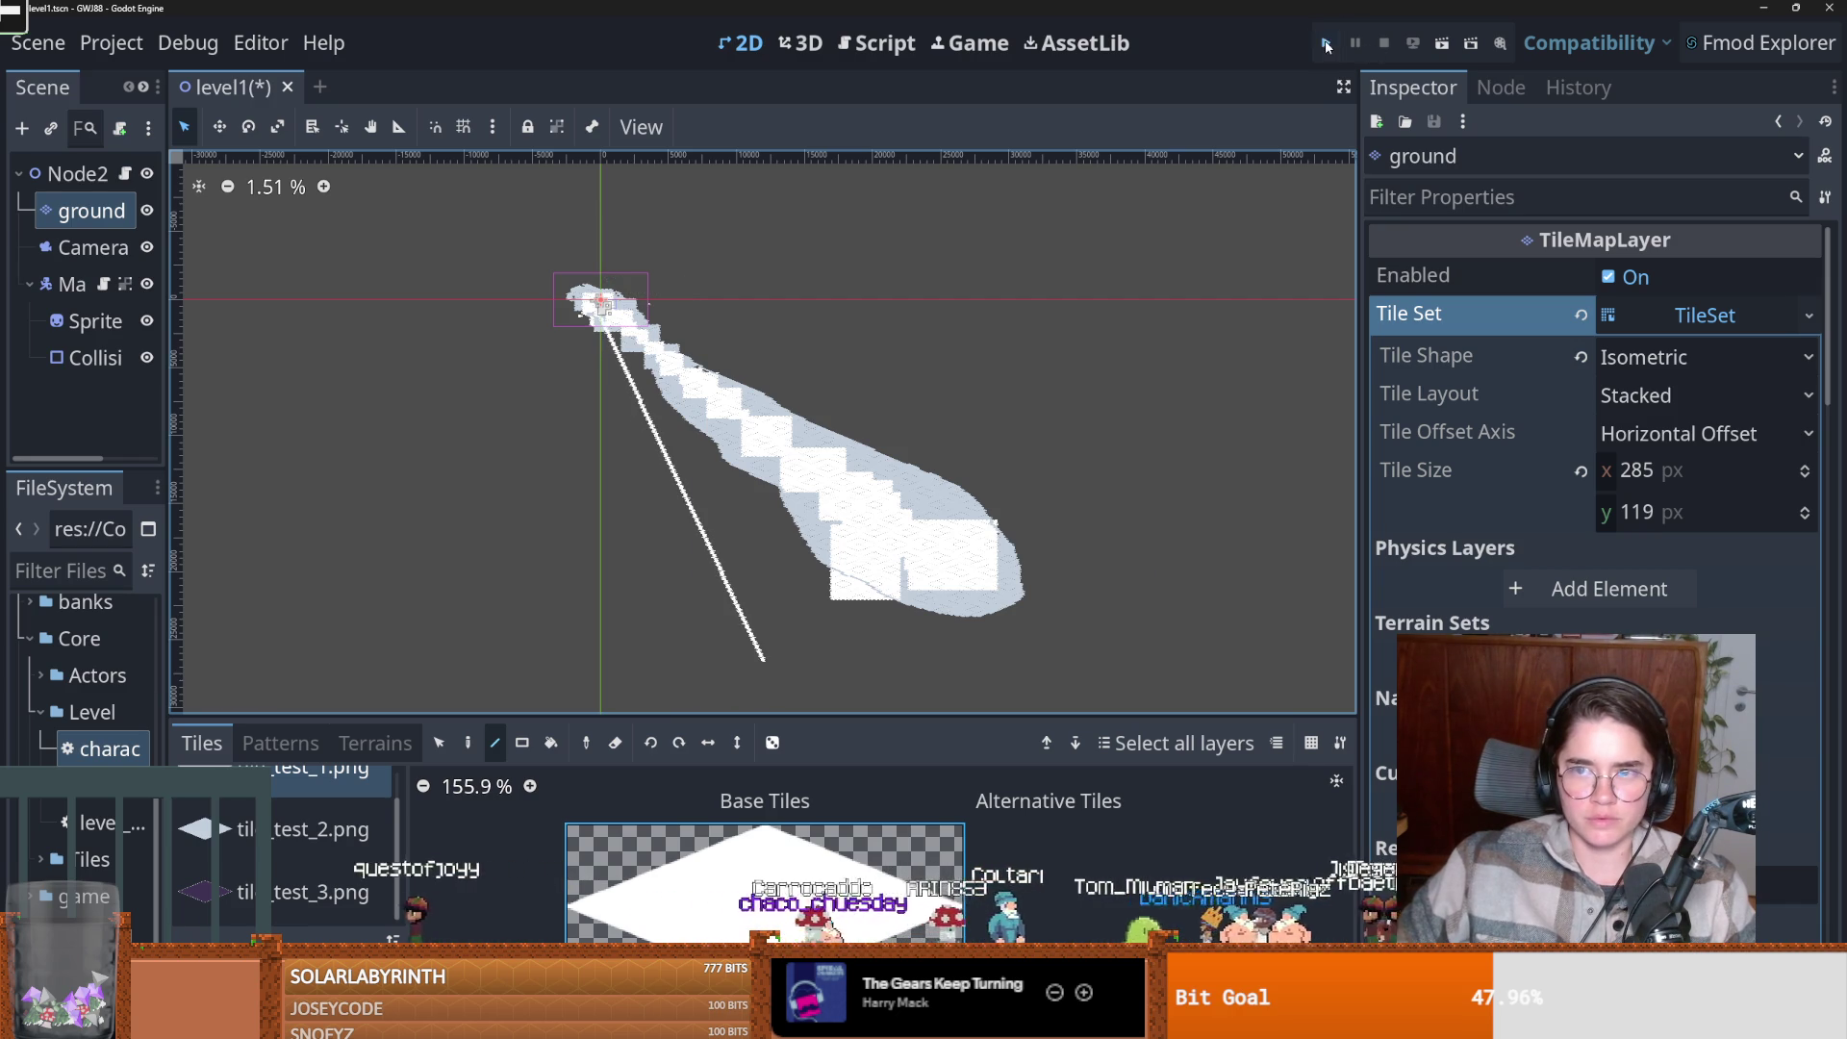
{"action": "left_click", "coordinate": [1326, 46]}
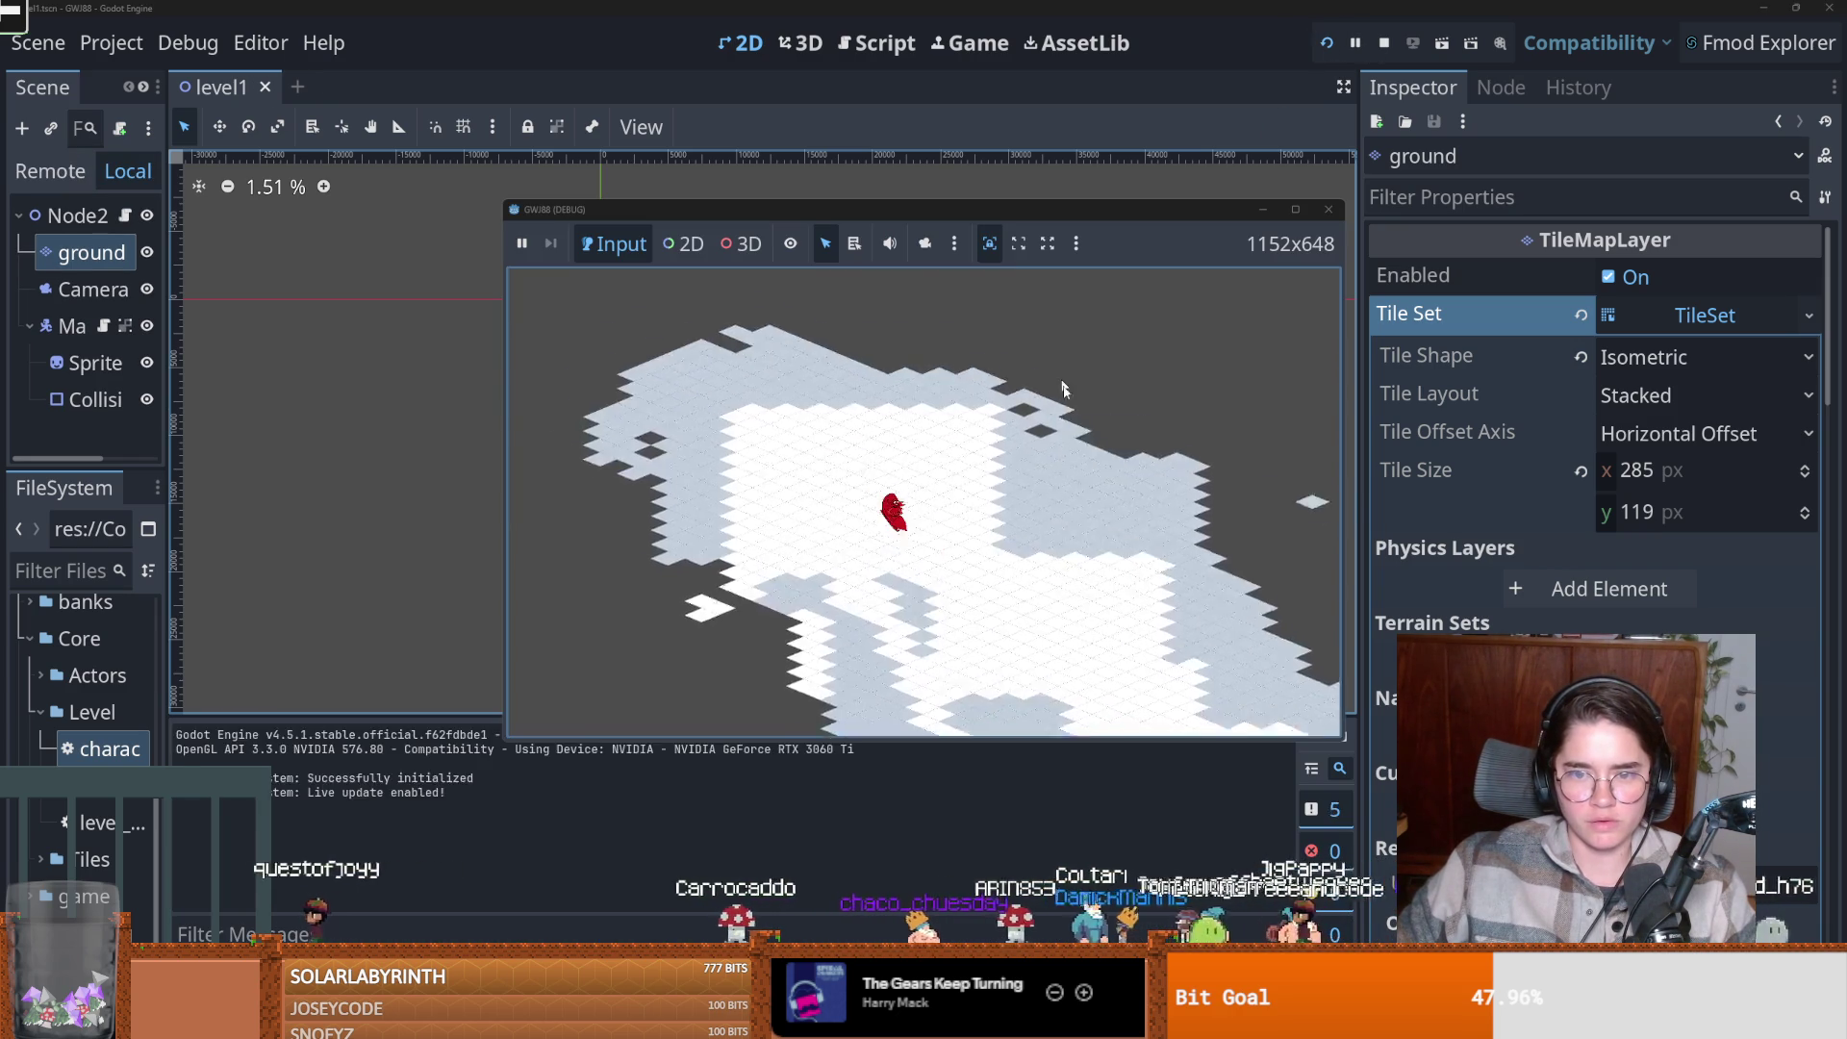
- Walk the character right with D, stop the game, open level_1.gd, and return to the 2D view
{"action": "key", "text": "d"}
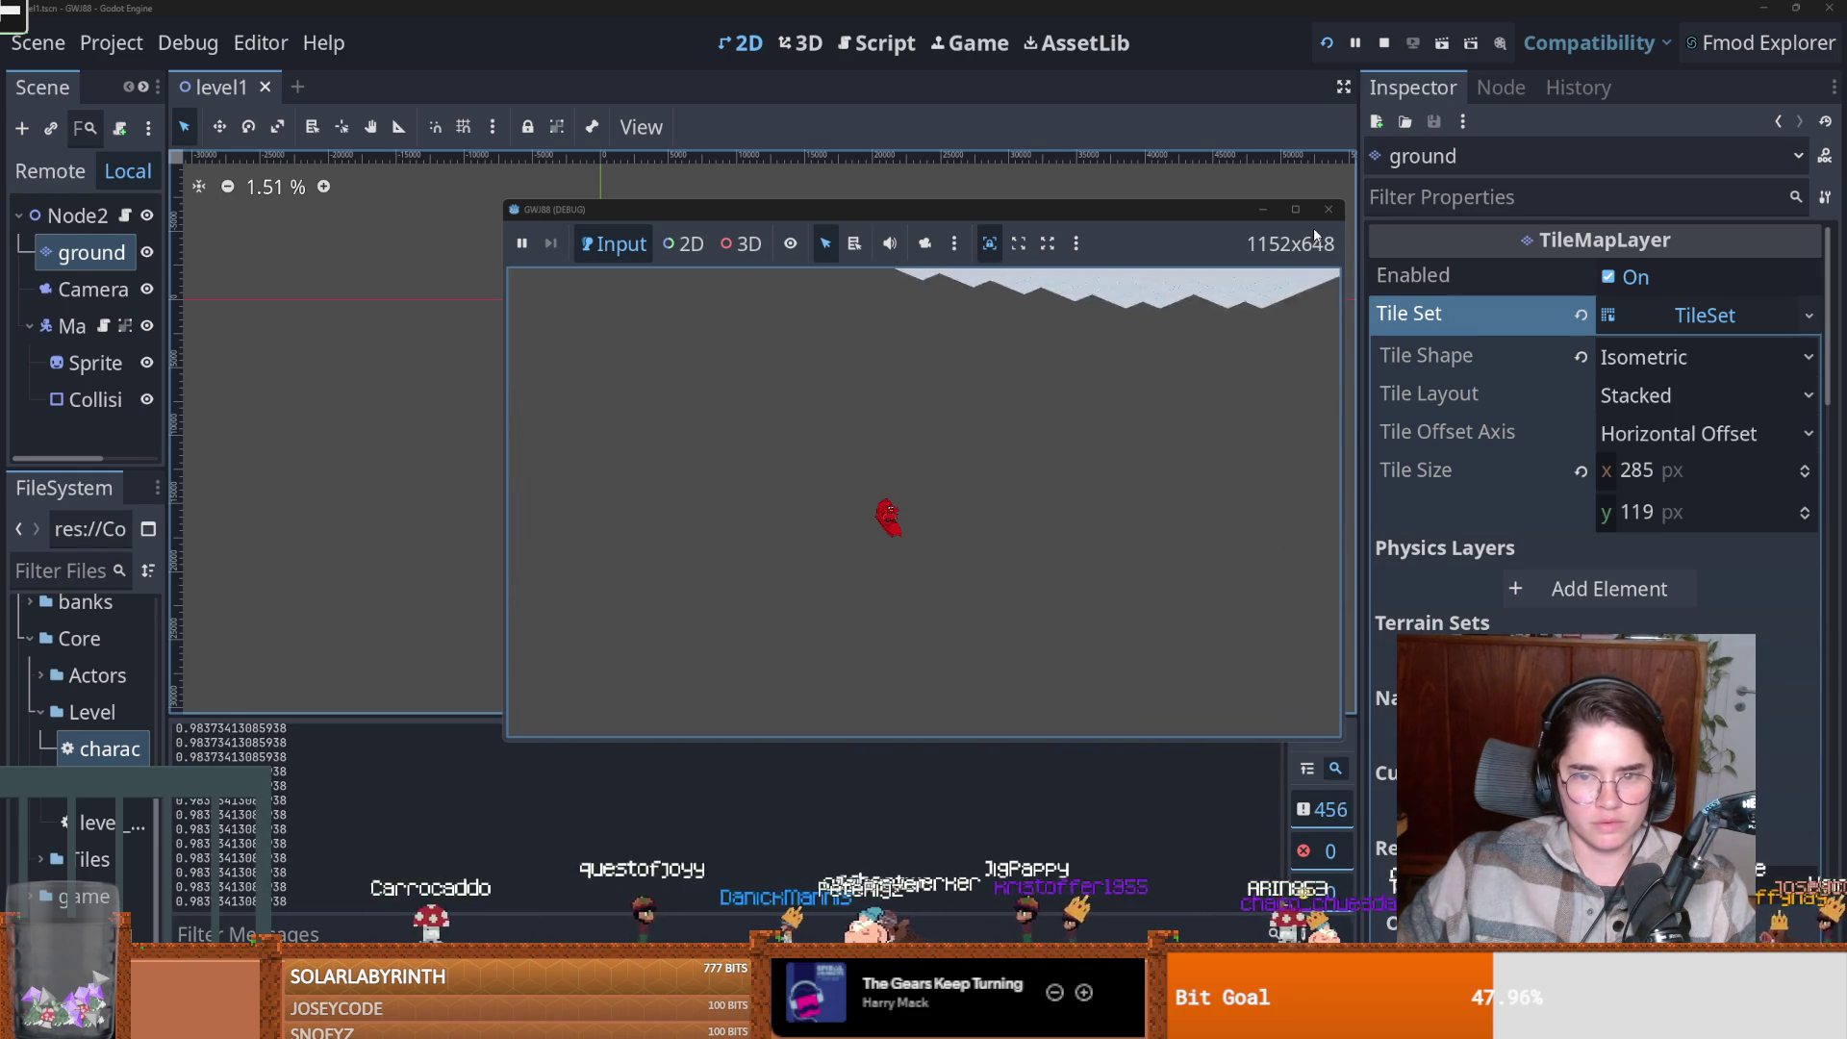
{"action": "left_click", "coordinate": [1328, 209]}
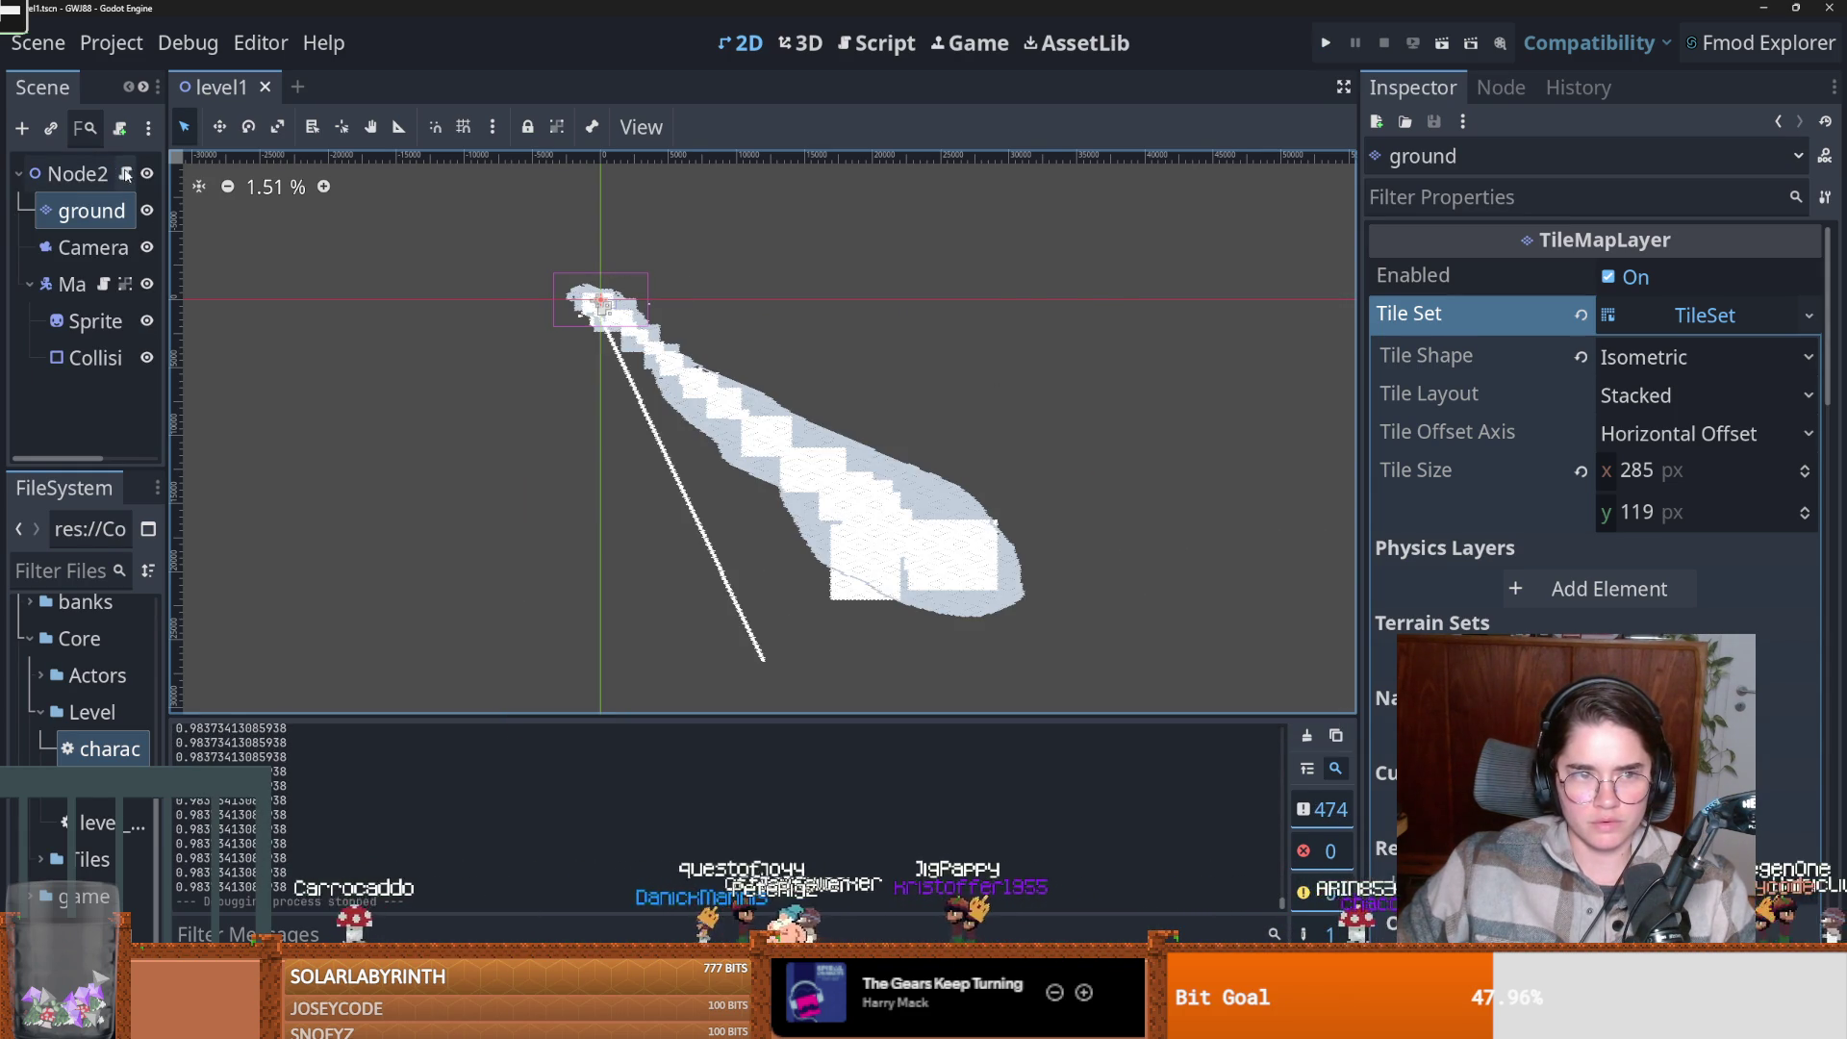
{"action": "left_click", "coordinate": [125, 174]}
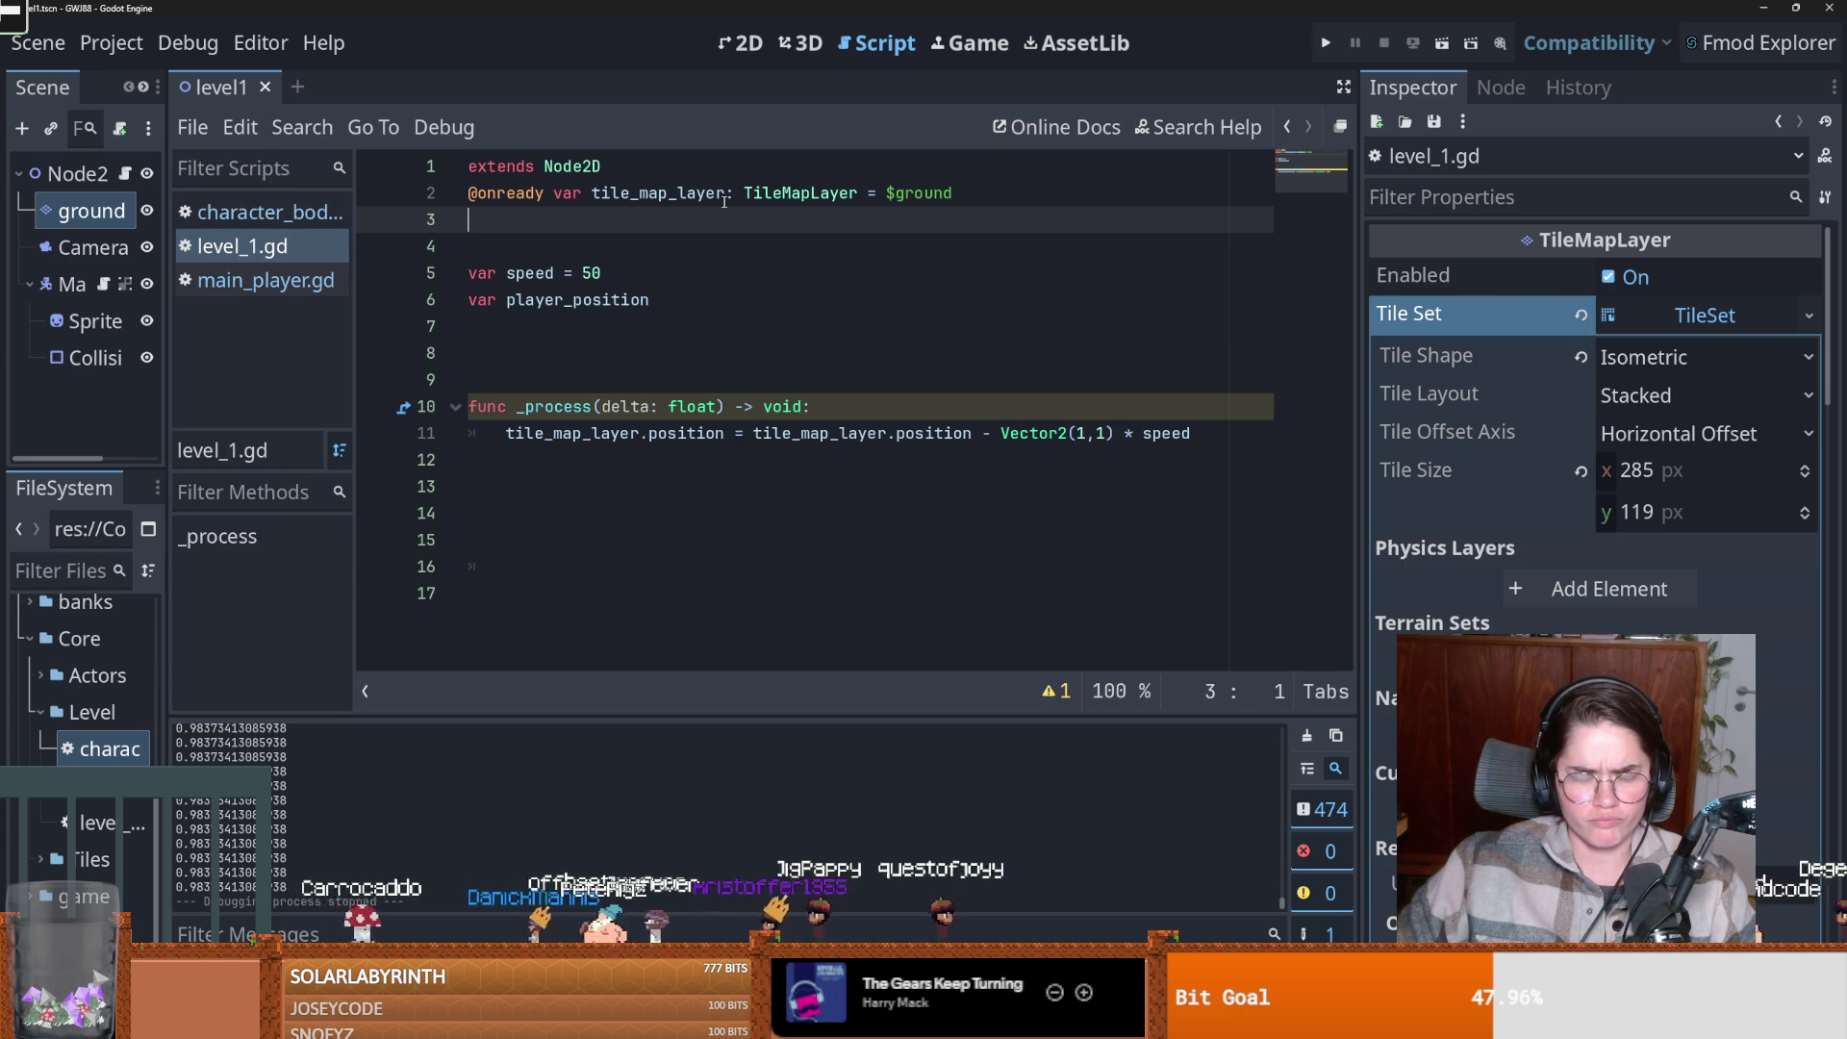
{"action": "left_click", "coordinate": [743, 42]}
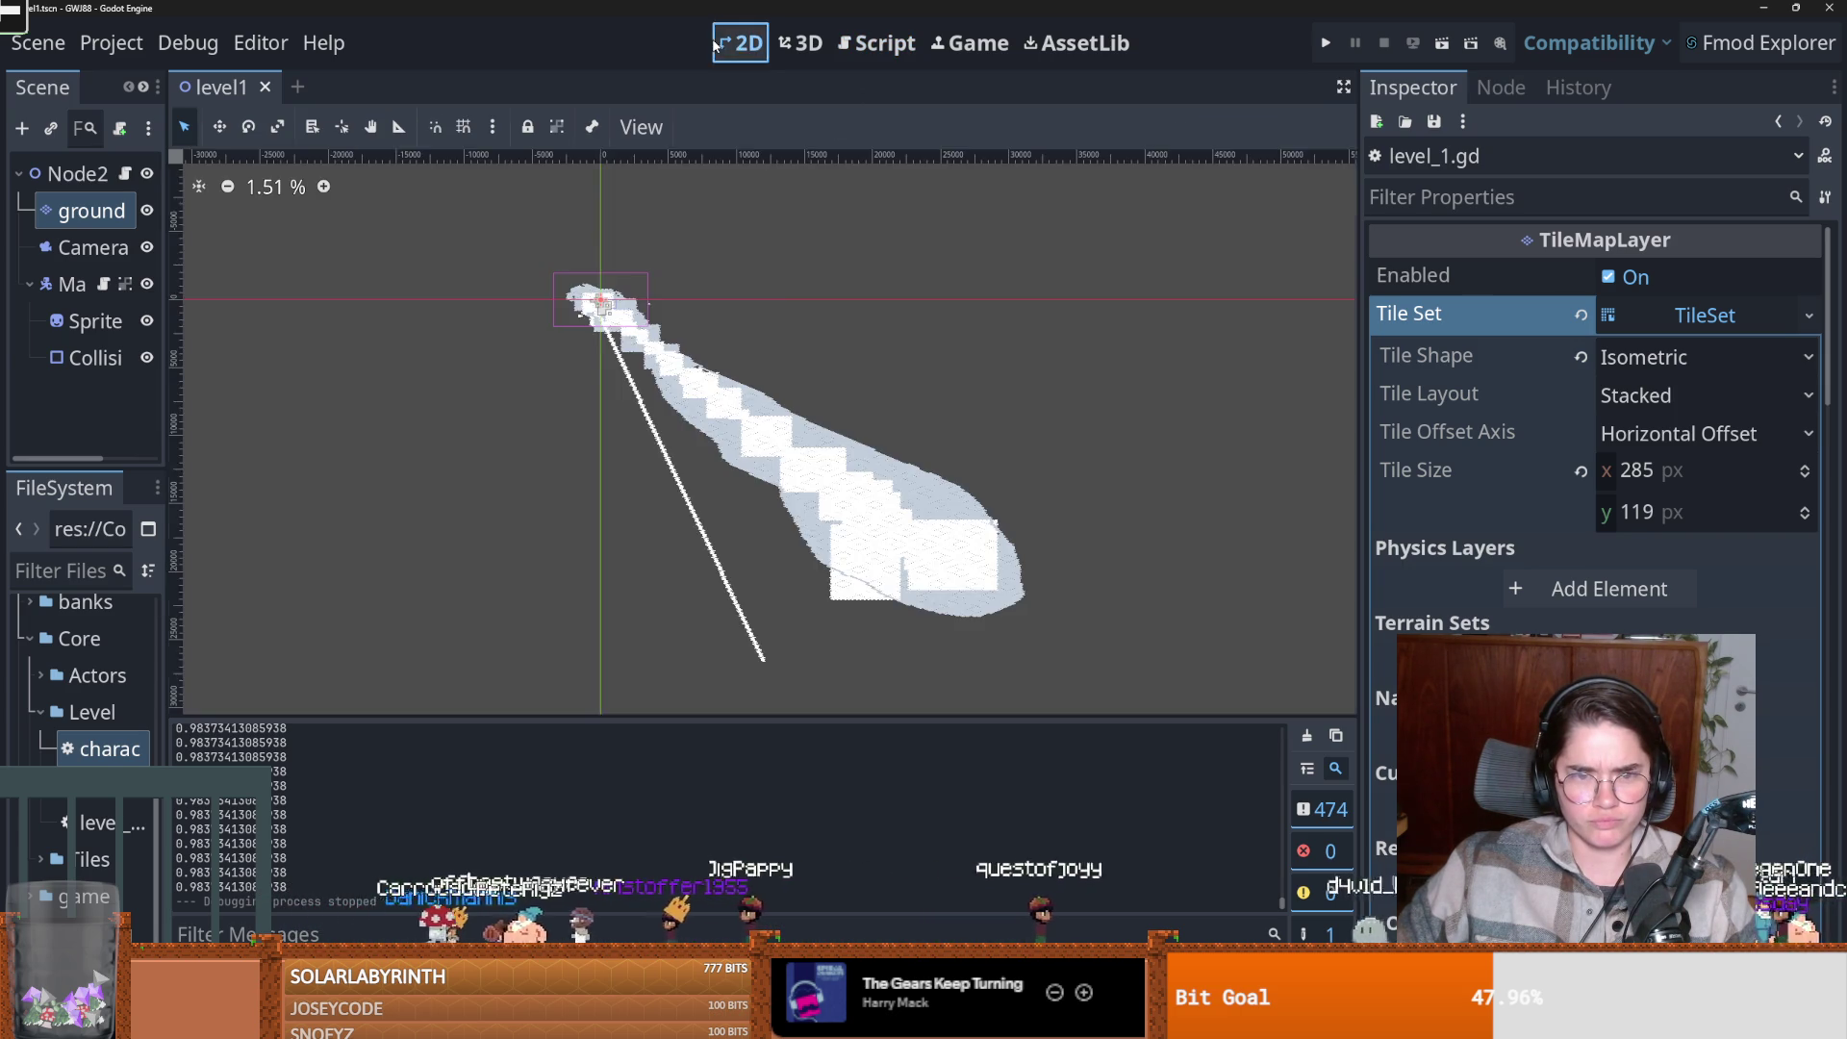
- Zoom around the 2D canvas, nudging the ground tile layer's position along the way
{"action": "scroll", "coordinate": [615, 310], "scroll_direction": "up", "scroll_amount": 3}
{"action": "mouse_move", "coordinate": [629, 294]}
{"action": "left_mouse_down"}
{"action": "mouse_move", "coordinate": [606, 310]}
{"action": "mouse_move", "coordinate": [628, 292]}
{"action": "mouse_move", "coordinate": [654, 331]}
{"action": "left_mouse_up"}
{"action": "scroll", "coordinate": [630, 295], "scroll_direction": "up", "scroll_amount": 6}
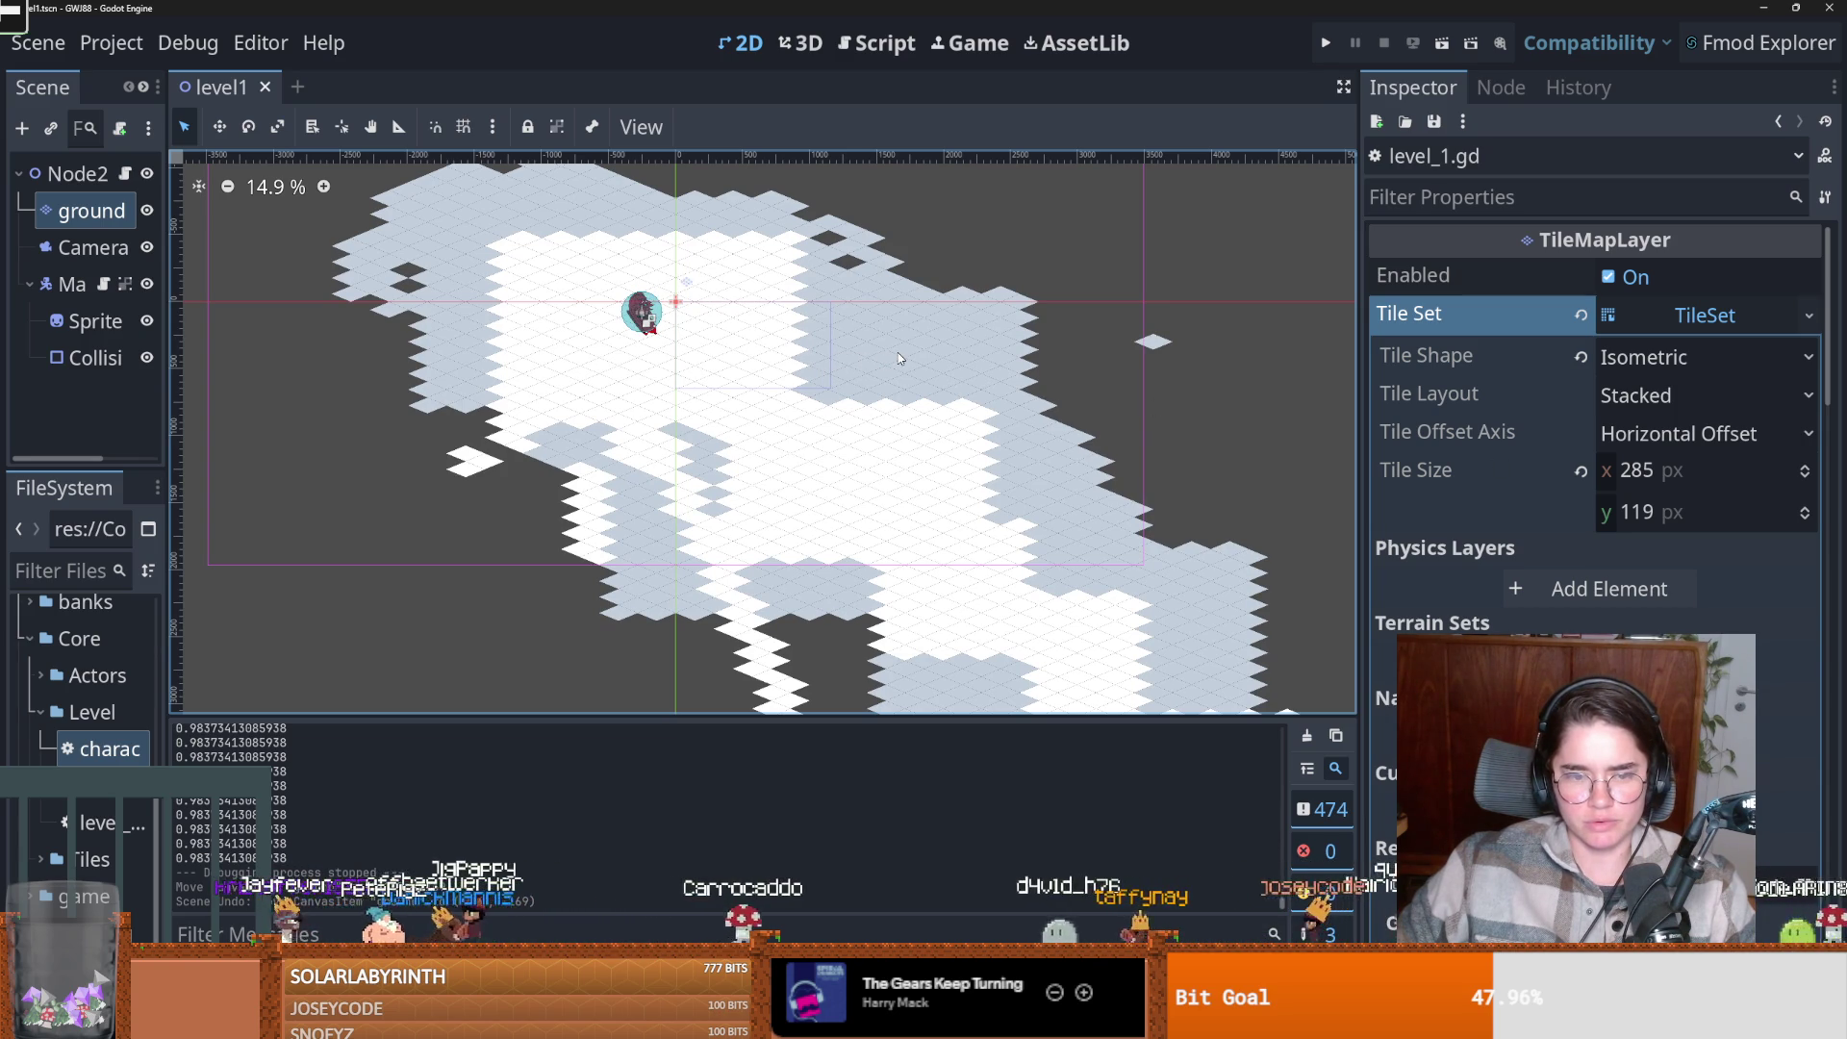
{"action": "scroll", "coordinate": [767, 366], "scroll_direction": "down", "scroll_amount": 1}
{"action": "scroll", "coordinate": [767, 365], "scroll_direction": "up", "scroll_amount": 2}
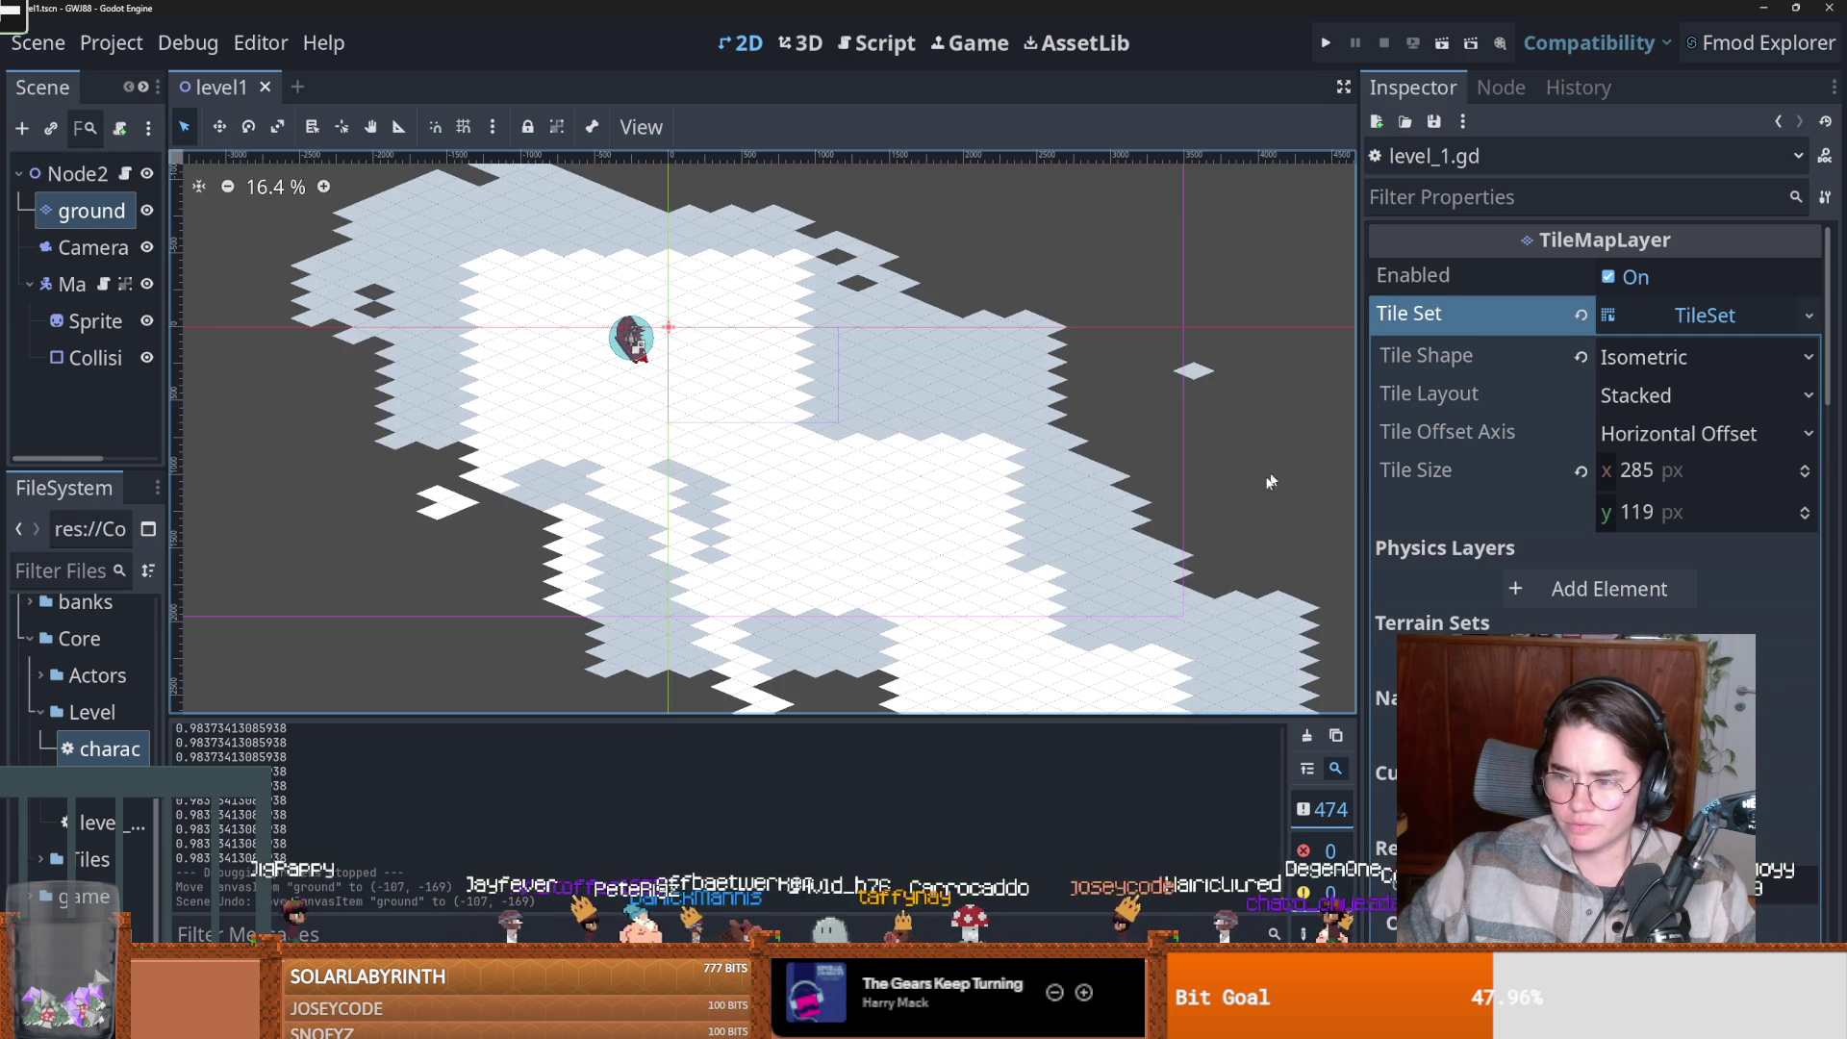
- Widen the Scene and FileSystem docks, undo an accidental ground move, and open main_player.gd
{"action": "left_click_drag", "start_coordinate": [172, 471], "coordinate": [368, 471]}
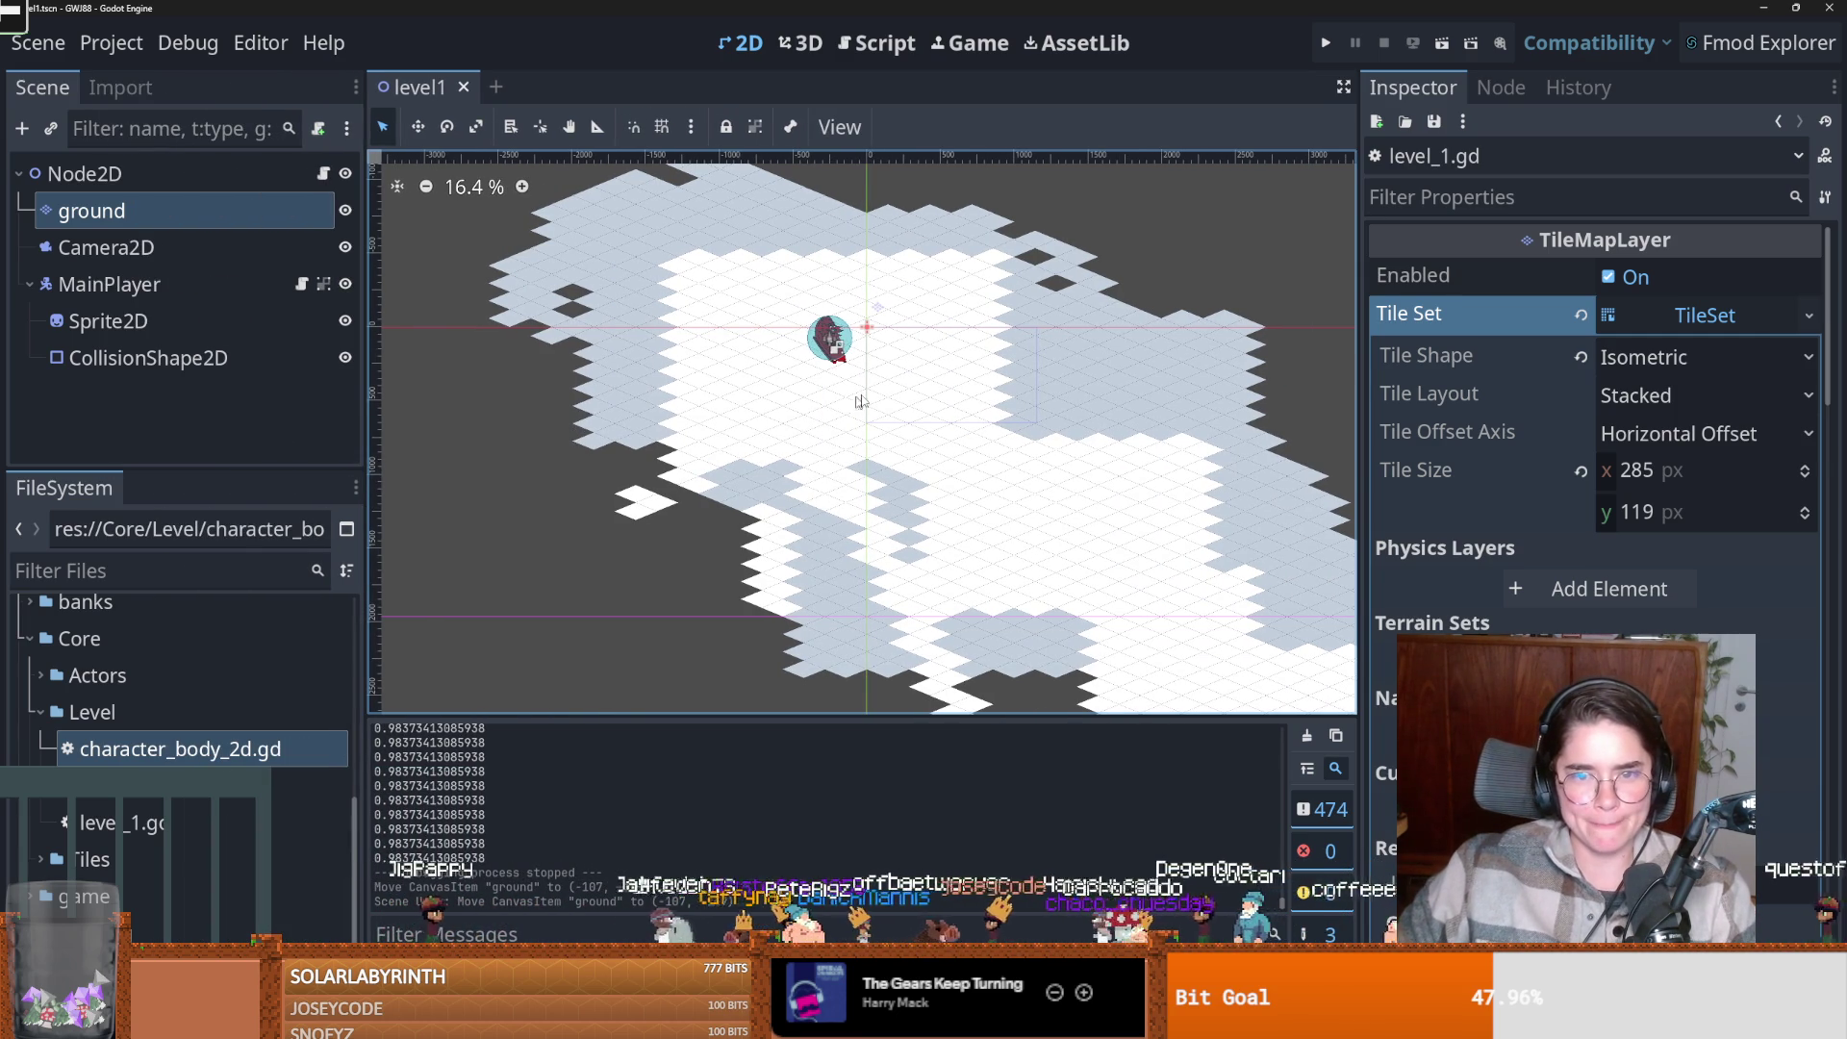
{"action": "scroll", "coordinate": [861, 402], "scroll_direction": "up", "scroll_amount": 1}
{"action": "mouse_move", "coordinate": [709, 409]}
{"action": "left_mouse_down"}
{"action": "mouse_move", "coordinate": [727, 393]}
{"action": "mouse_move", "coordinate": [760, 414]}
{"action": "left_mouse_up"}
{"action": "key", "text": "ctrl+z"}
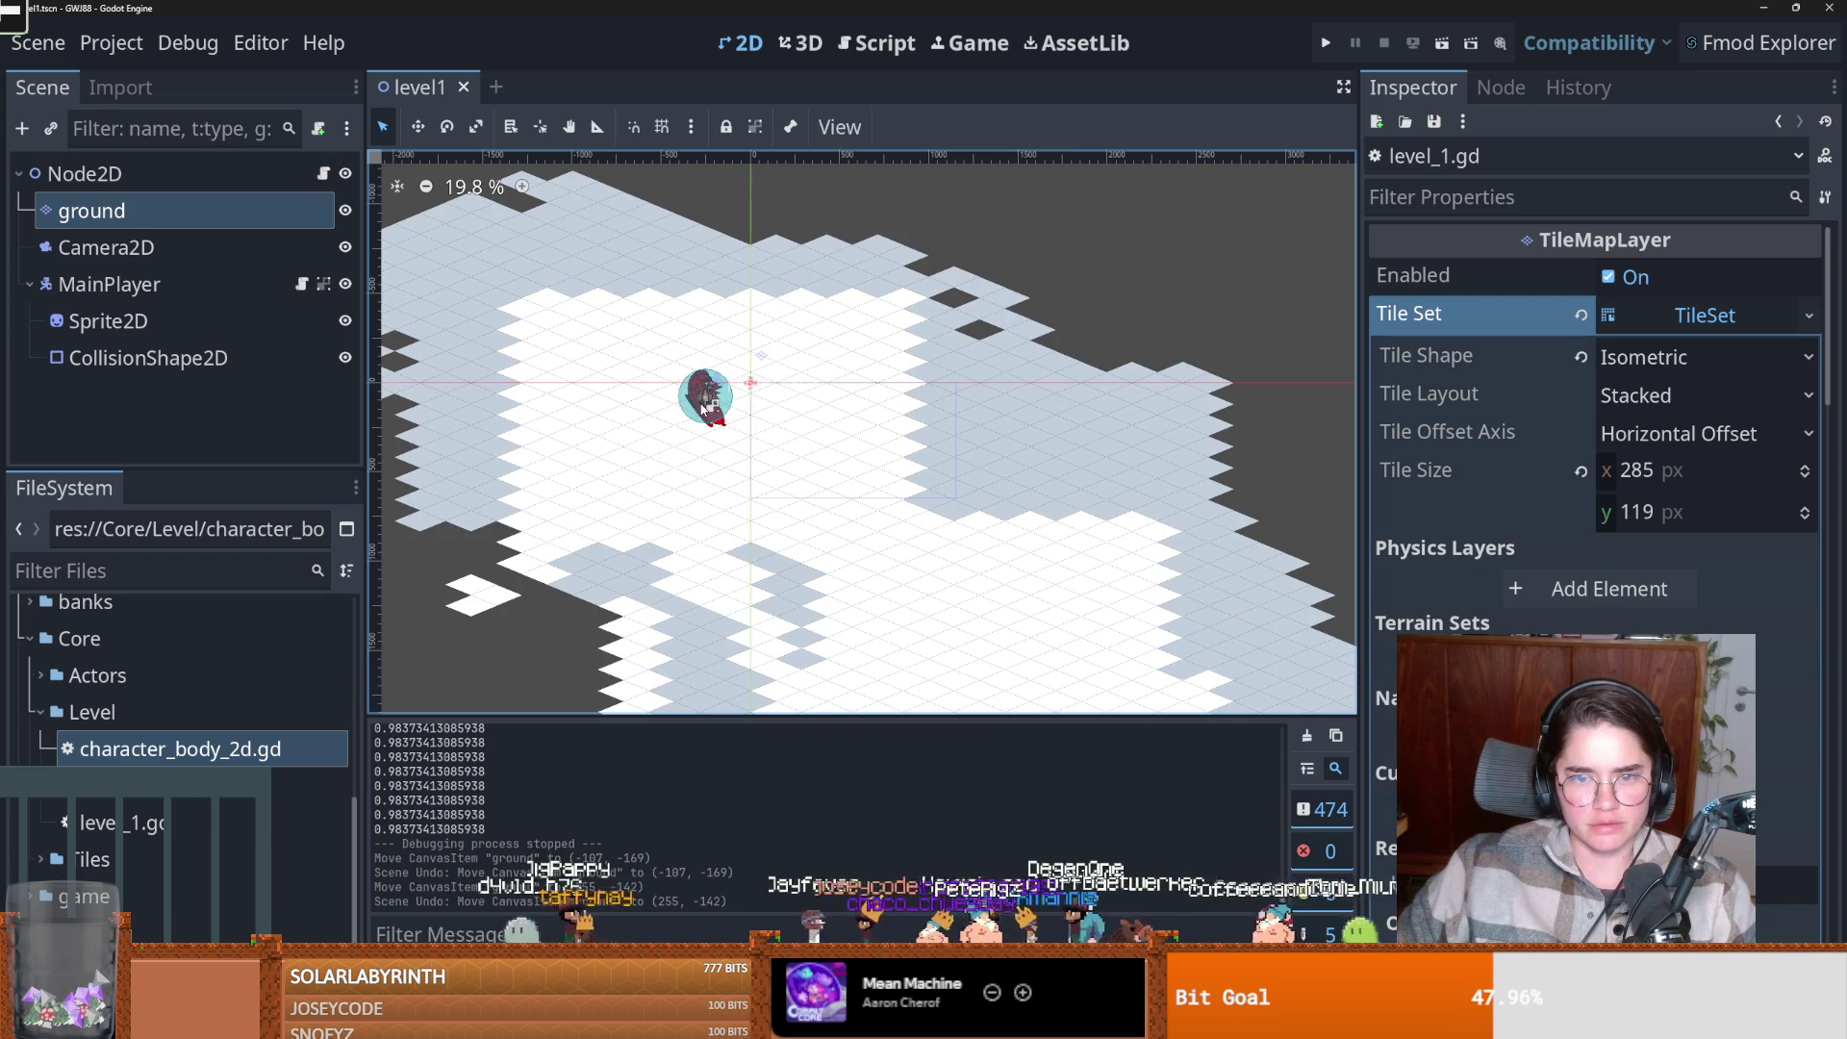
{"action": "left_click", "coordinate": [302, 284]}
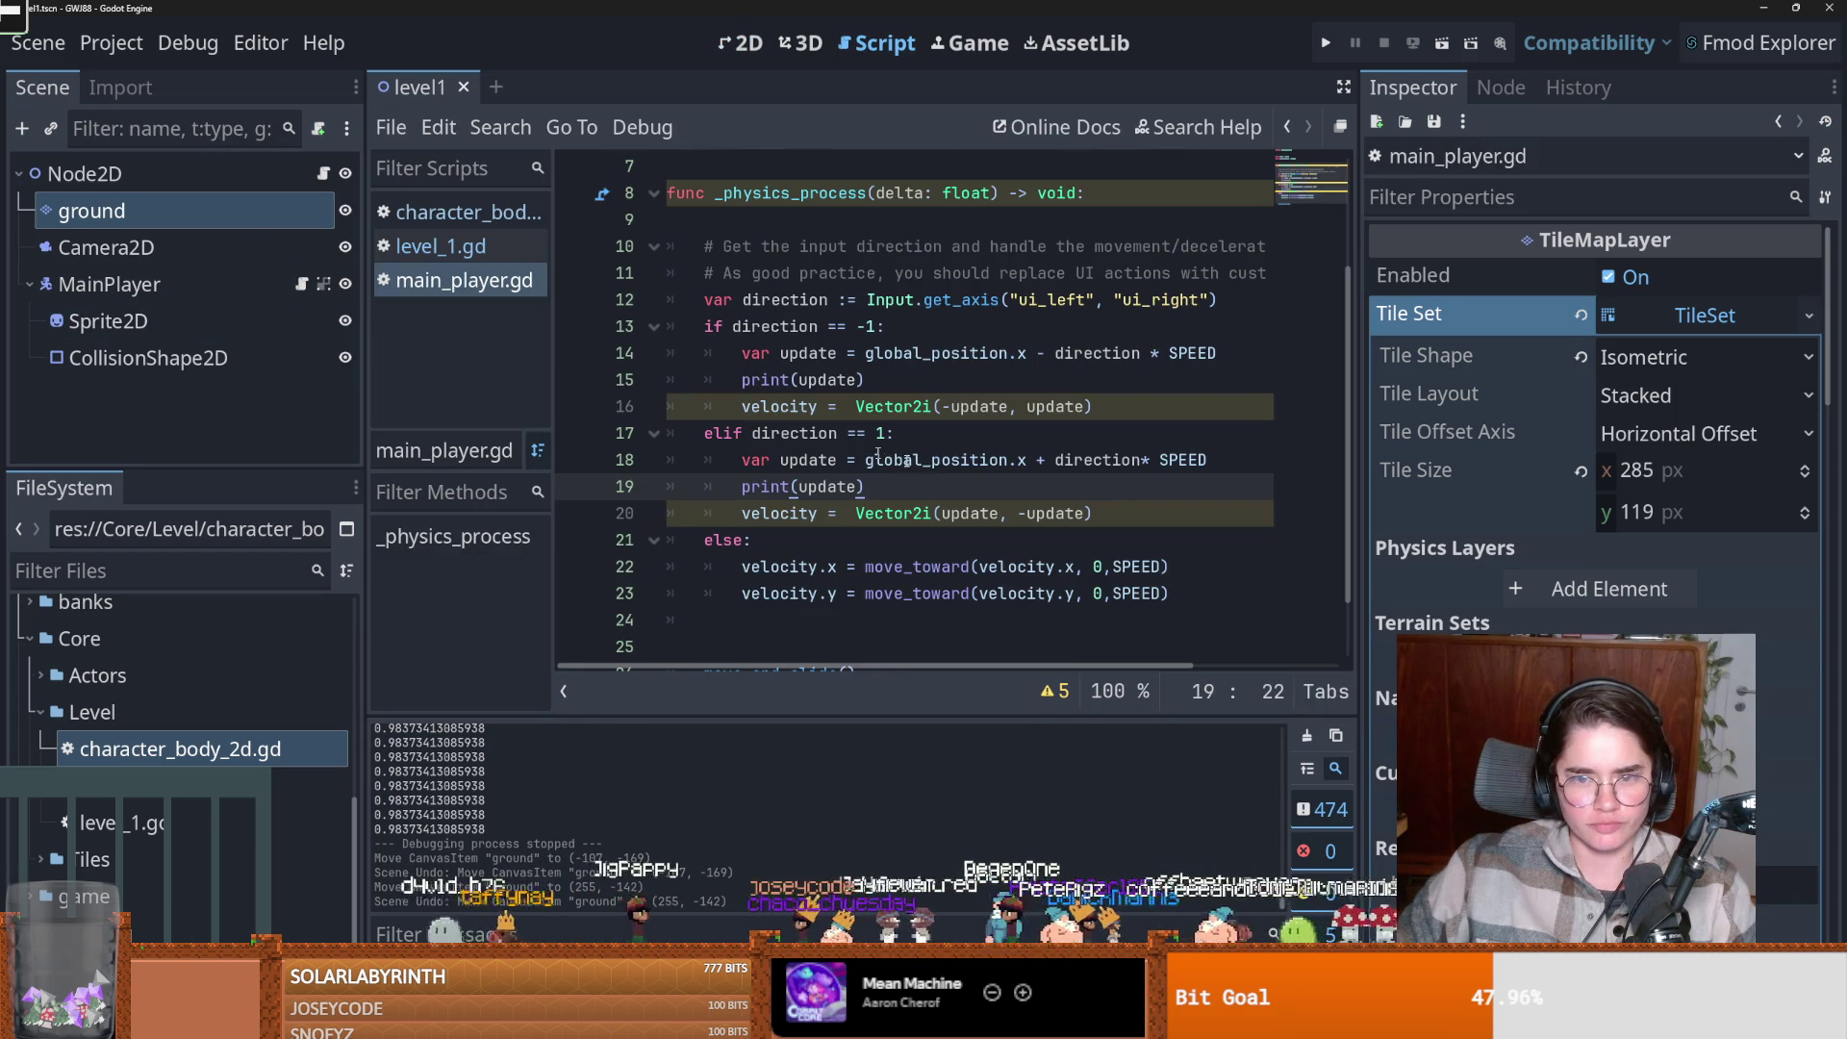
- Delete the extra blank lines above func _process in level_1.gd and save it
{"action": "double_click", "coordinate": [979, 407]}
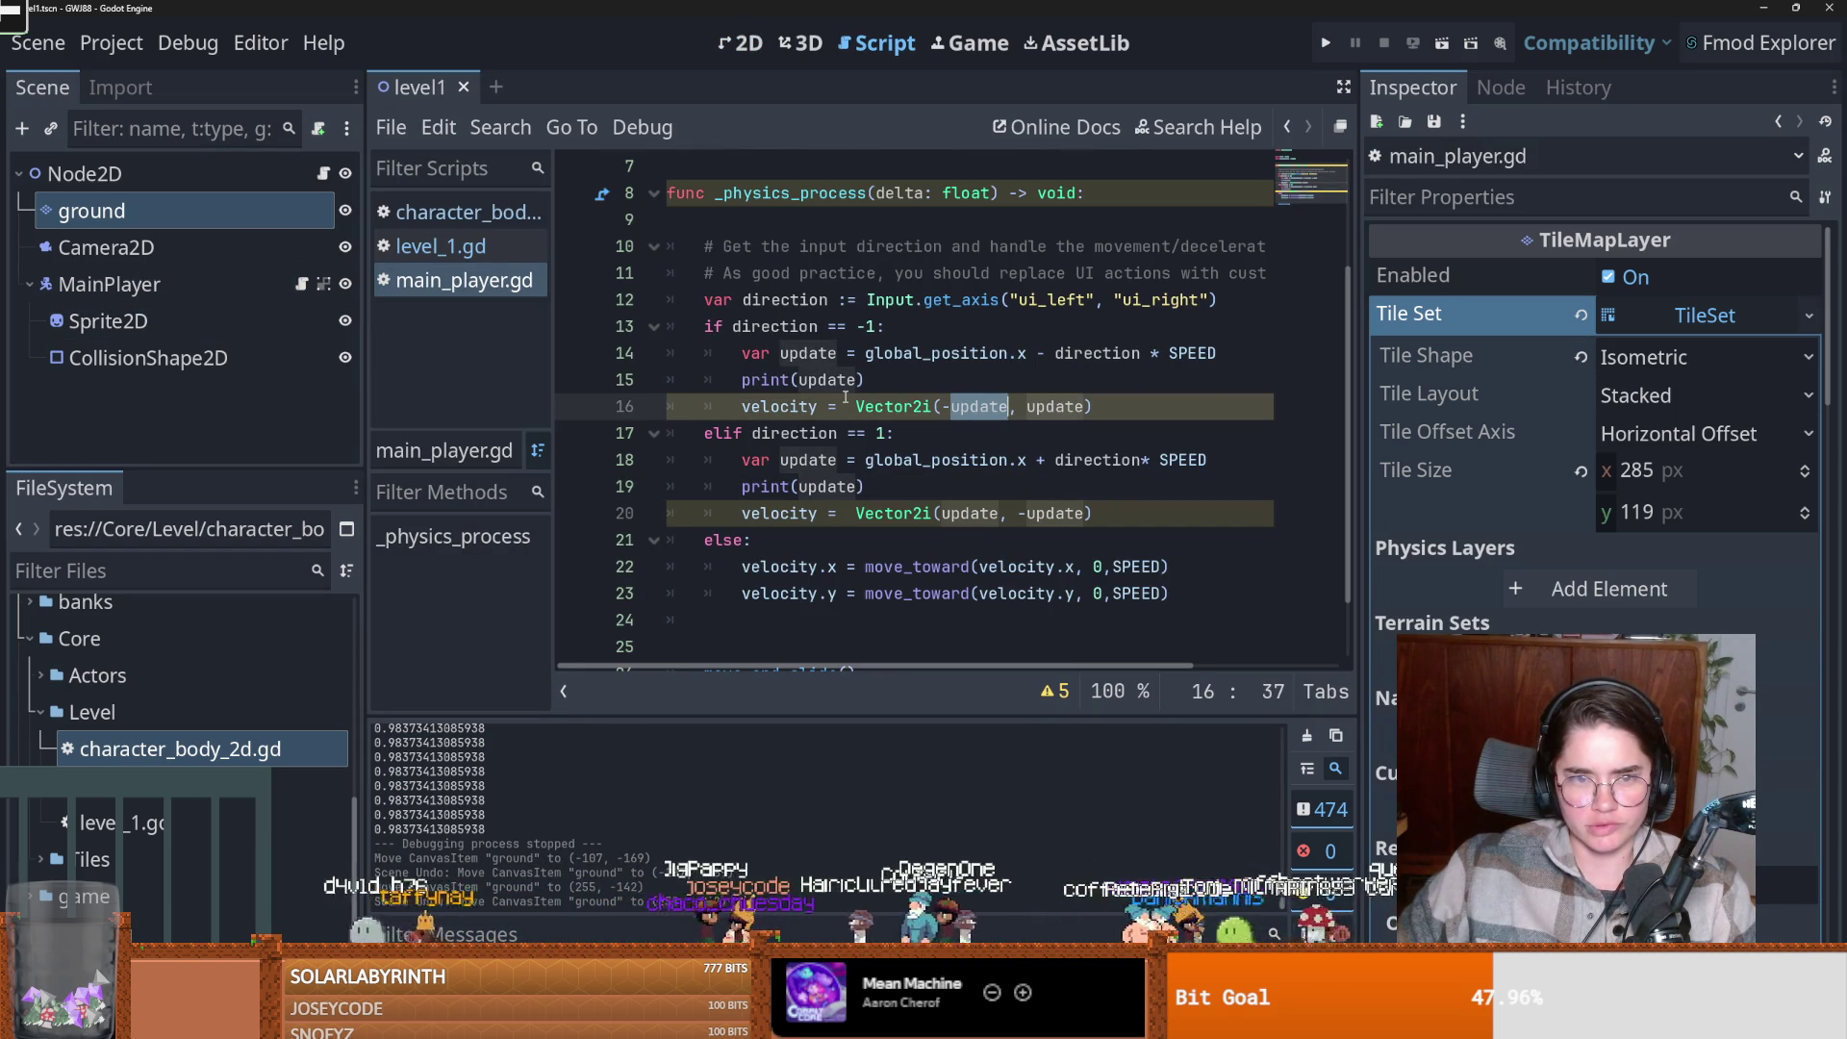
{"action": "left_click", "coordinate": [324, 177]}
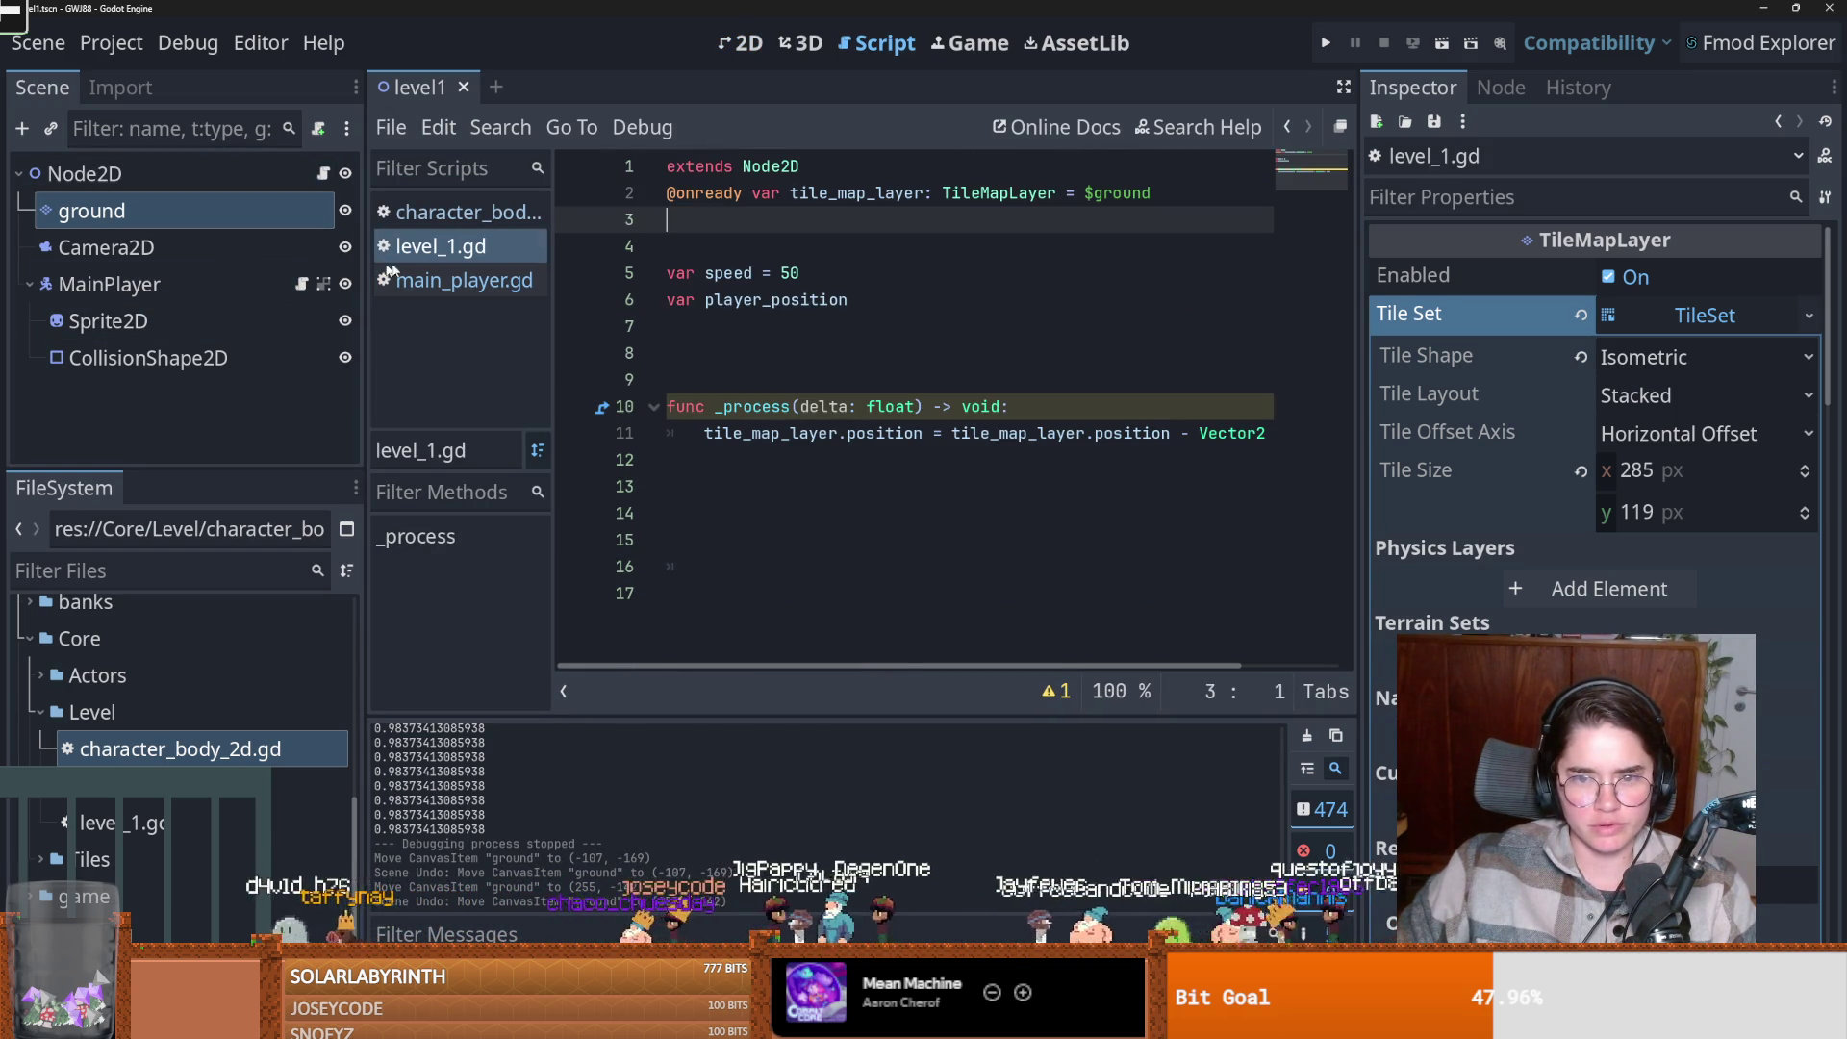
{"action": "left_click_drag", "start_coordinate": [731, 461], "coordinate": [622, 390]}
{"action": "left_click", "coordinate": [623, 390]}
{"action": "key", "text": "BackSpace"}
{"action": "key", "text": "BackSpace"}
{"action": "left_click", "coordinate": [733, 276]}
{"action": "scroll", "coordinate": [1010, 484], "scroll_direction": "right", "scroll_amount": 3}
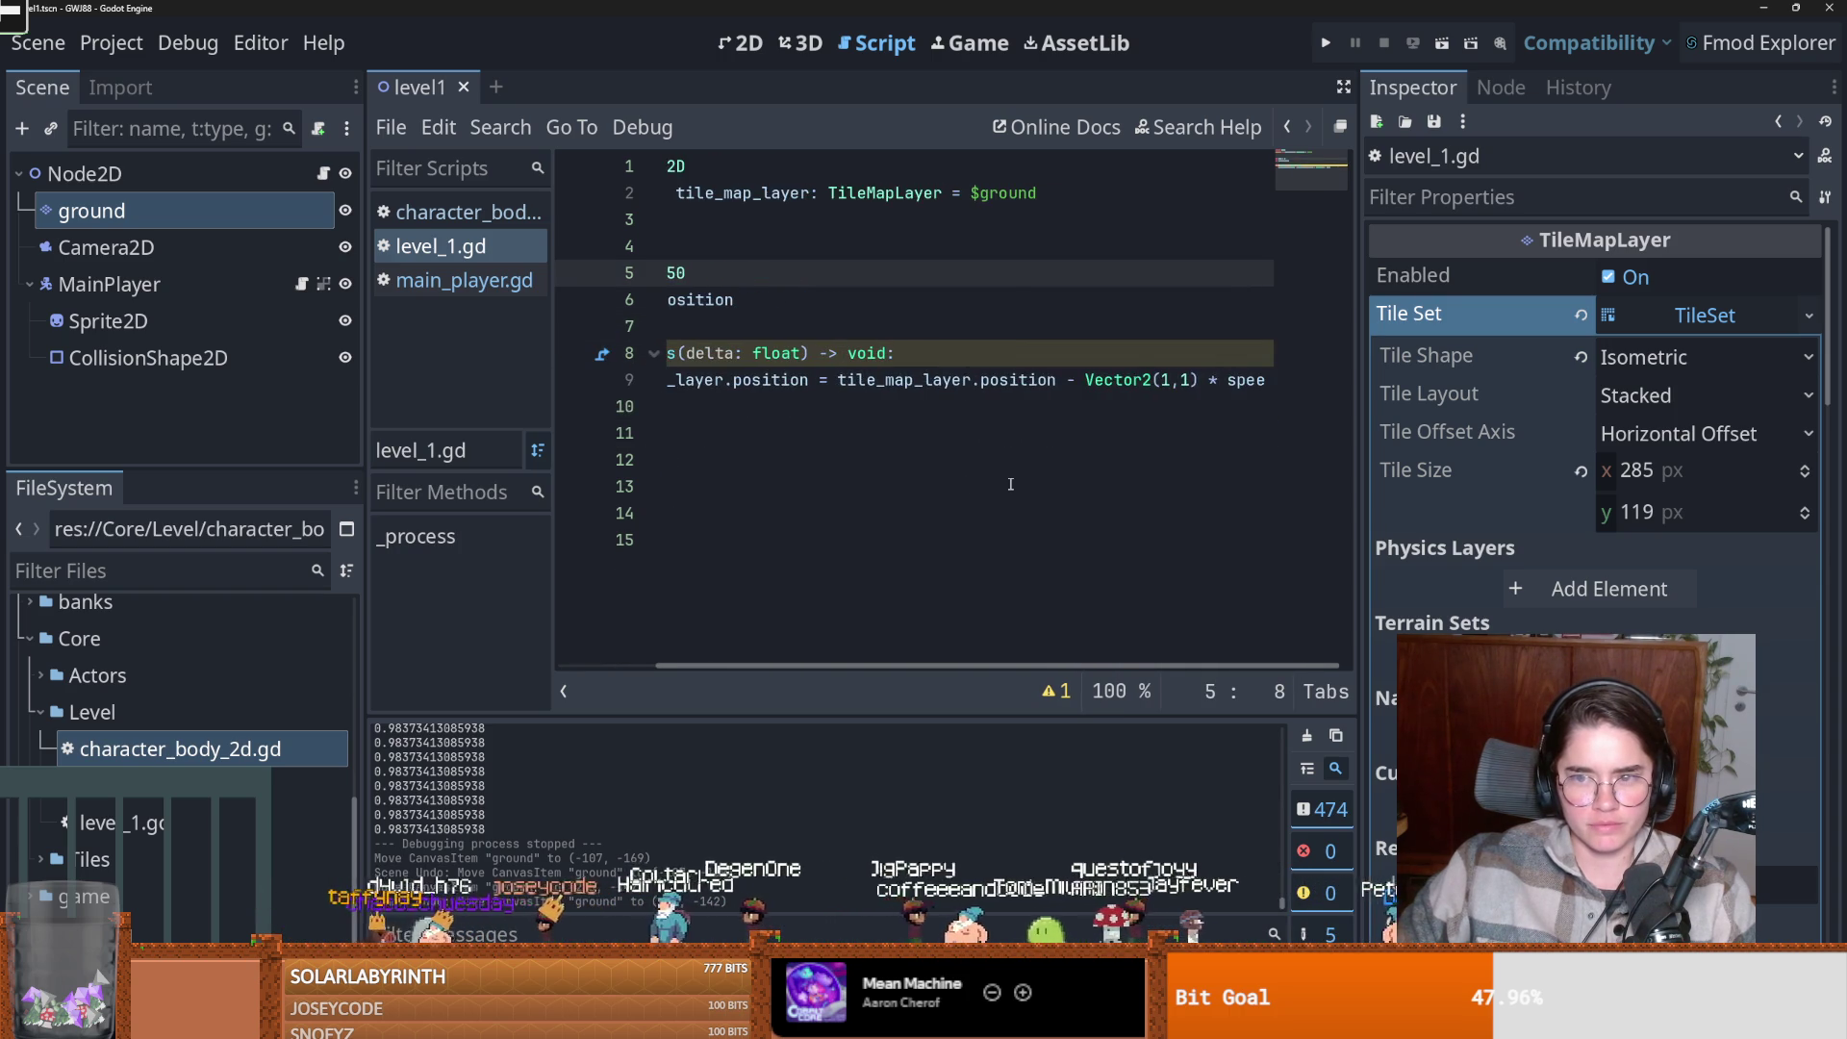
{"action": "scroll", "coordinate": [1011, 484], "scroll_direction": "left", "scroll_amount": 3}
{"action": "key", "text": "ctrl+s"}
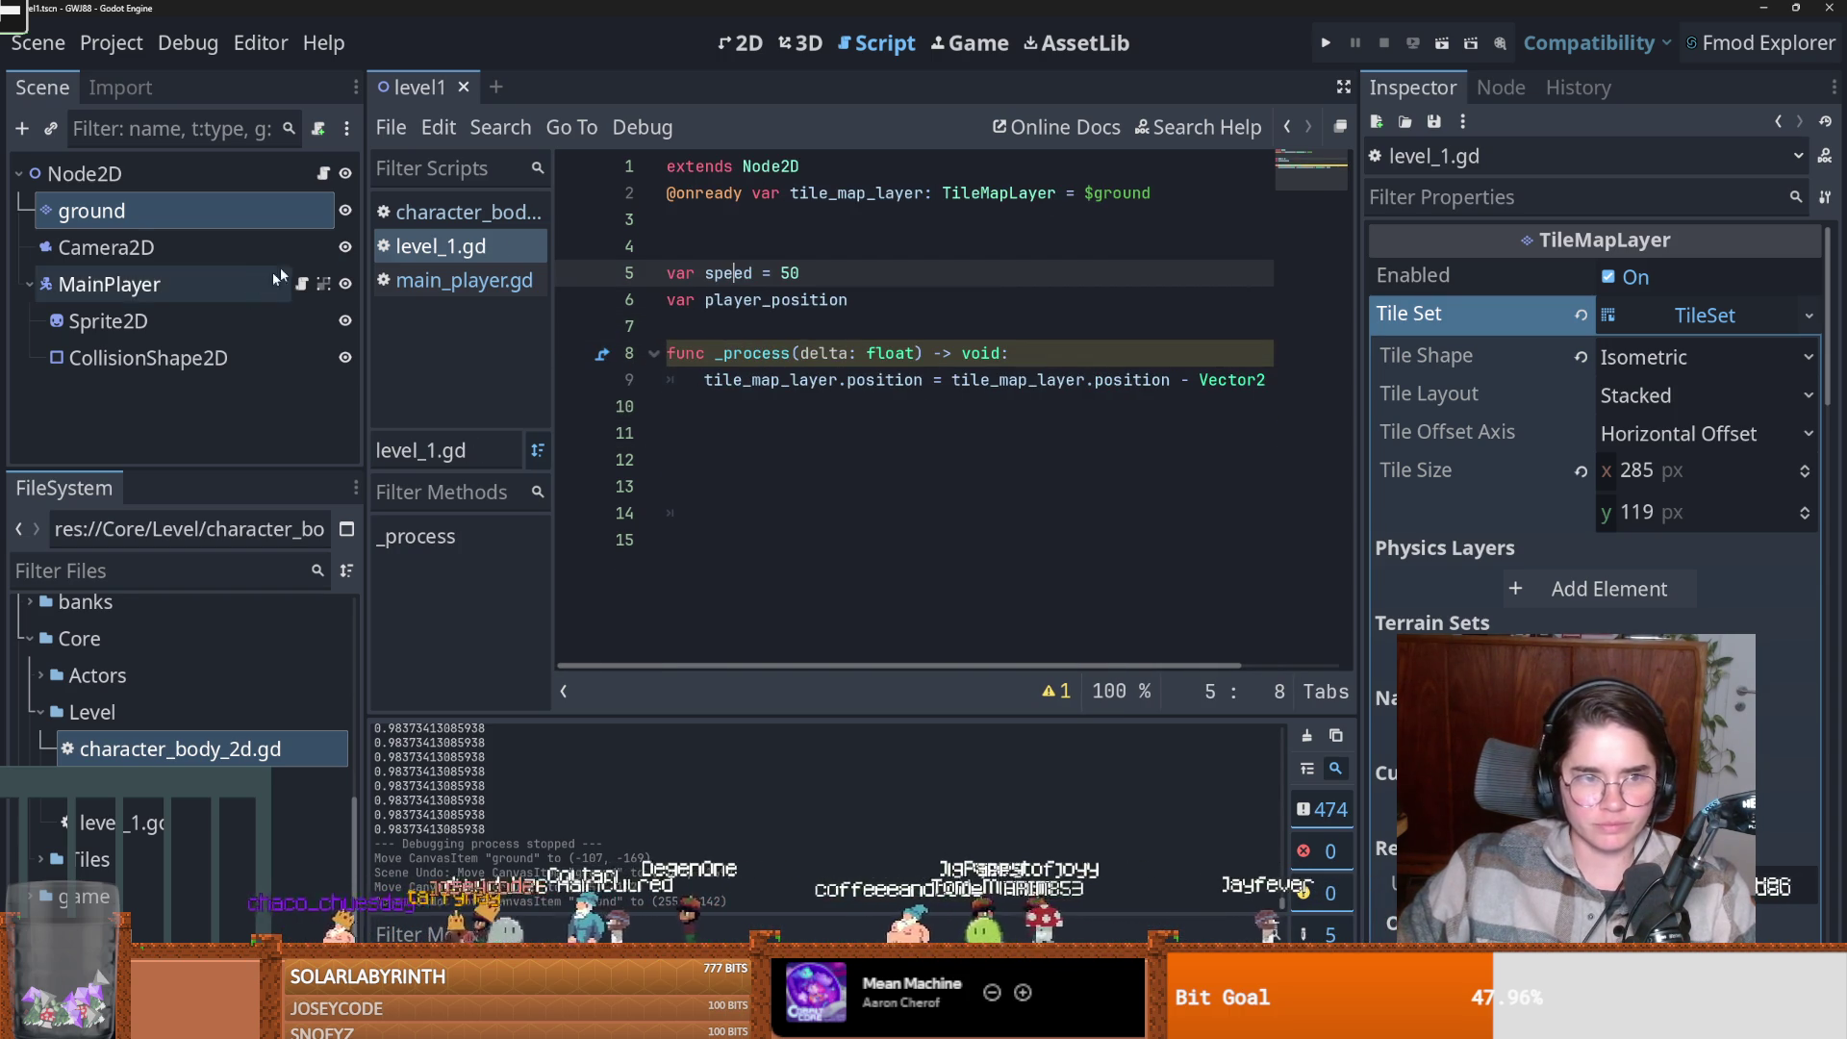
- Review main_player.gd line 14 (global_position.x, direction * SPEED), then return to the 2D view
{"action": "left_click", "coordinate": [301, 284]}
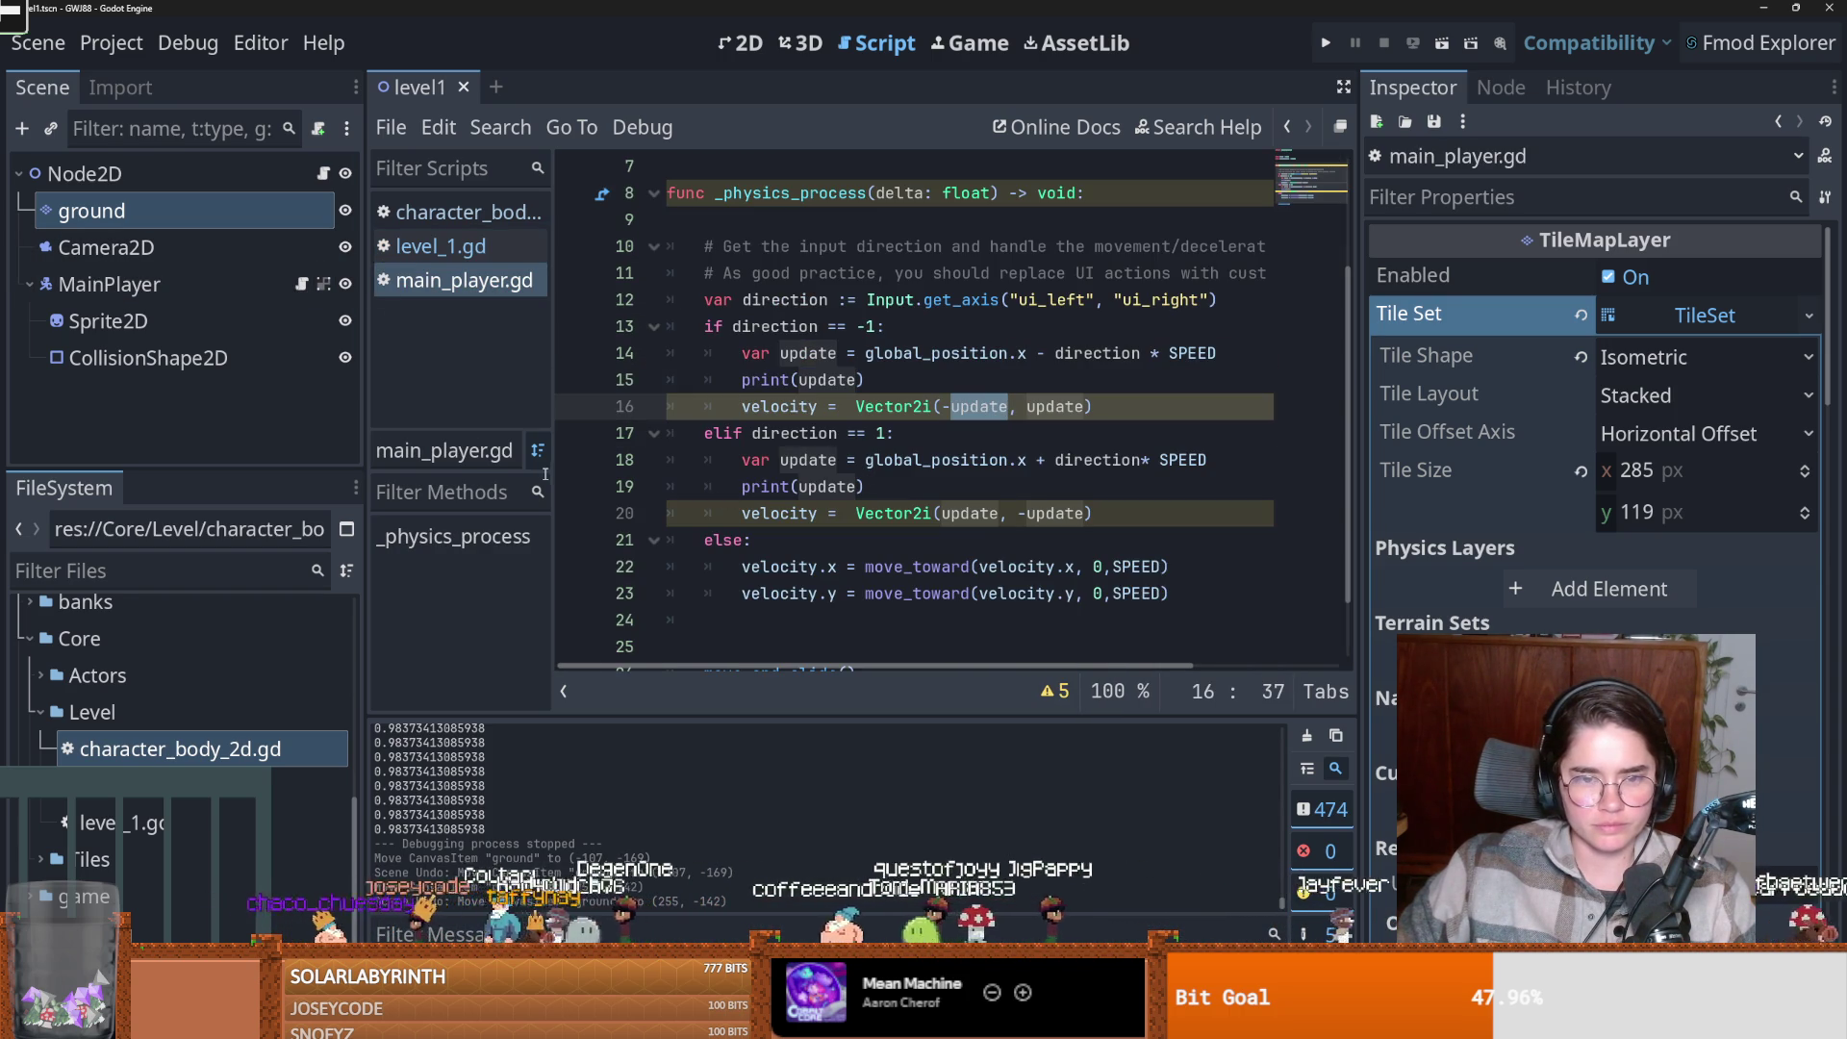
{"action": "left_click_drag", "start_coordinate": [554, 471], "coordinate": [478, 469]}
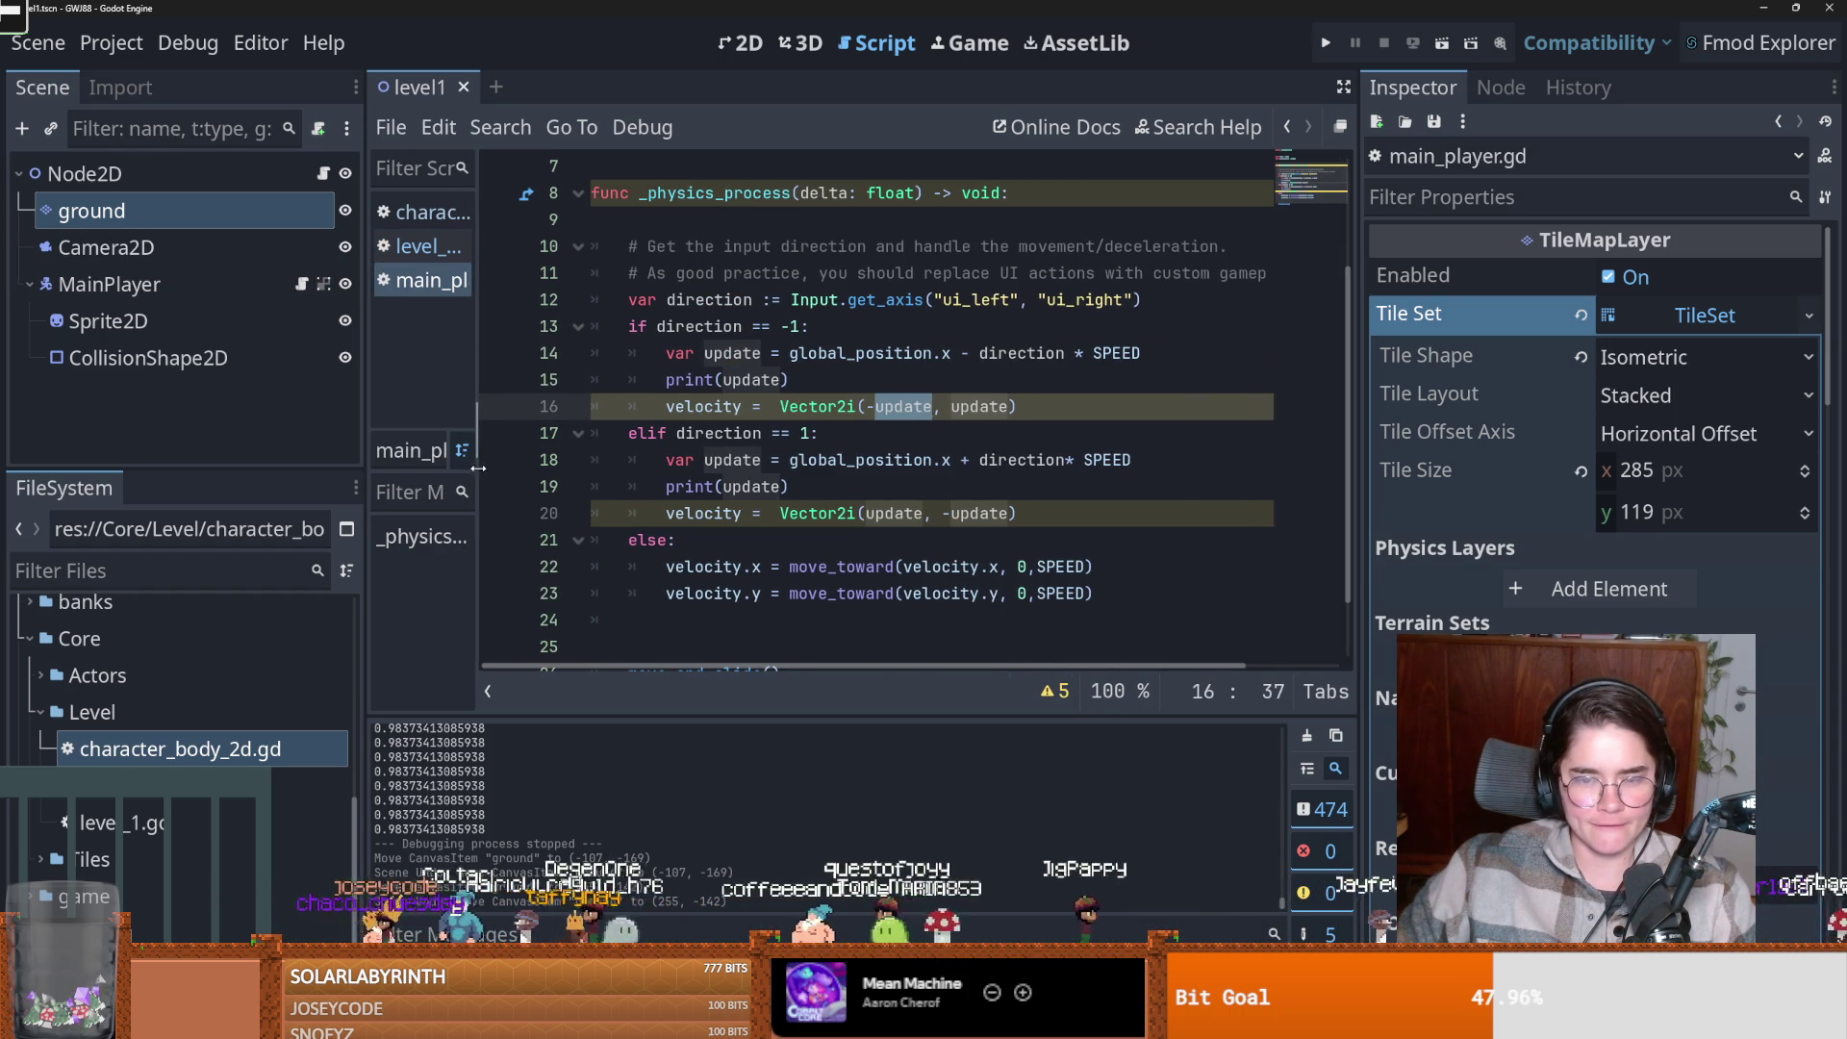
{"action": "double_click", "coordinate": [747, 381]}
{"action": "double_click", "coordinate": [832, 356]}
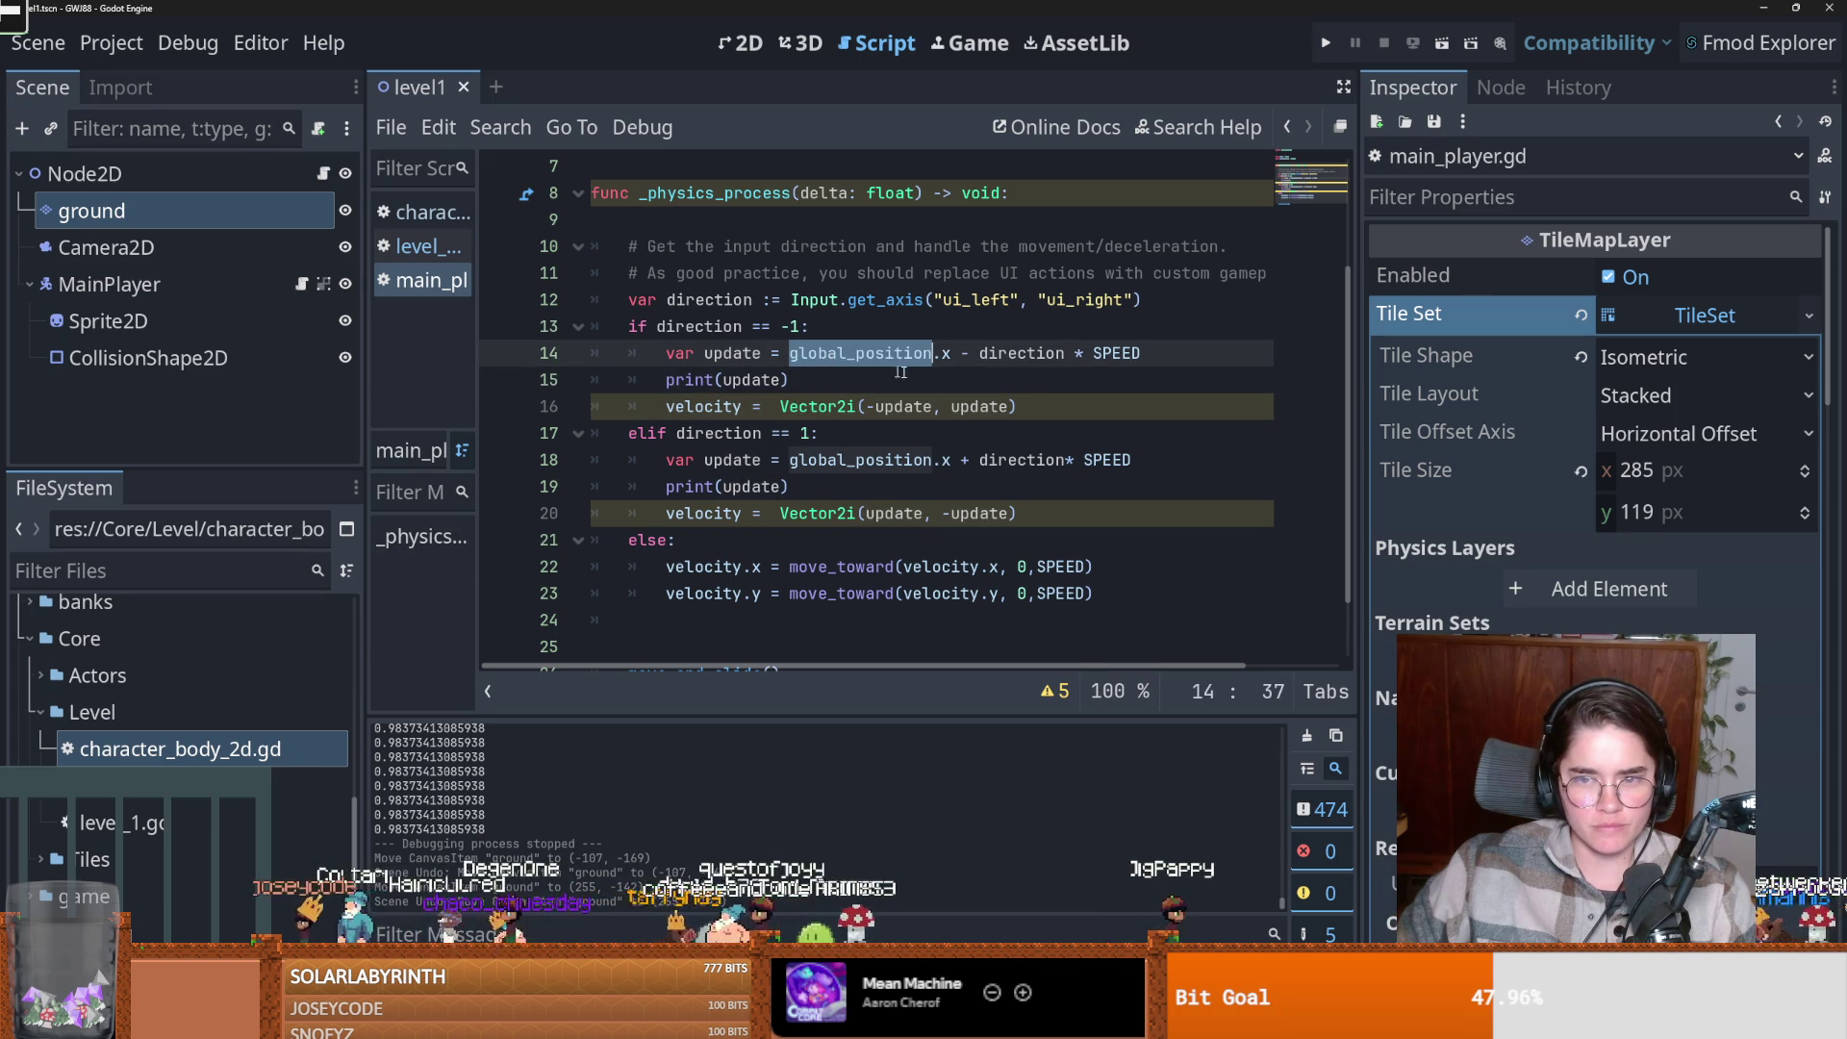
{"action": "double_click", "coordinate": [1034, 364]}
{"action": "double_click", "coordinate": [895, 362]}
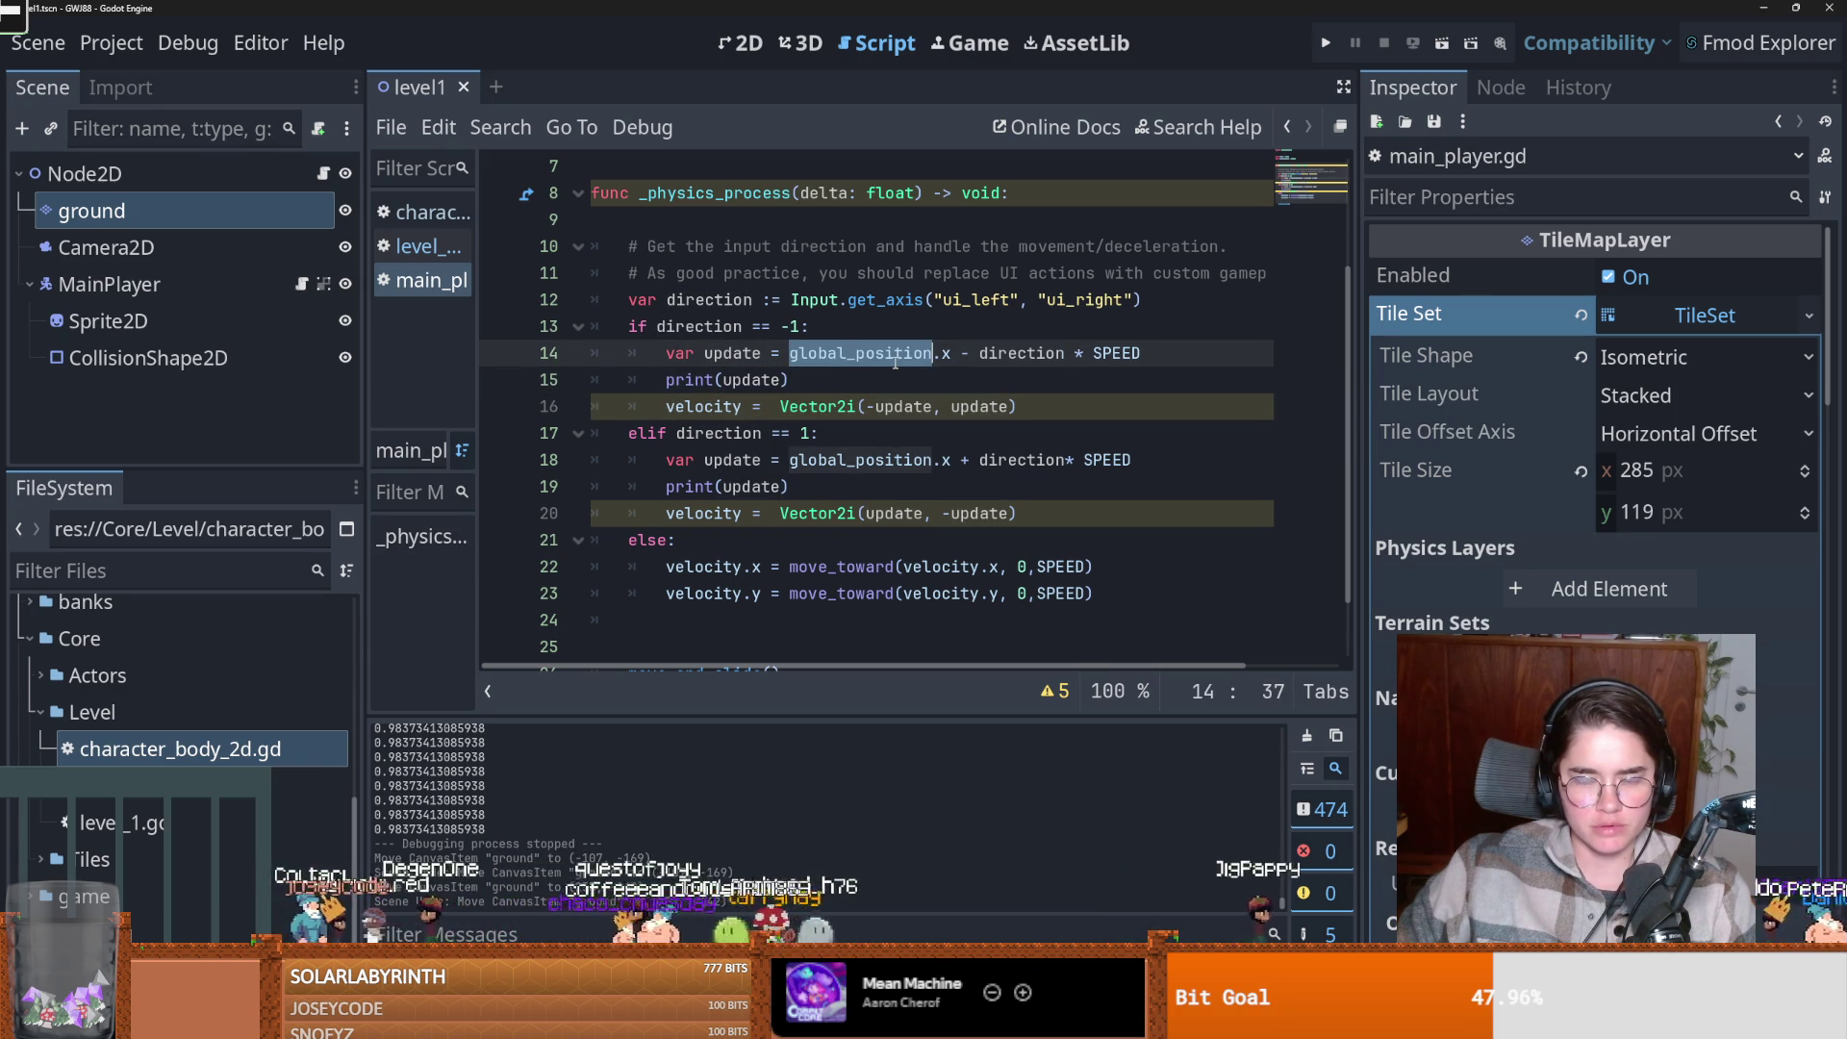
{"action": "double_click", "coordinate": [1121, 353]}
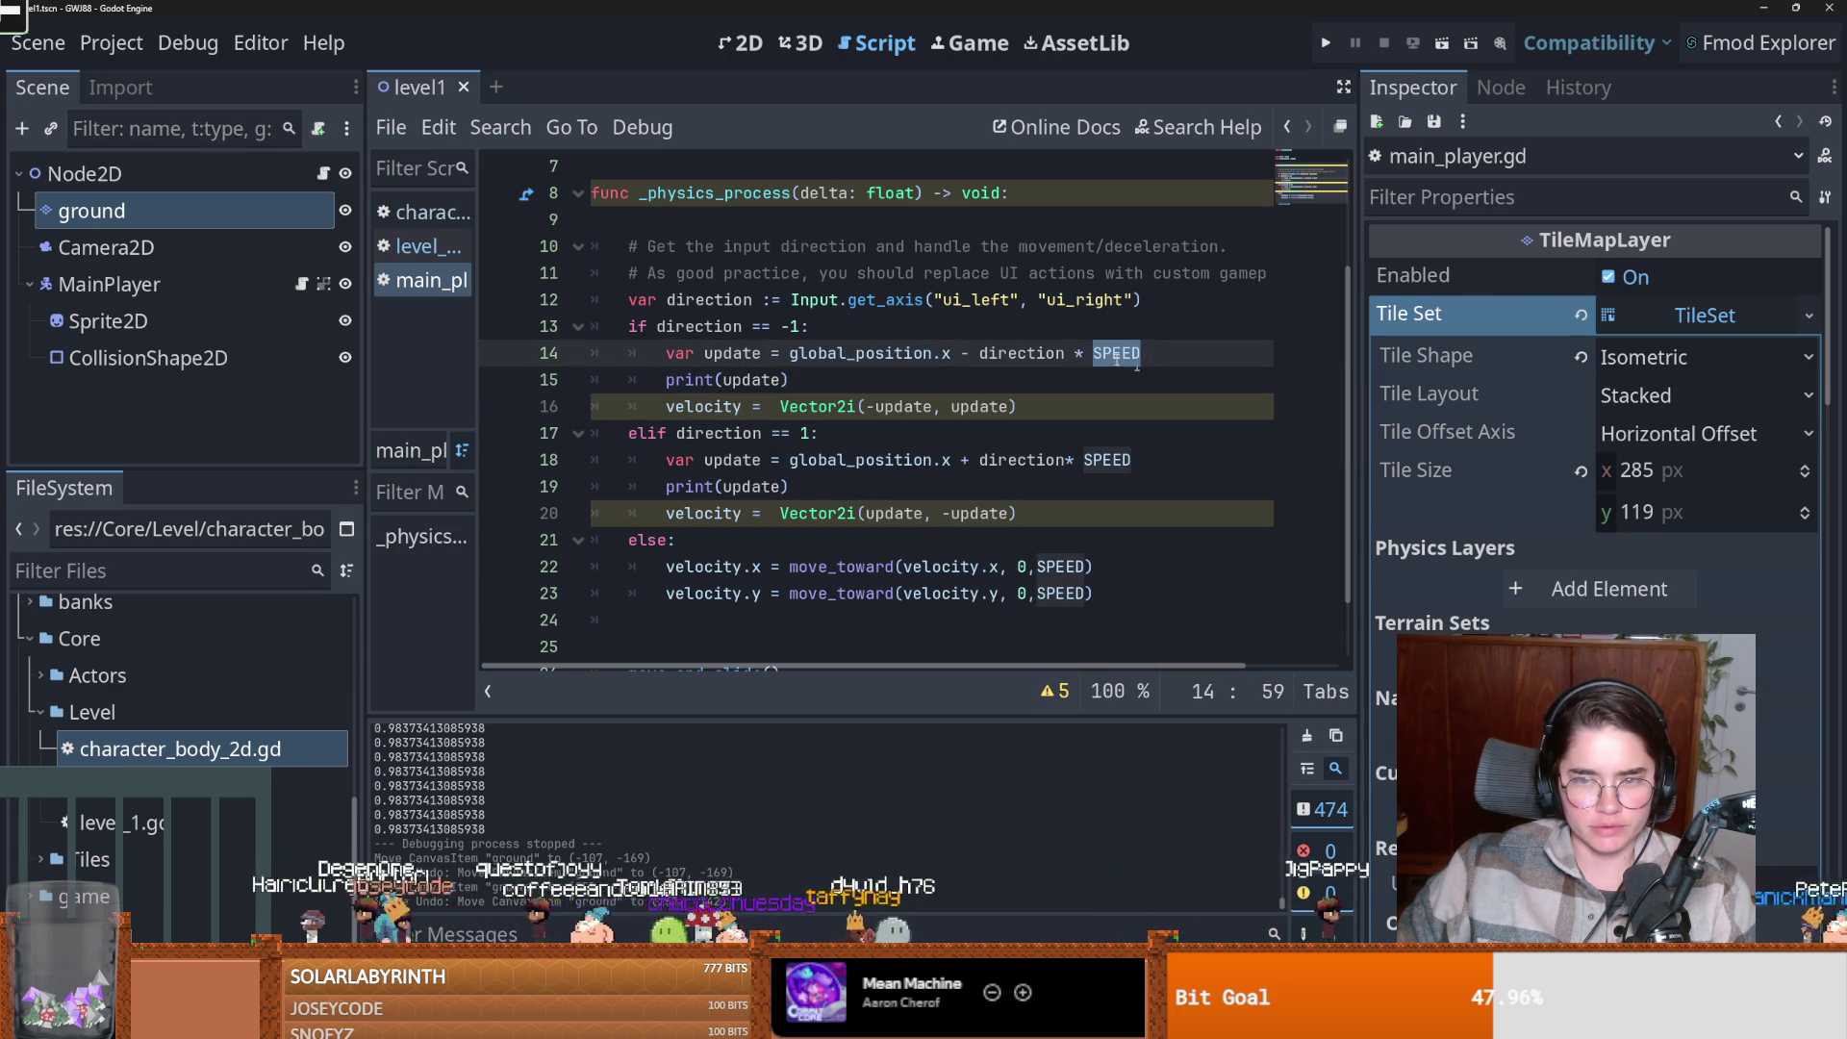
{"action": "left_click_drag", "start_coordinate": [1097, 359], "coordinate": [791, 354]}
{"action": "double_click", "coordinate": [897, 356]}
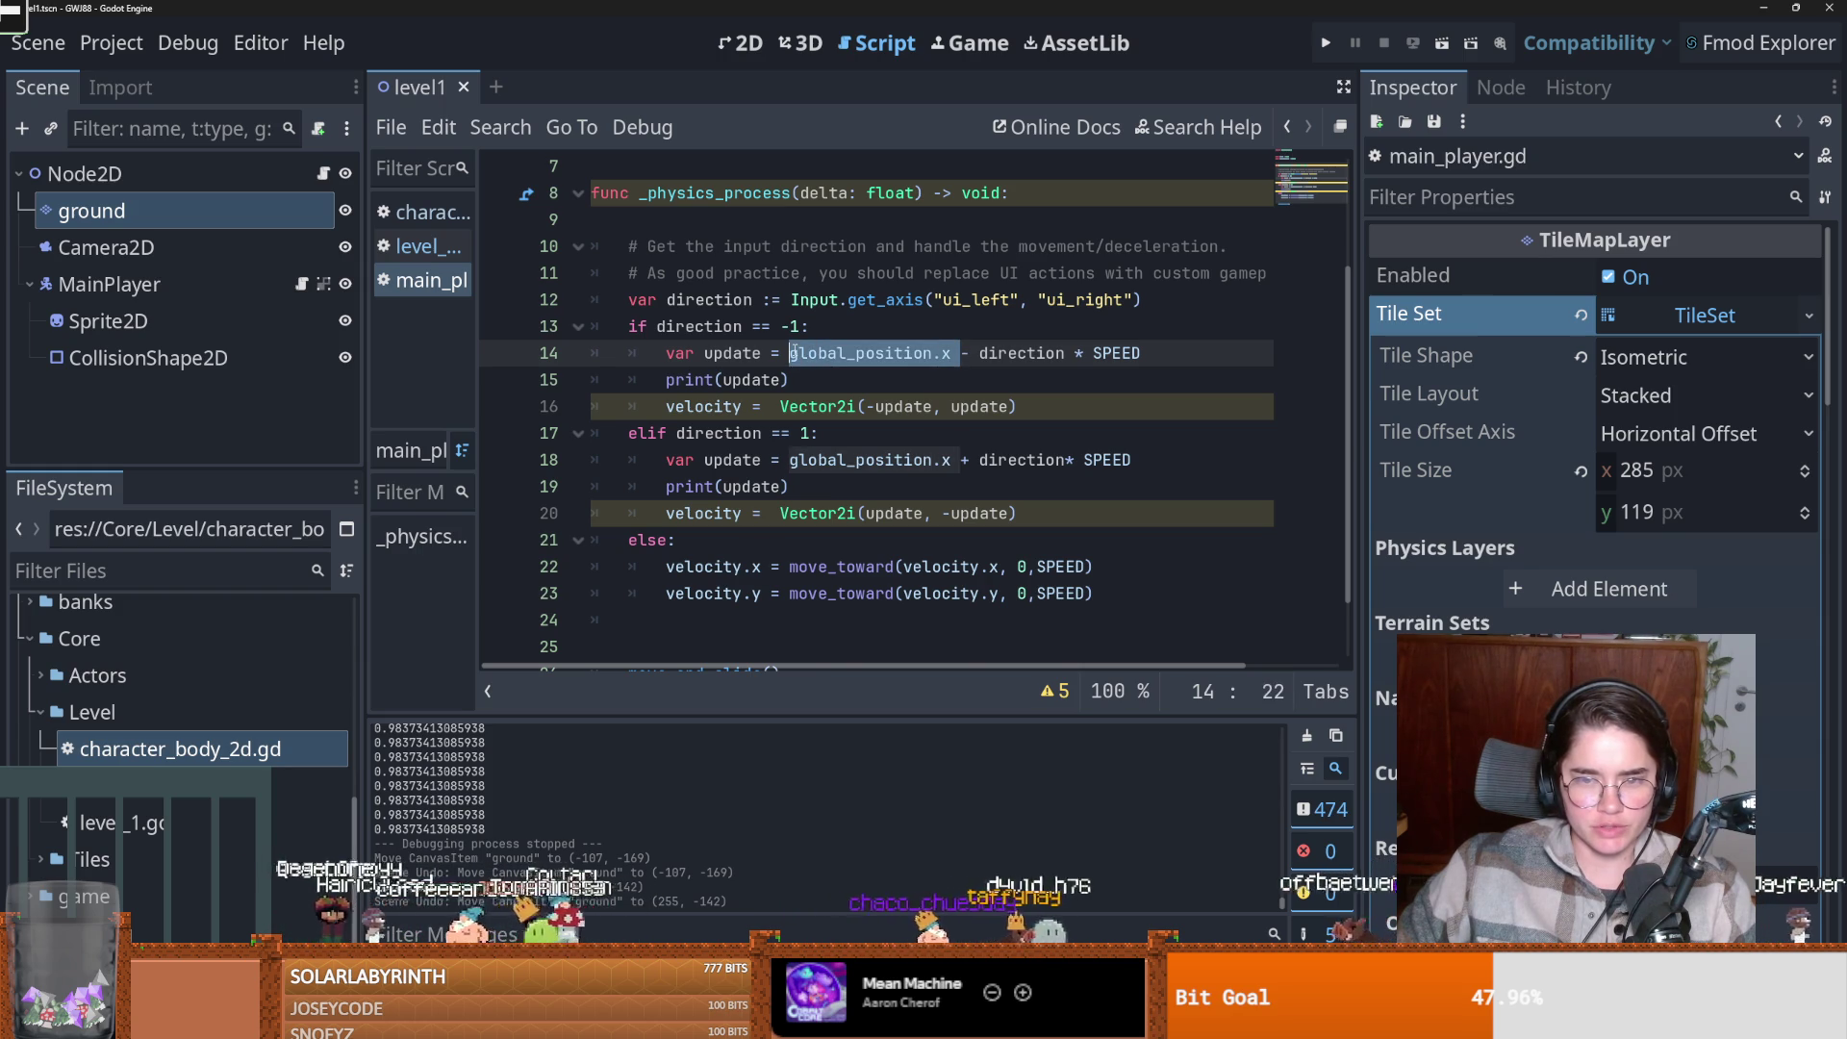
{"action": "left_click", "coordinate": [945, 352]}
{"action": "left_click", "coordinate": [736, 45]}
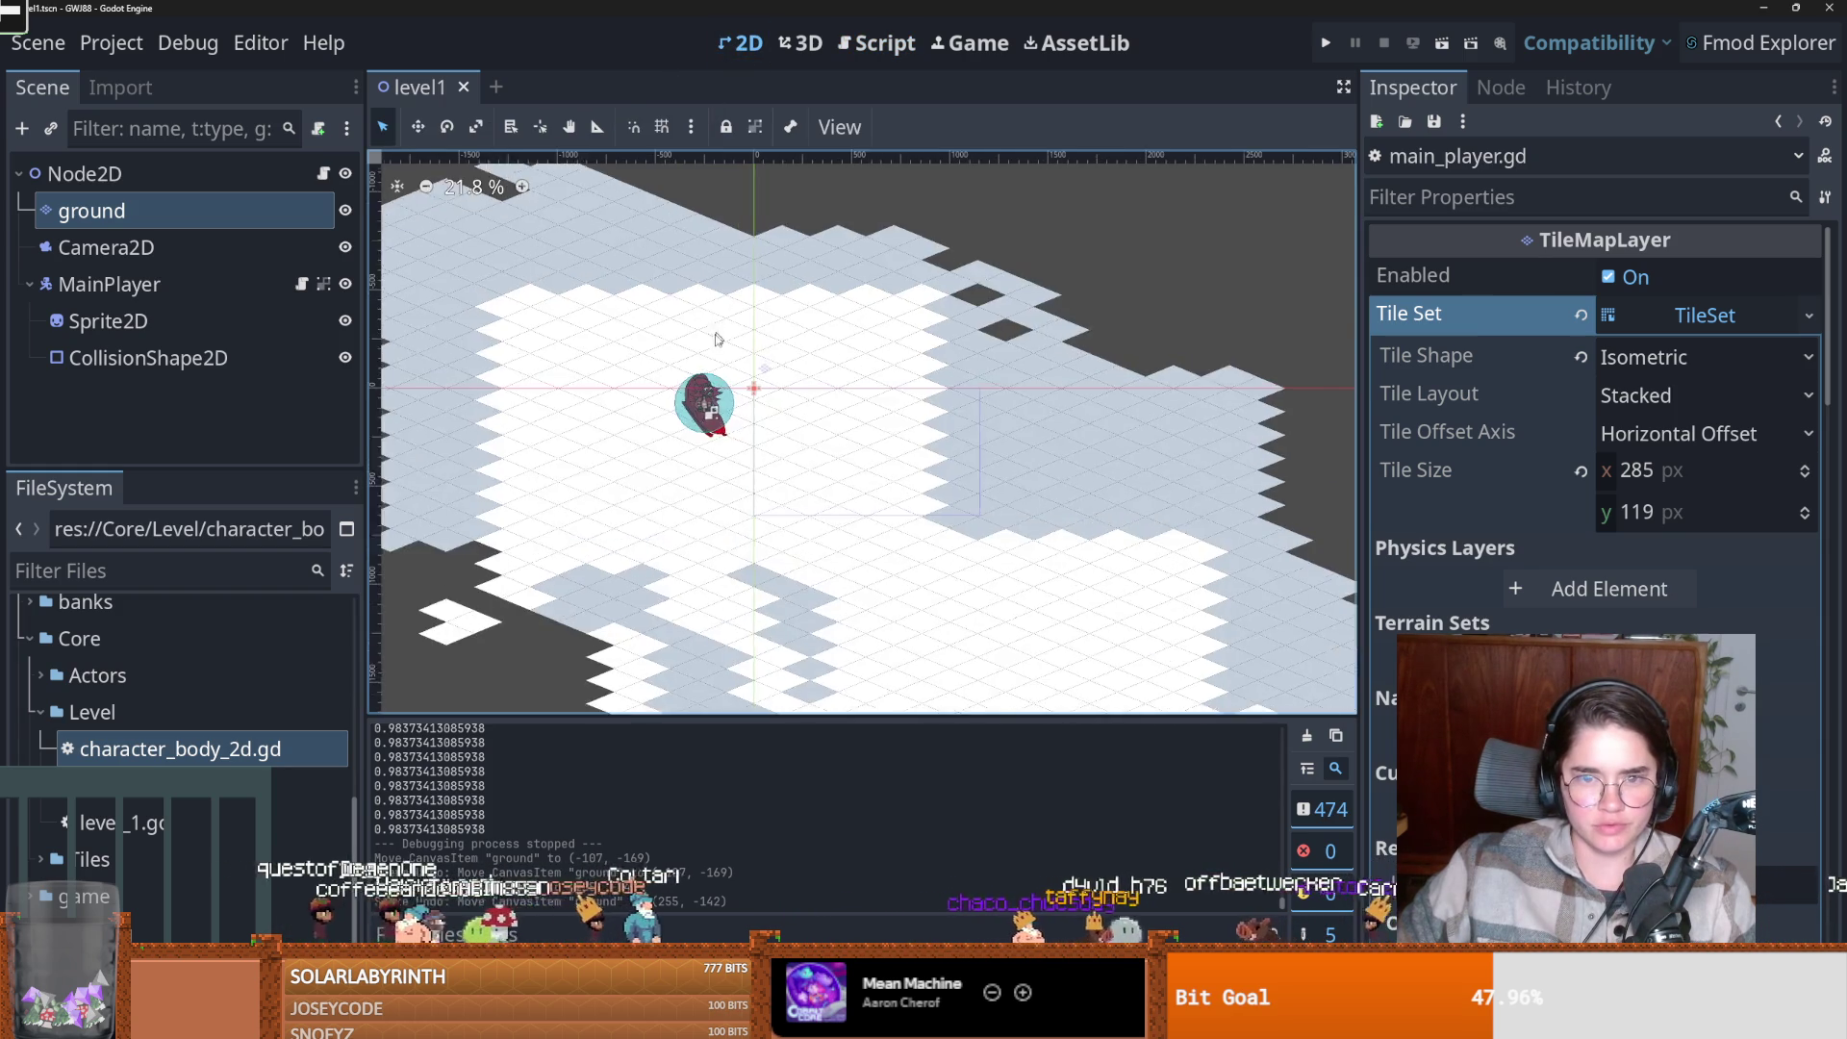
- Move the MainPlayer sprite to a new spot on the tile map, cancelling one wrong drag
{"action": "scroll", "coordinate": [722, 430], "scroll_direction": "down", "scroll_amount": 1}
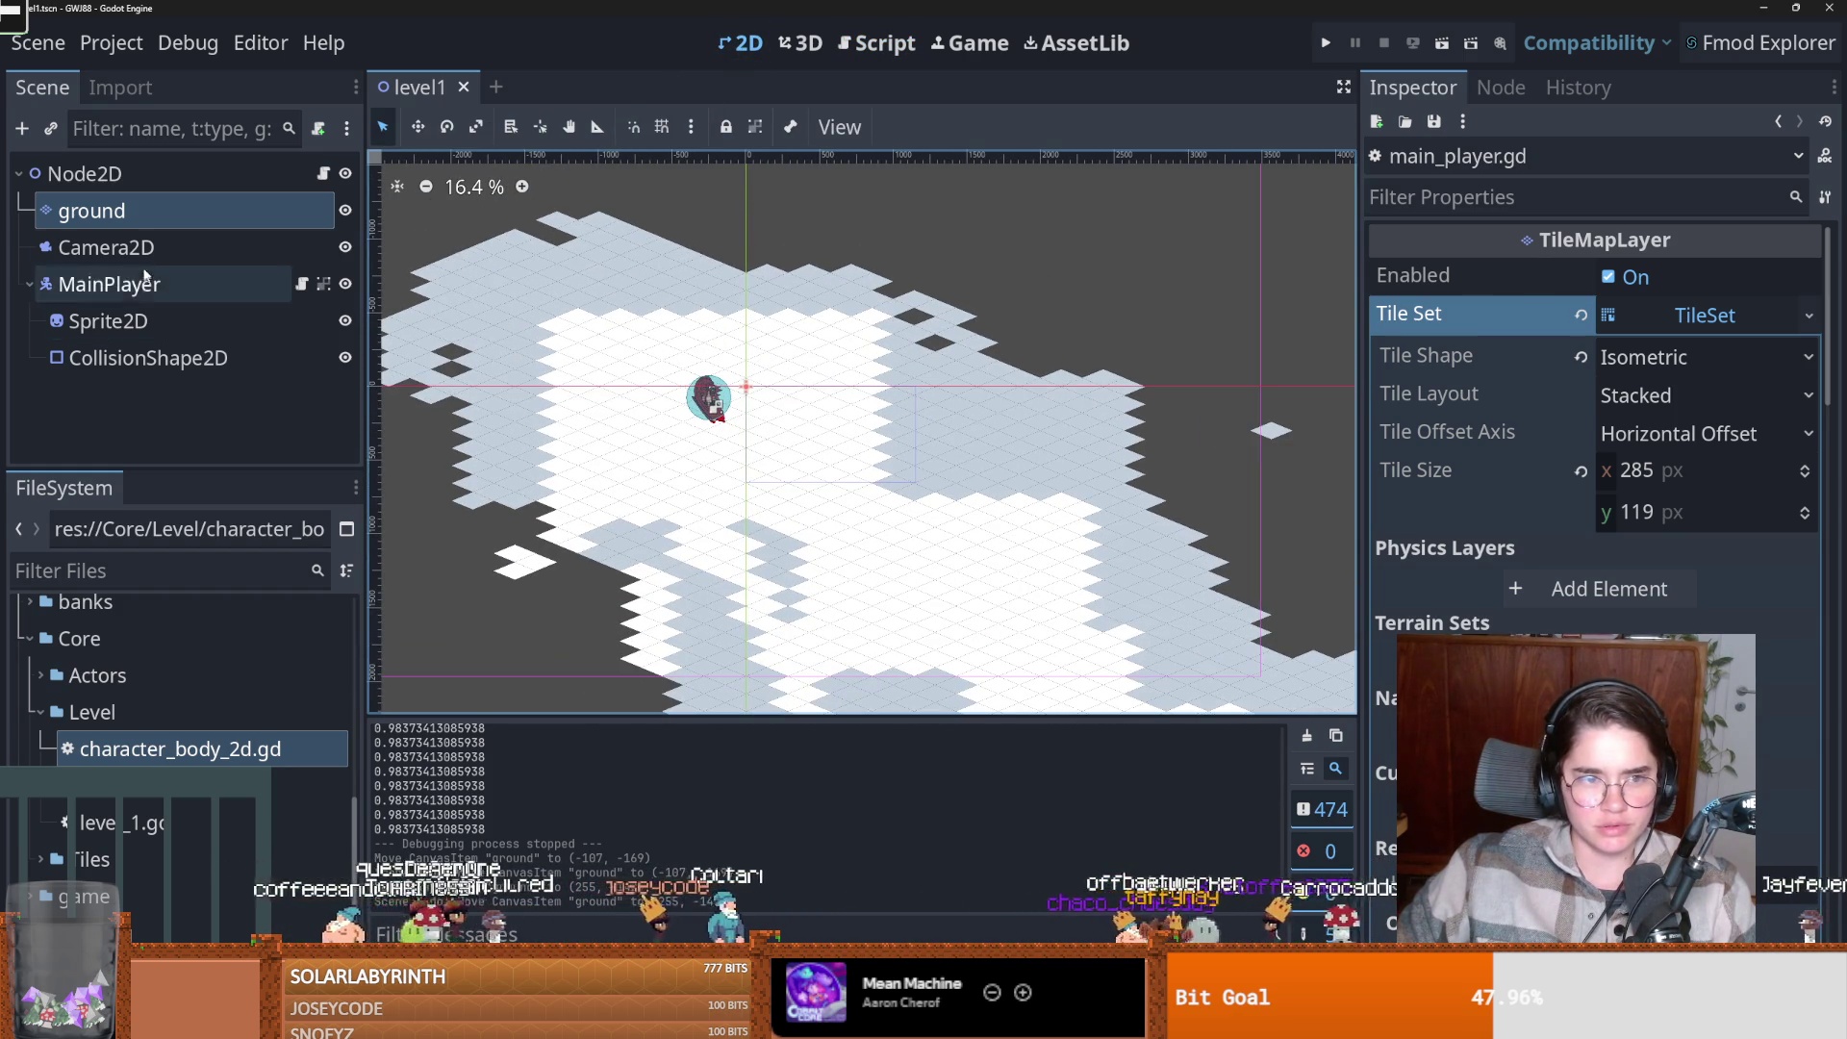
{"action": "left_click", "coordinate": [713, 398]}
{"action": "mouse_move", "coordinate": [713, 398]}
{"action": "left_mouse_down"}
{"action": "mouse_move", "coordinate": [855, 324]}
{"action": "mouse_move", "coordinate": [581, 481]}
{"action": "mouse_move", "coordinate": [874, 313]}
{"action": "mouse_move", "coordinate": [669, 486]}
{"action": "mouse_move", "coordinate": [919, 339]}
{"action": "mouse_move", "coordinate": [678, 433]}
{"action": "mouse_move", "coordinate": [784, 335]}
{"action": "mouse_move", "coordinate": [821, 332]}
{"action": "mouse_move", "coordinate": [626, 474]}
{"action": "mouse_move", "coordinate": [879, 308]}
{"action": "mouse_move", "coordinate": [705, 416]}
{"action": "mouse_move", "coordinate": [635, 434]}
{"action": "mouse_move", "coordinate": [662, 409]}
{"action": "mouse_move", "coordinate": [873, 281]}
{"action": "mouse_move", "coordinate": [863, 313]}
{"action": "mouse_move", "coordinate": [598, 443]}
{"action": "mouse_move", "coordinate": [584, 475]}
{"action": "left_mouse_up"}
{"action": "key", "text": "Escape"}
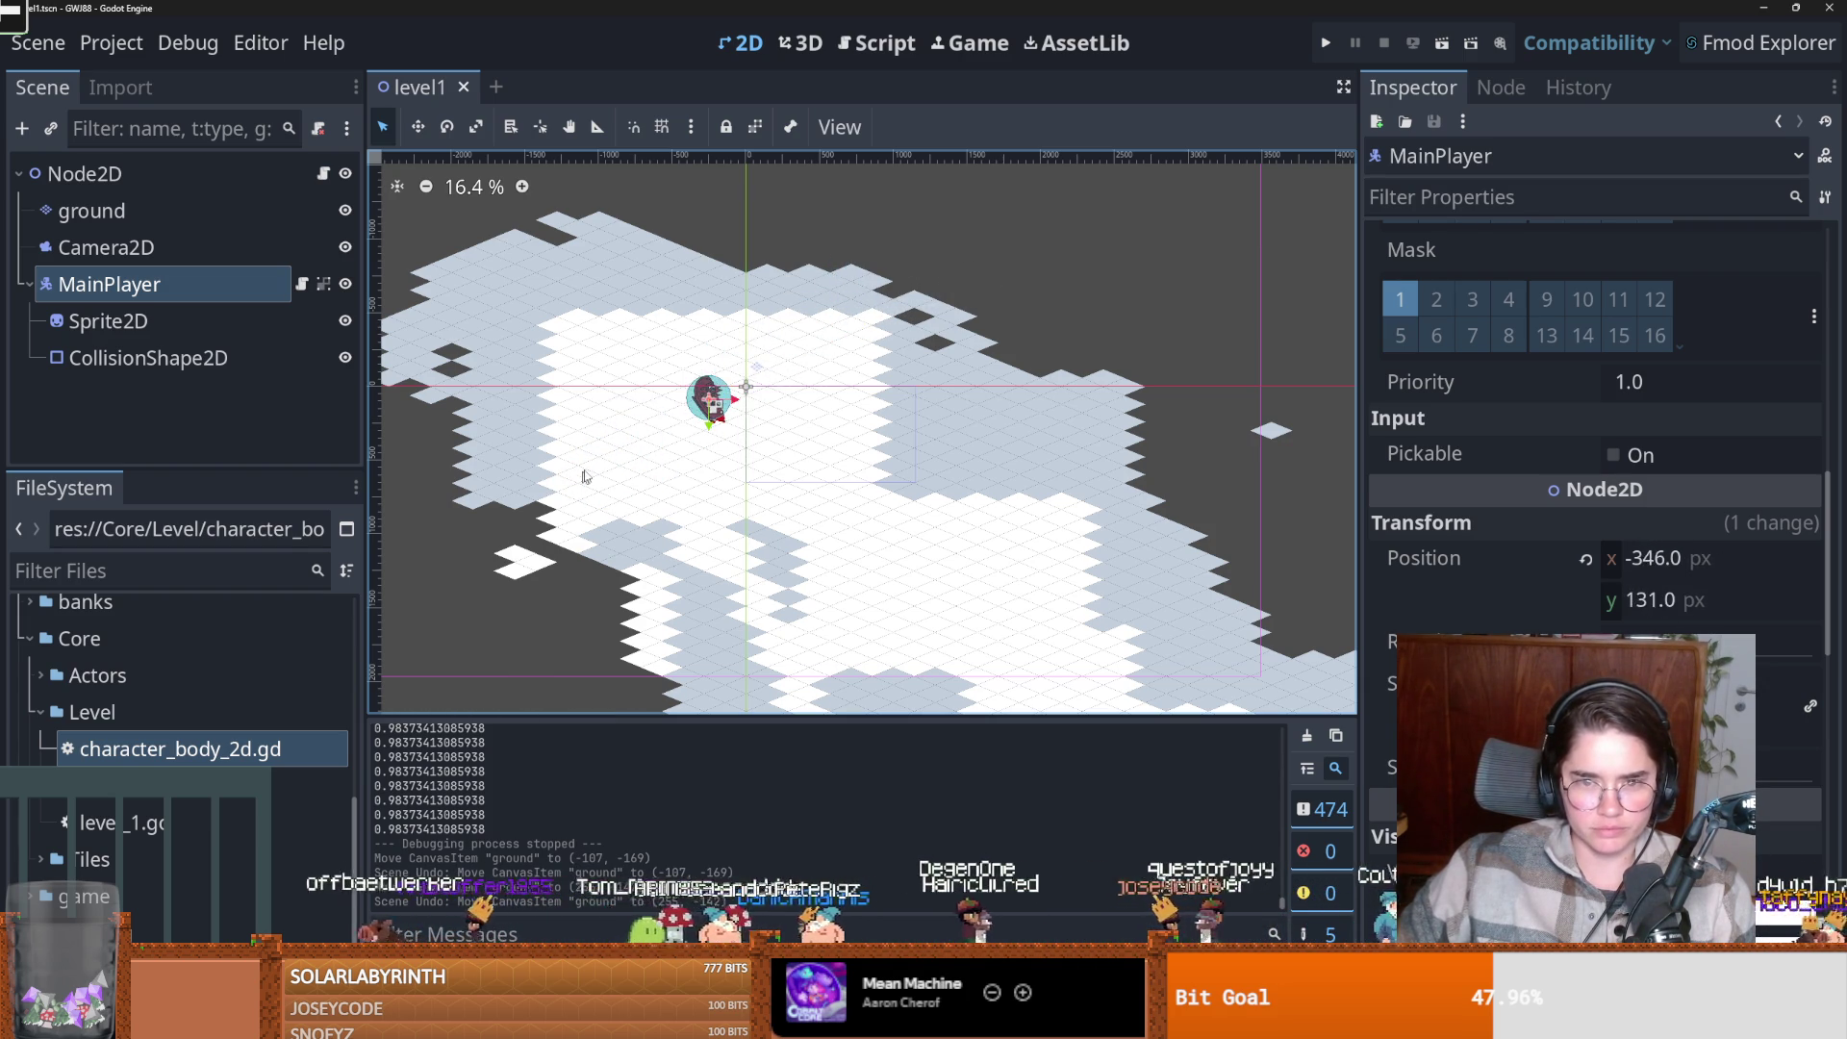
{"action": "mouse_move", "coordinate": [712, 414]}
{"action": "left_mouse_down"}
{"action": "mouse_move", "coordinate": [770, 395]}
{"action": "mouse_move", "coordinate": [664, 457]}
{"action": "mouse_move", "coordinate": [929, 298]}
{"action": "mouse_move", "coordinate": [621, 517]}
{"action": "mouse_move", "coordinate": [820, 355]}
{"action": "mouse_move", "coordinate": [793, 338]}
{"action": "mouse_move", "coordinate": [718, 384]}
{"action": "mouse_move", "coordinate": [751, 337]}
{"action": "mouse_move", "coordinate": [821, 349]}
{"action": "mouse_move", "coordinate": [745, 385]}
{"action": "mouse_move", "coordinate": [586, 526]}
{"action": "mouse_move", "coordinate": [709, 414]}
{"action": "left_mouse_up"}
{"action": "right_click", "coordinate": [113, 175]}
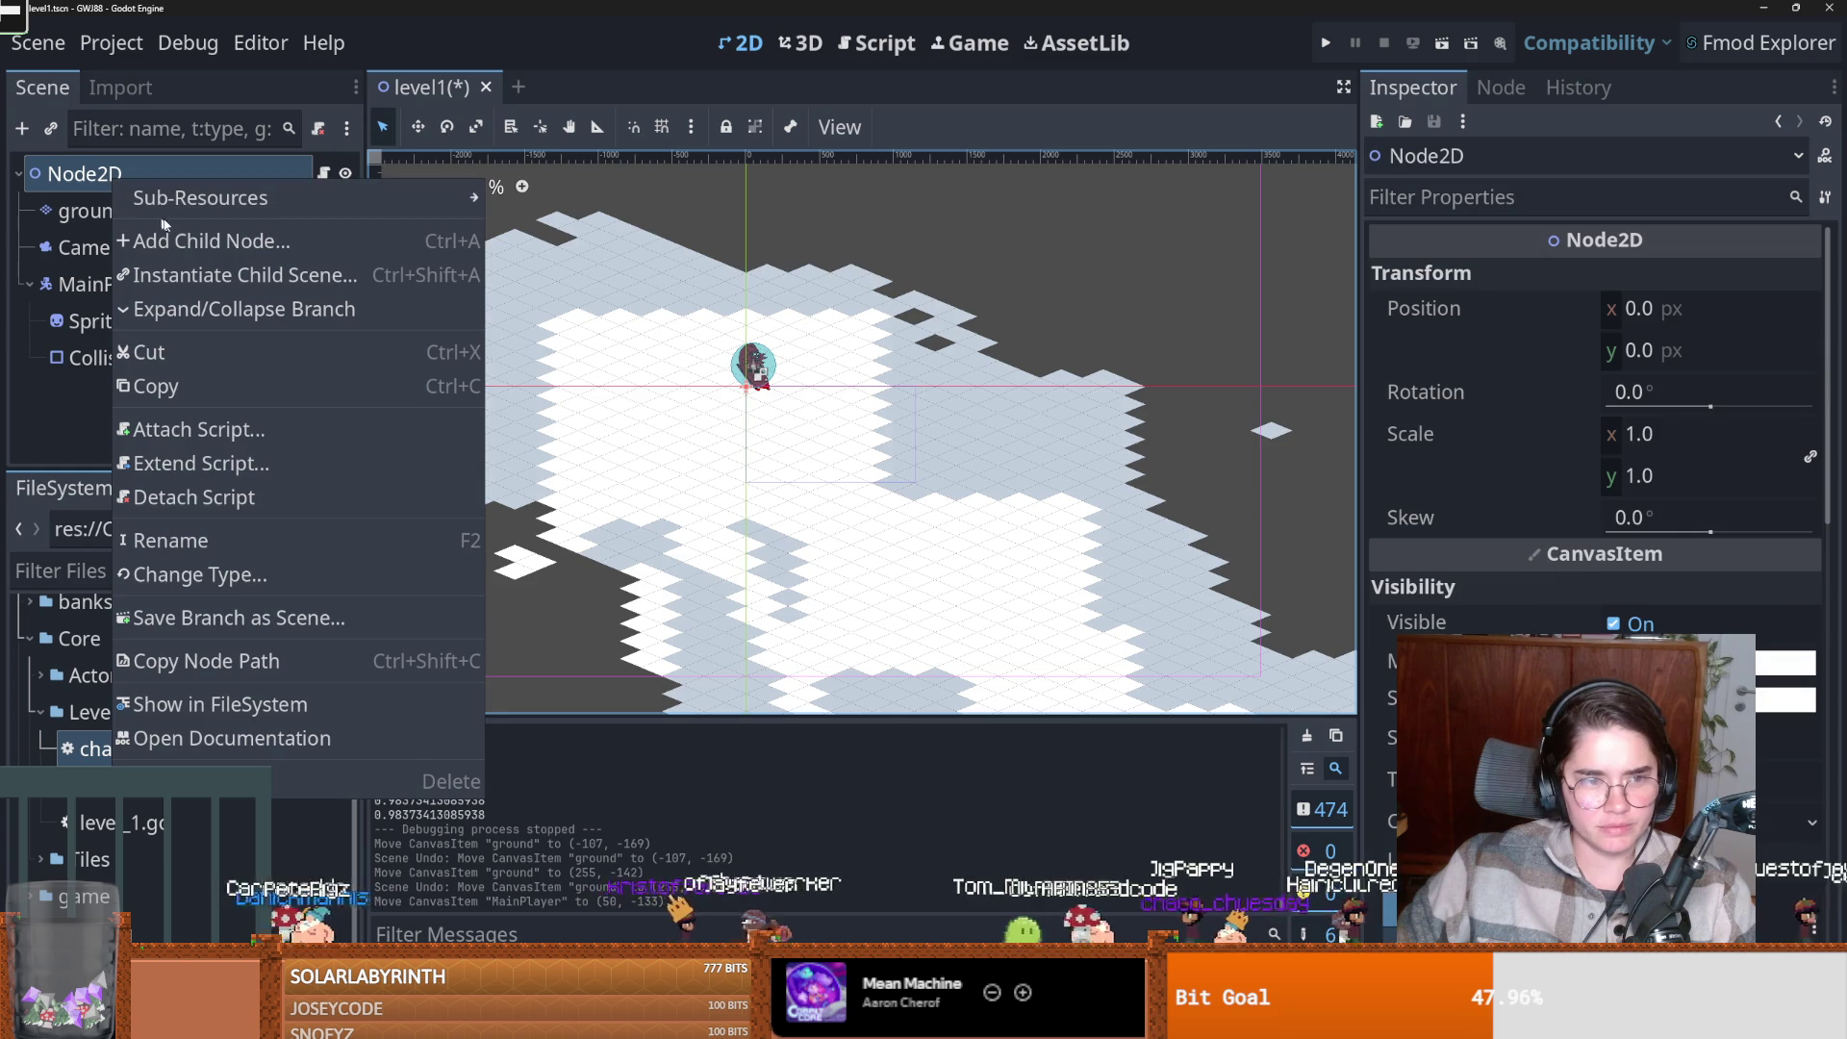
- Add a Path2D node as a child of Node2D
{"action": "left_click", "coordinate": [174, 240]}
{"action": "type", "text": "path"}
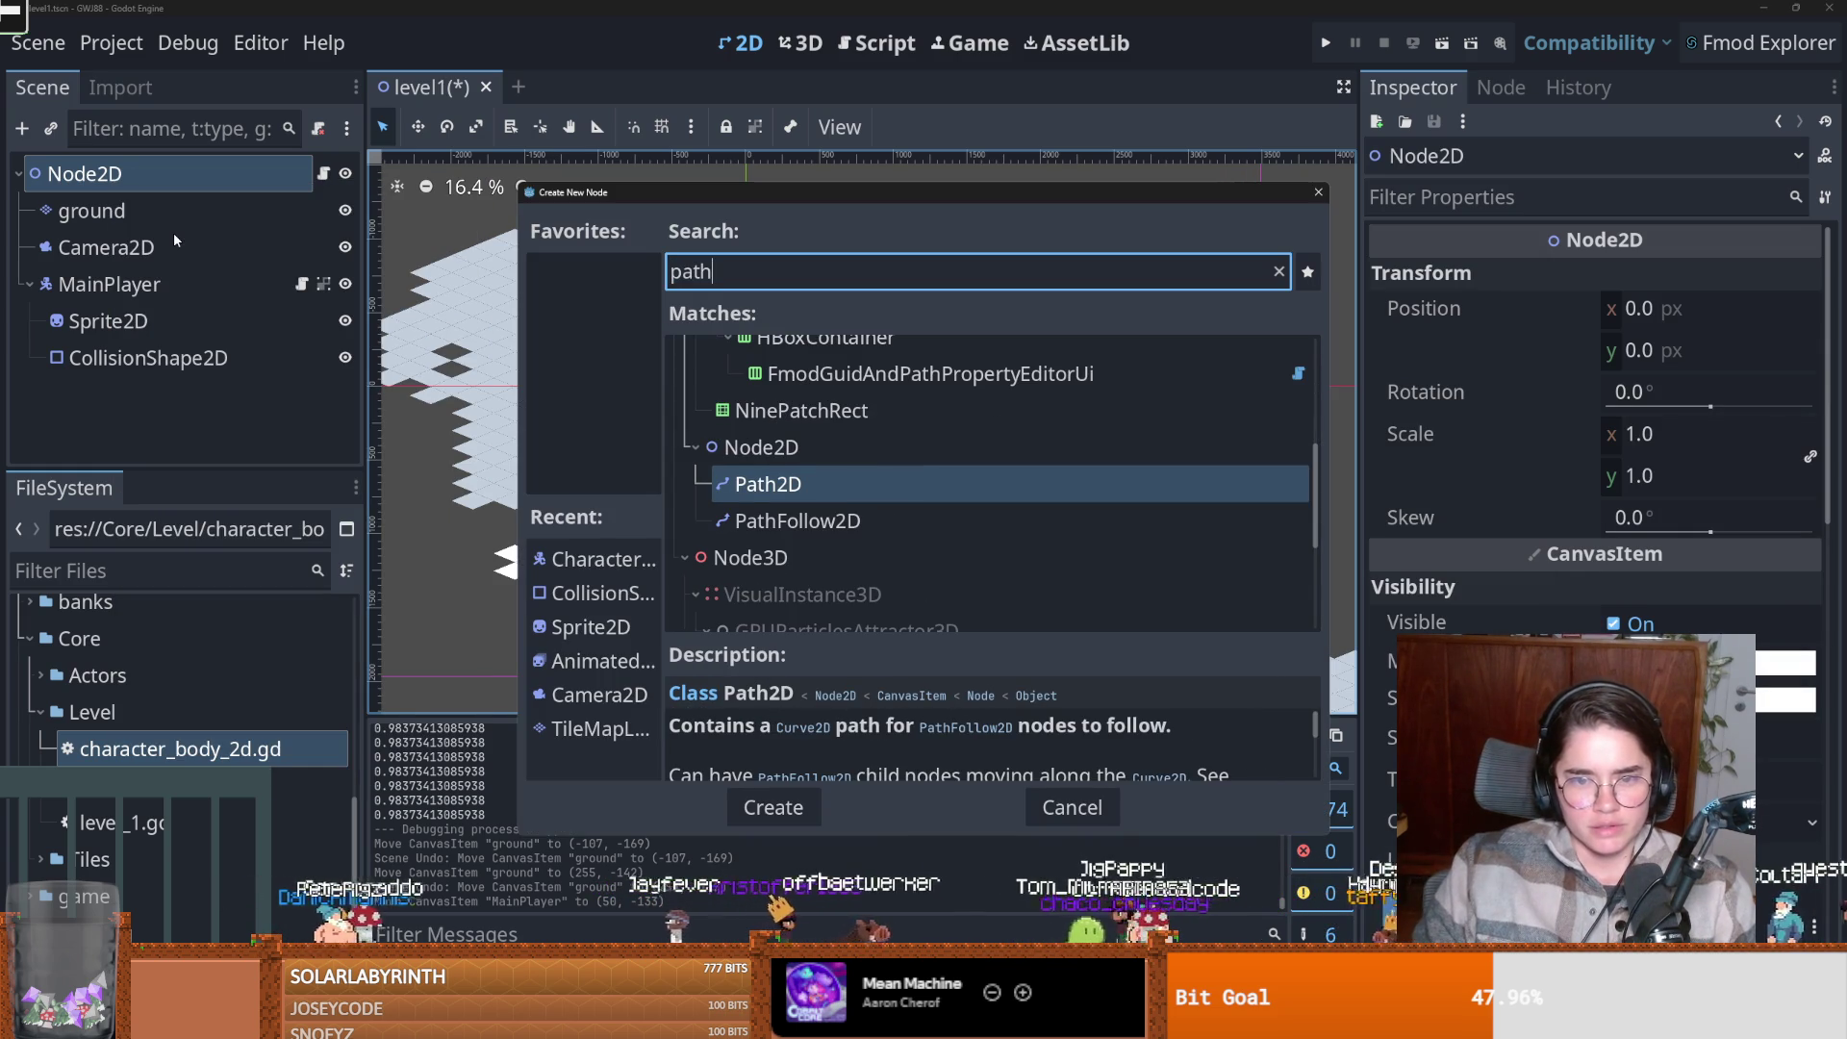
{"action": "key", "text": "Return"}
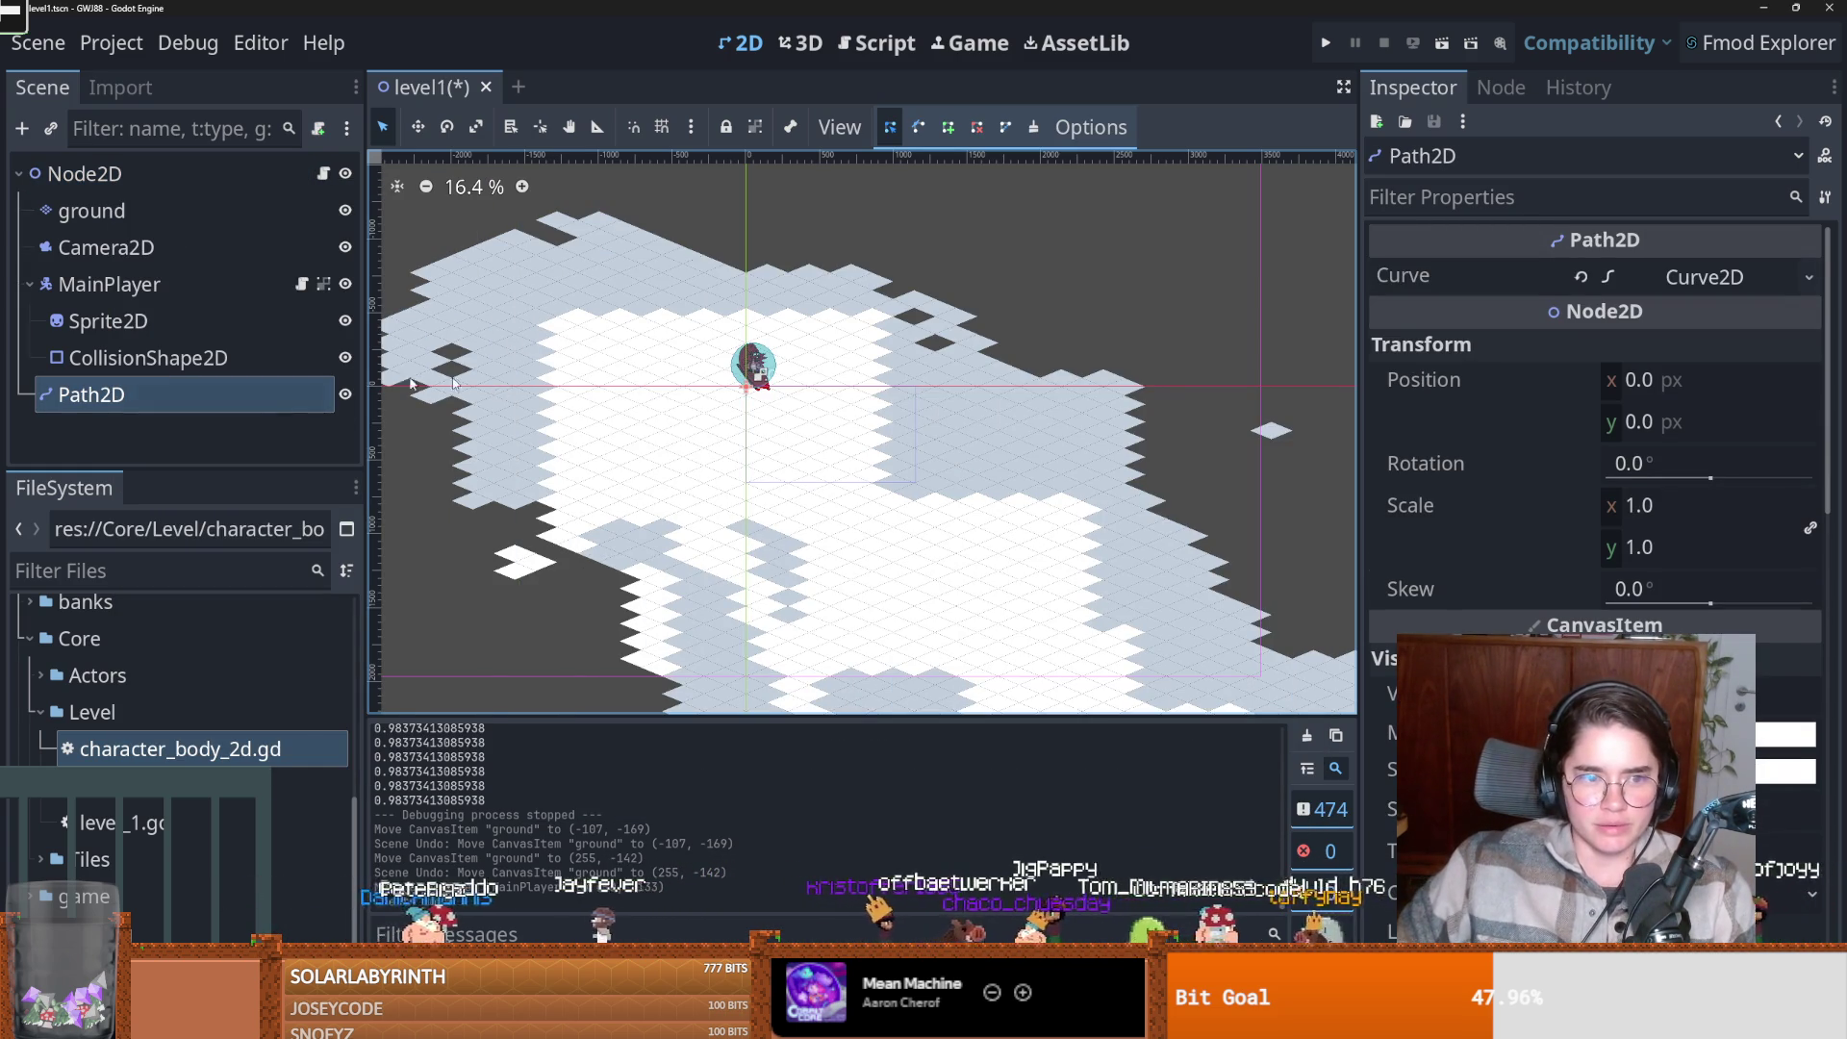
- Add a PathFollow2D child under Path2D and reselect Path2D
{"action": "right_click", "coordinate": [167, 399]}
{"action": "left_click", "coordinate": [257, 301]}
{"action": "key", "text": "BackSpace"}
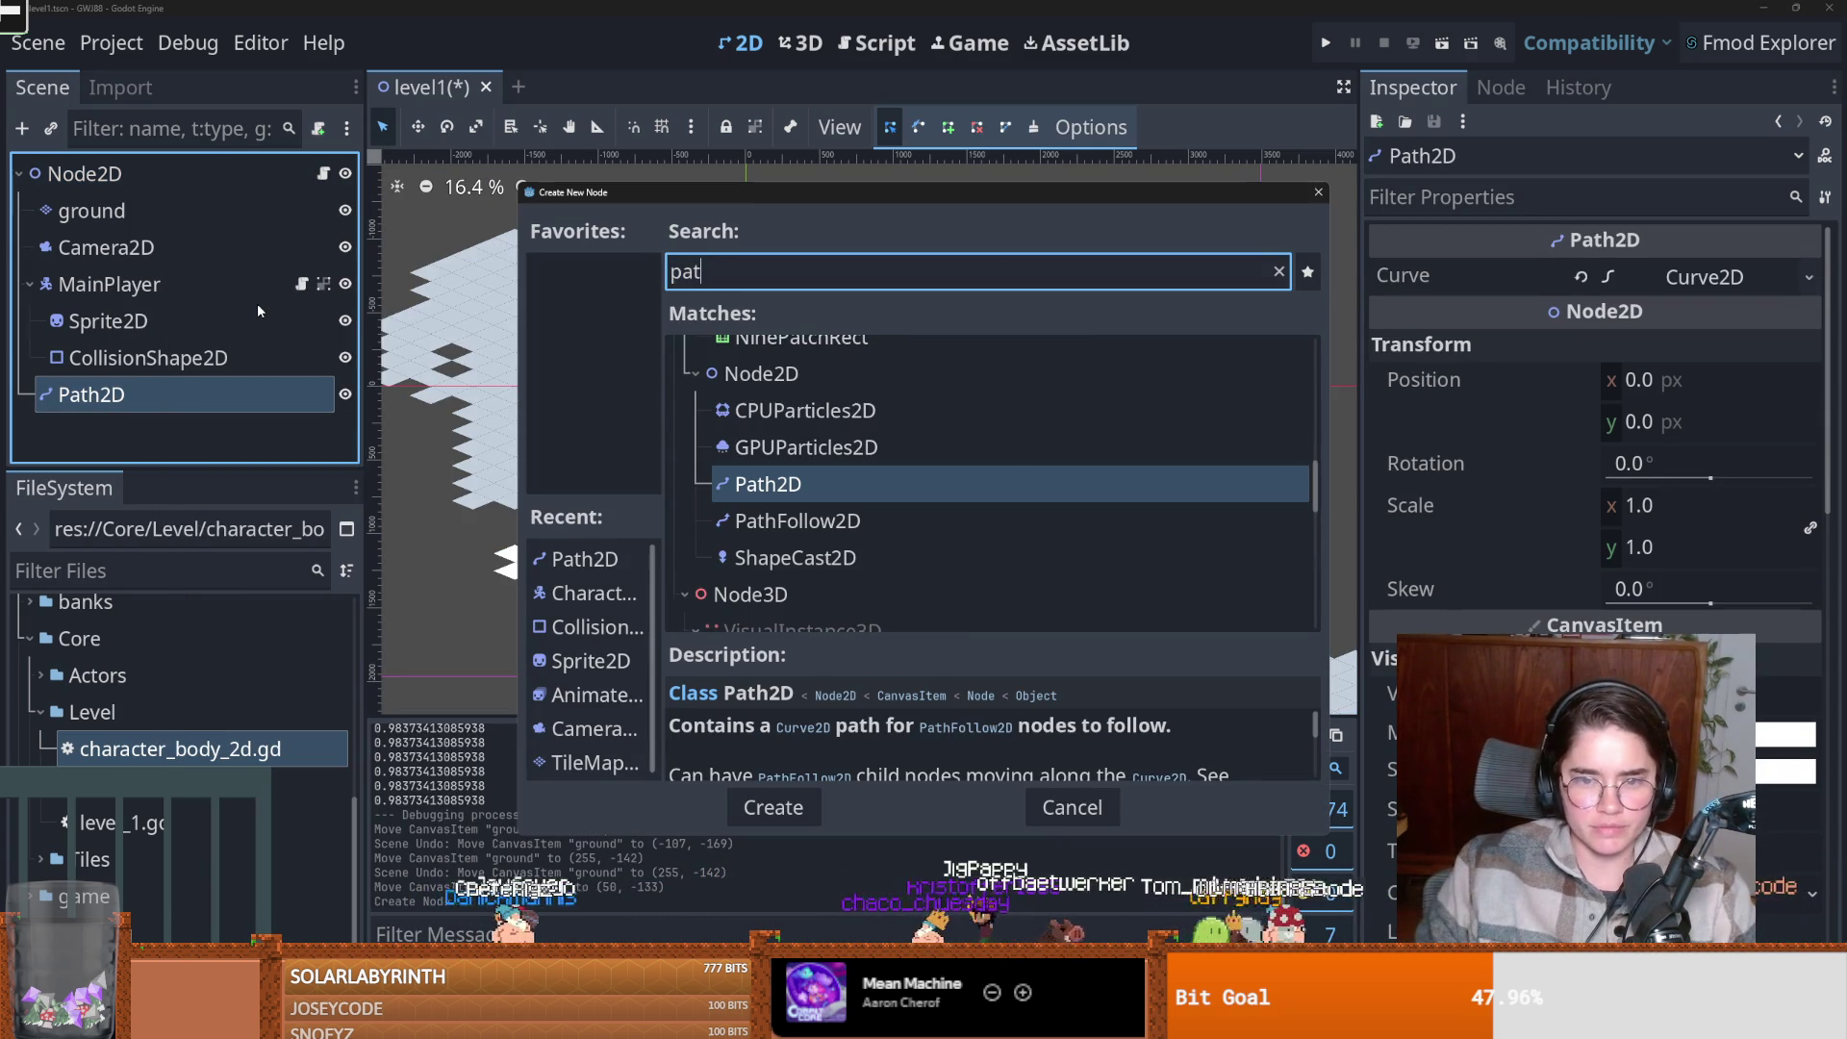
{"action": "key", "text": "Down"}
{"action": "key", "text": "Return"}
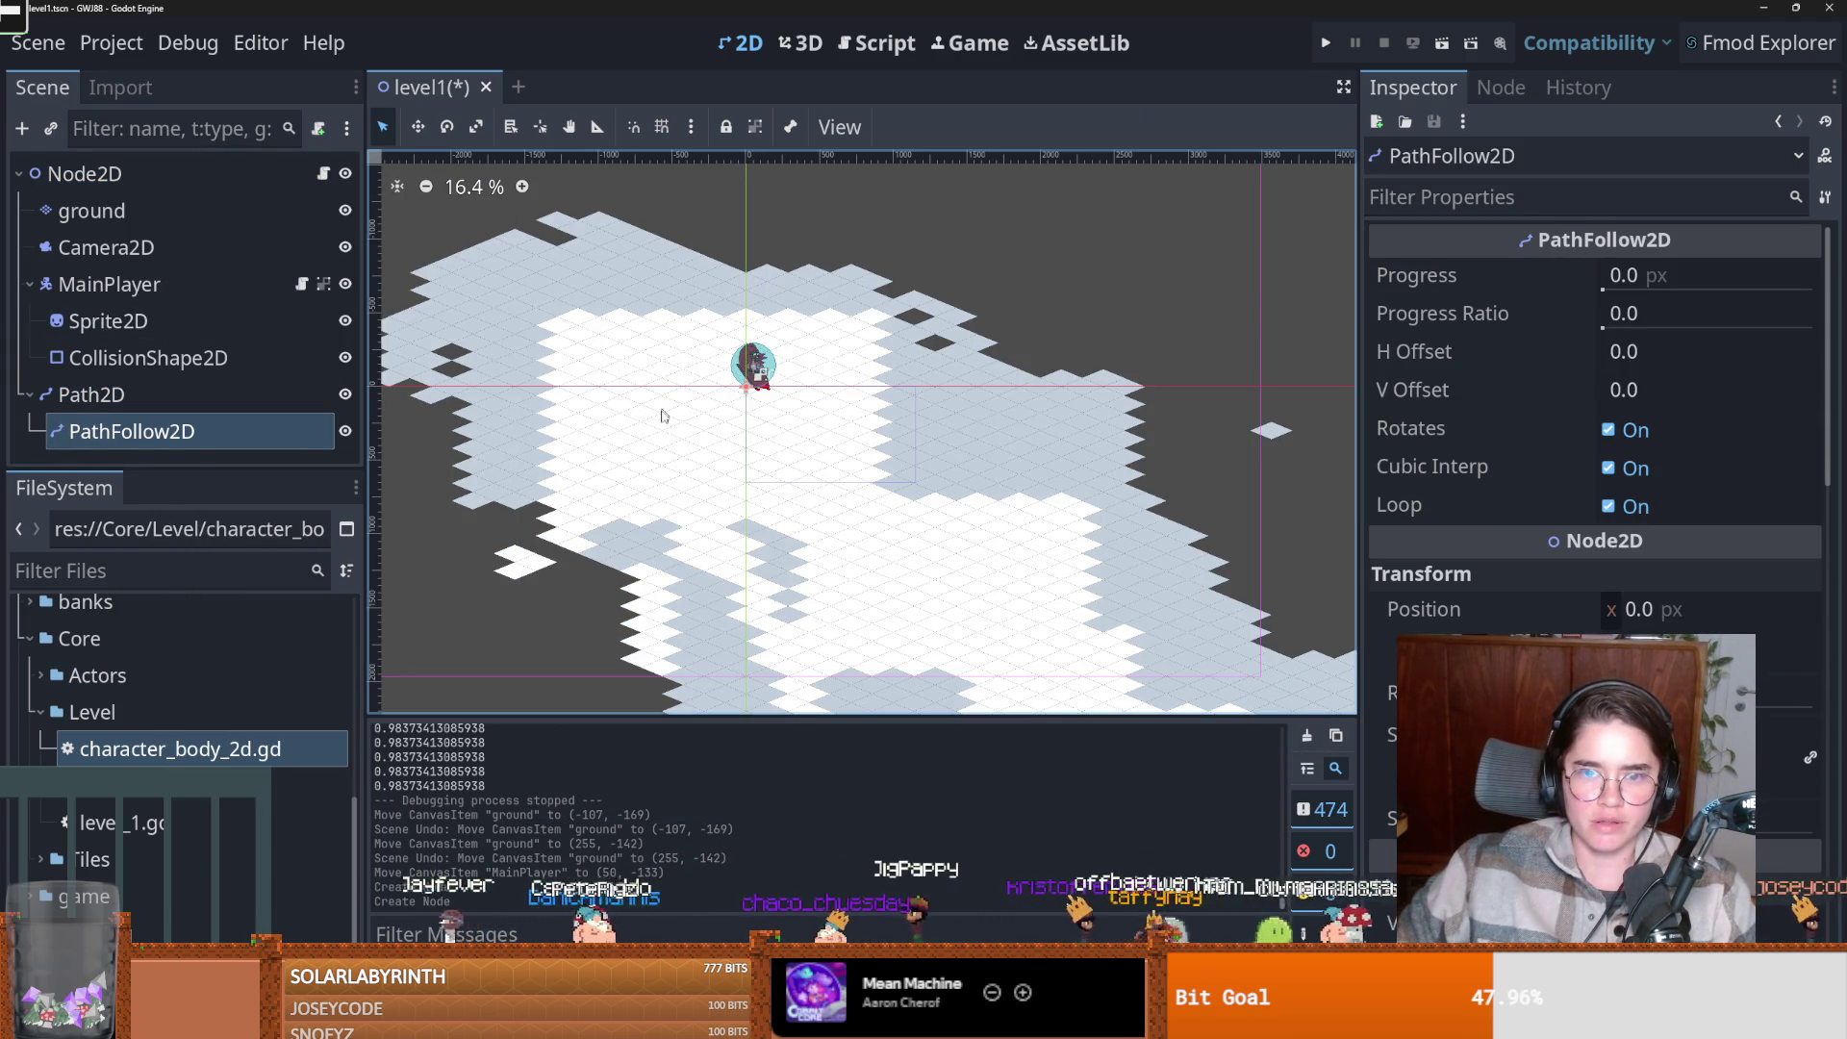
{"action": "left_click", "coordinate": [661, 416]}
{"action": "key", "text": "ctrl+z"}
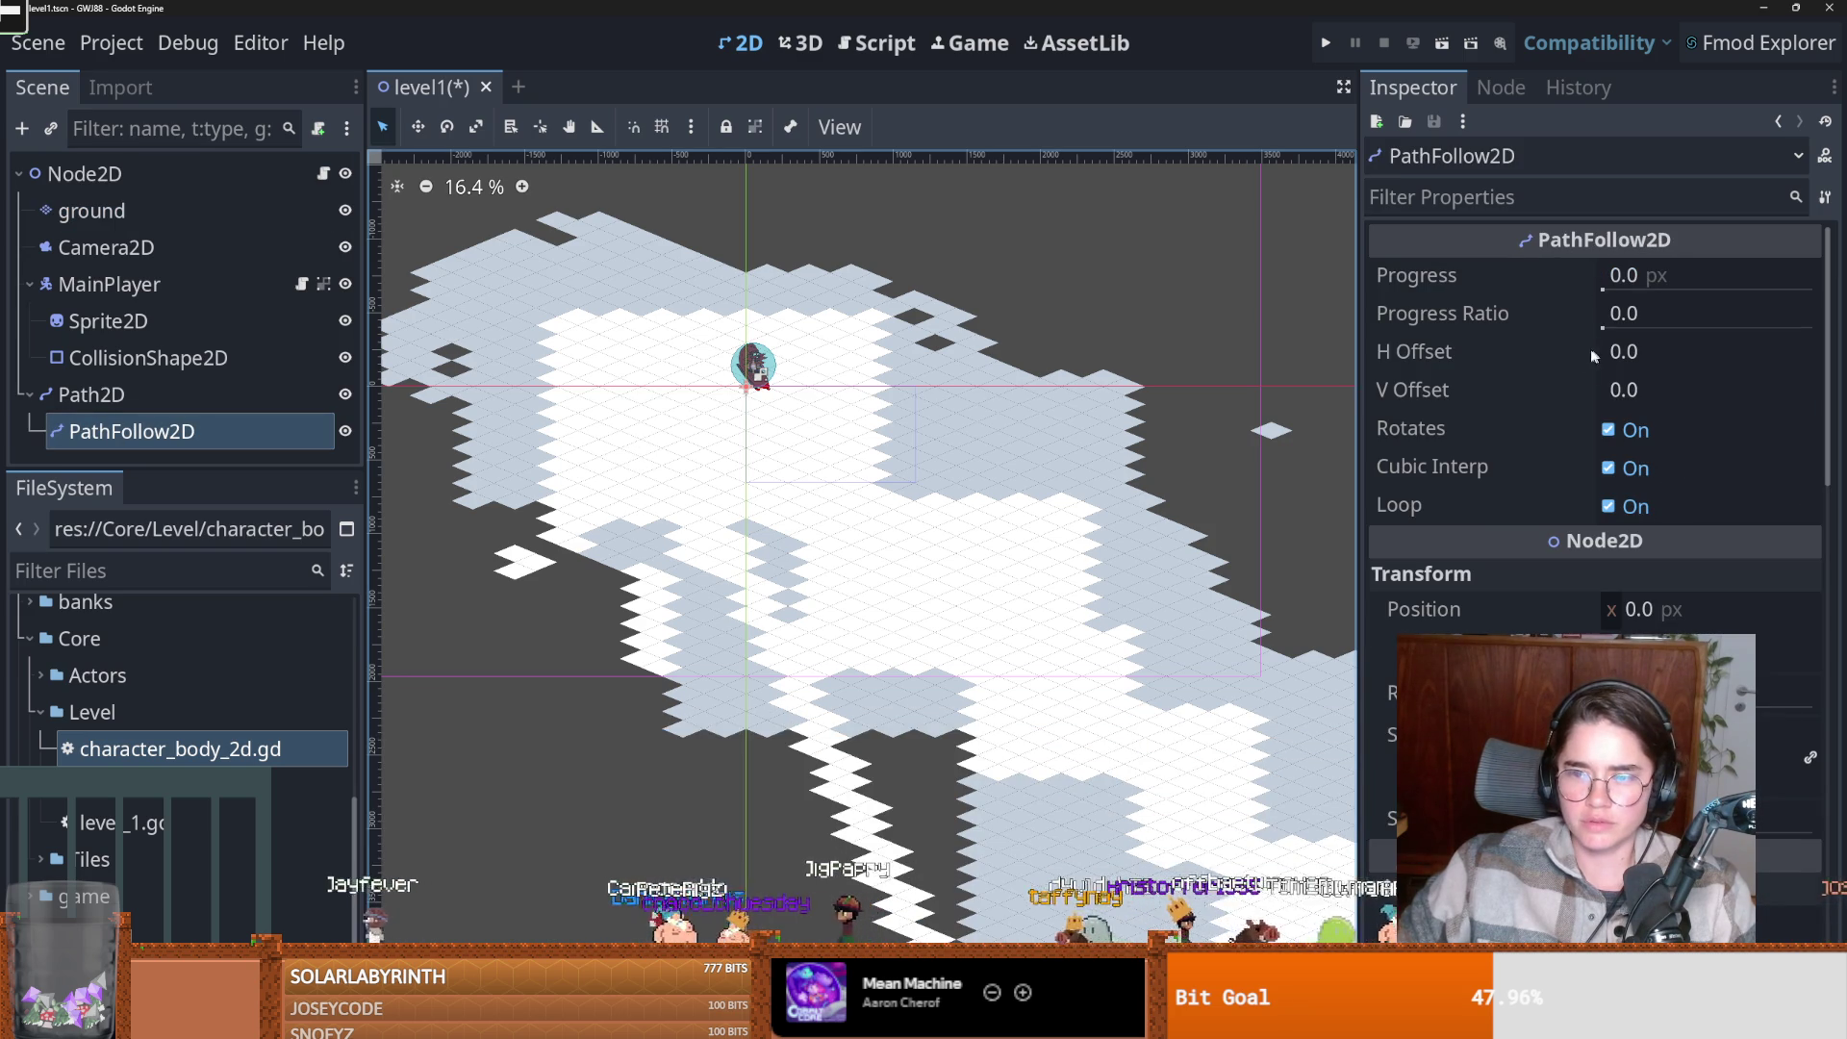
{"action": "left_click", "coordinate": [317, 397]}
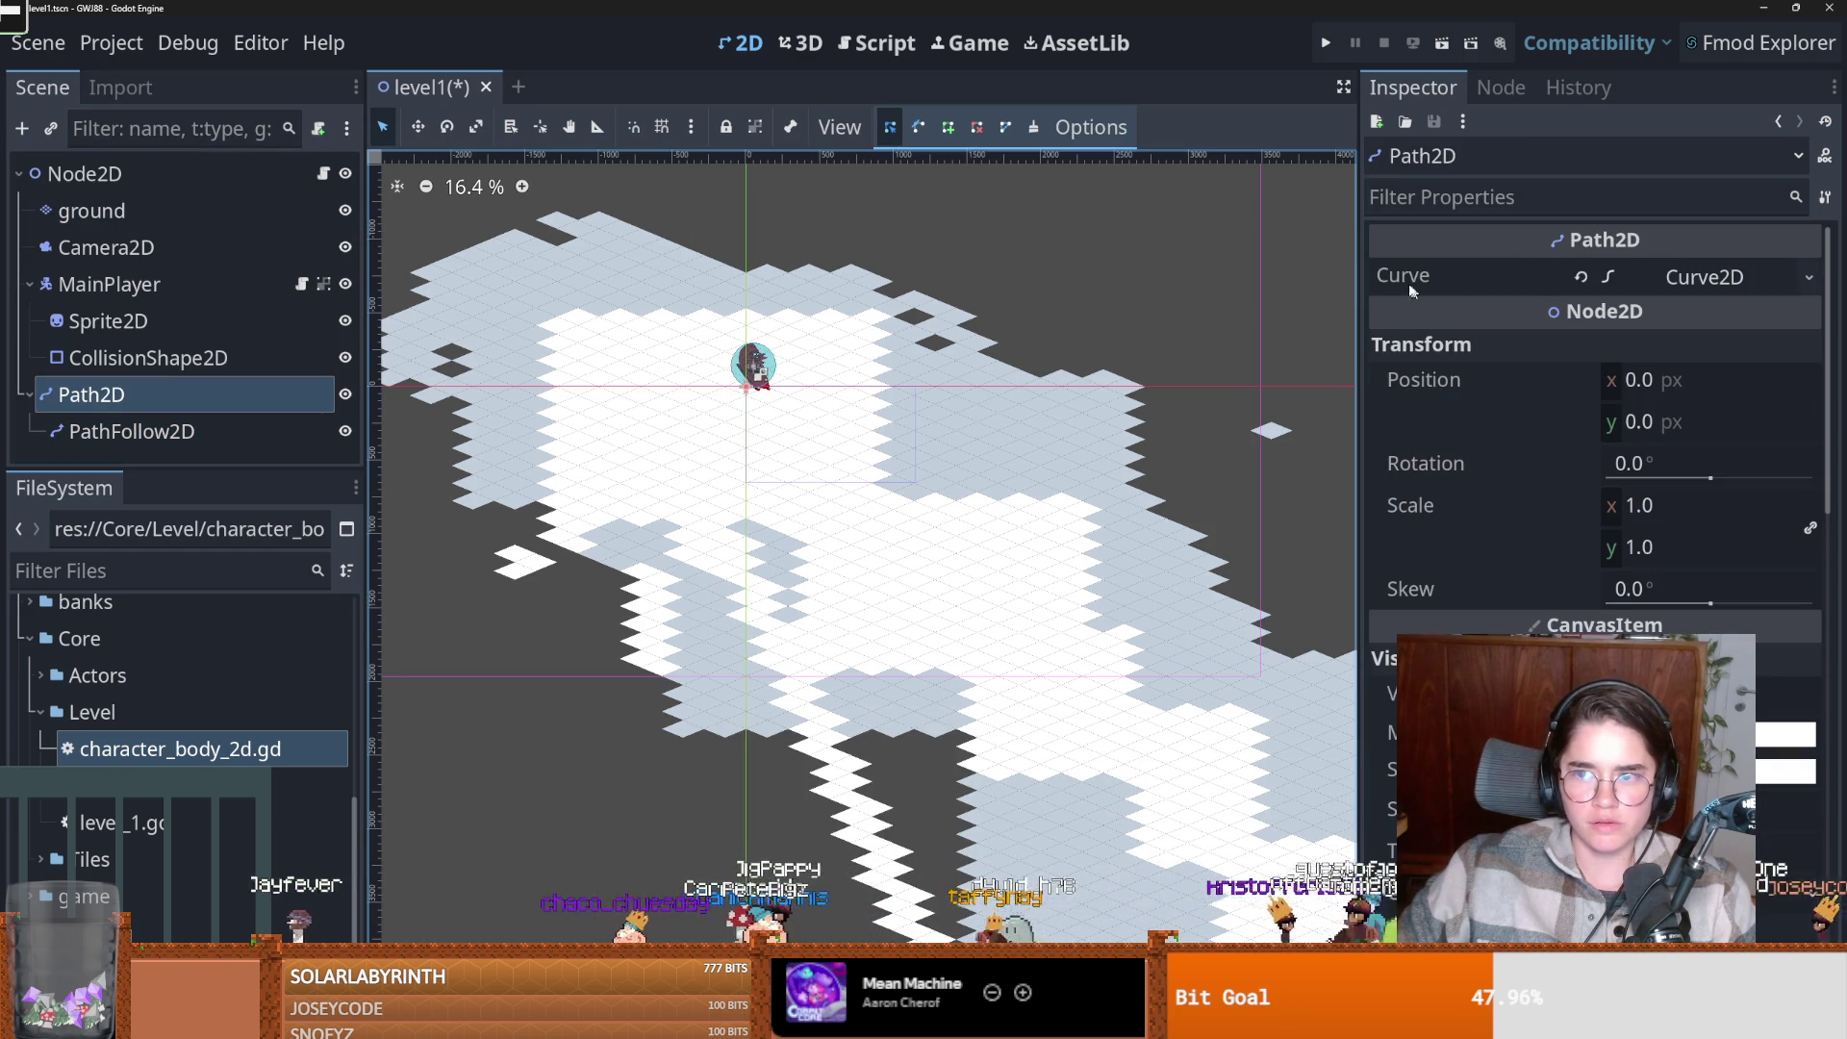
- Draw the Path2D curve from the lower left toward the upper right
{"action": "left_click", "coordinate": [1685, 282]}
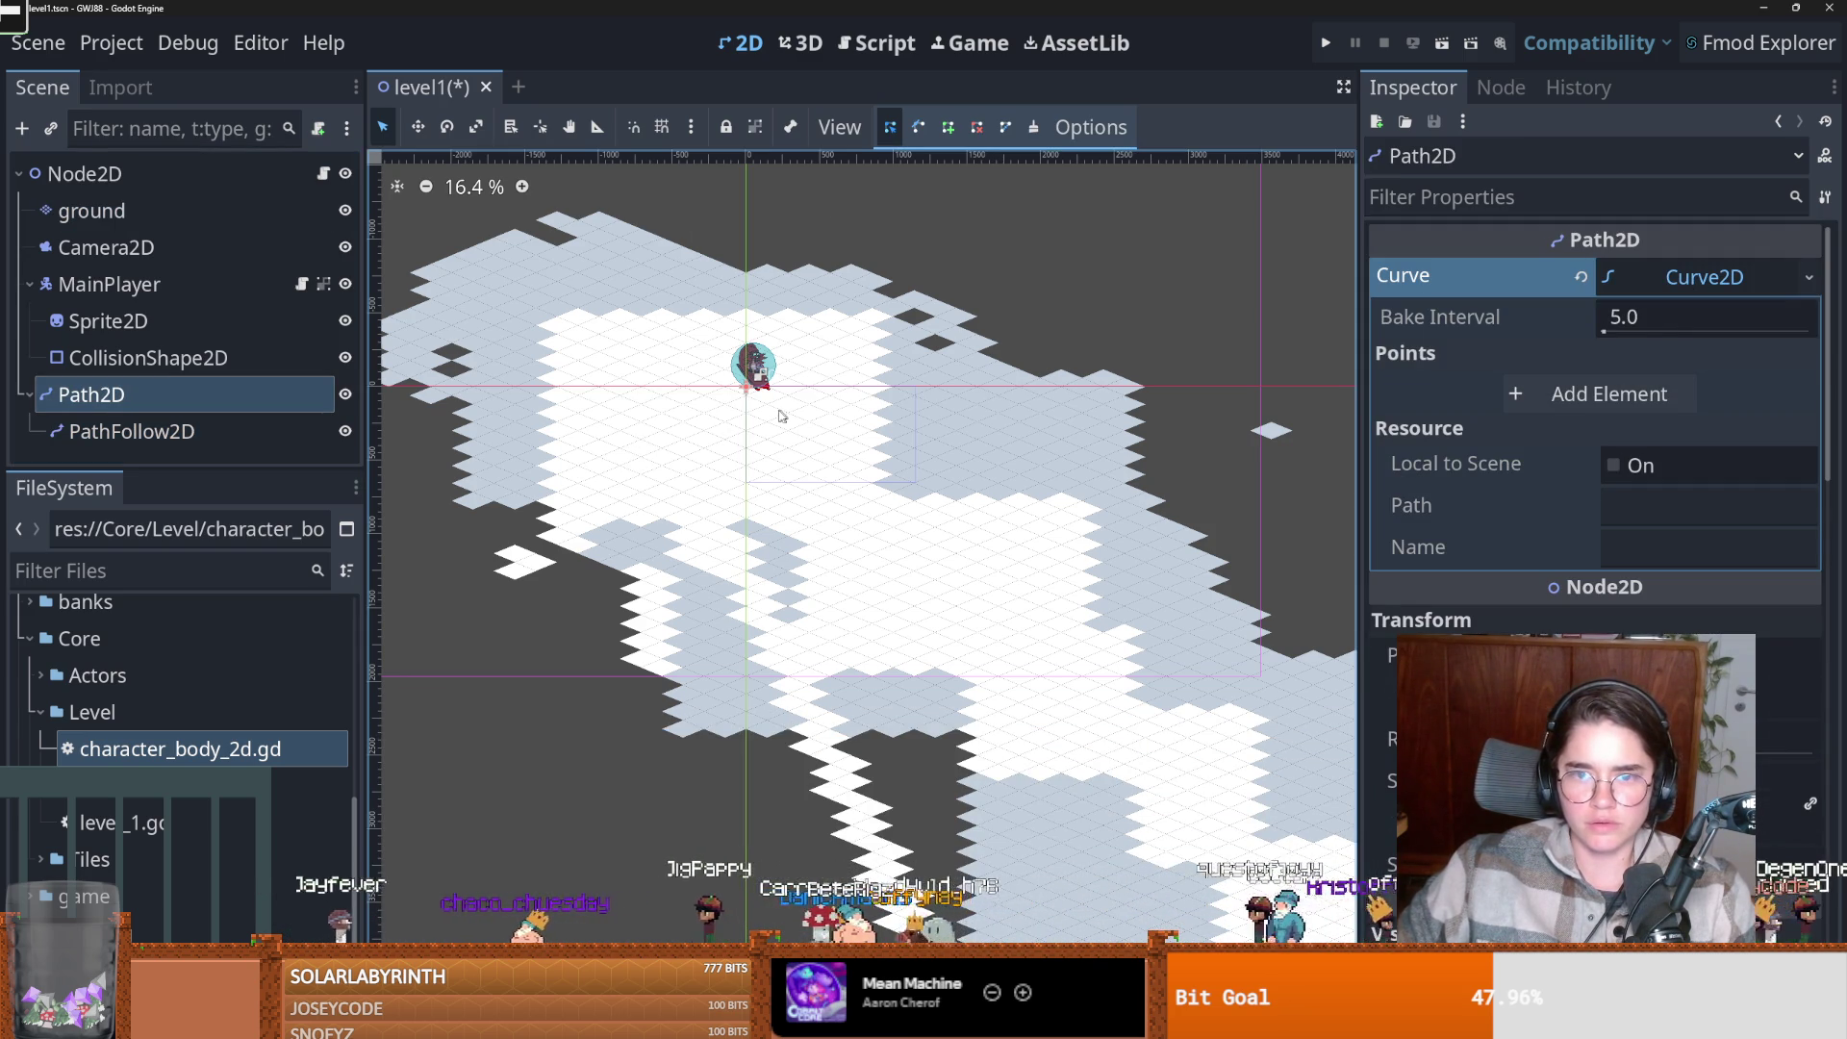
{"action": "left_click", "coordinate": [575, 509]}
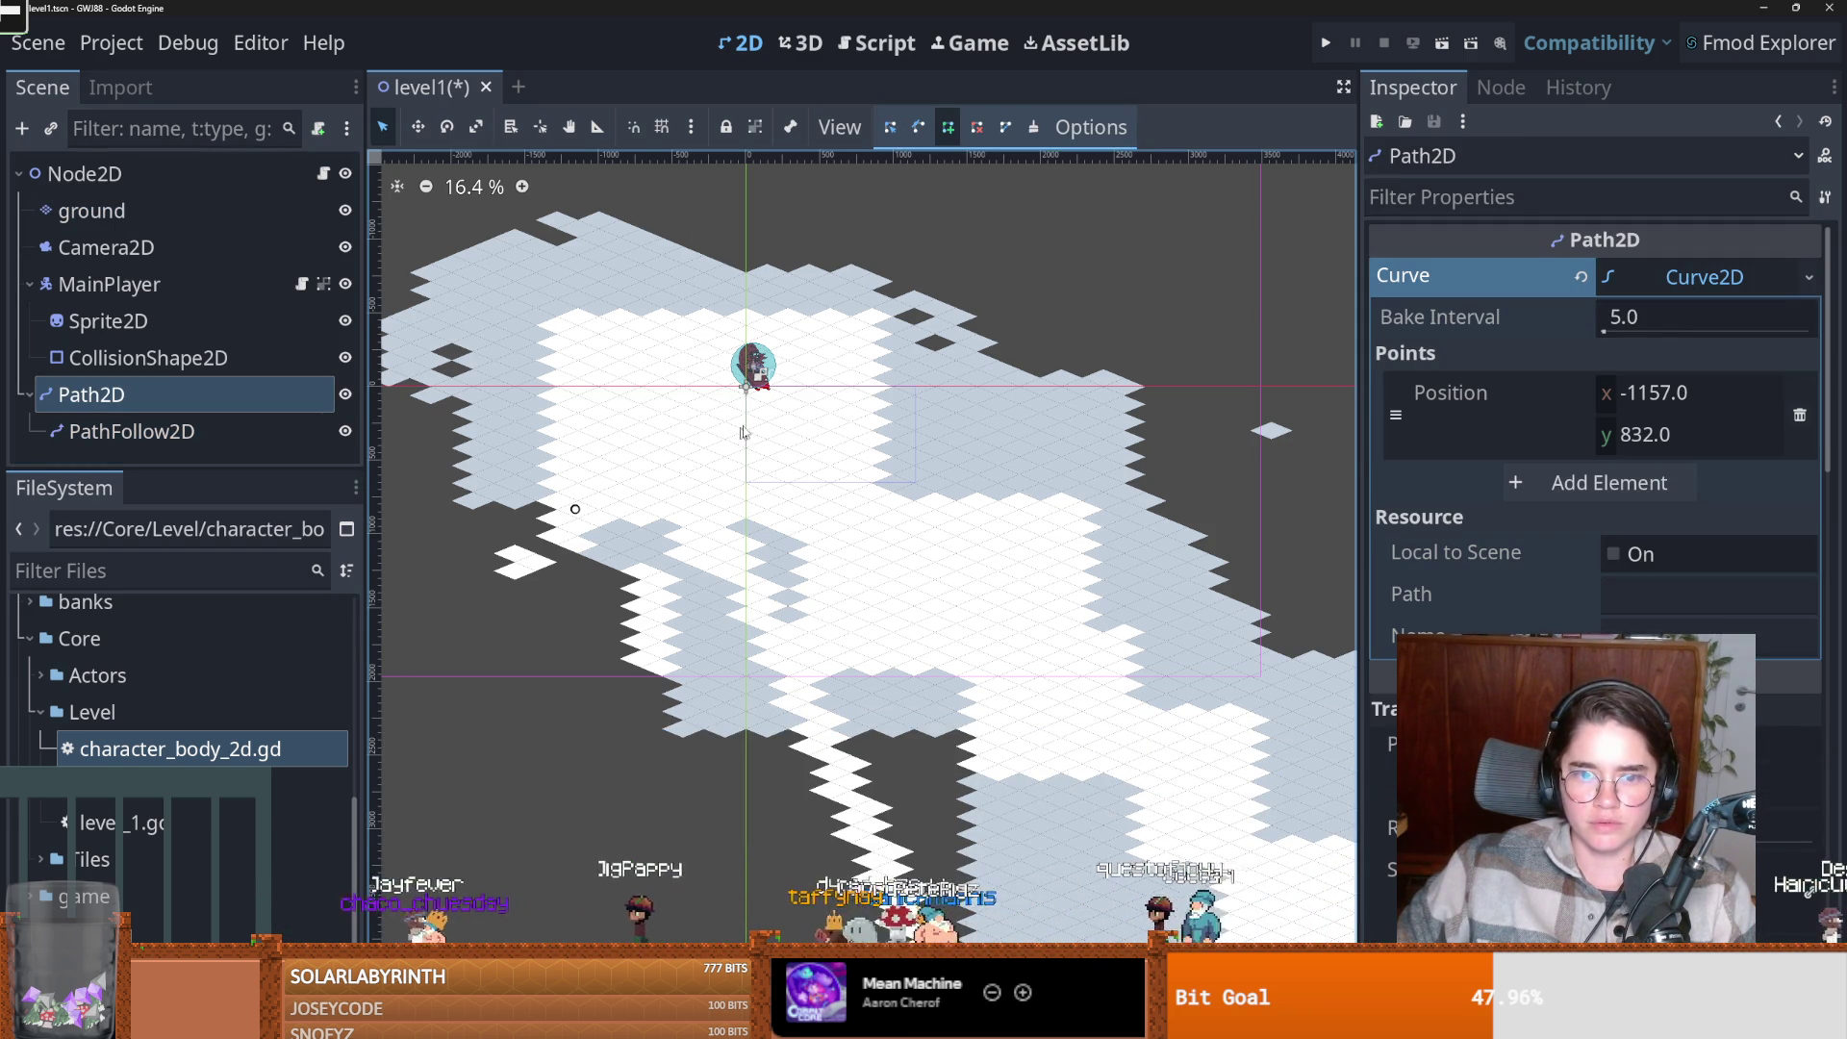
{"action": "left_click", "coordinate": [887, 326]}
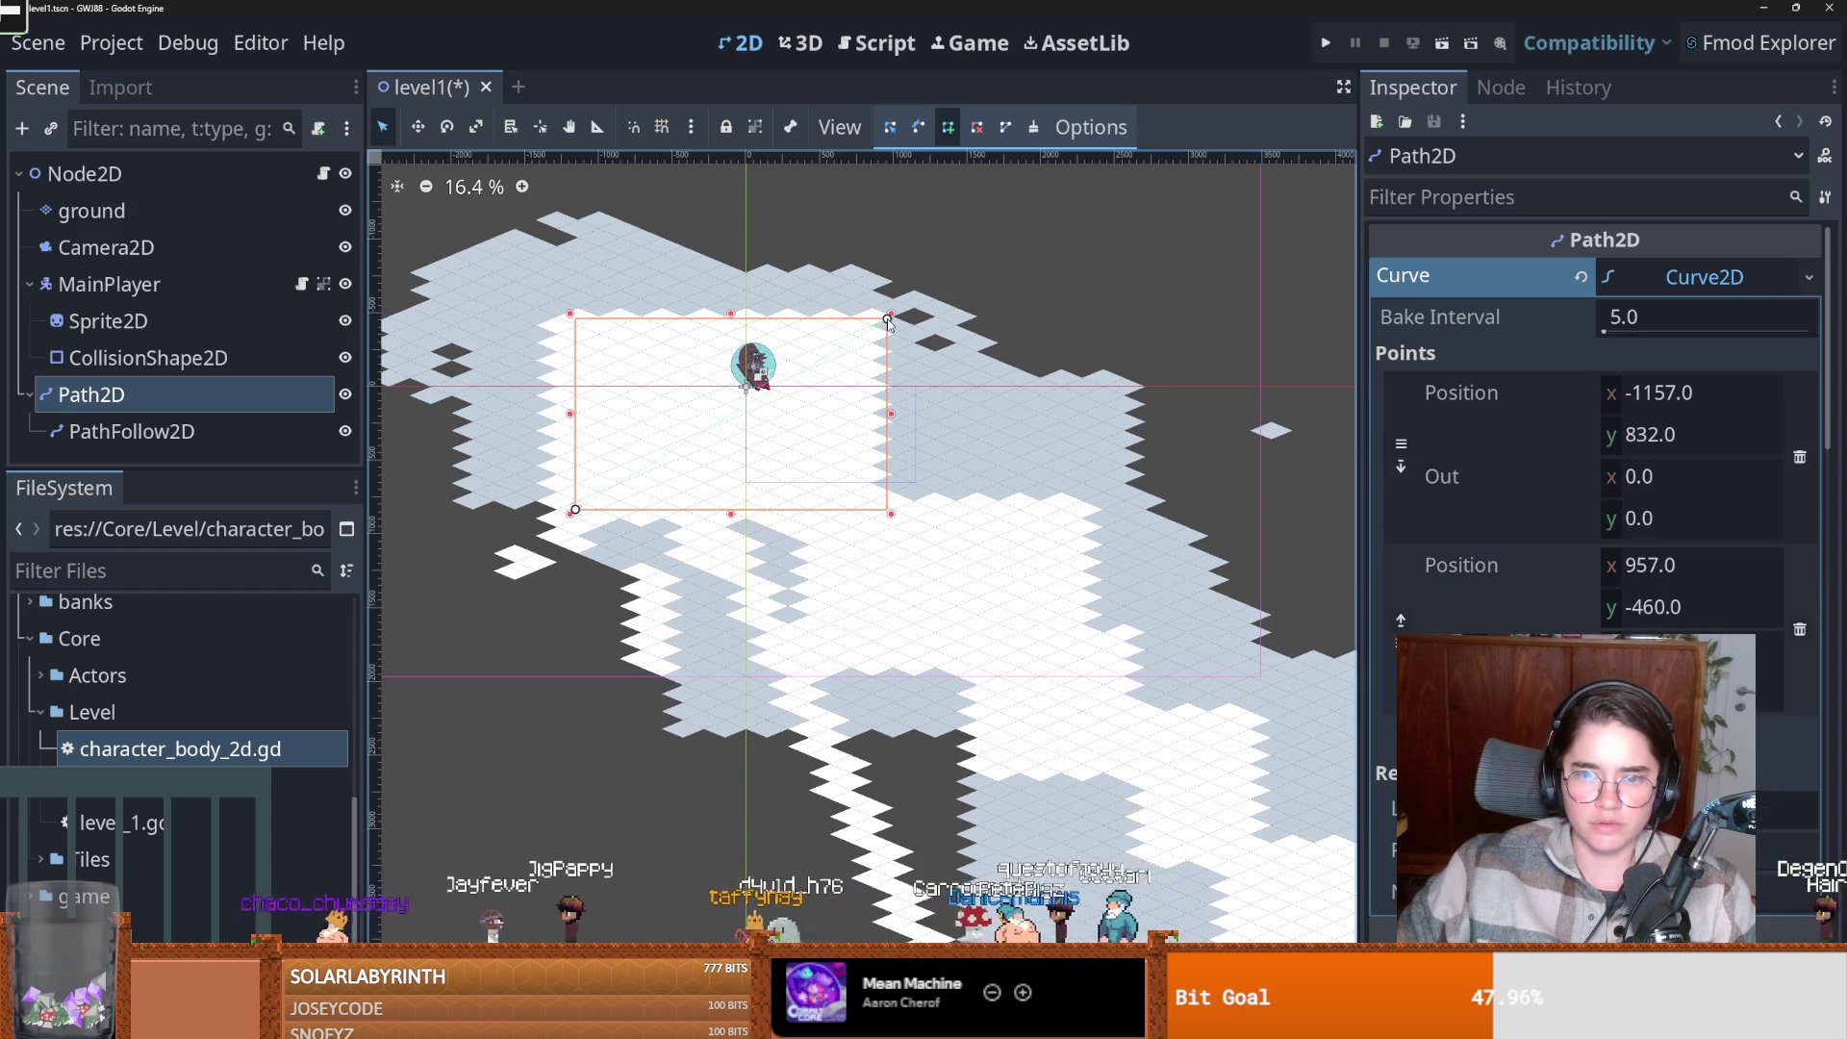
{"action": "scroll", "coordinate": [811, 379], "scroll_direction": "up", "scroll_amount": 4}
{"action": "key", "text": "ctrl+z"}
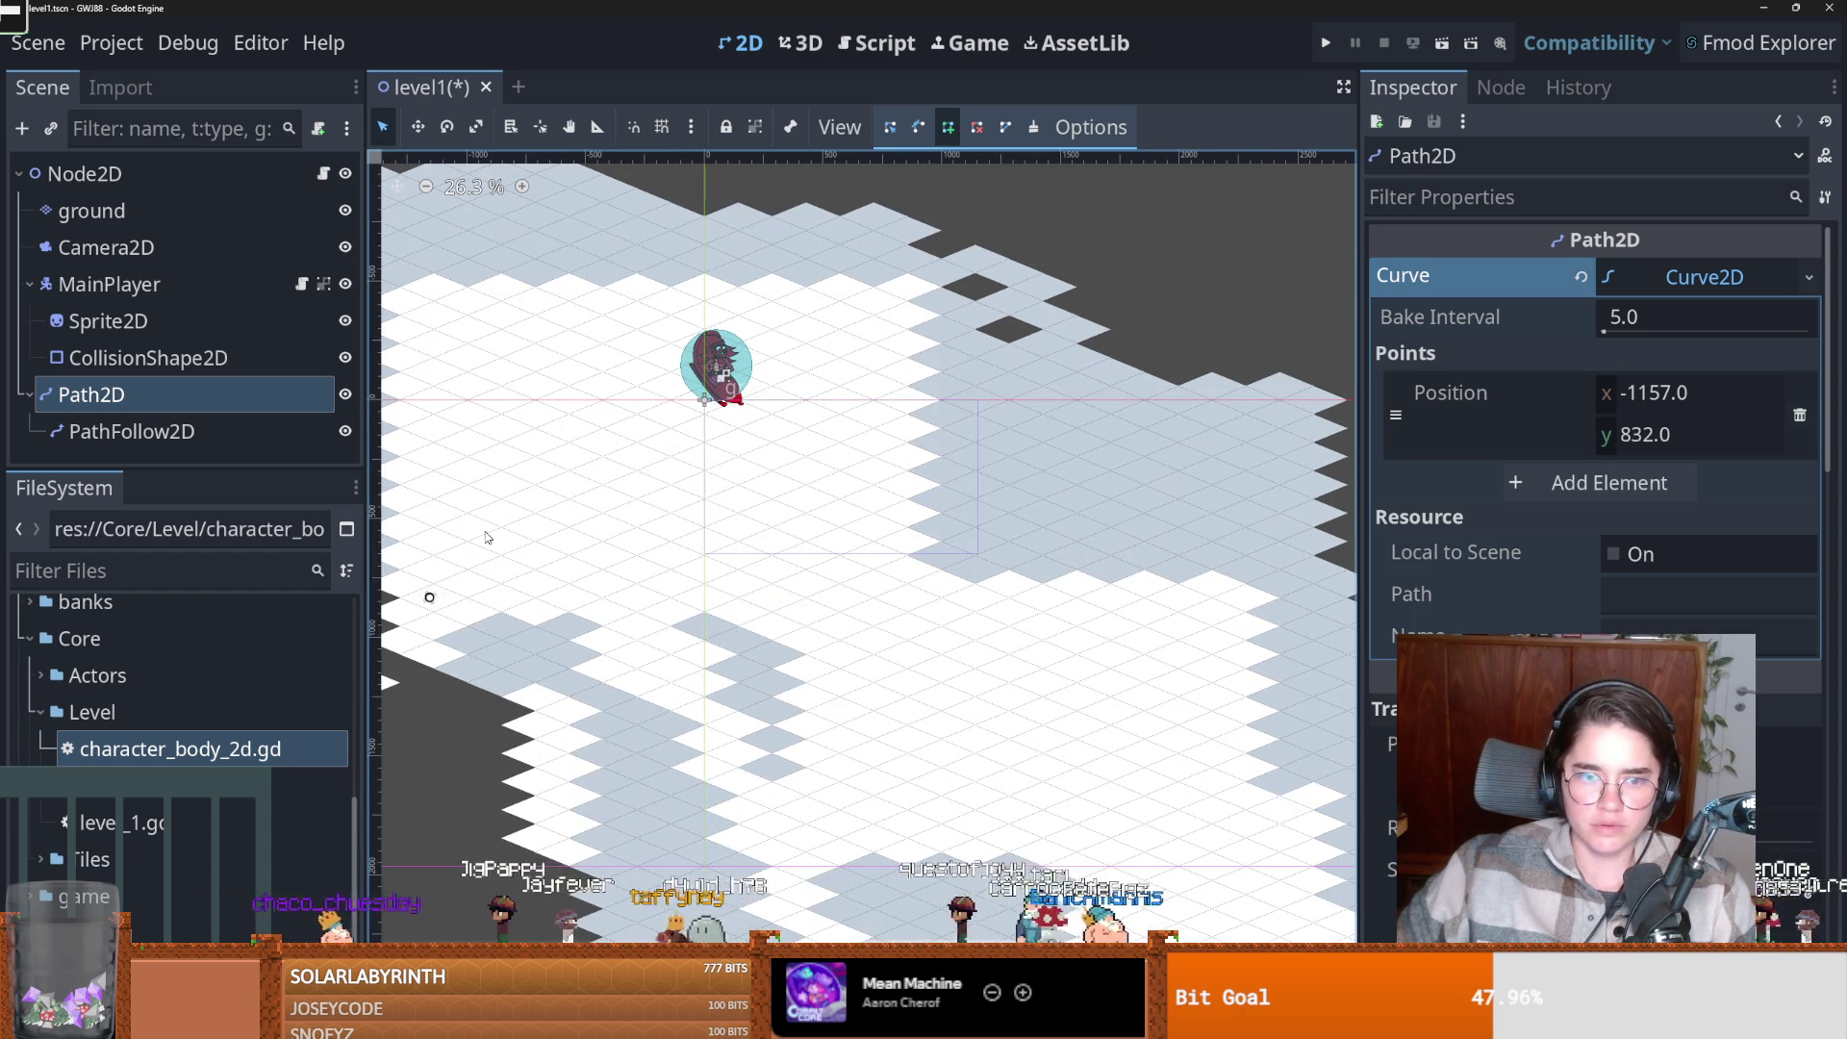
{"action": "mouse_move", "coordinate": [856, 265]}
{"action": "left_mouse_down"}
{"action": "mouse_move", "coordinate": [956, 231]}
{"action": "mouse_move", "coordinate": [917, 258]}
{"action": "left_mouse_up"}
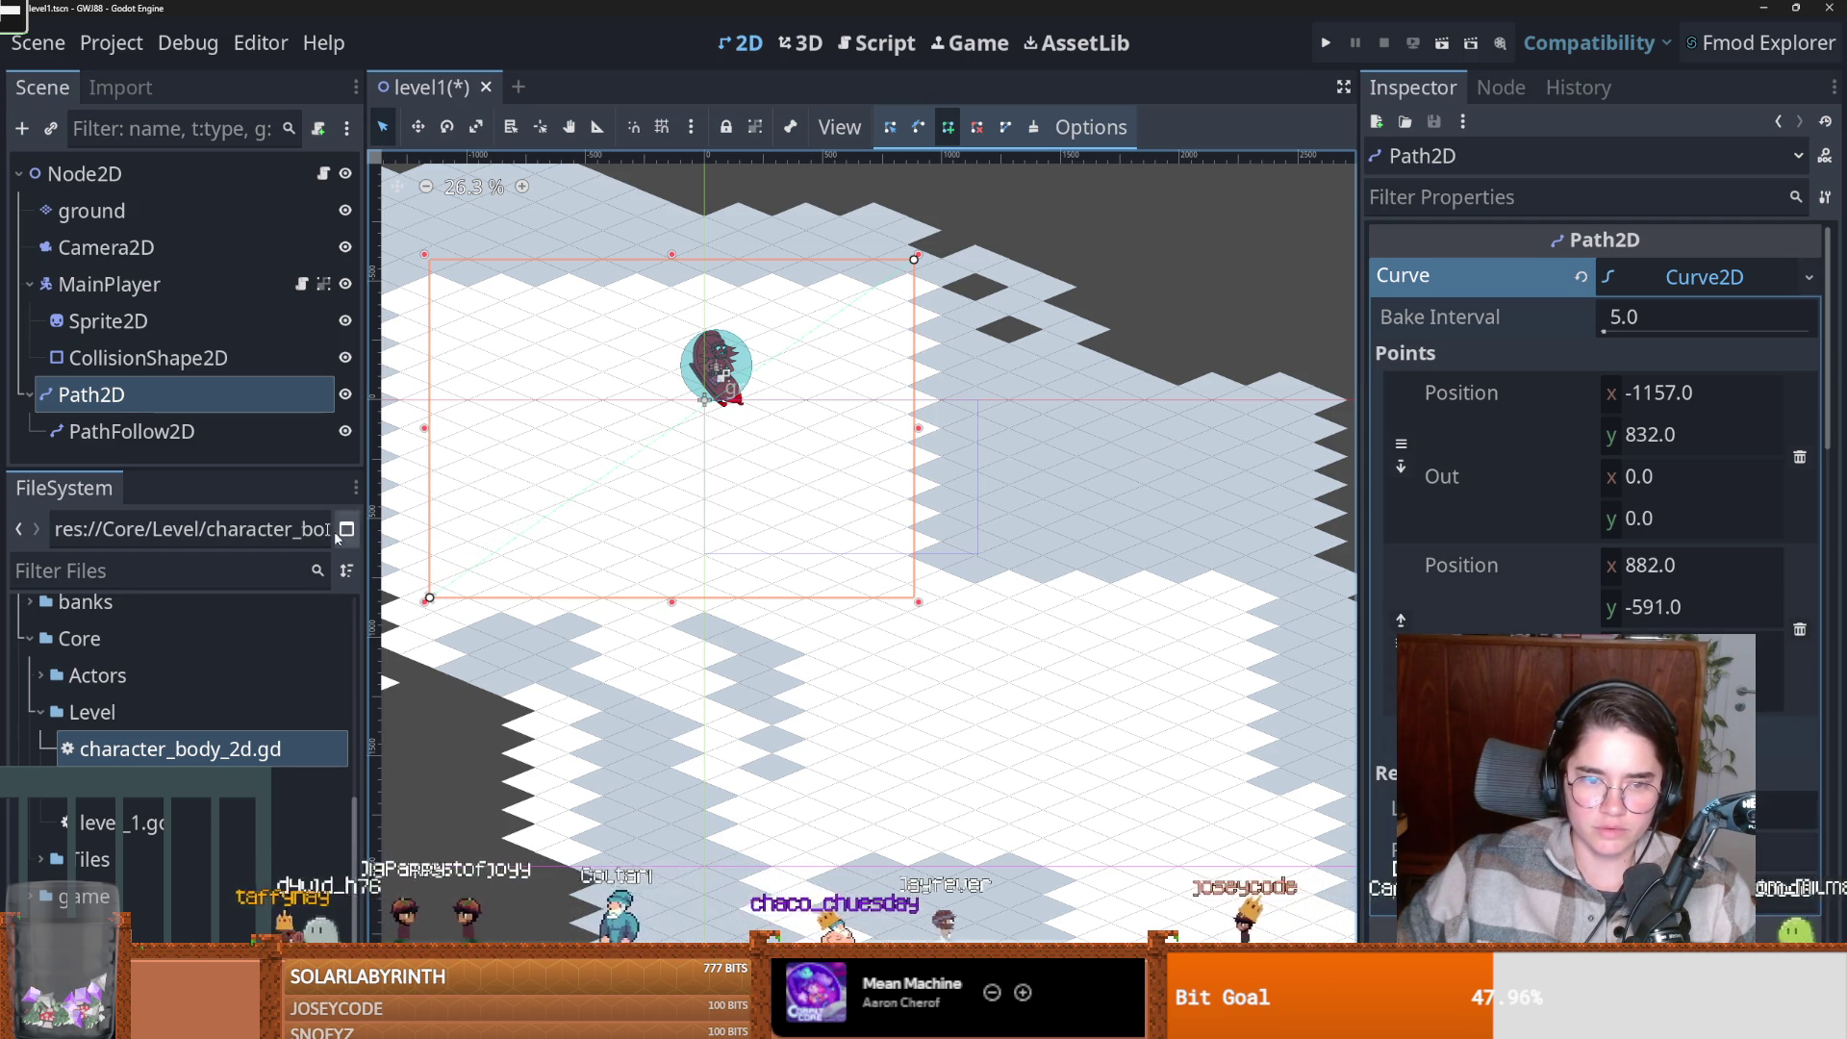
- Reparent MainPlayer under PathFollow2D and save the level scene
{"action": "left_click", "coordinate": [164, 431]}
{"action": "left_click_drag", "start_coordinate": [134, 284], "coordinate": [159, 433]}
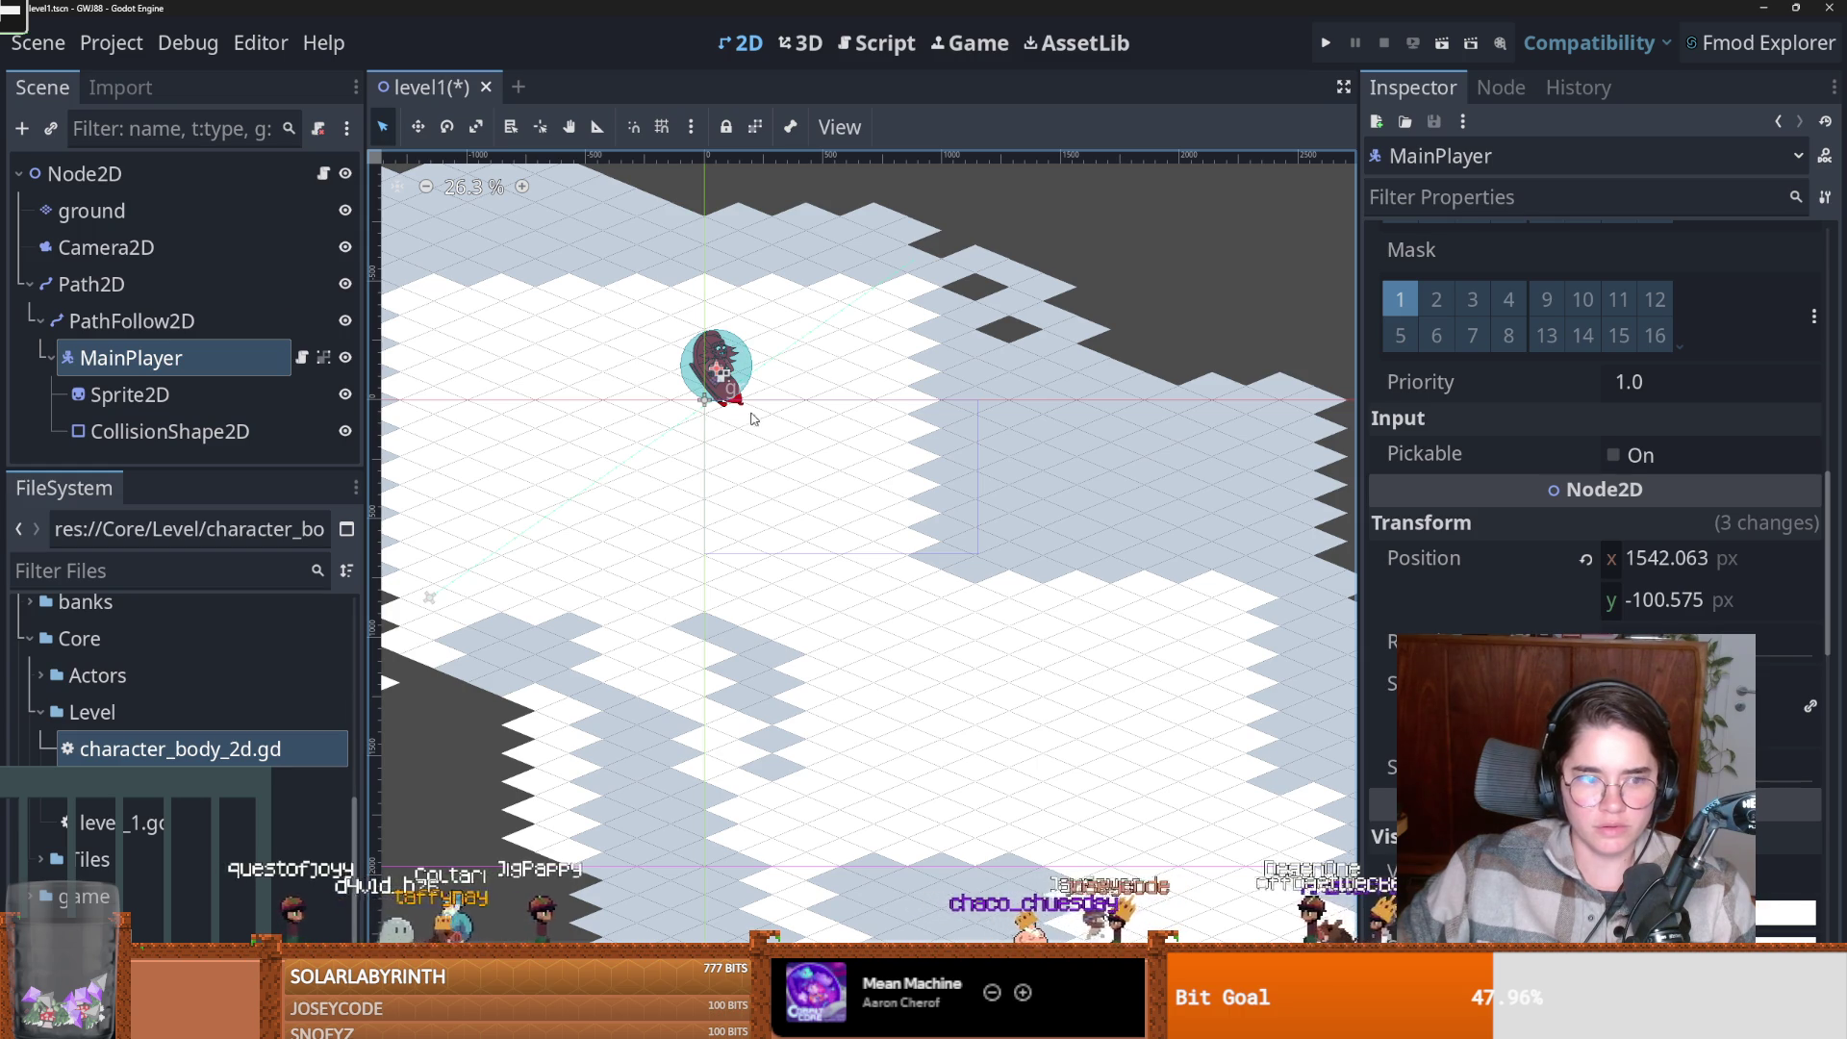
{"action": "key", "text": "ctrl+s"}
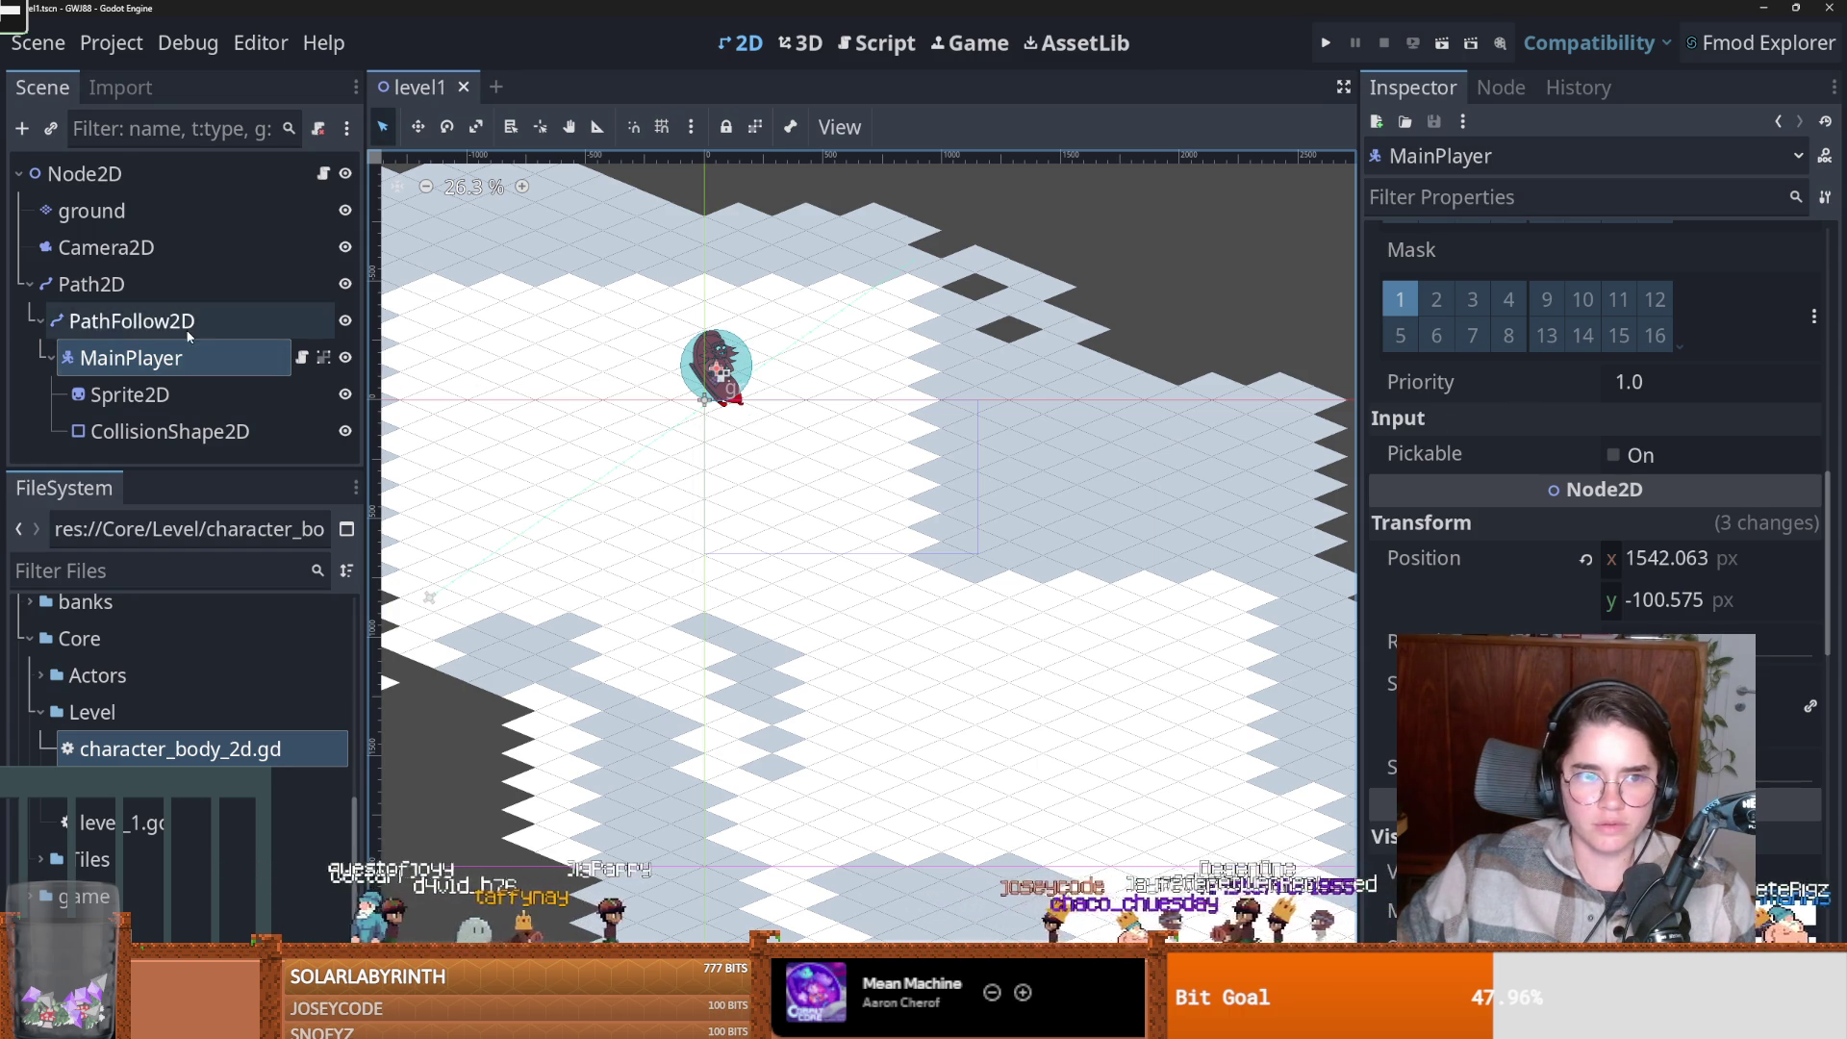
- Set PathFollow2D Progress to 342.88 px so the player sits along the path, save, and open main_player.gd
{"action": "left_click", "coordinate": [278, 328]}
{"action": "mouse_move", "coordinate": [1604, 290]}
{"action": "left_mouse_down"}
{"action": "mouse_move", "coordinate": [1693, 291]}
{"action": "mouse_move", "coordinate": [1604, 291]}
{"action": "left_mouse_up"}
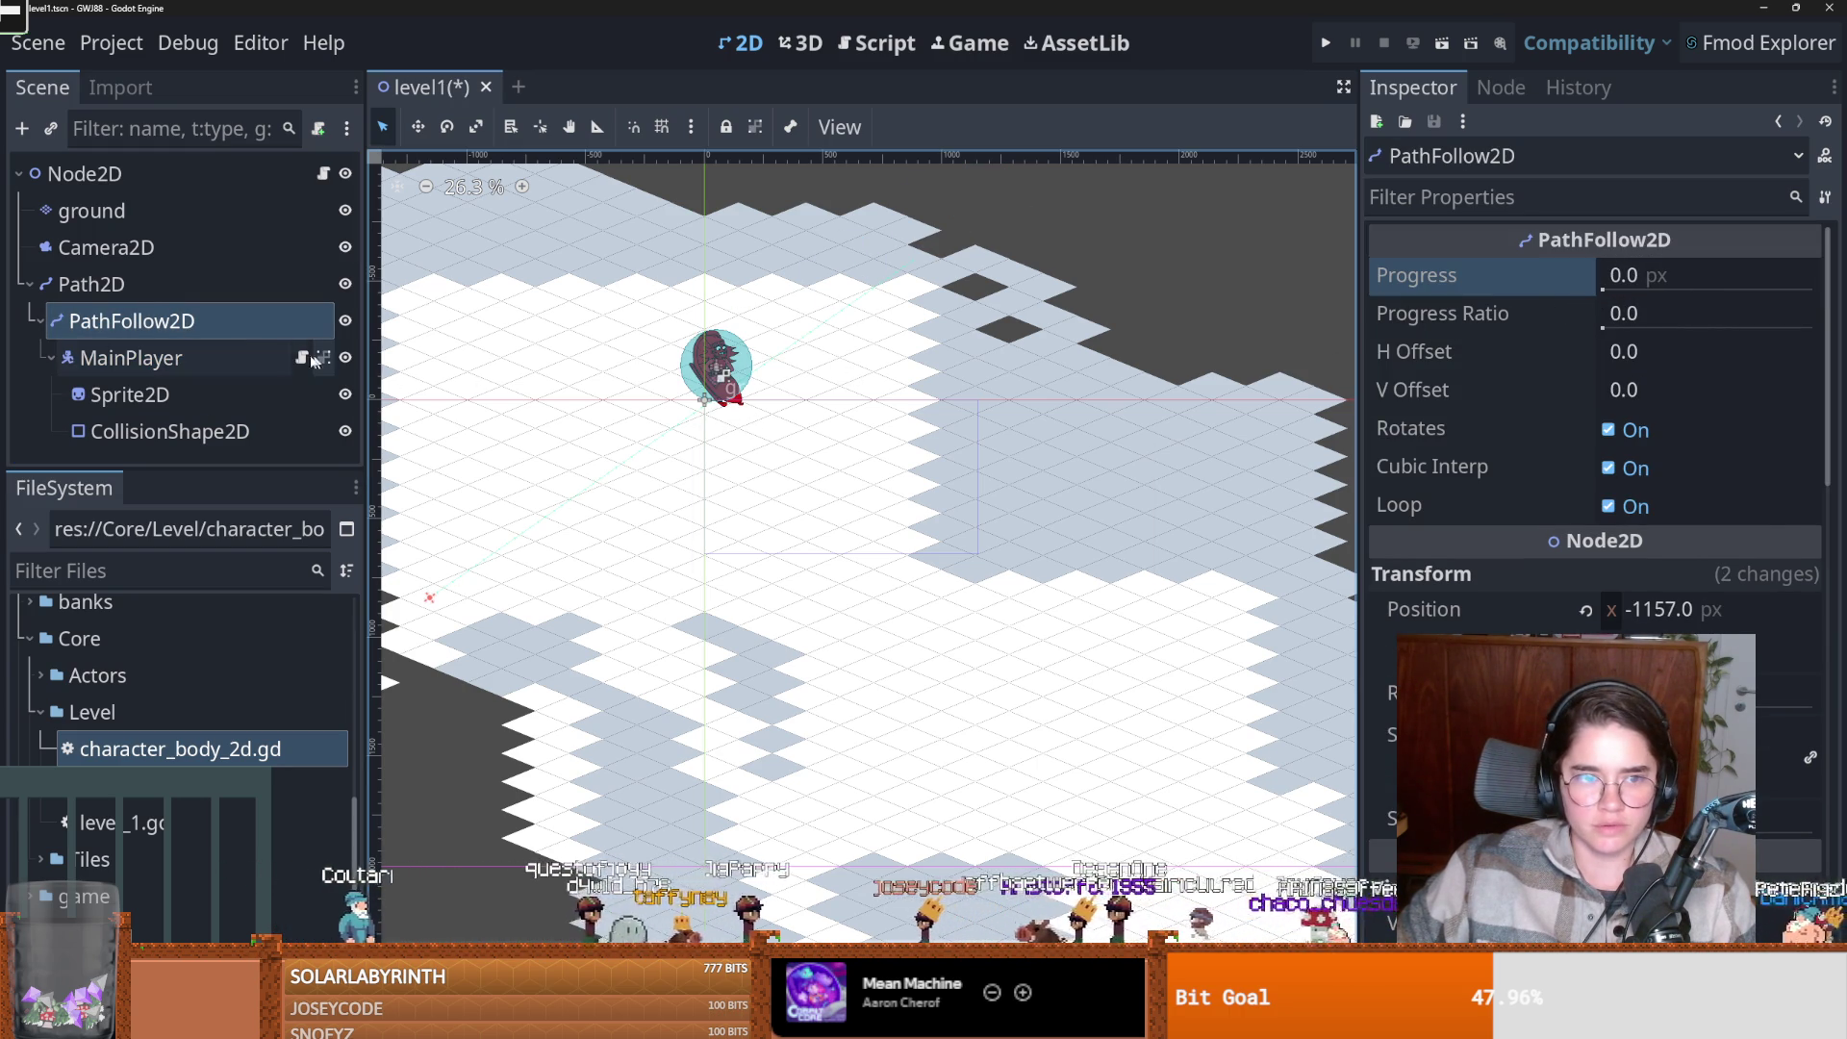
{"action": "left_click", "coordinate": [250, 358]}
{"action": "mouse_move", "coordinate": [730, 387]}
{"action": "left_mouse_down"}
{"action": "mouse_move", "coordinate": [474, 548]}
{"action": "mouse_move", "coordinate": [445, 609]}
{"action": "left_mouse_up"}
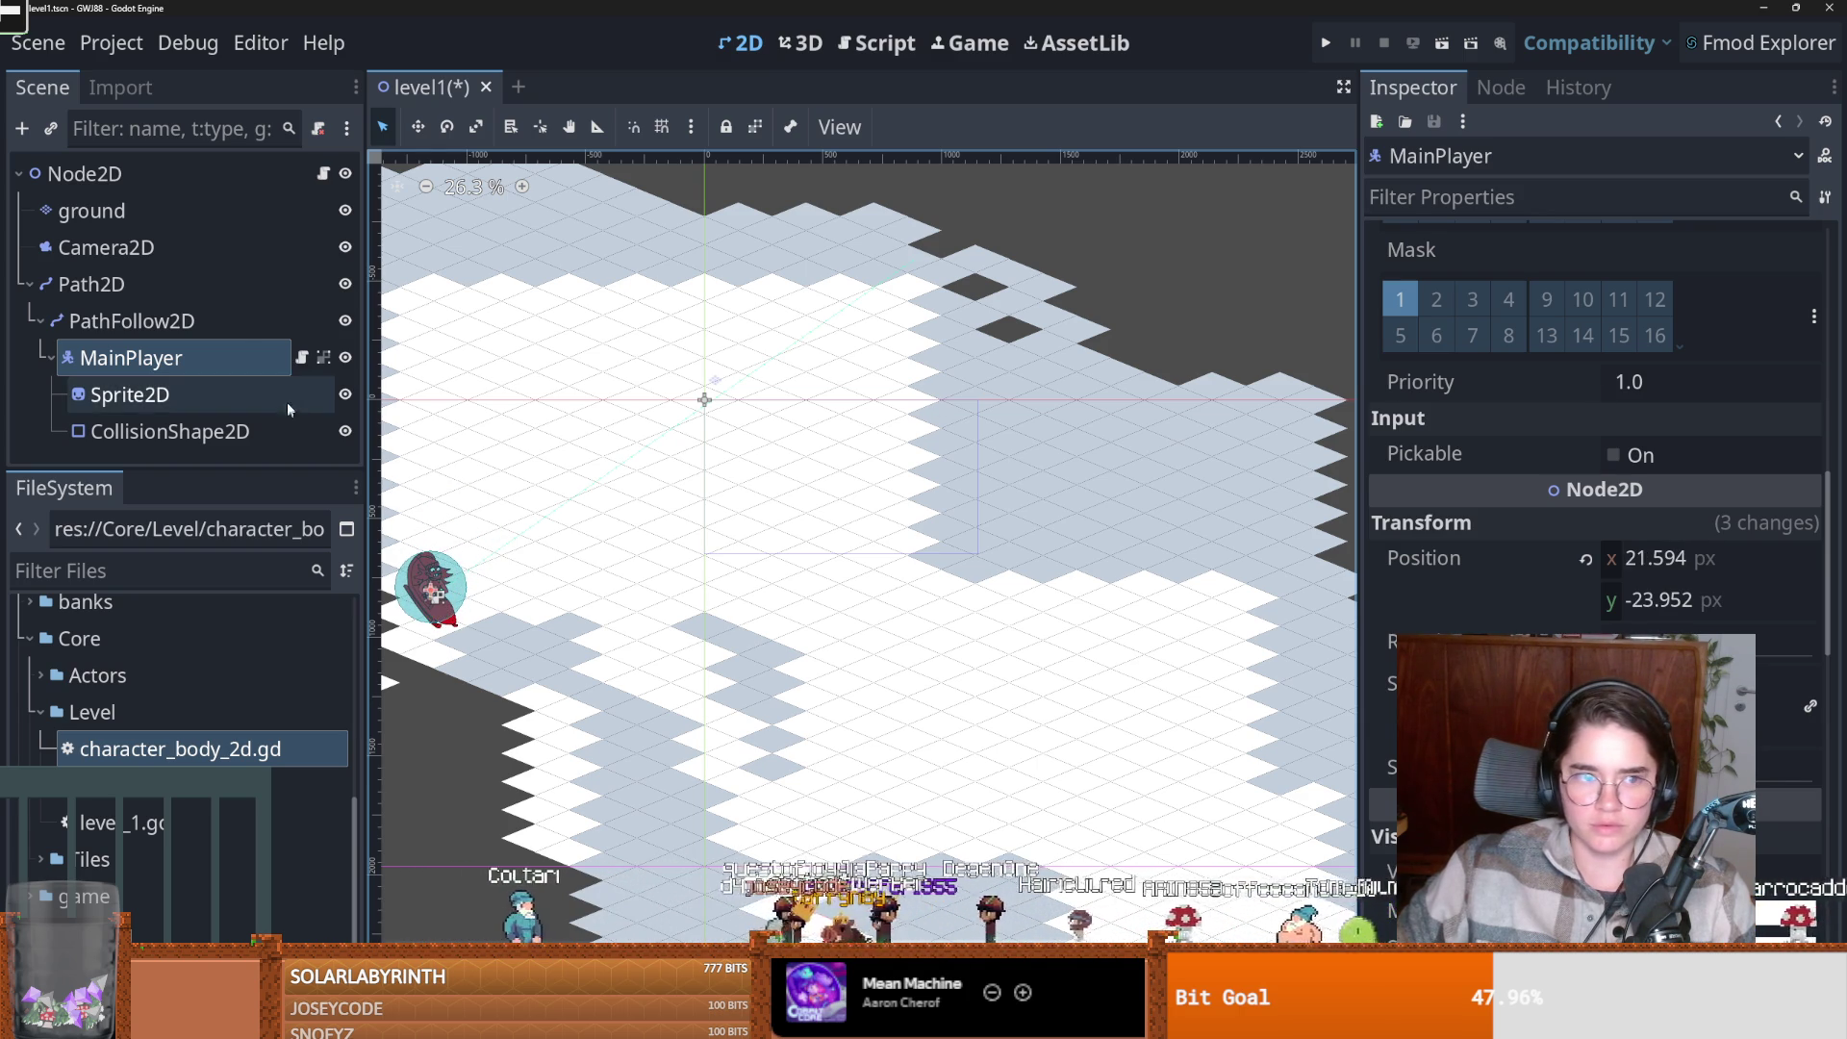
{"action": "left_click", "coordinate": [194, 325]}
{"action": "mouse_move", "coordinate": [1661, 289]}
{"action": "left_mouse_down"}
{"action": "mouse_move", "coordinate": [1727, 289]}
{"action": "mouse_move", "coordinate": [1598, 288]}
{"action": "mouse_move", "coordinate": [1732, 289]}
{"action": "mouse_move", "coordinate": [1601, 296]}
{"action": "mouse_move", "coordinate": [1694, 292]}
{"action": "mouse_move", "coordinate": [1616, 292]}
{"action": "mouse_move", "coordinate": [1648, 292]}
{"action": "mouse_move", "coordinate": [1617, 318]}
{"action": "mouse_move", "coordinate": [1809, 323]}
{"action": "mouse_move", "coordinate": [1602, 324]}
{"action": "mouse_move", "coordinate": [1741, 326]}
{"action": "mouse_move", "coordinate": [1652, 345]}
{"action": "mouse_move", "coordinate": [1708, 315]}
{"action": "mouse_move", "coordinate": [1679, 317]}
{"action": "mouse_move", "coordinate": [1790, 316]}
{"action": "mouse_move", "coordinate": [1636, 317]}
{"action": "left_mouse_up"}
{"action": "key", "text": "ctrl+s"}
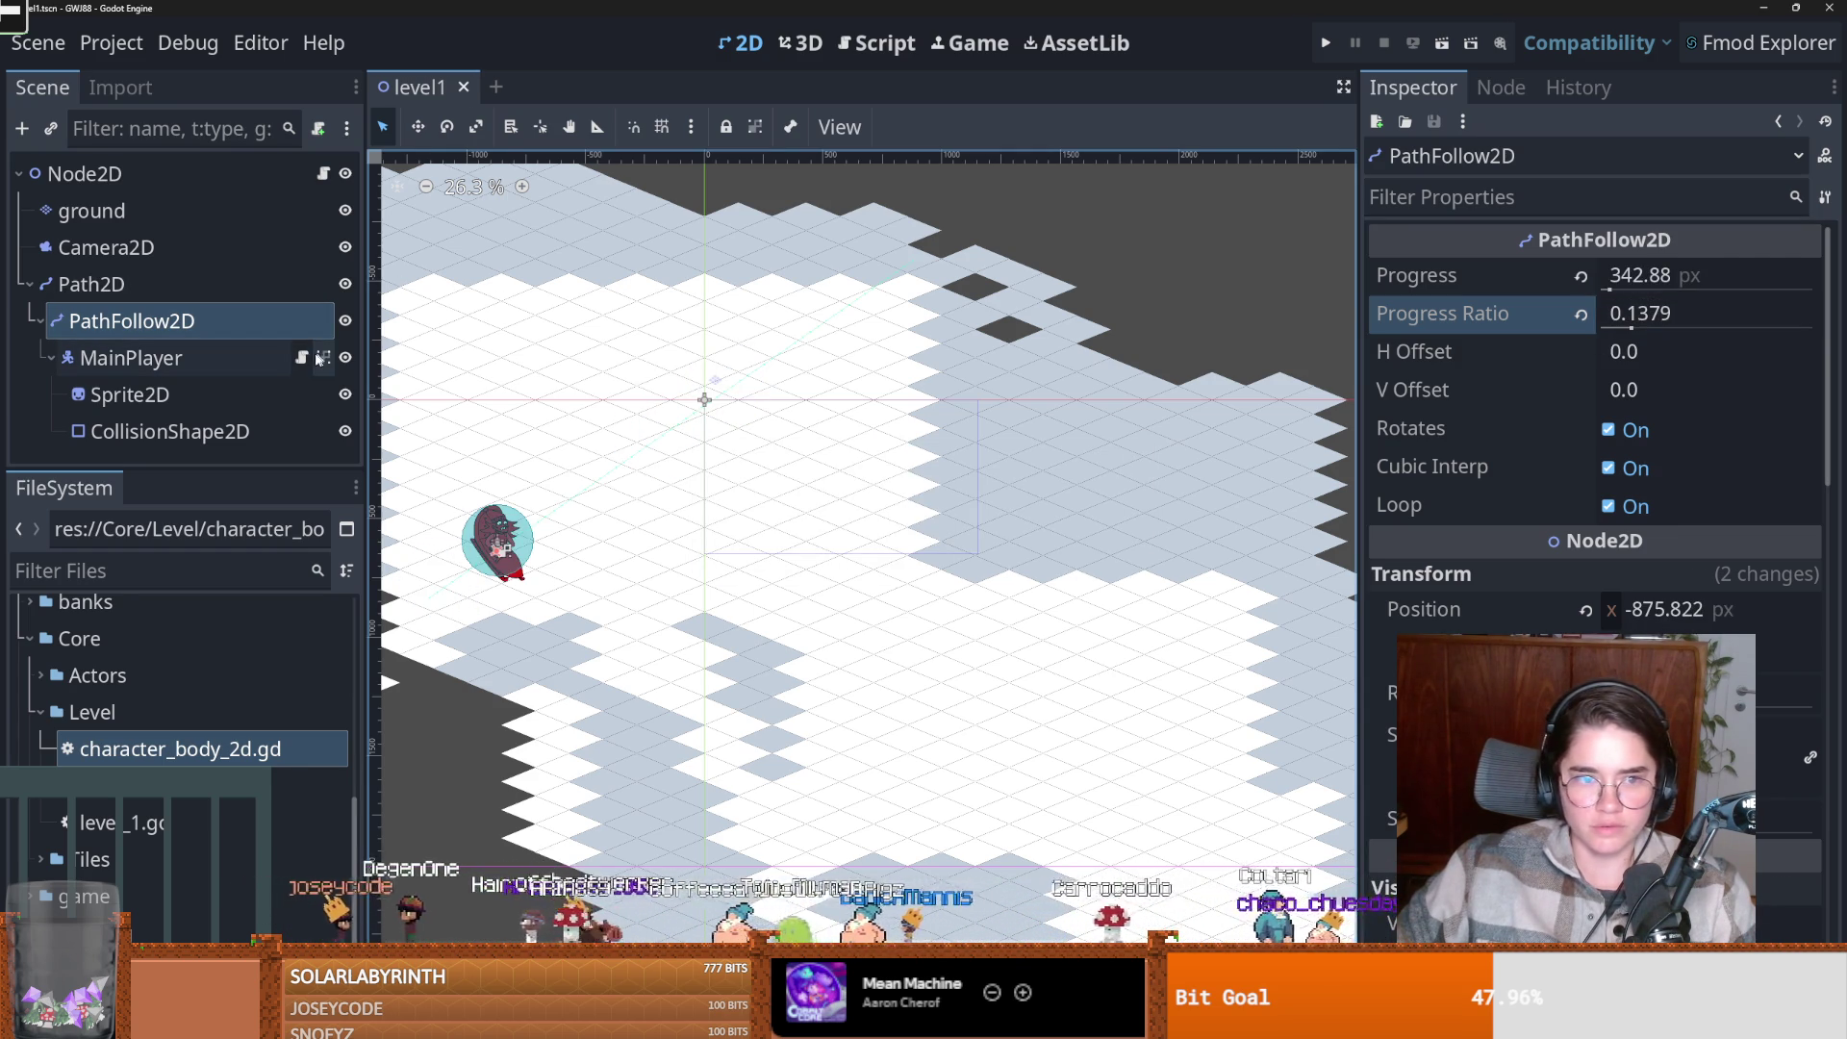
{"action": "left_click", "coordinate": [303, 359]}
{"action": "left_click", "coordinate": [873, 707]}
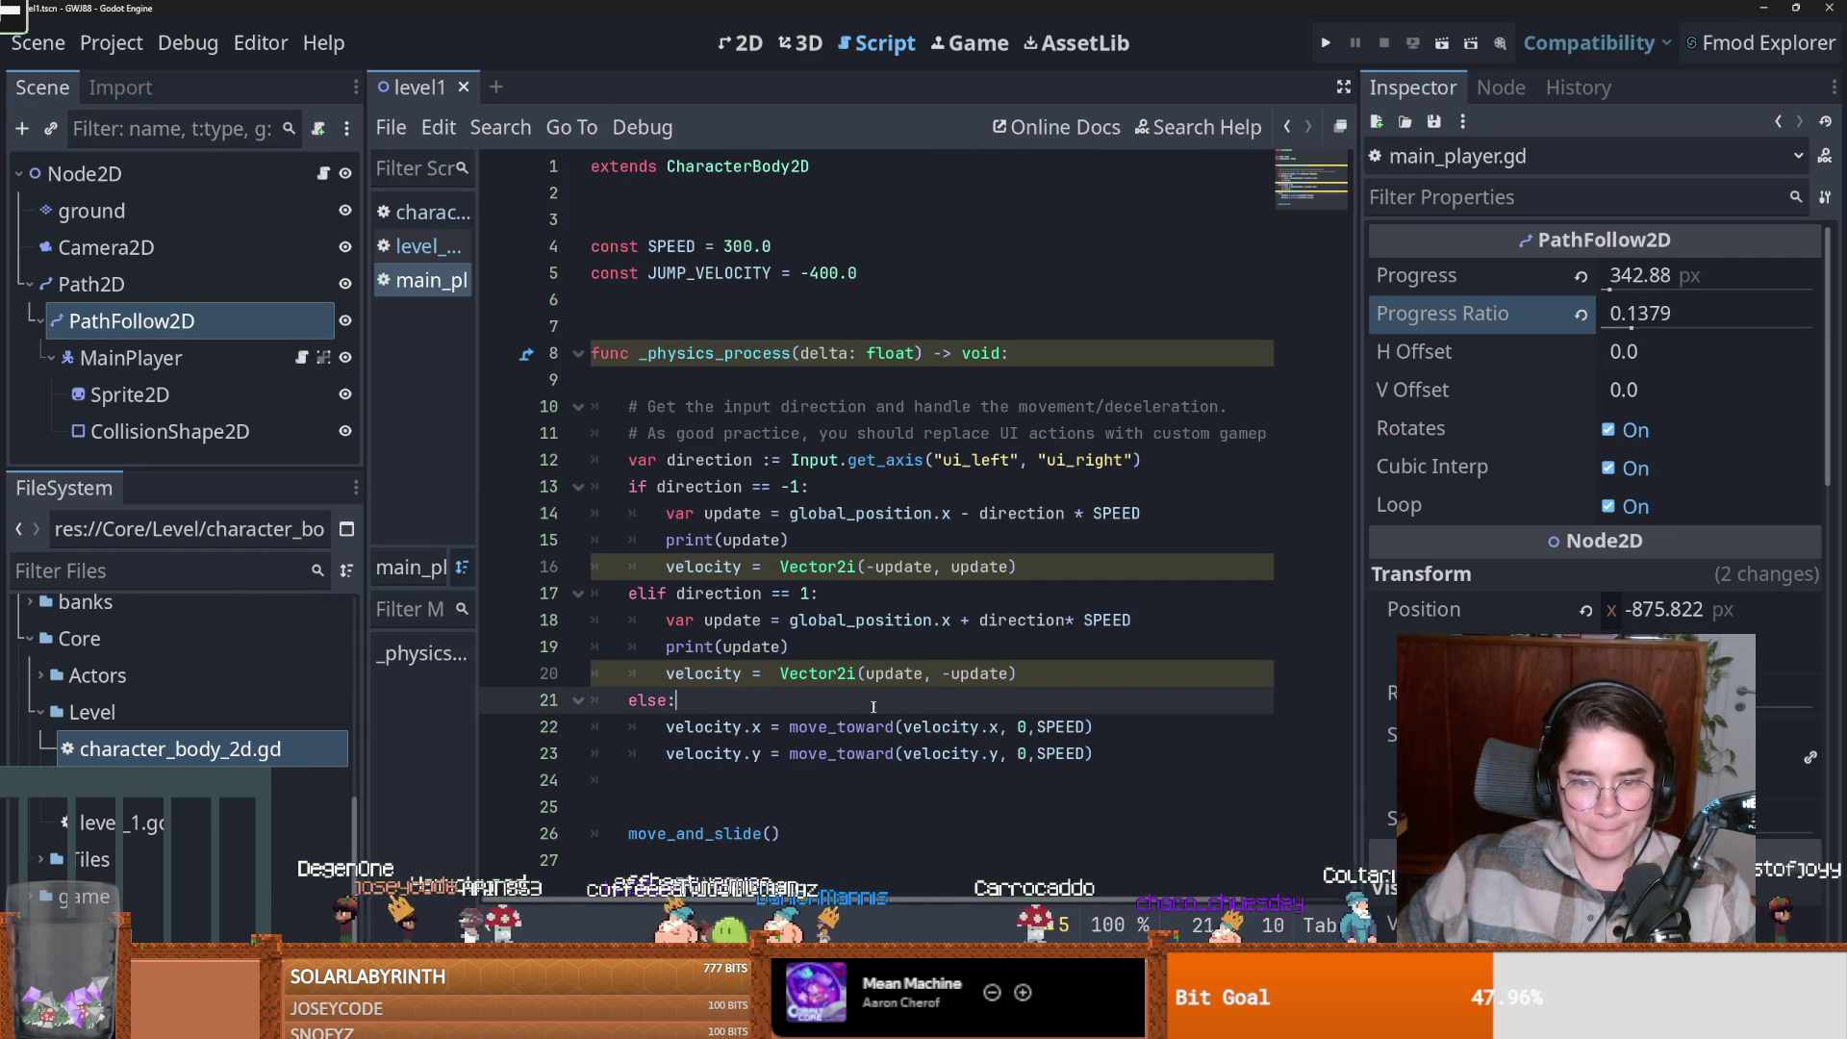
- Delete the old _physics_process code and the leftover move_and_slide line
{"action": "mouse_move", "coordinate": [1098, 748]}
{"action": "left_mouse_down"}
{"action": "mouse_move", "coordinate": [866, 647]}
{"action": "mouse_move", "coordinate": [673, 380]}
{"action": "mouse_move", "coordinate": [596, 353]}
{"action": "left_mouse_up"}
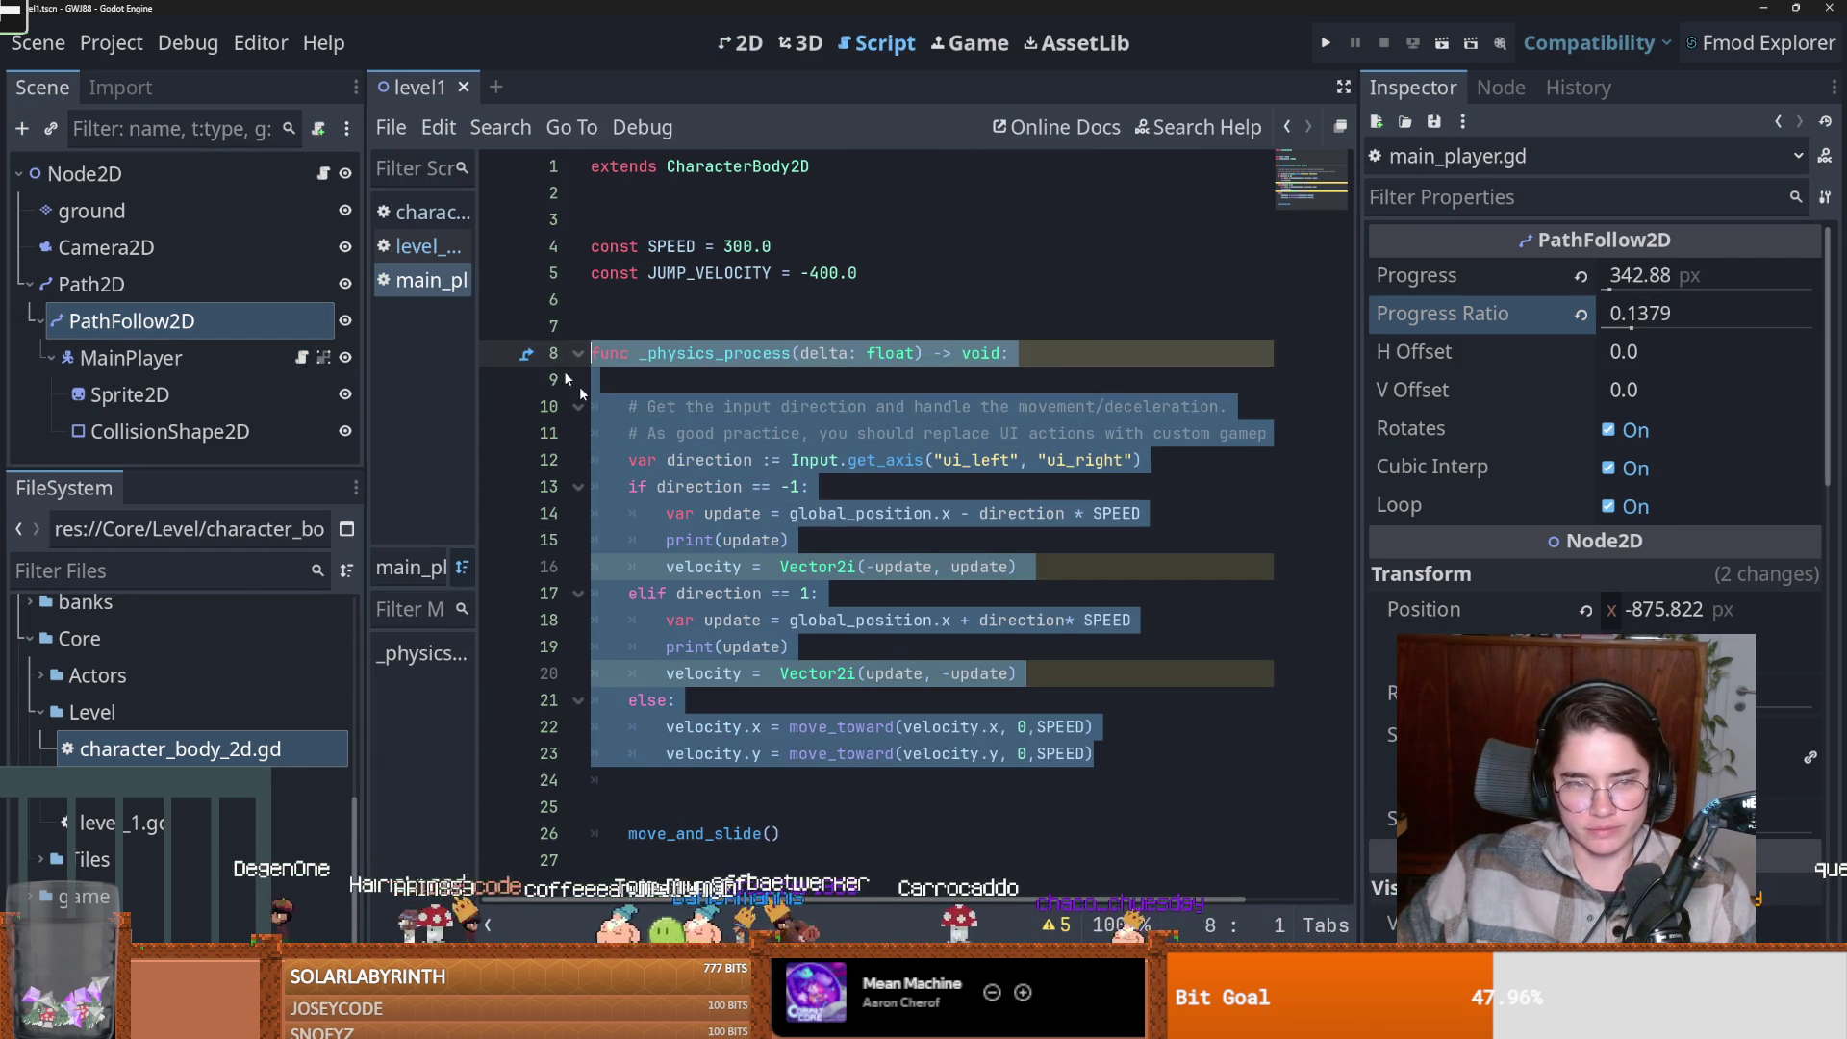
{"action": "left_click", "coordinate": [775, 513]}
{"action": "mouse_move", "coordinate": [1058, 754]}
{"action": "left_mouse_down"}
{"action": "mouse_move", "coordinate": [626, 701]}
{"action": "mouse_move", "coordinate": [589, 353]}
{"action": "left_mouse_up"}
{"action": "key", "text": "BackSpace"}
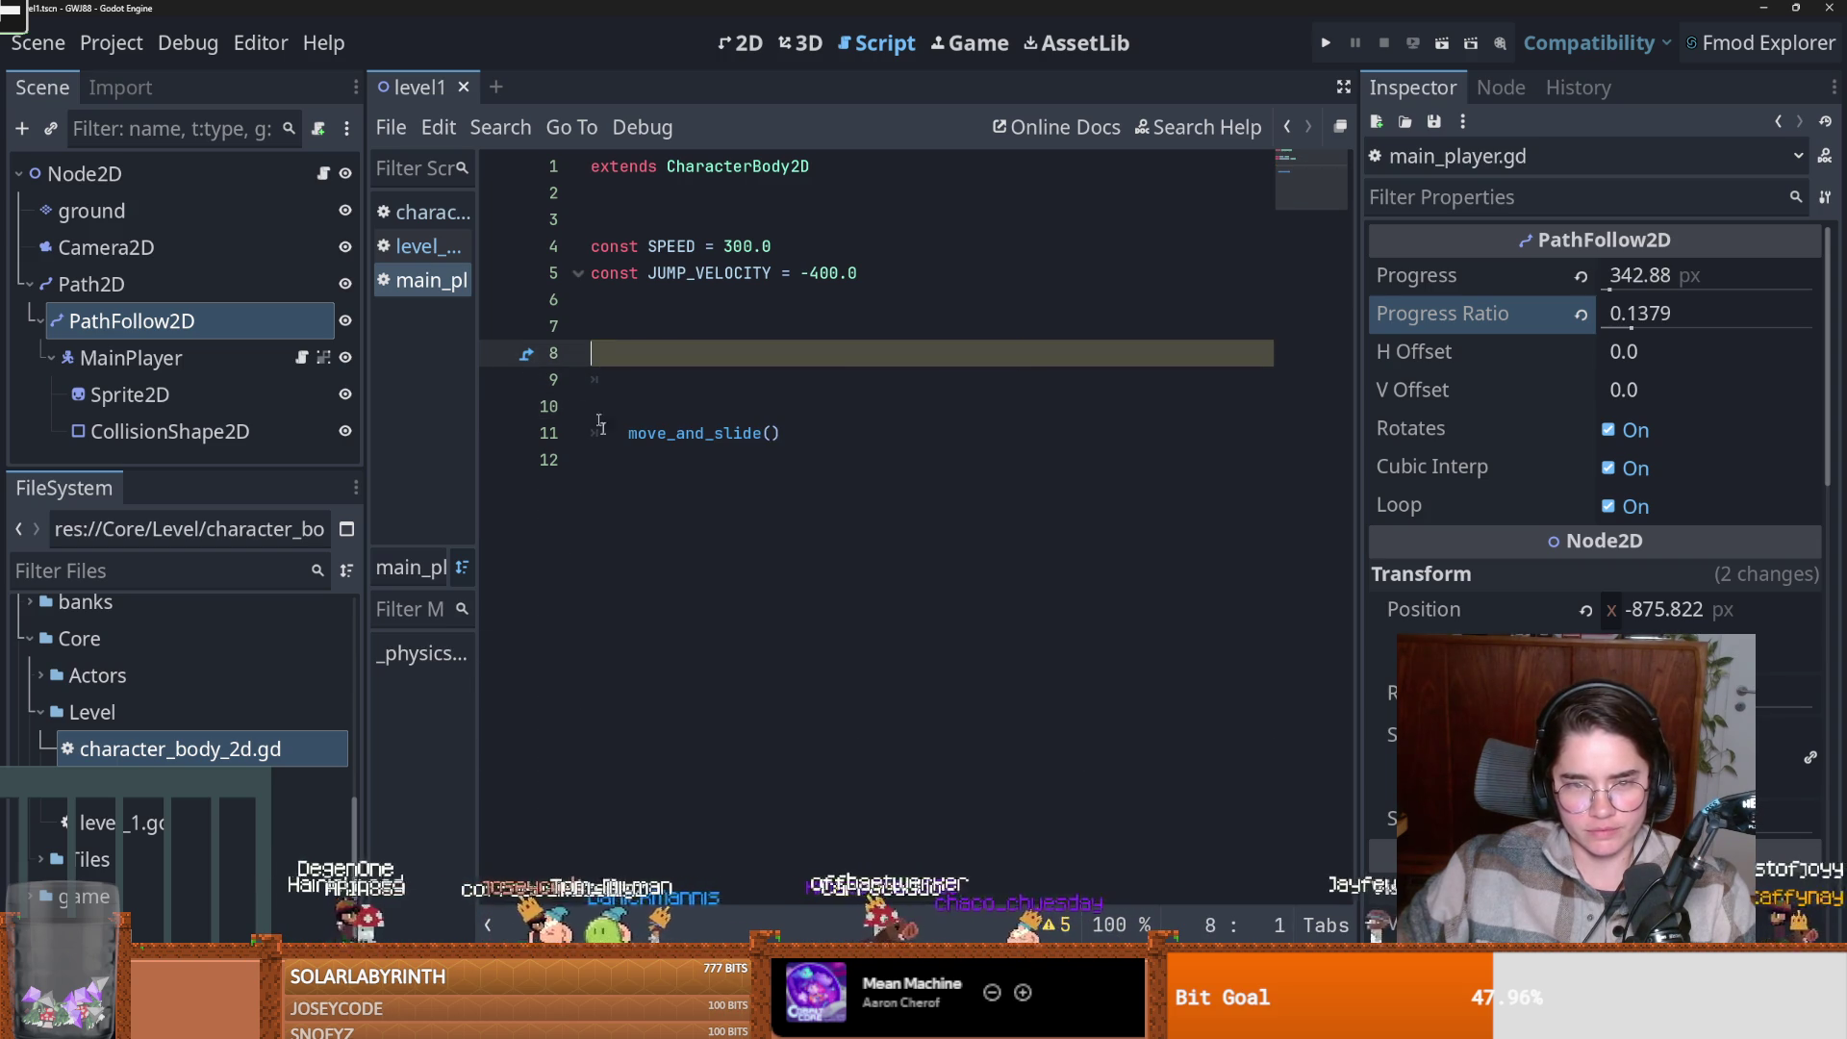
{"action": "left_click_drag", "start_coordinate": [817, 459], "coordinate": [590, 433]}
{"action": "key", "text": "BackSpace"}
{"action": "left_click", "coordinate": [642, 344]}
{"action": "key", "text": "BackSpace"}
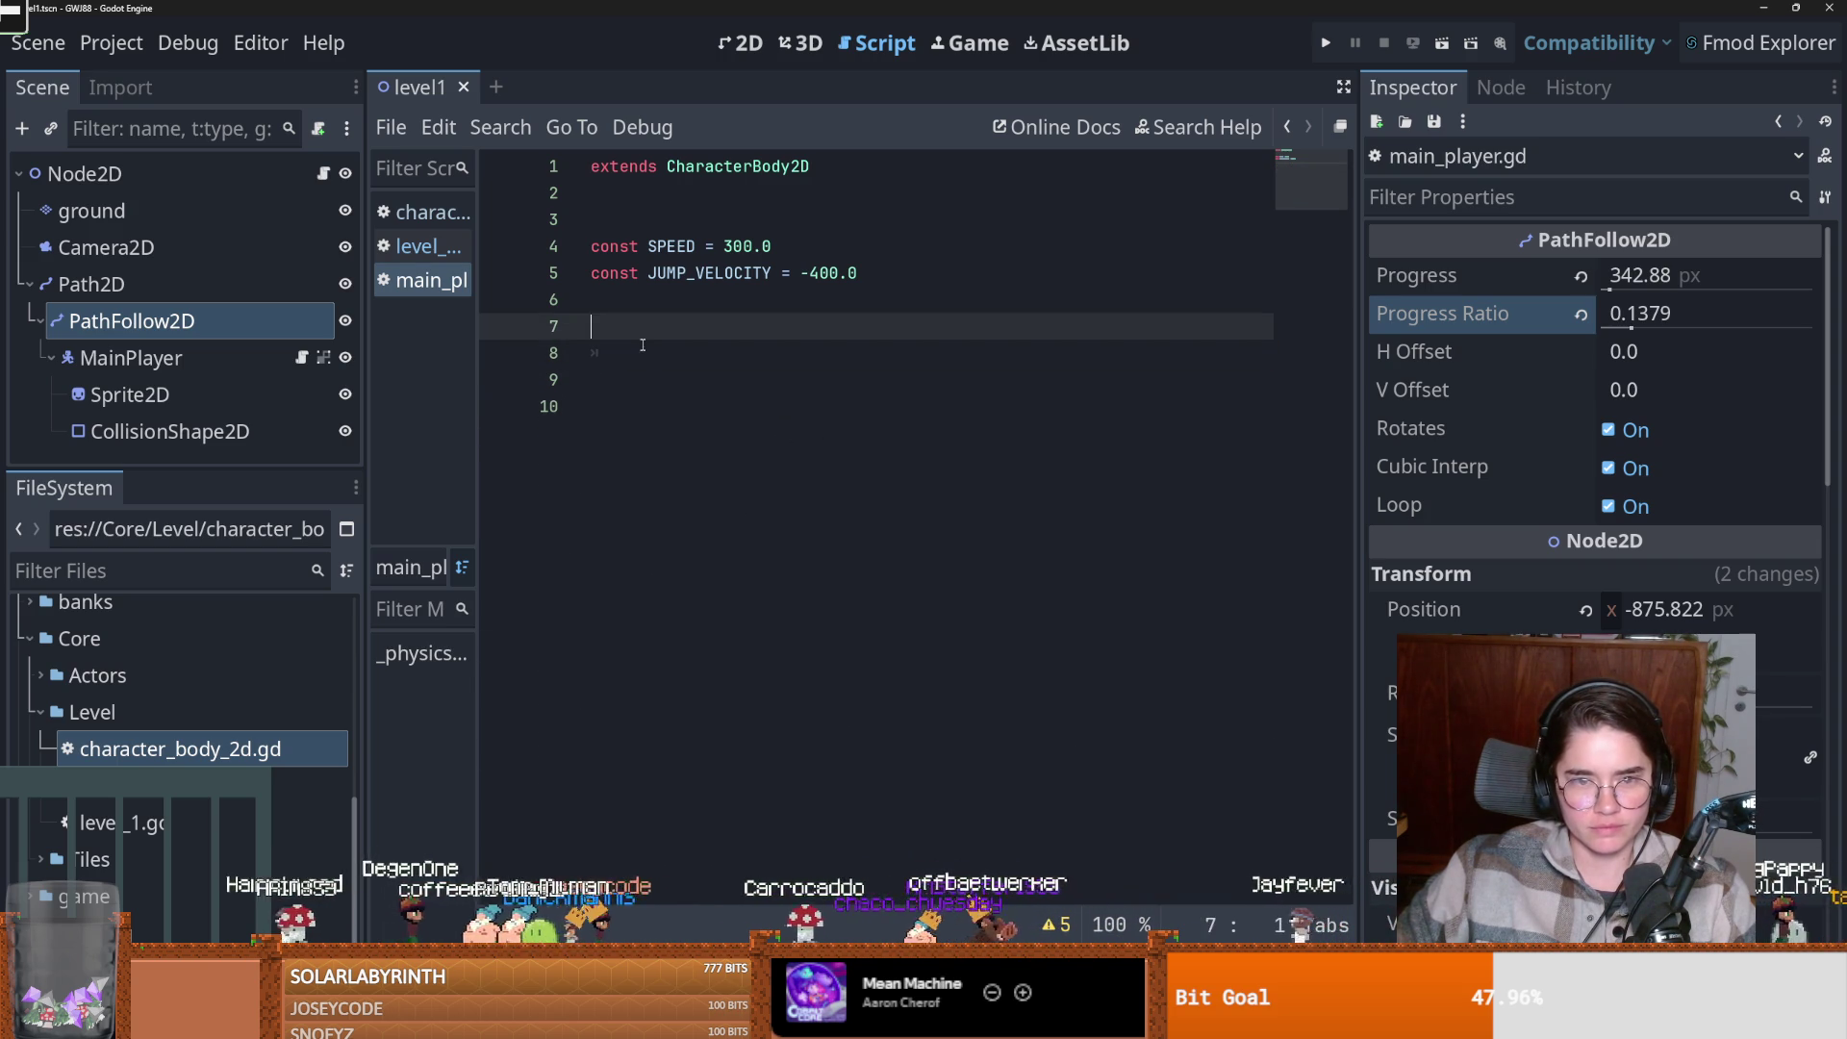
- Delete the SPEED and JUMP_VELOCITY constant lines from main_player.gd
{"action": "left_click_drag", "start_coordinate": [861, 289], "coordinate": [591, 192]}
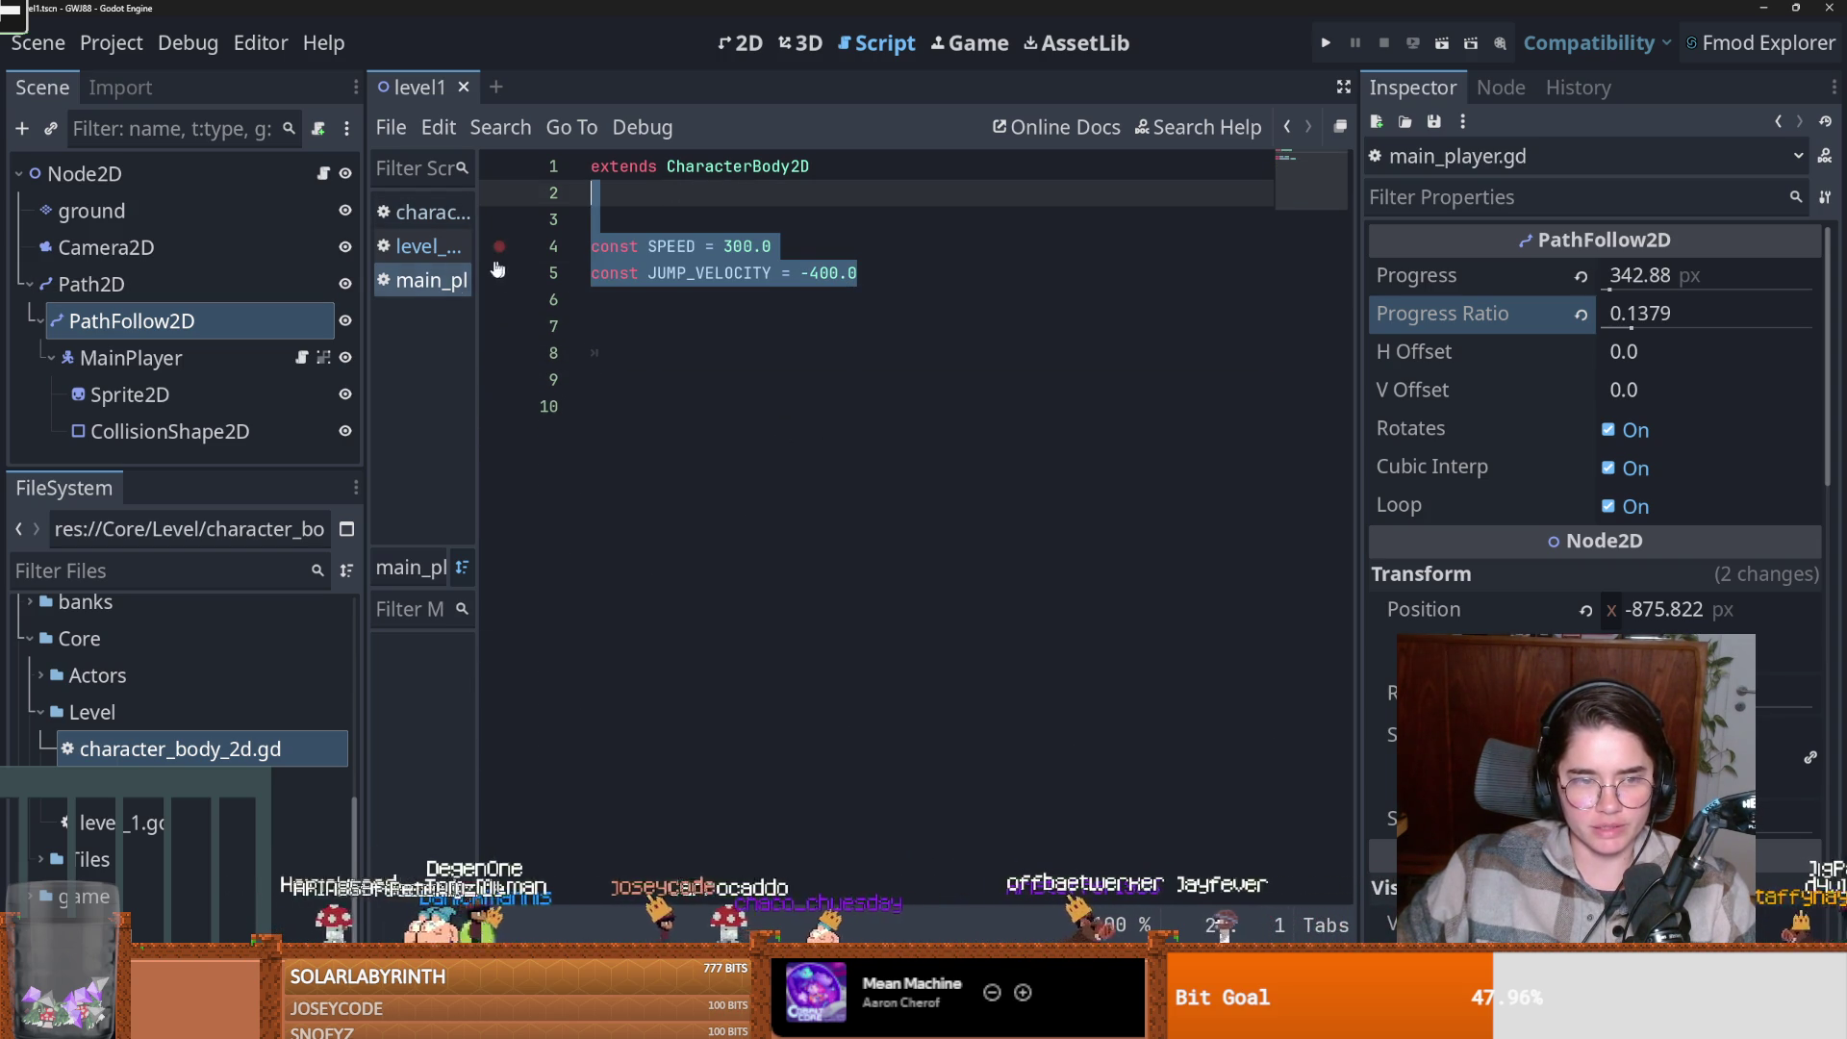
{"action": "left_click", "coordinate": [634, 273]}
{"action": "left_click", "coordinate": [200, 352]}
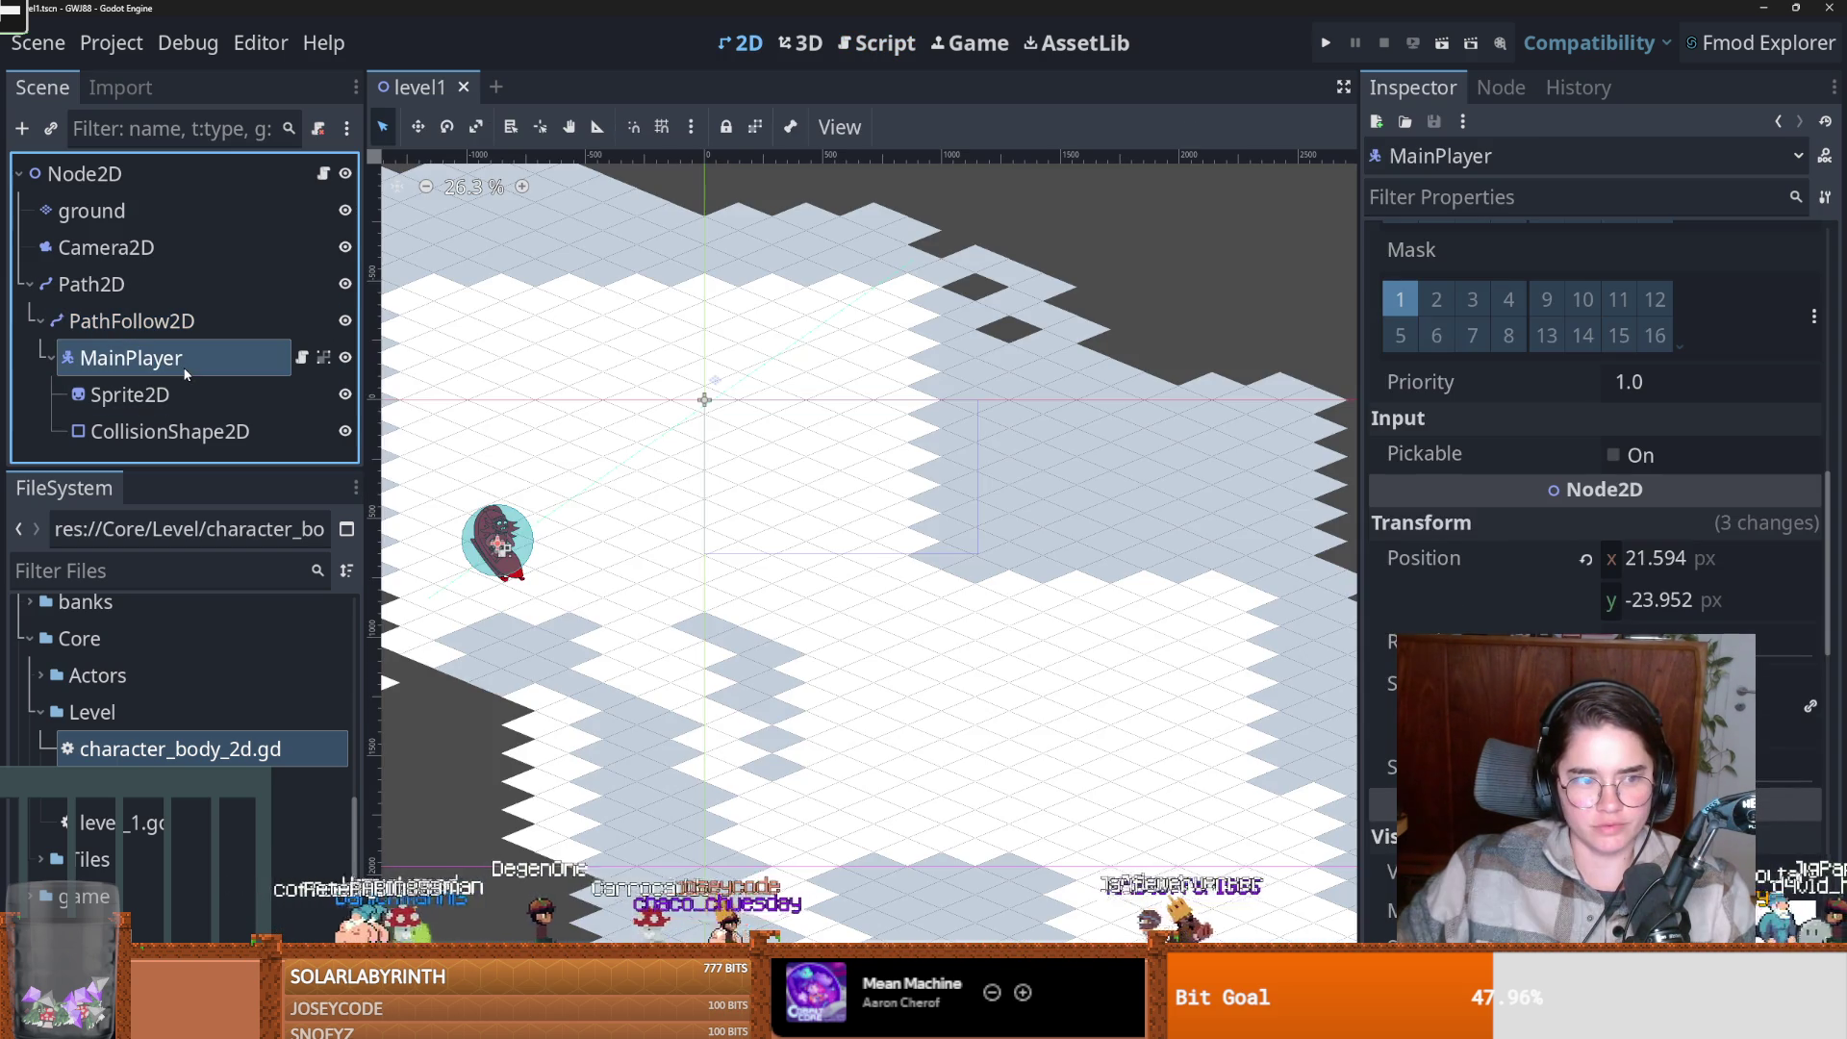
{"action": "left_click", "coordinate": [204, 324]}
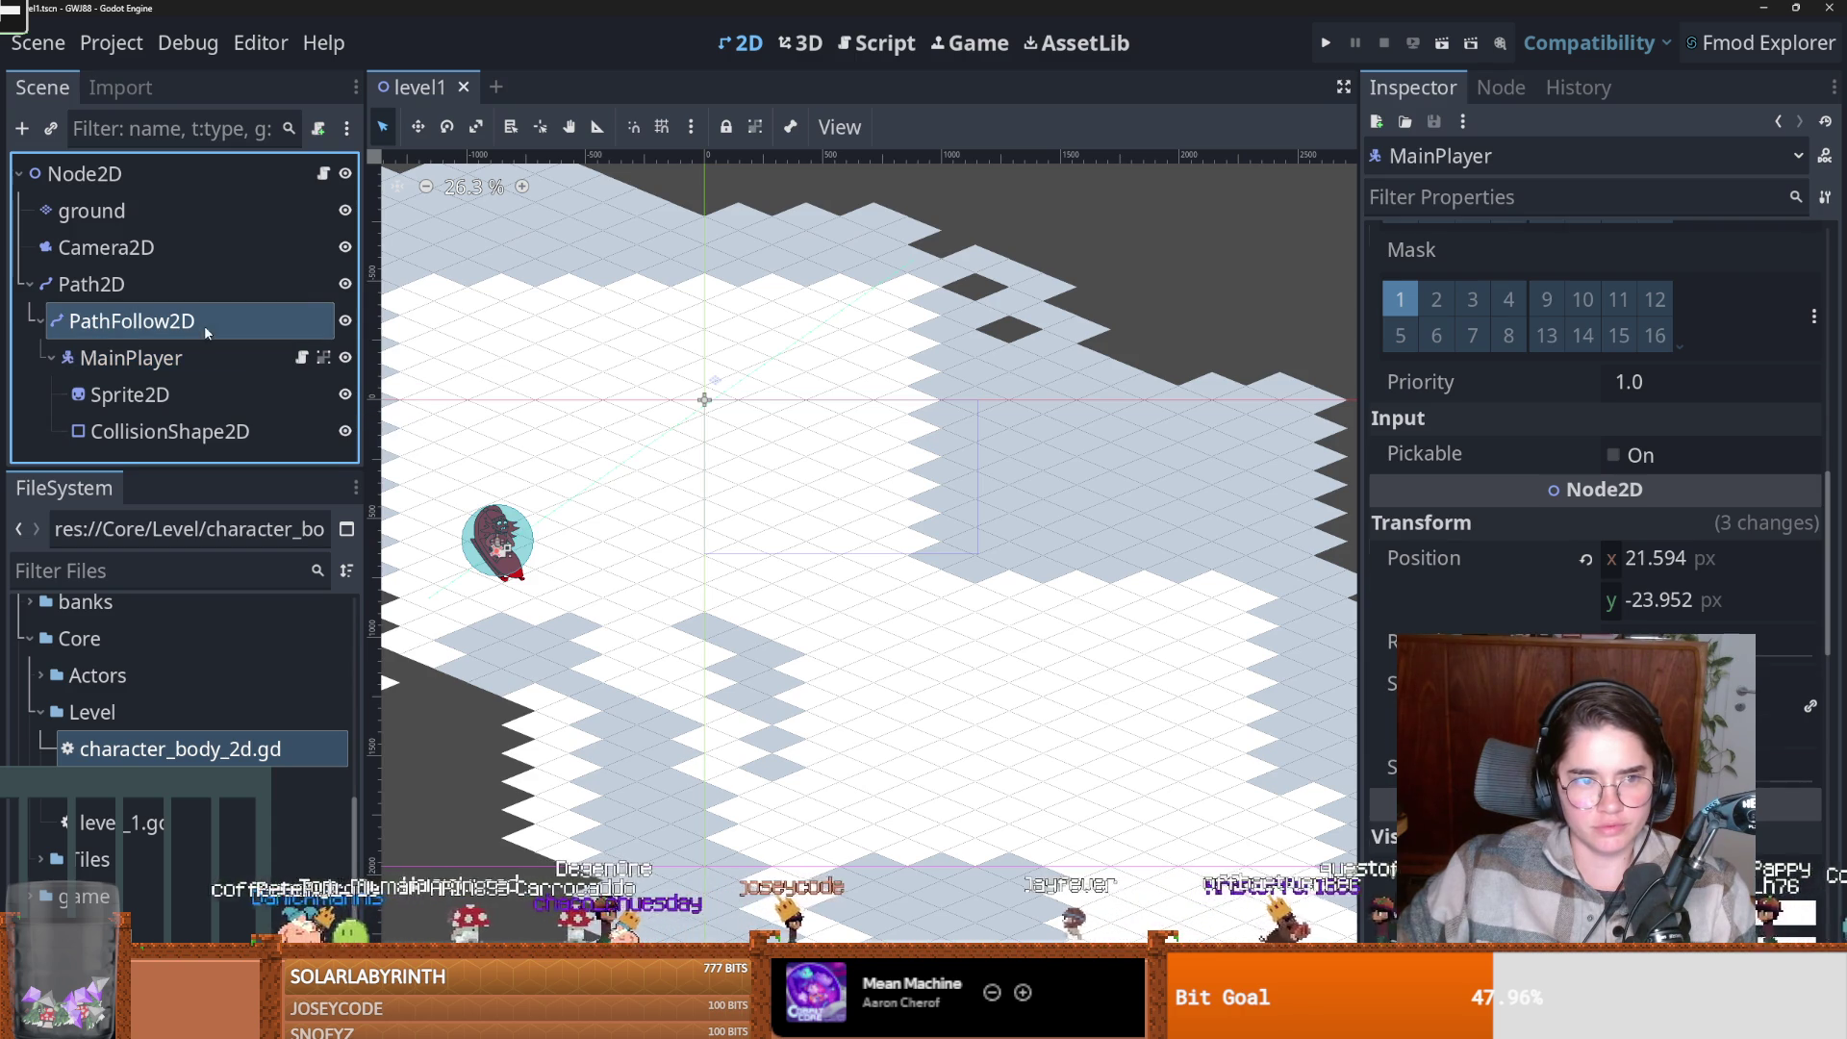
{"action": "left_click", "coordinate": [218, 360]}
{"action": "left_click", "coordinate": [301, 357]}
{"action": "left_click", "coordinate": [635, 353]}
{"action": "left_click_drag", "start_coordinate": [866, 274], "coordinate": [508, 239]}
{"action": "key", "text": "Delete"}
{"action": "key", "text": "Delete"}
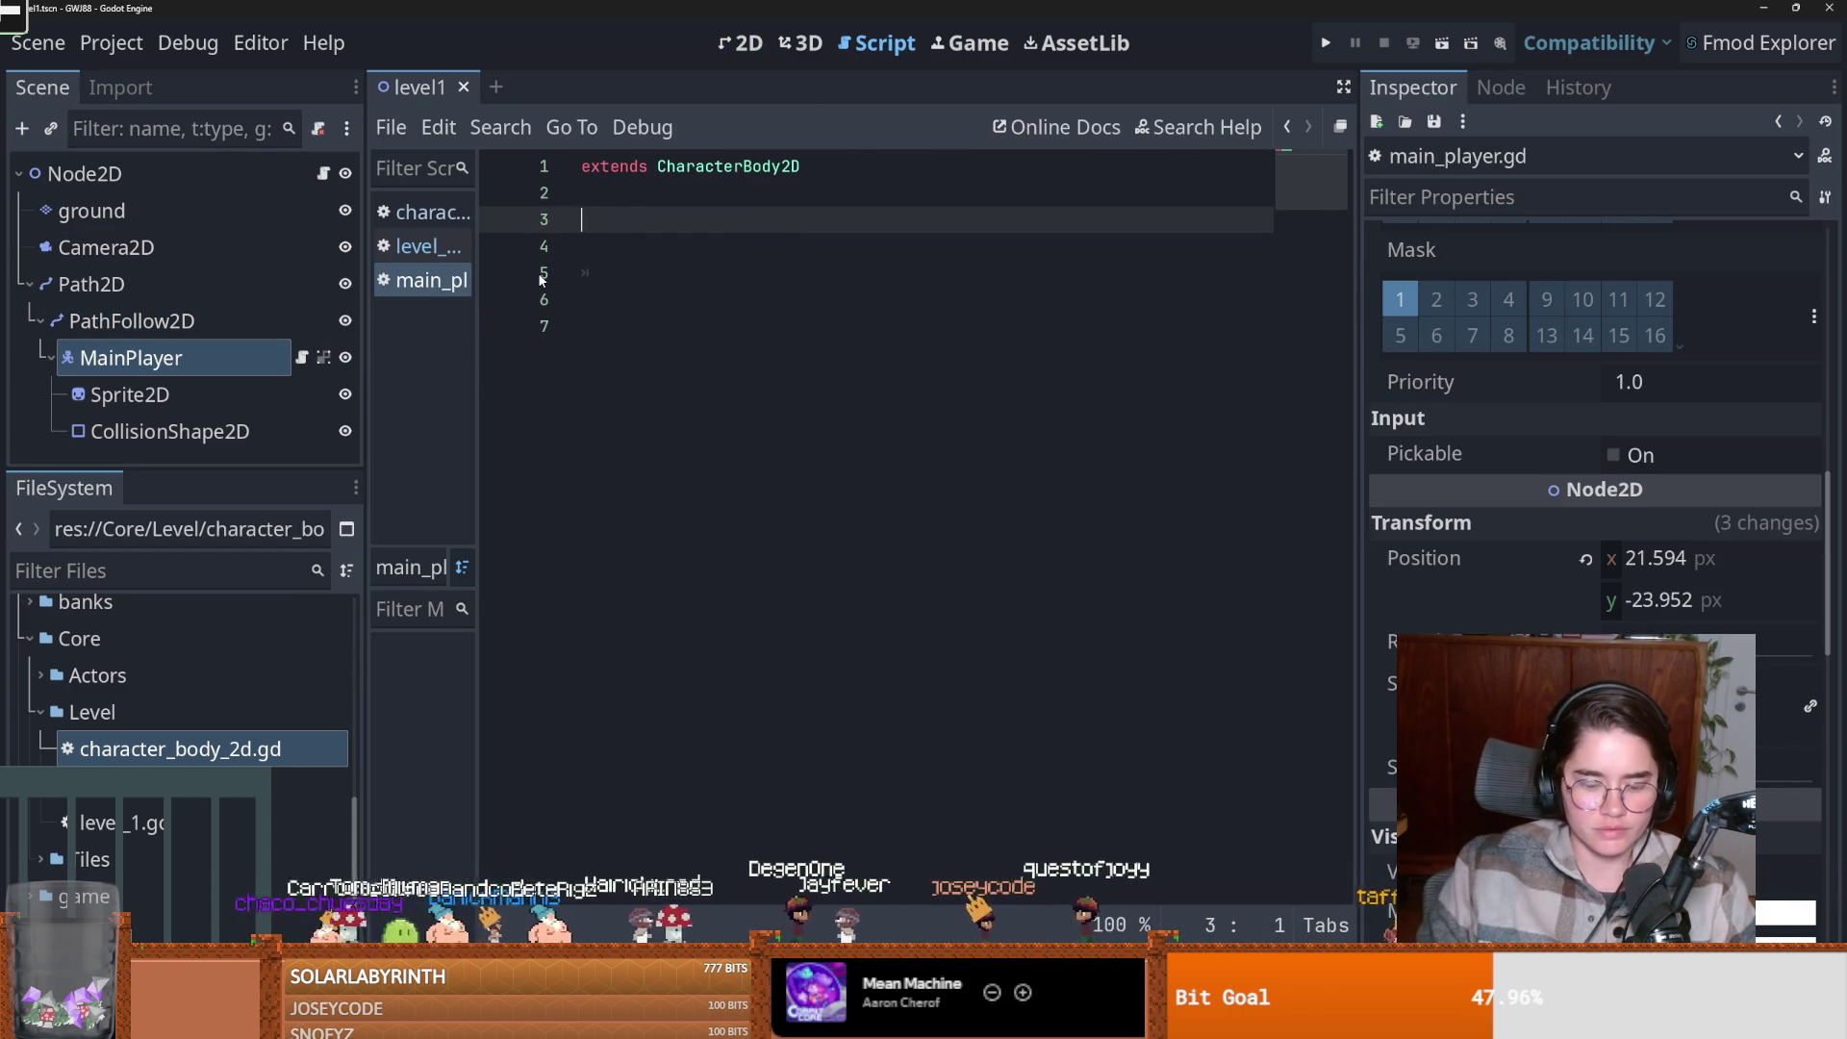
{"action": "type", "text": "@export var path_follow "}
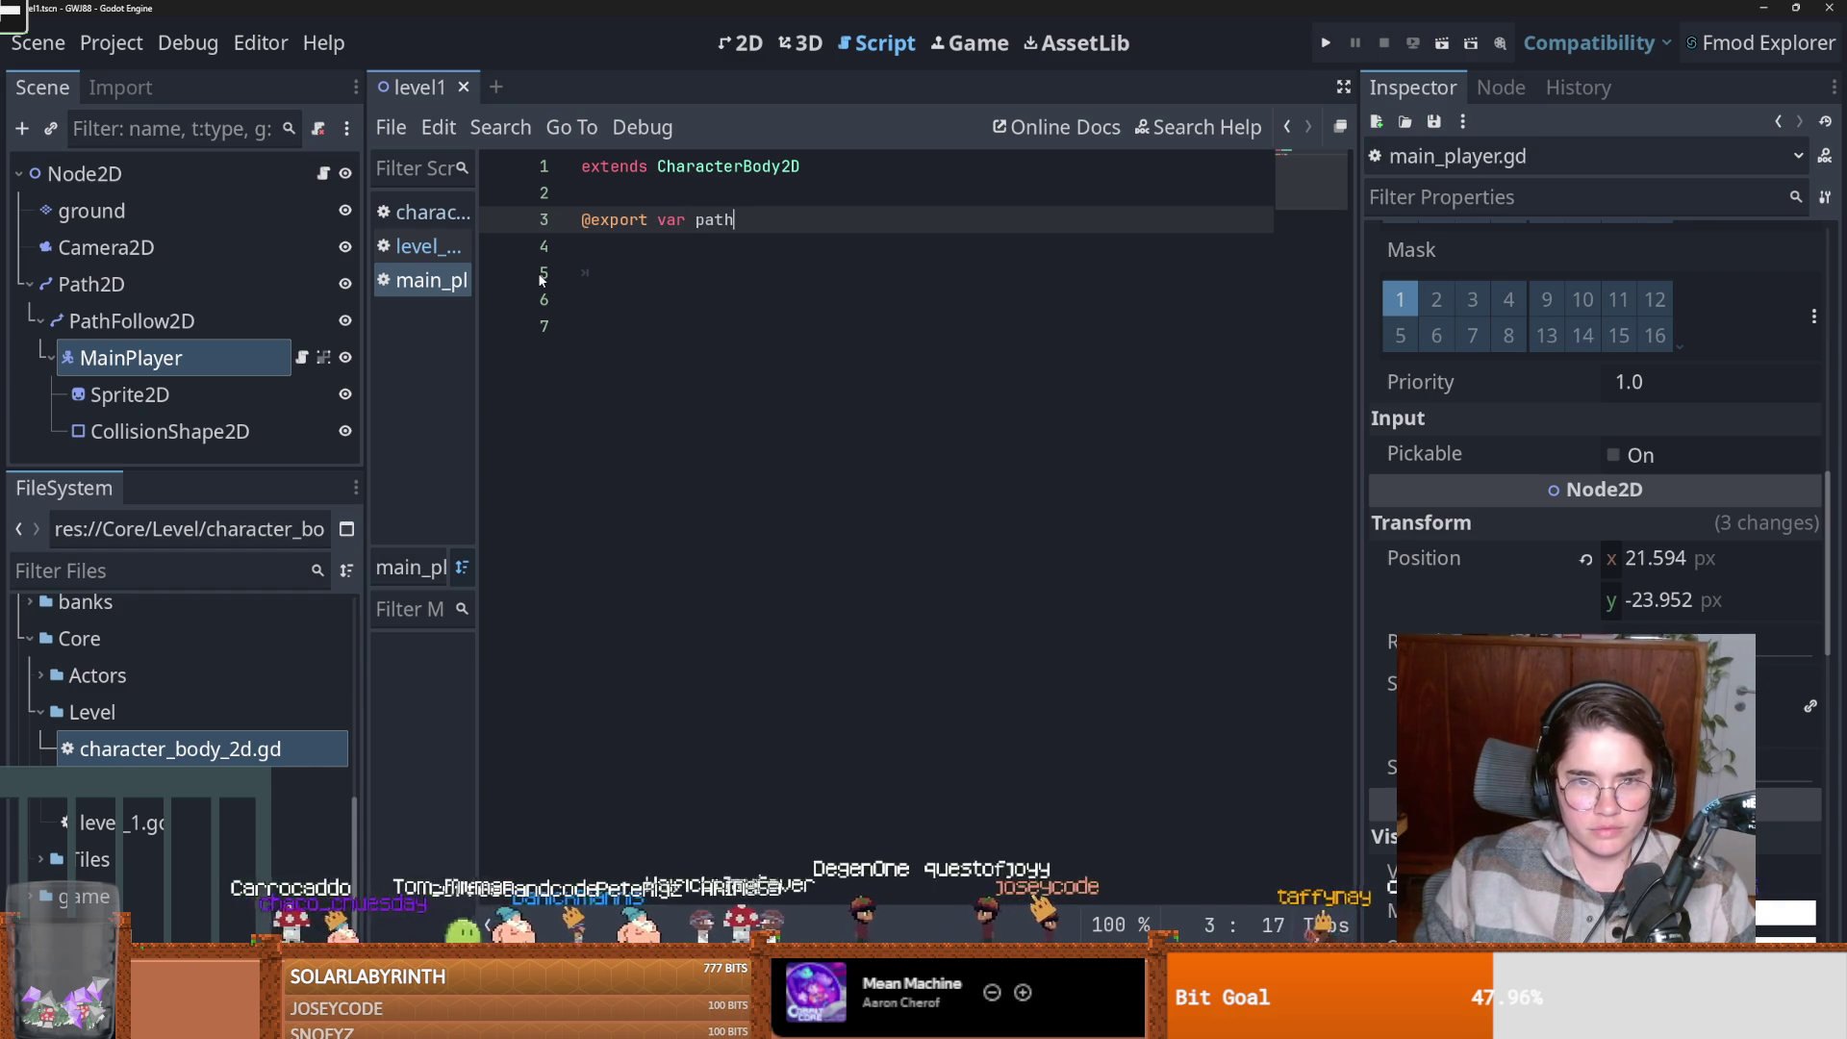
{"action": "type", "text": ": Path"}
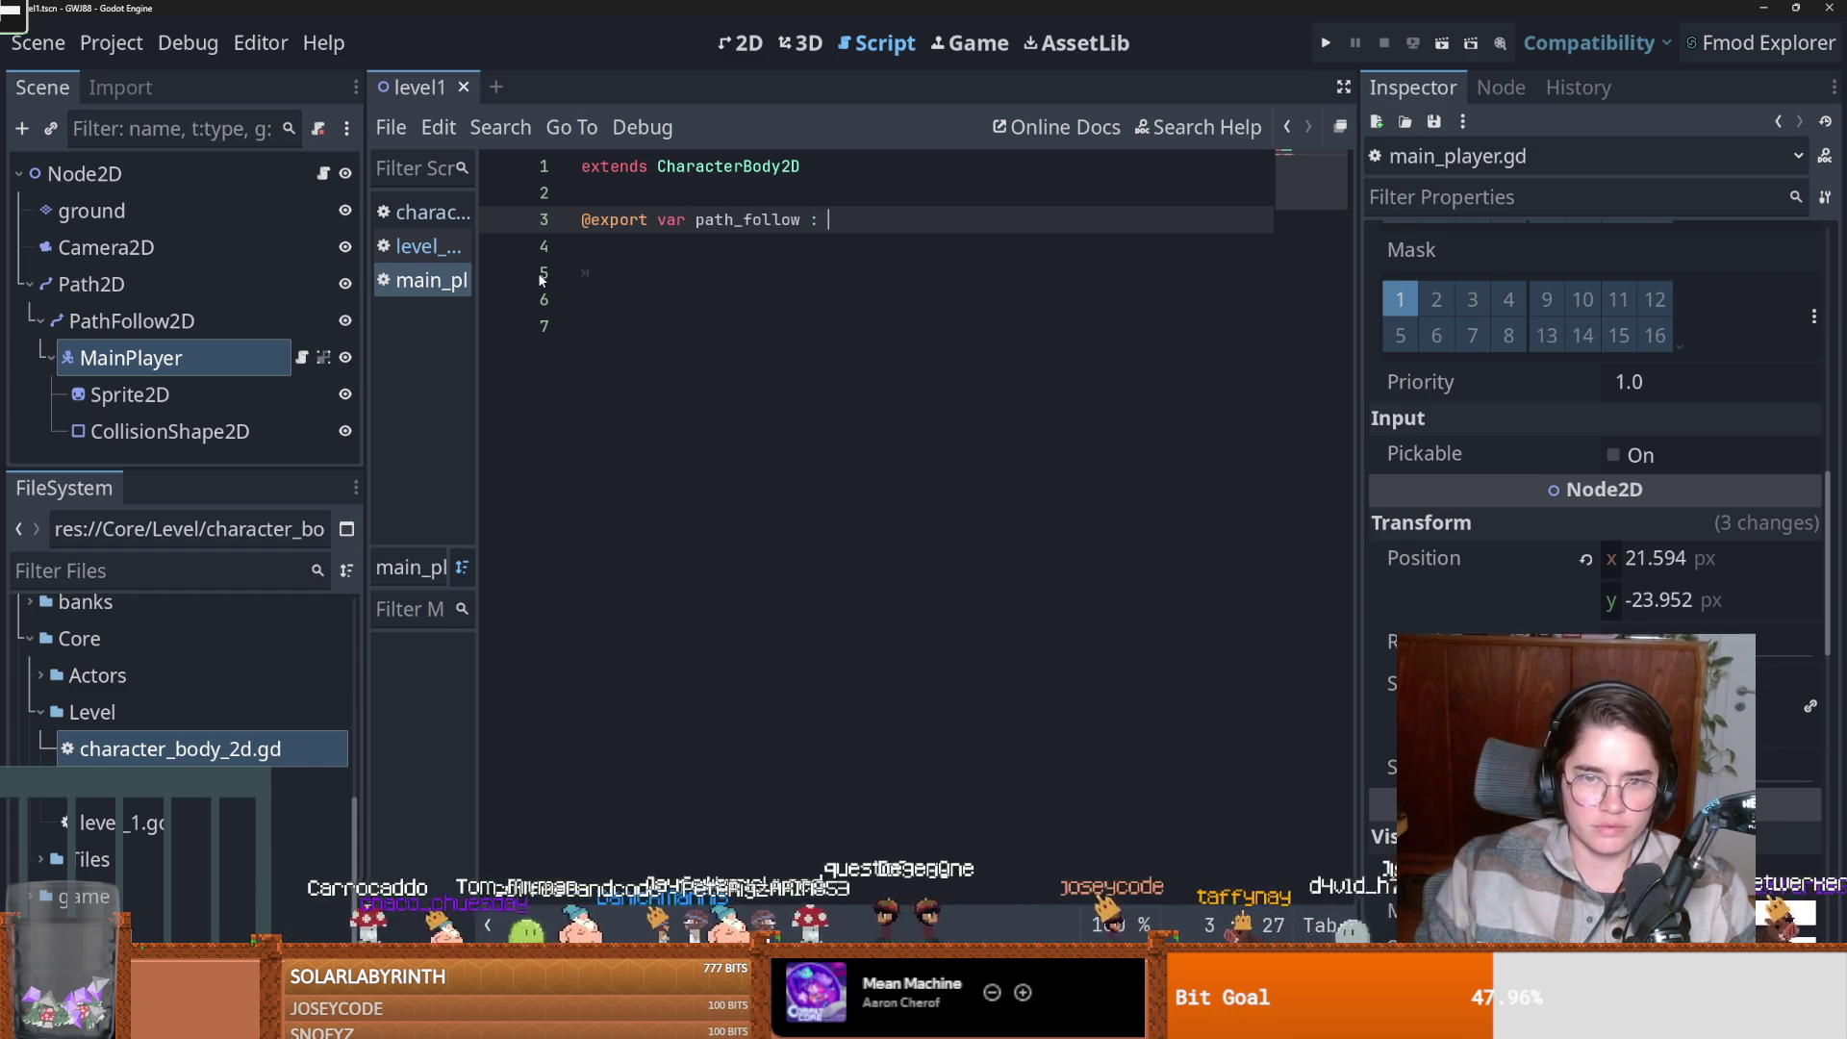
{"action": "type", "text": "Fo"}
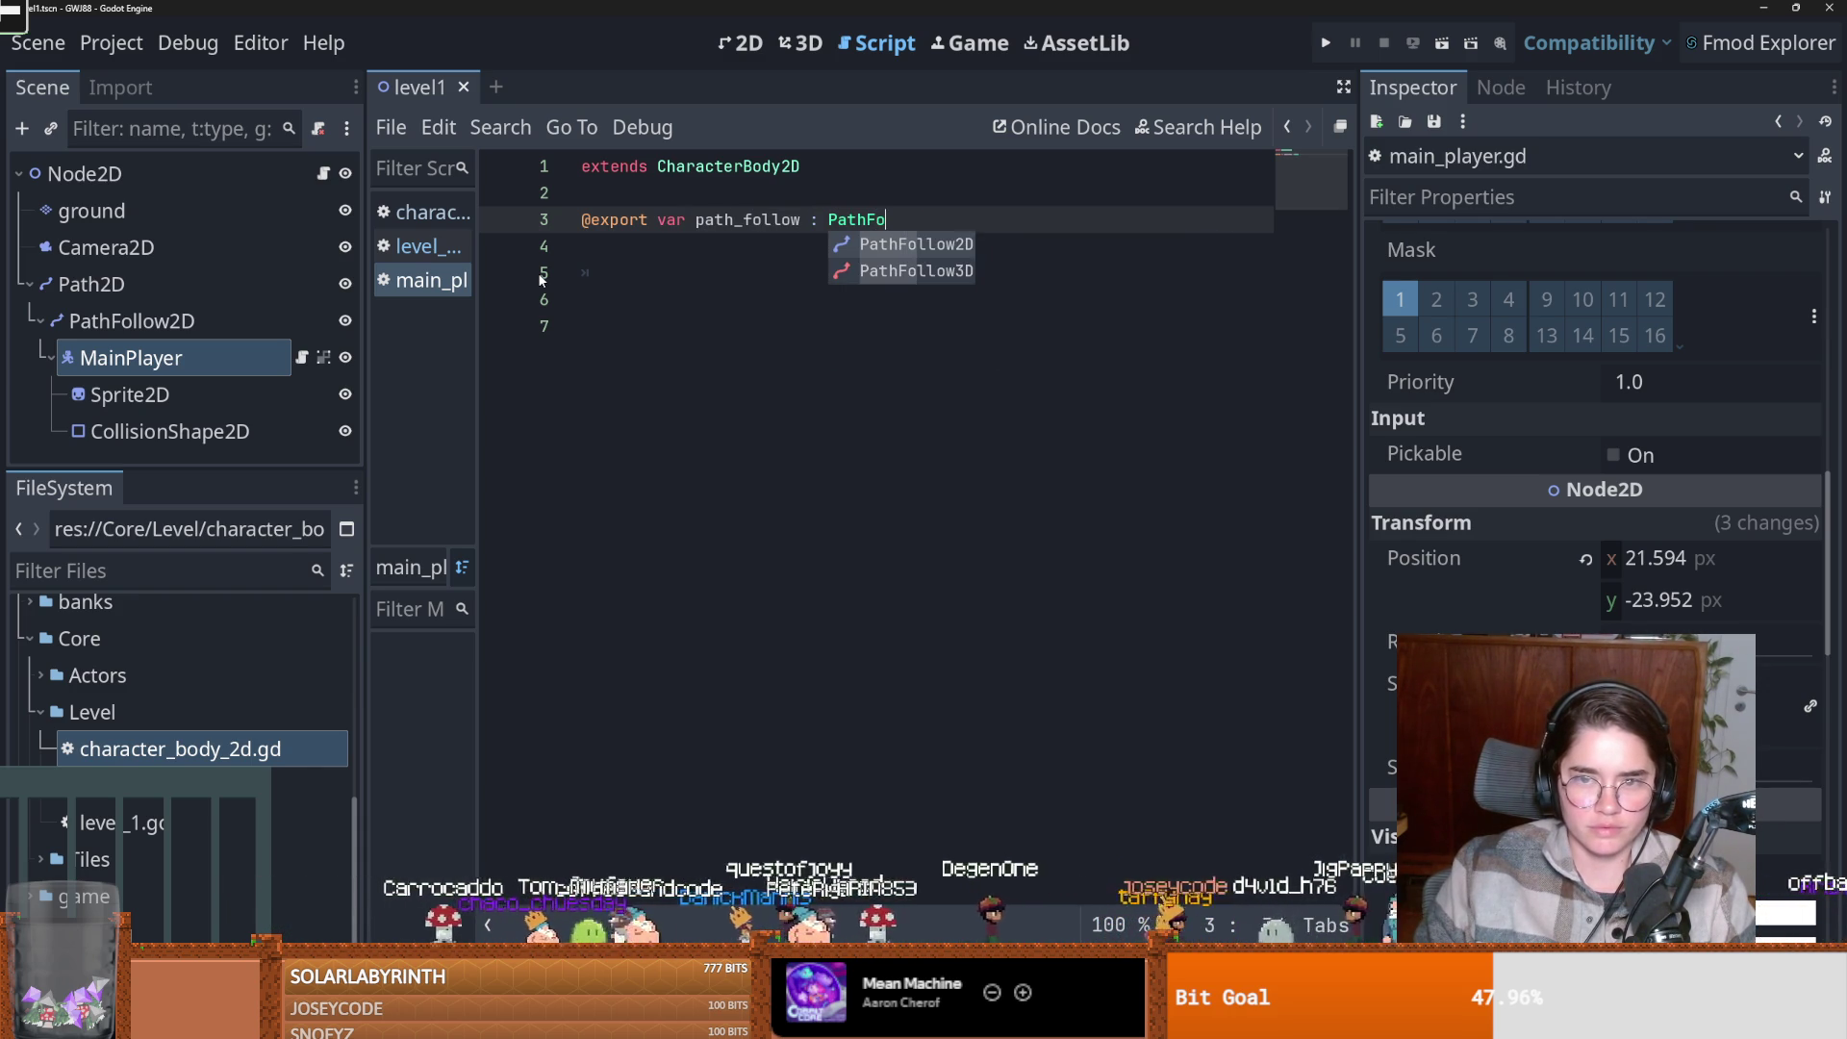
{"action": "key", "text": "Return"}
{"action": "key", "text": "Return"}
{"action": "key", "text": "ctrl+F1"}
{"action": "scroll", "coordinate": [1648, 540], "scroll_direction": "up", "scroll_amount": 10}
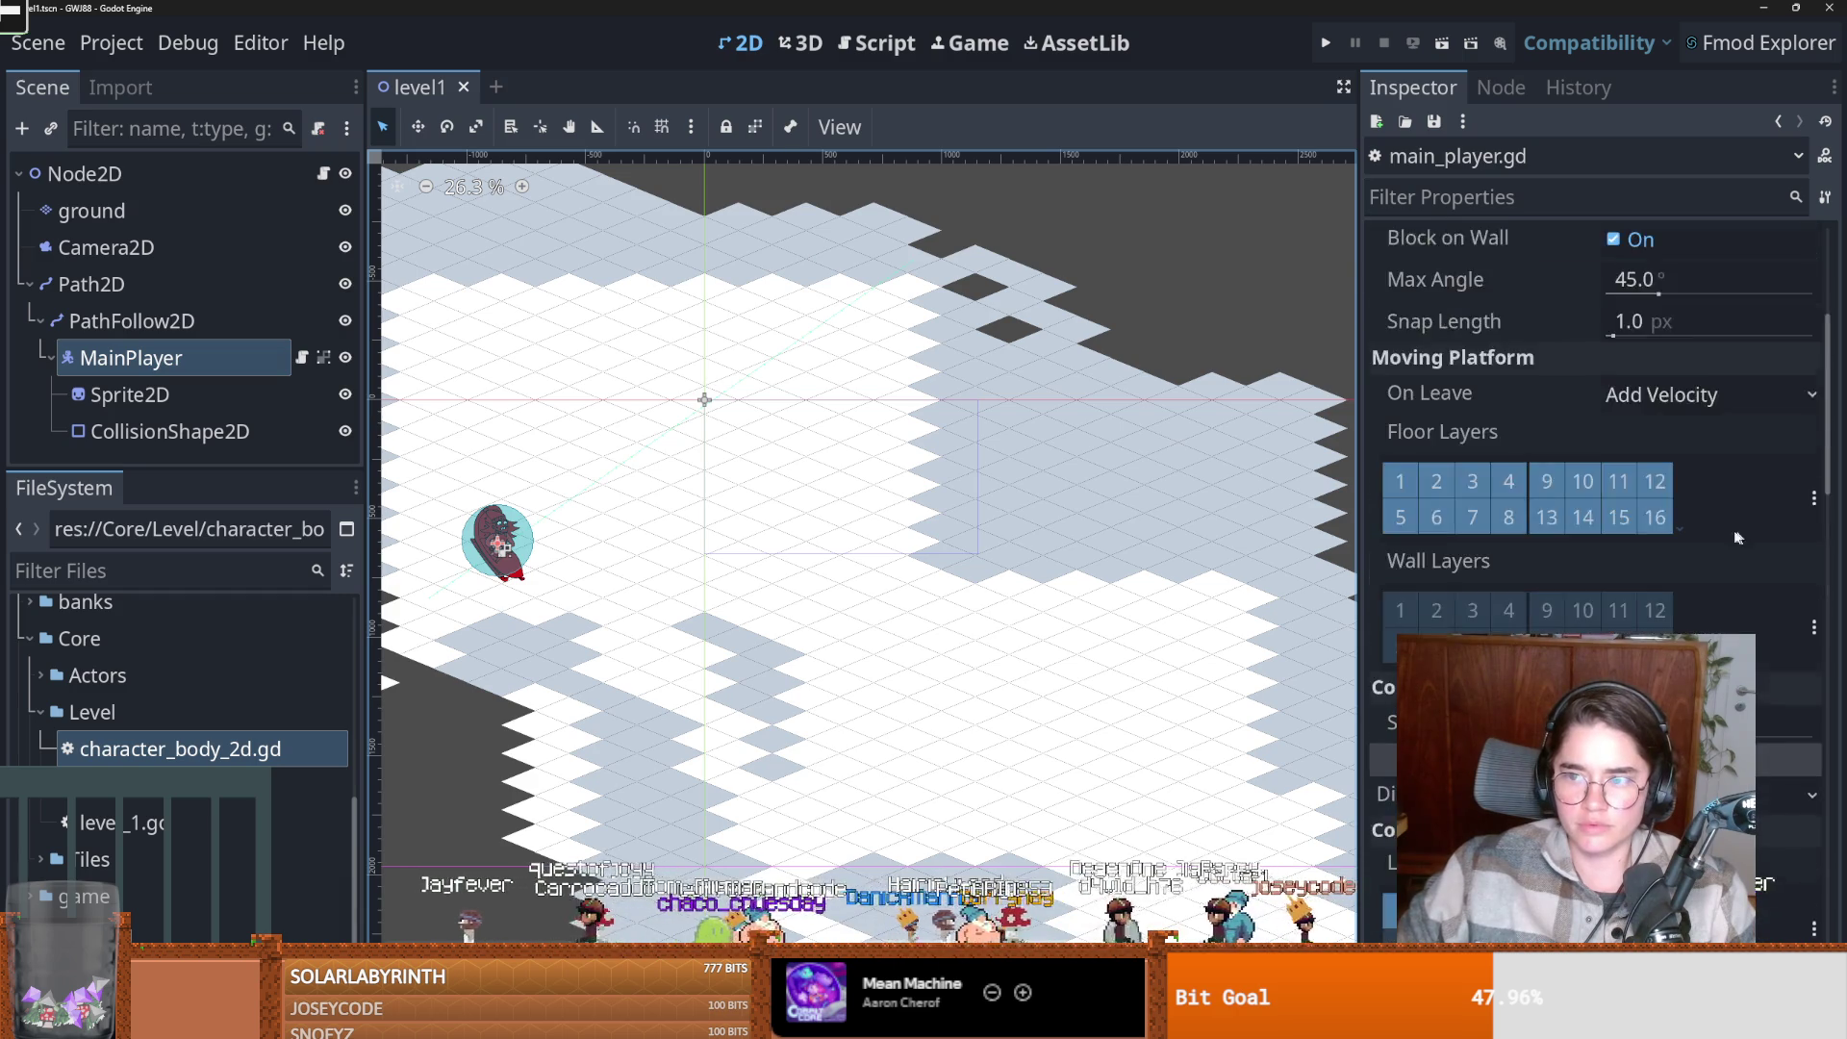
{"action": "left_click", "coordinate": [1697, 277]}
{"action": "left_click", "coordinate": [914, 433]}
{"action": "double_click", "coordinate": [915, 433]}
{"action": "key", "text": "ctrl+s"}
{"action": "key", "text": "ctrl+F3"}
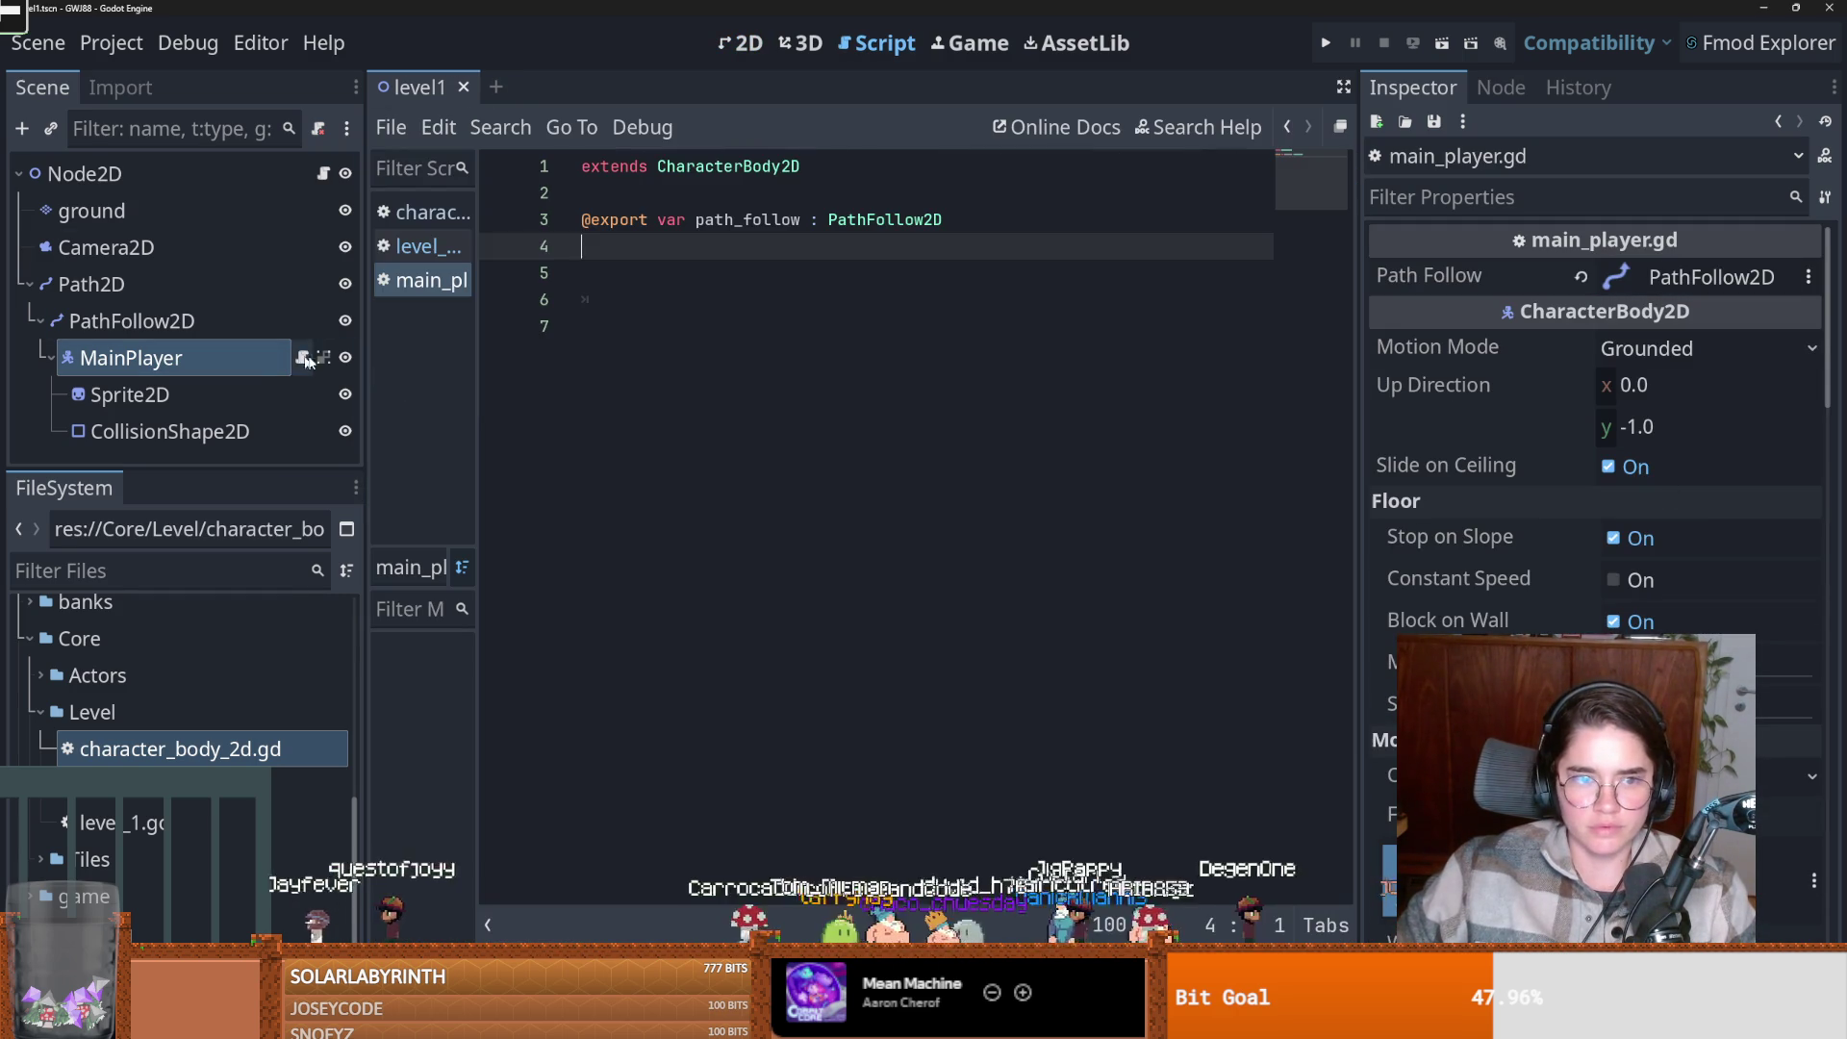
{"action": "type", "text": "_"}
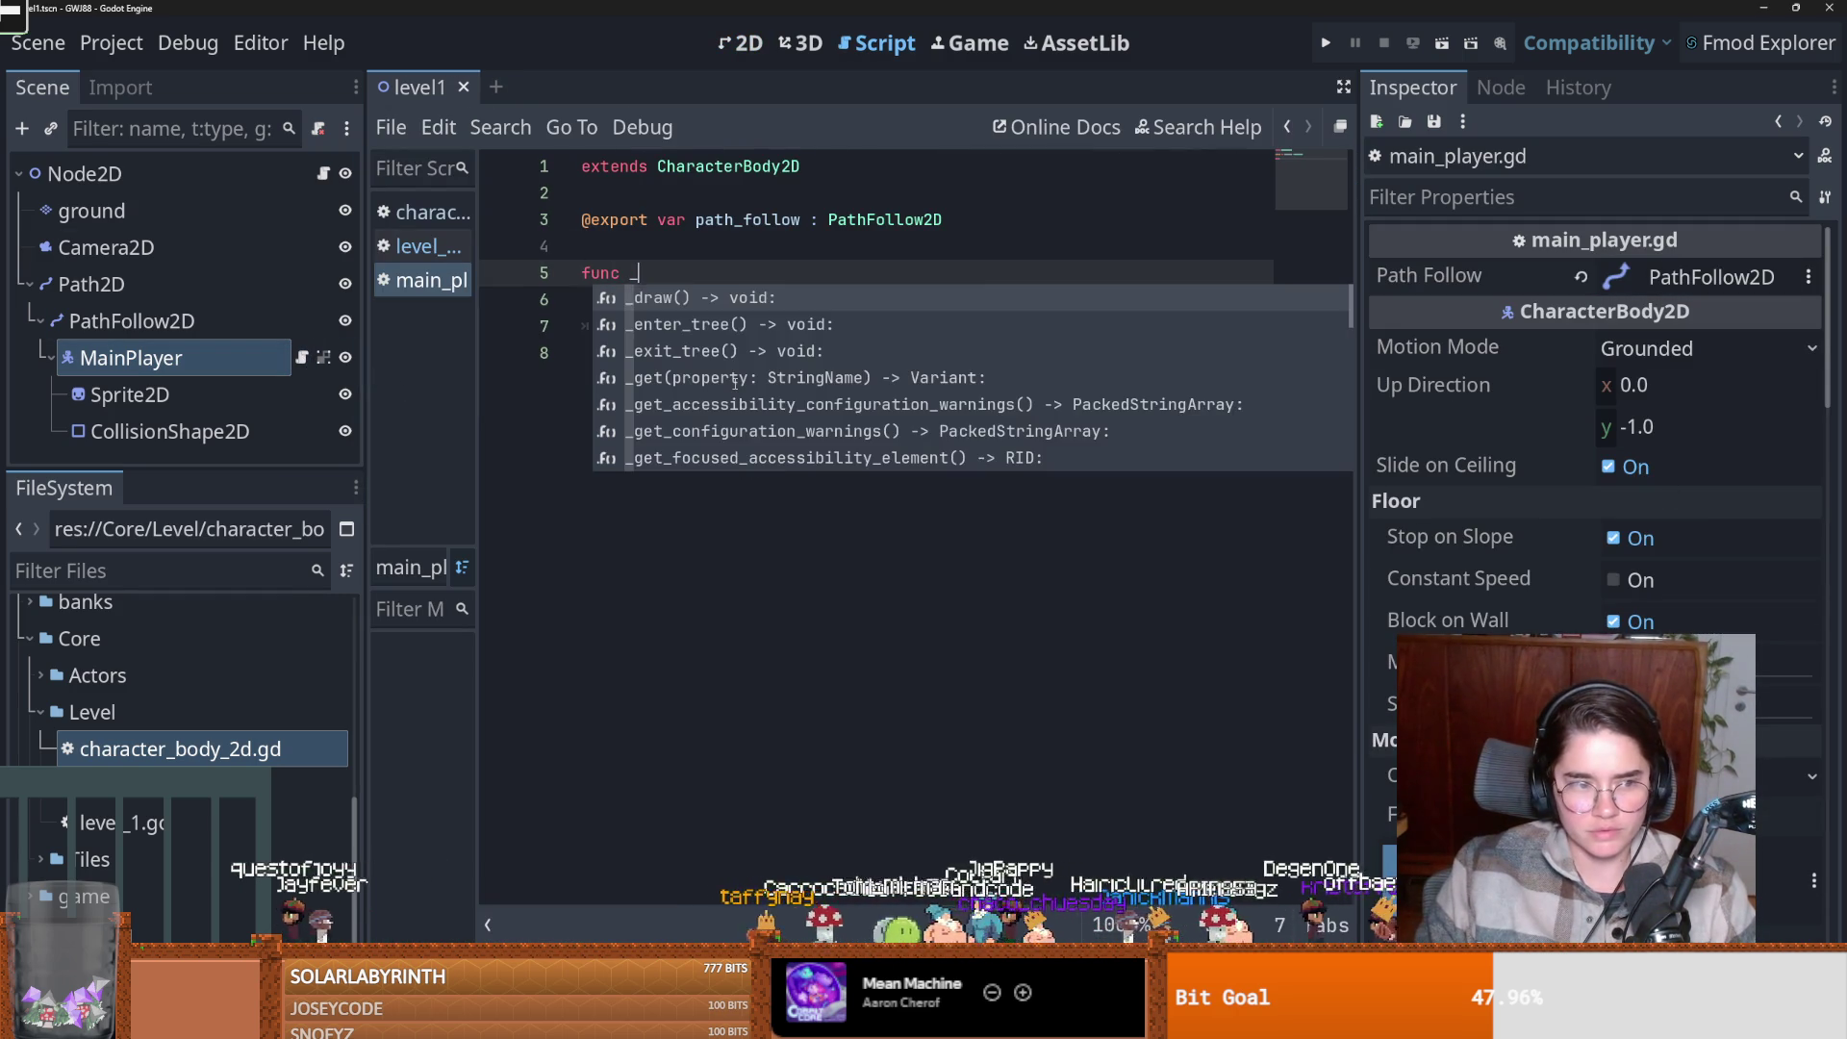
{"action": "type", "text": "p"}
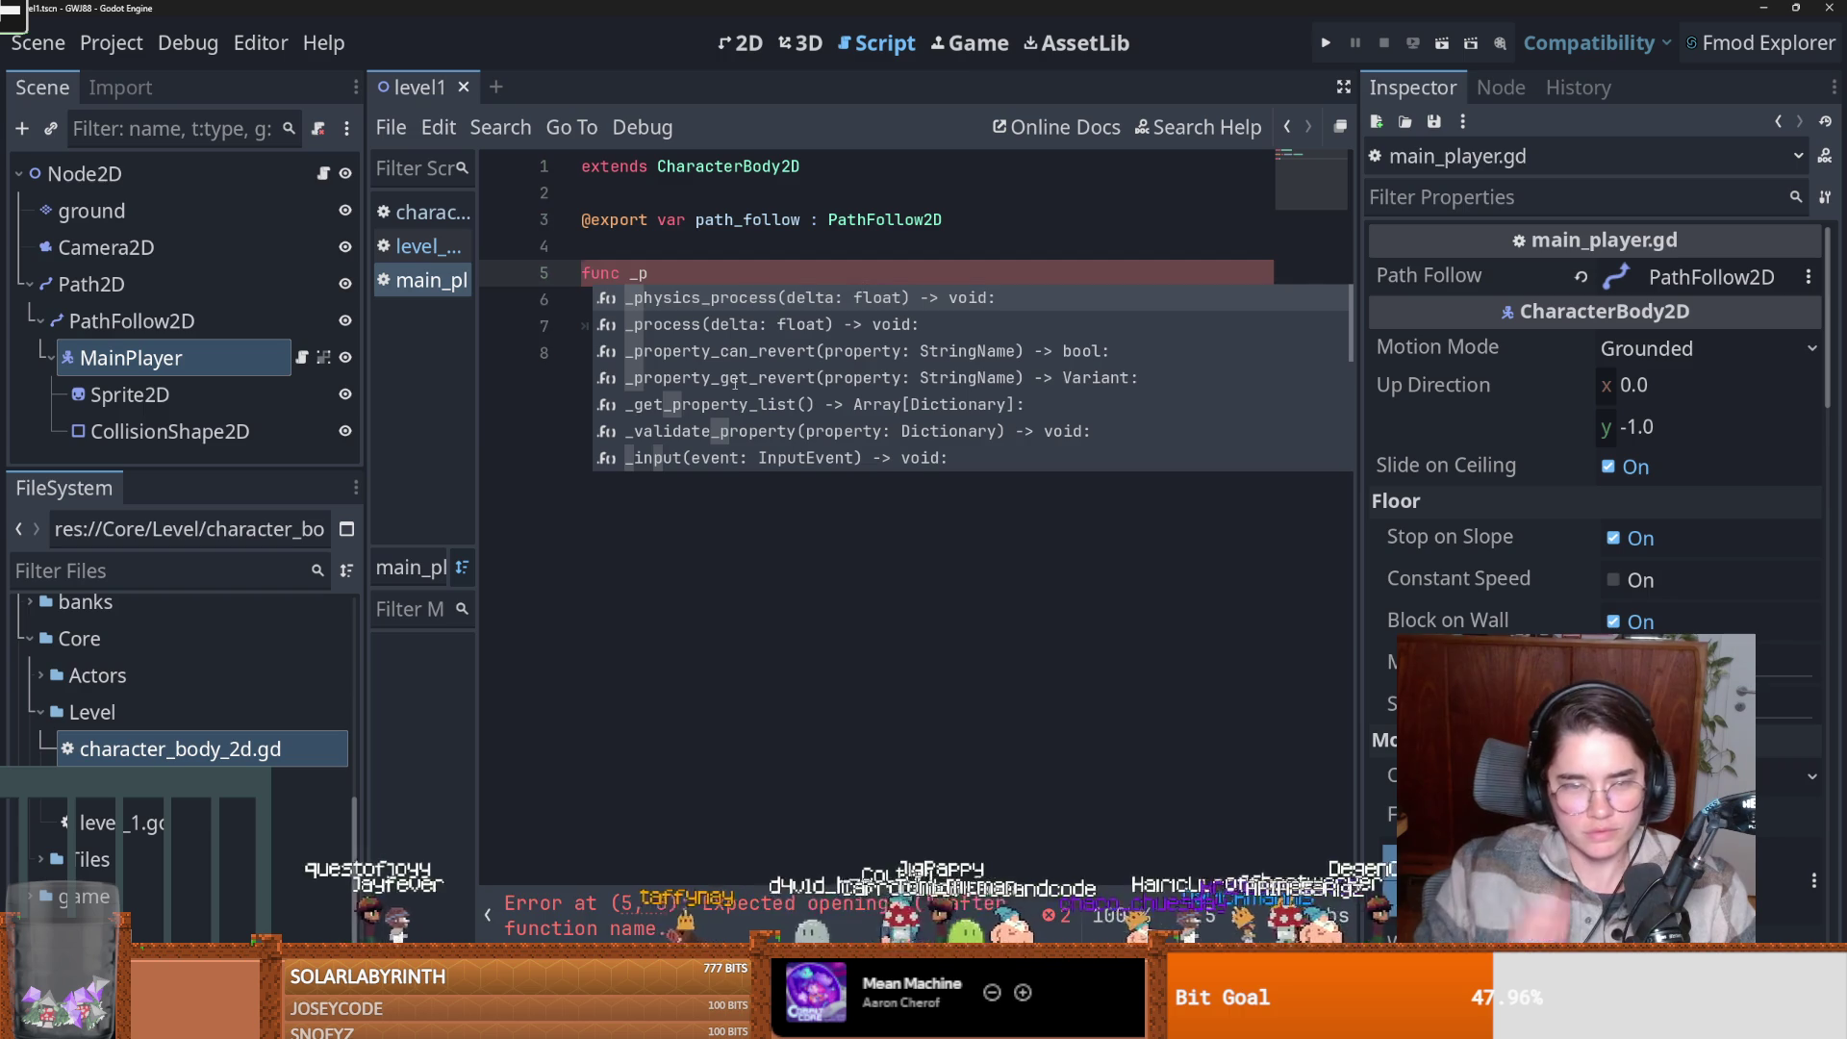
{"action": "type", "text": "r"}
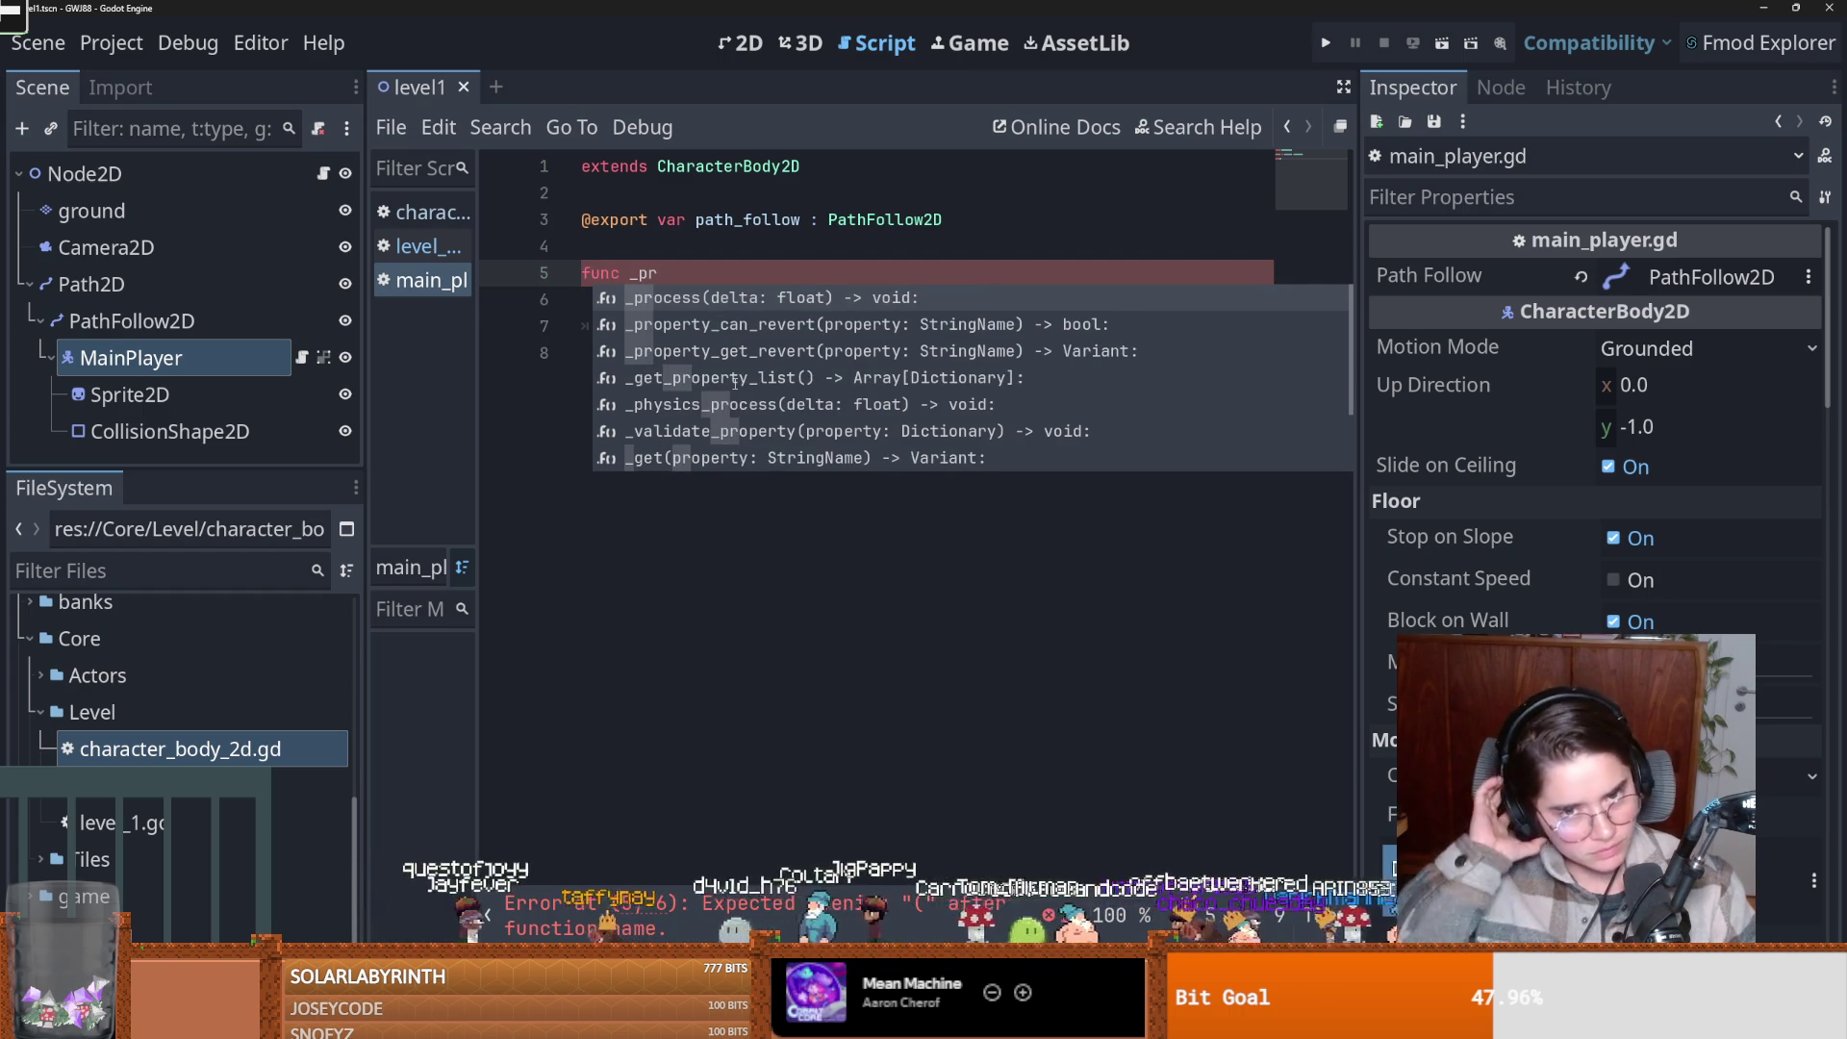
- Add _process with direction = Input.get_axis("ui_left", "ui_right")
{"action": "key", "text": "Return"}
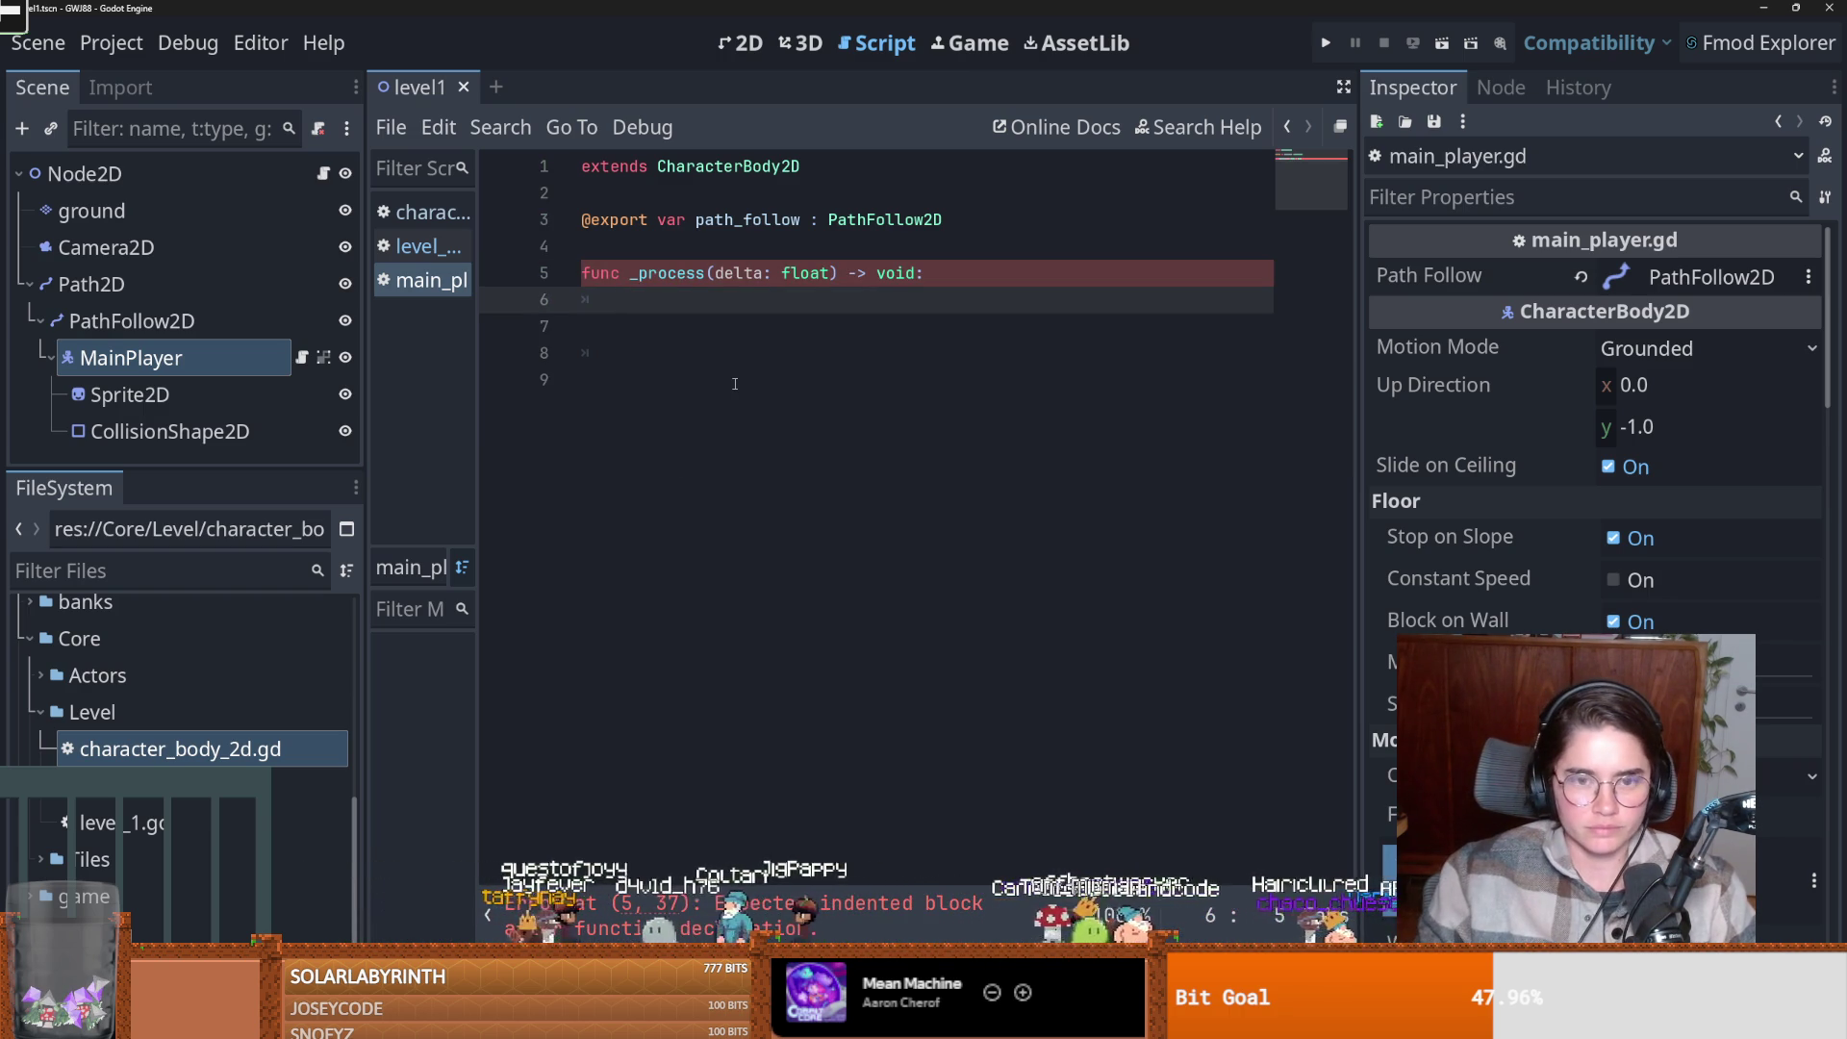
{"action": "type", "text": "ion"}
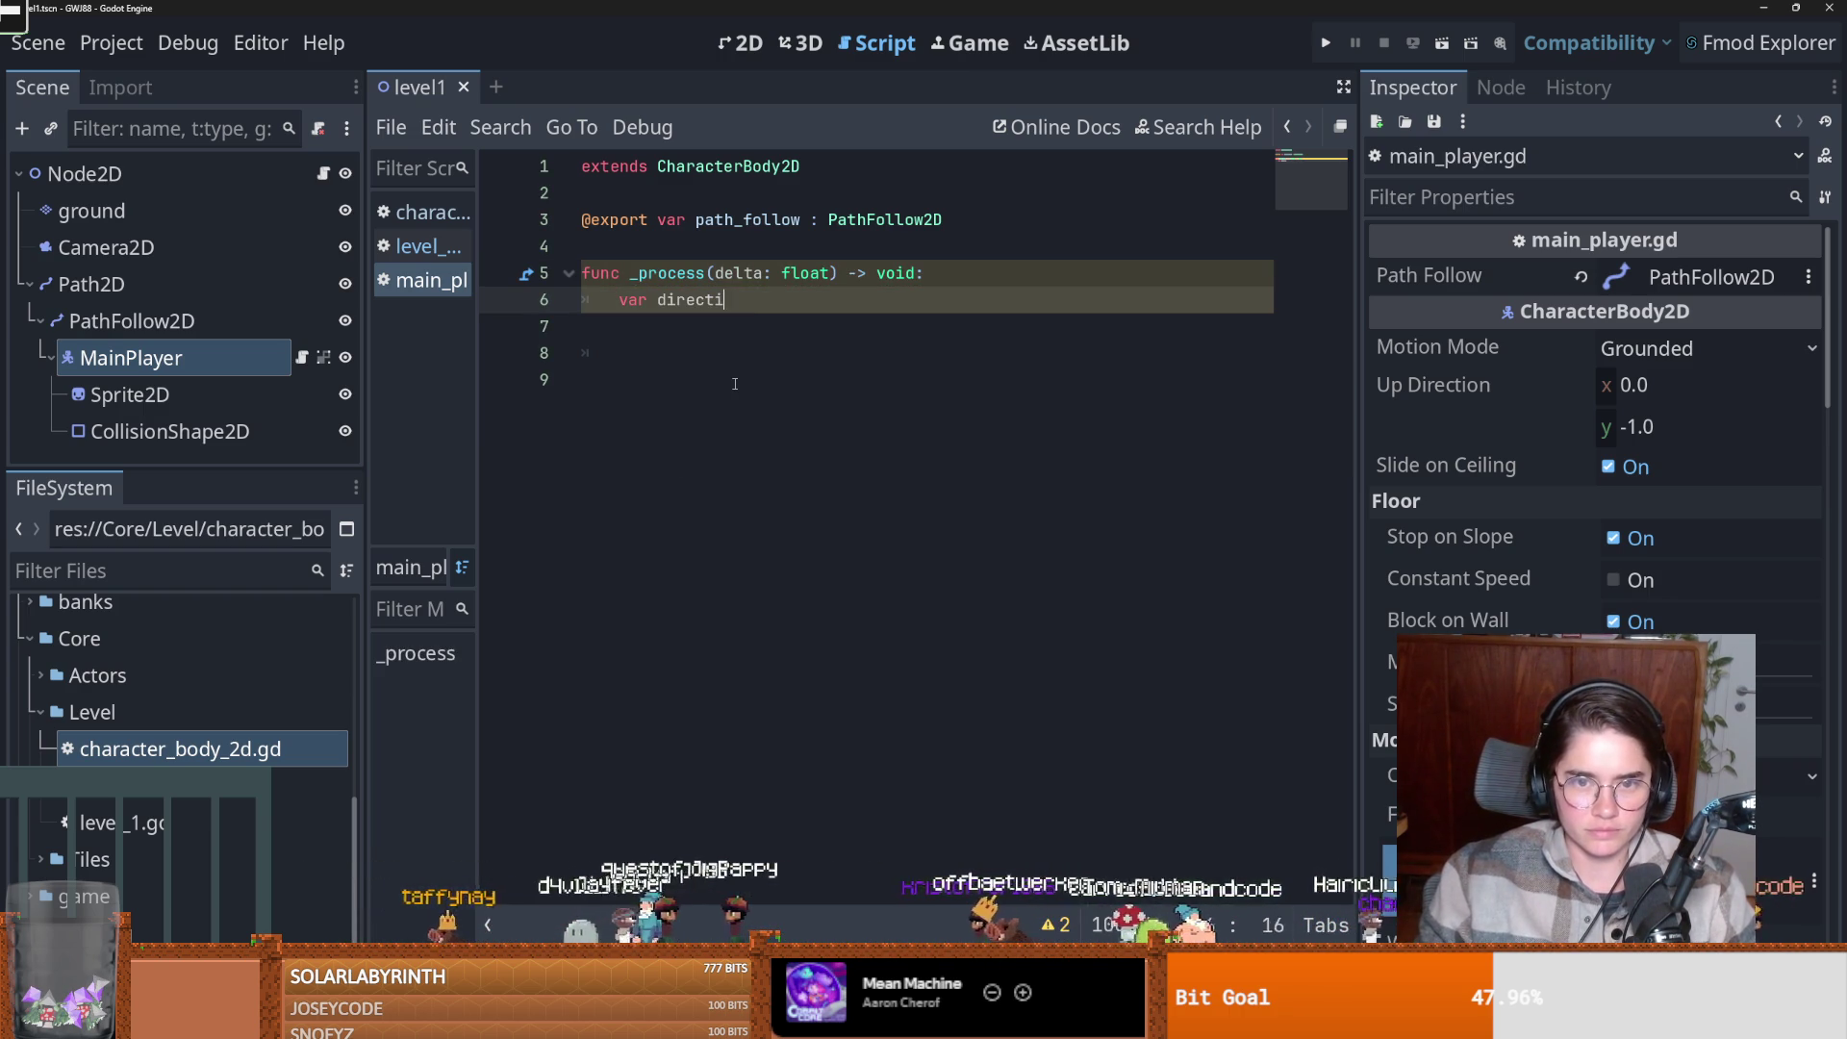
{"action": "type", "text": " = Input.get"}
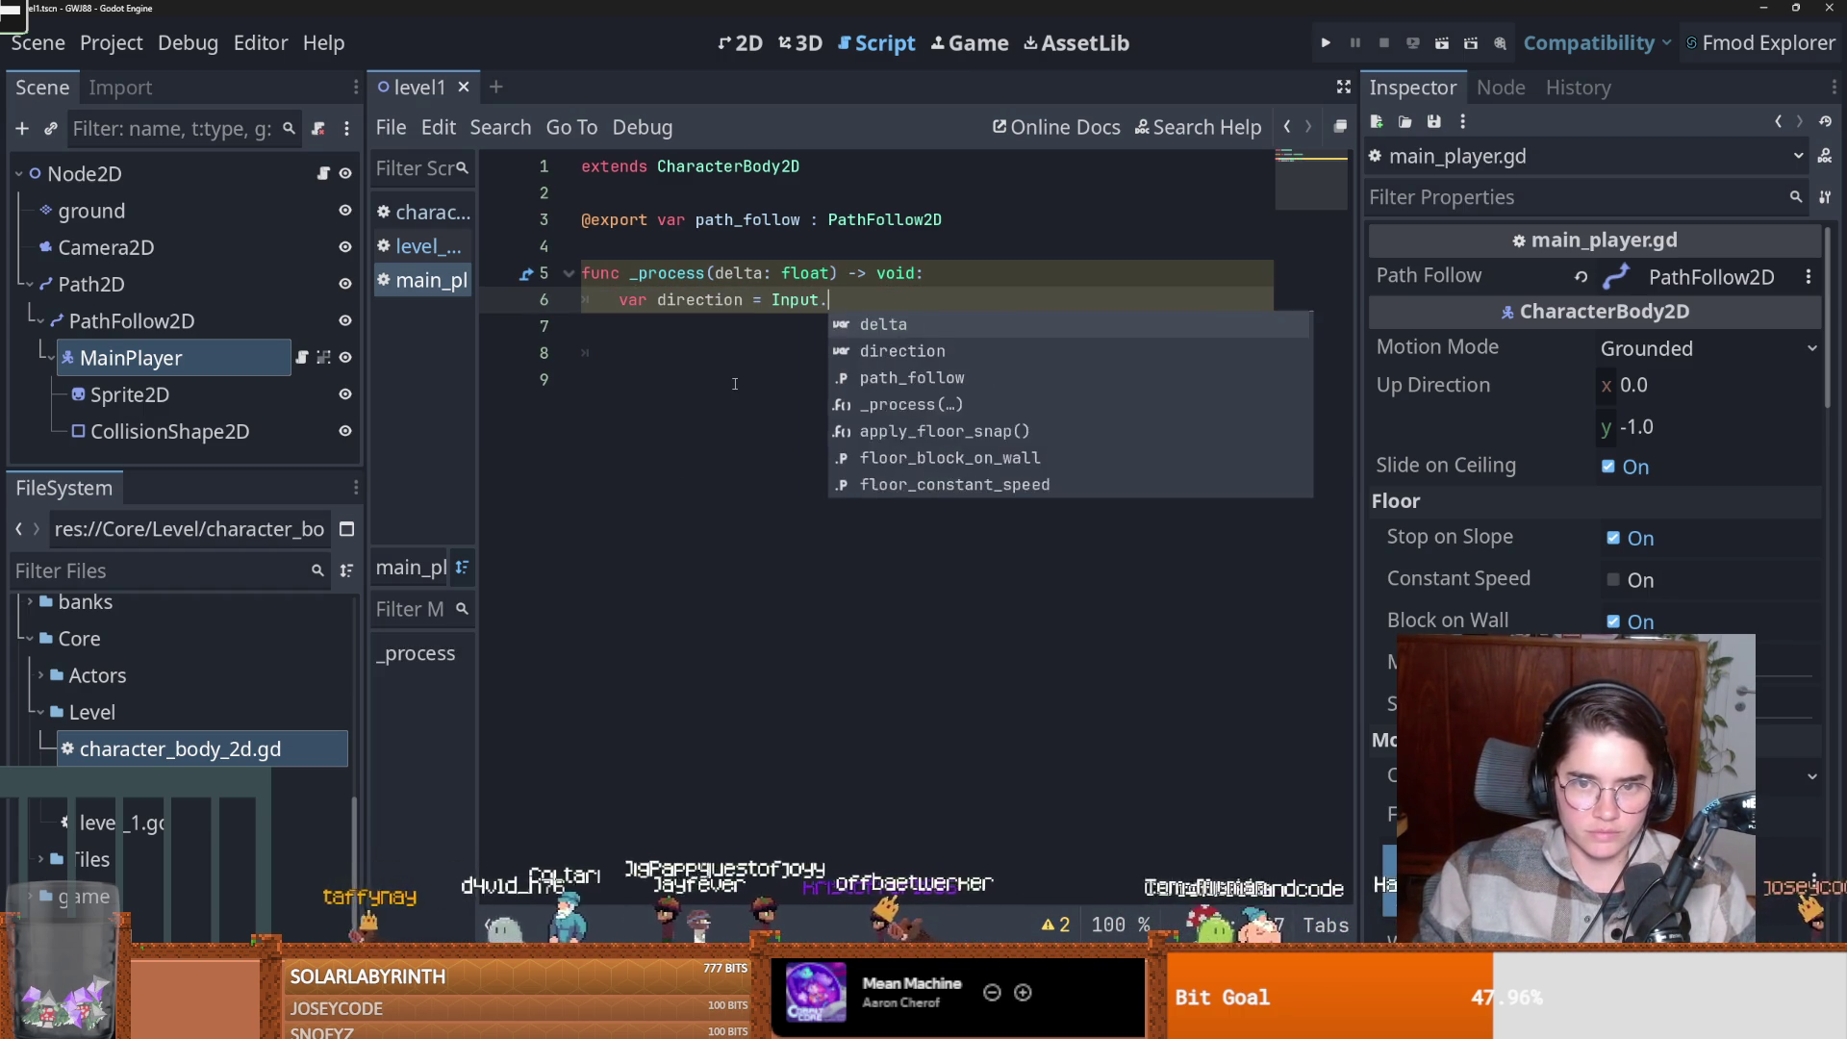
{"action": "type", "text": "_acis"}
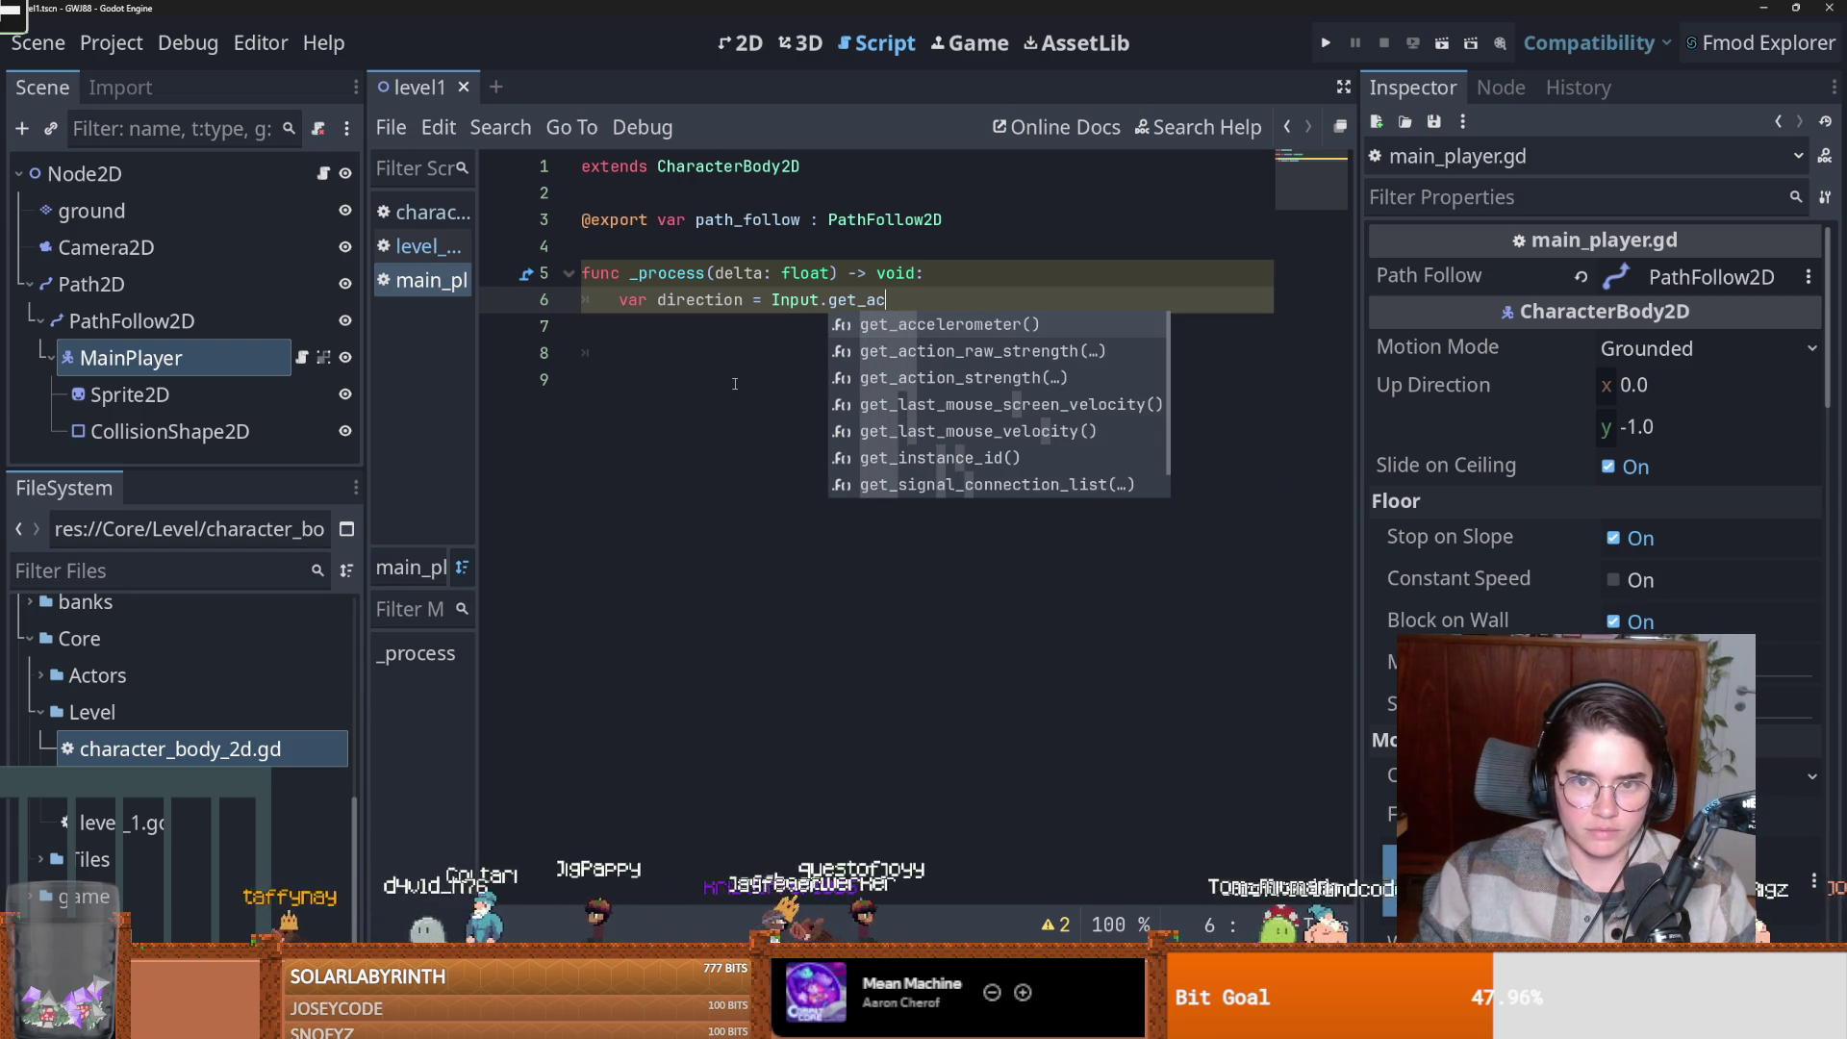
{"action": "key", "text": "BackSpace"}
{"action": "key", "text": "BackSpace"}
{"action": "key", "text": "BackSpace"}
{"action": "type", "text": "x"}
{"action": "key", "text": "Return"}
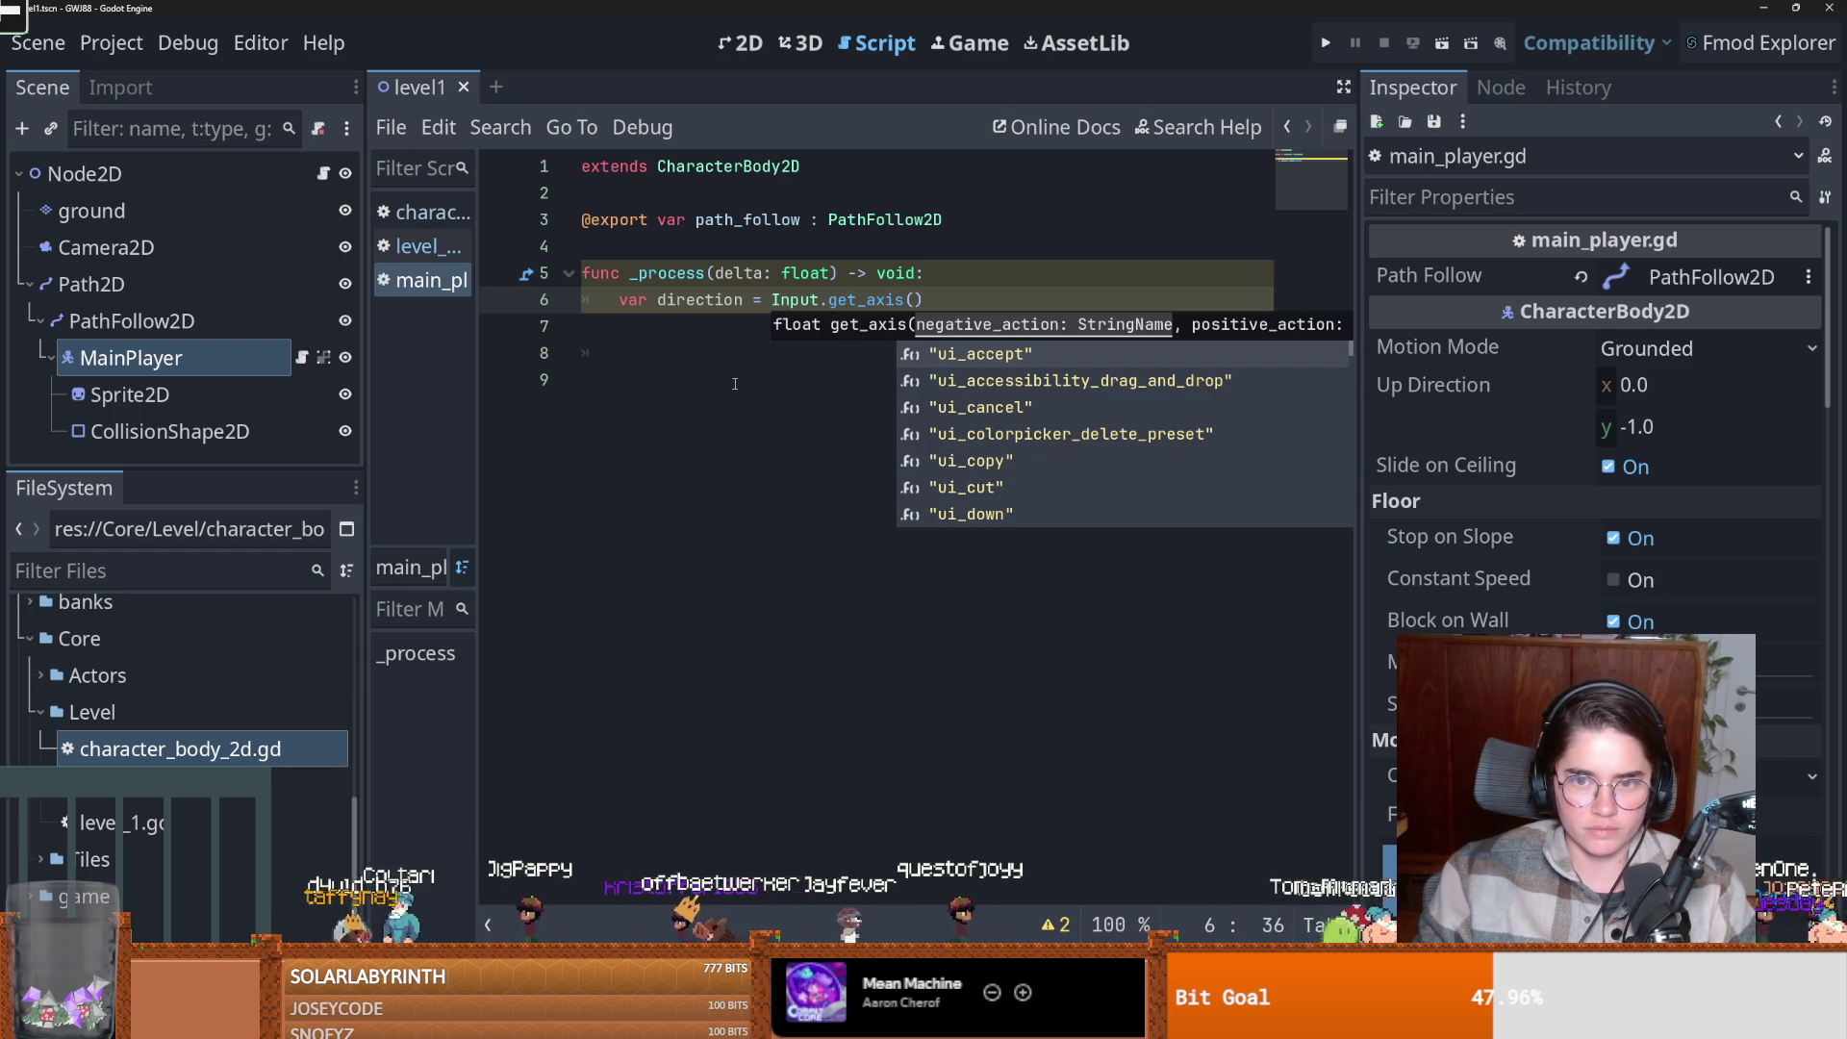
{"action": "type", "text": "\"ui"}
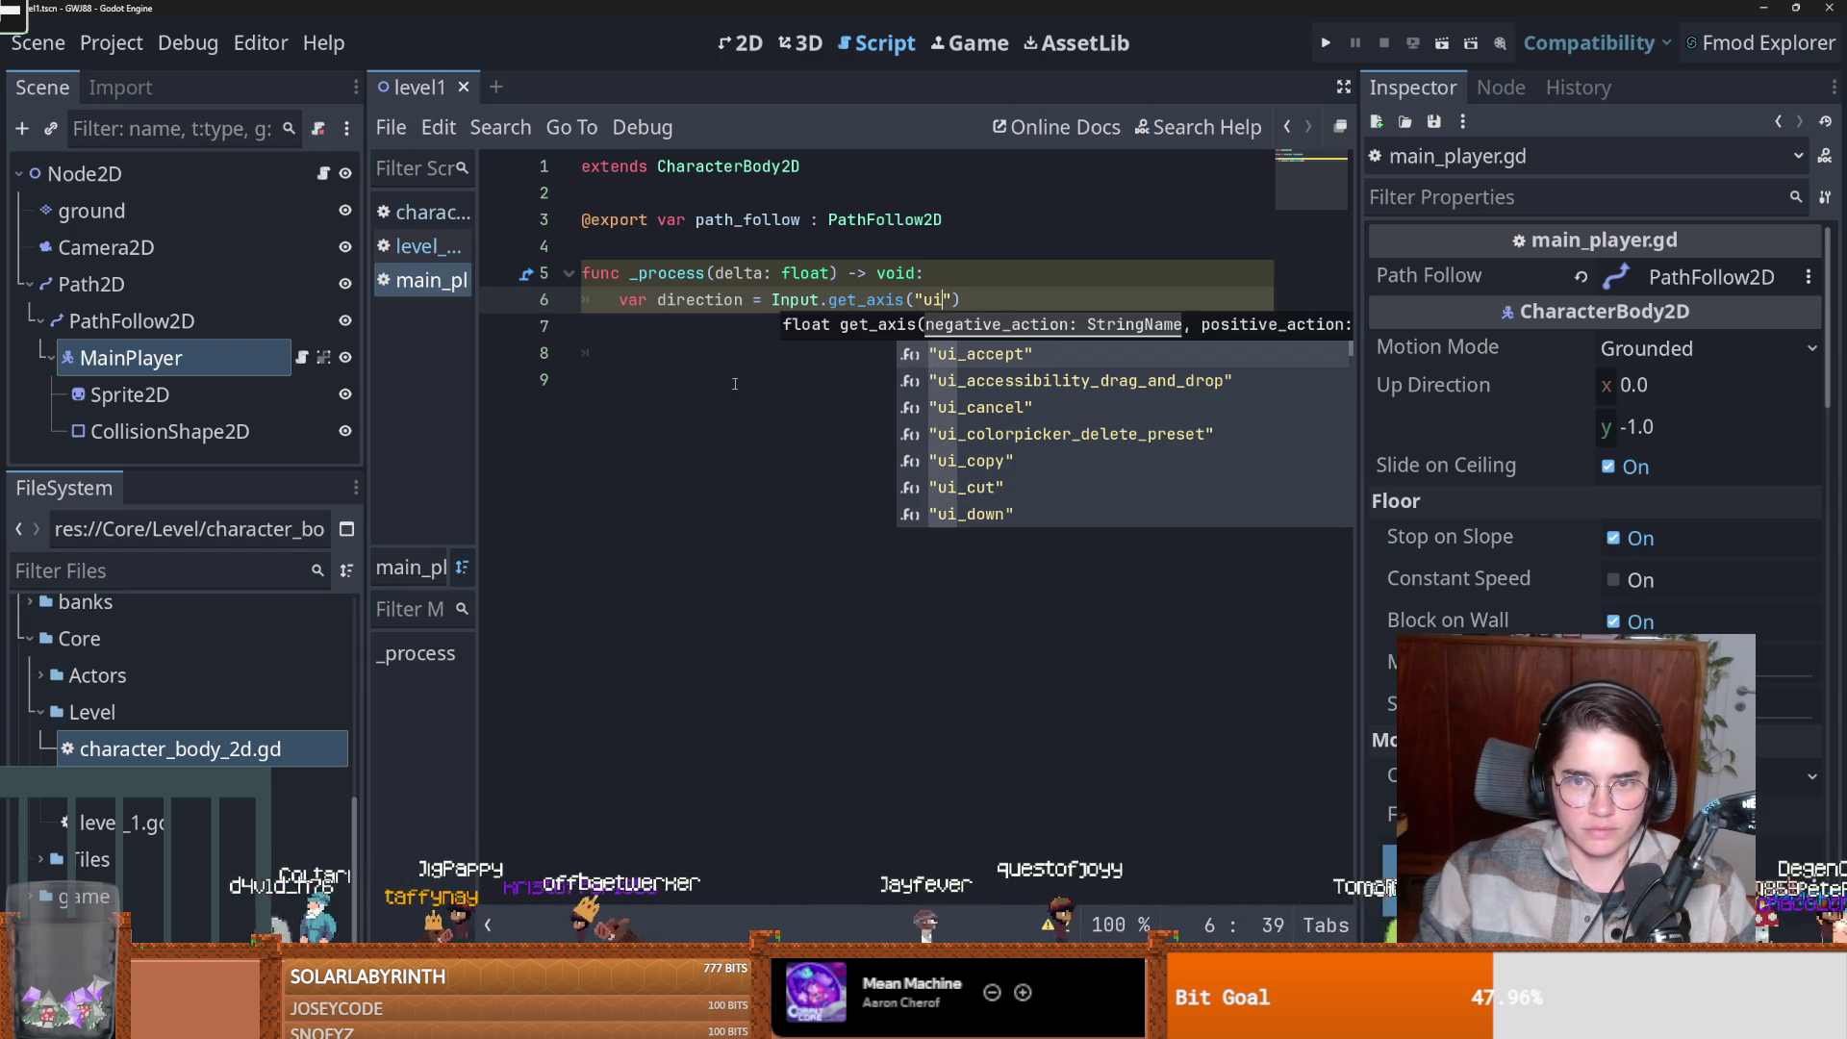
{"action": "type", "text": "_le"}
{"action": "key", "text": "Return"}
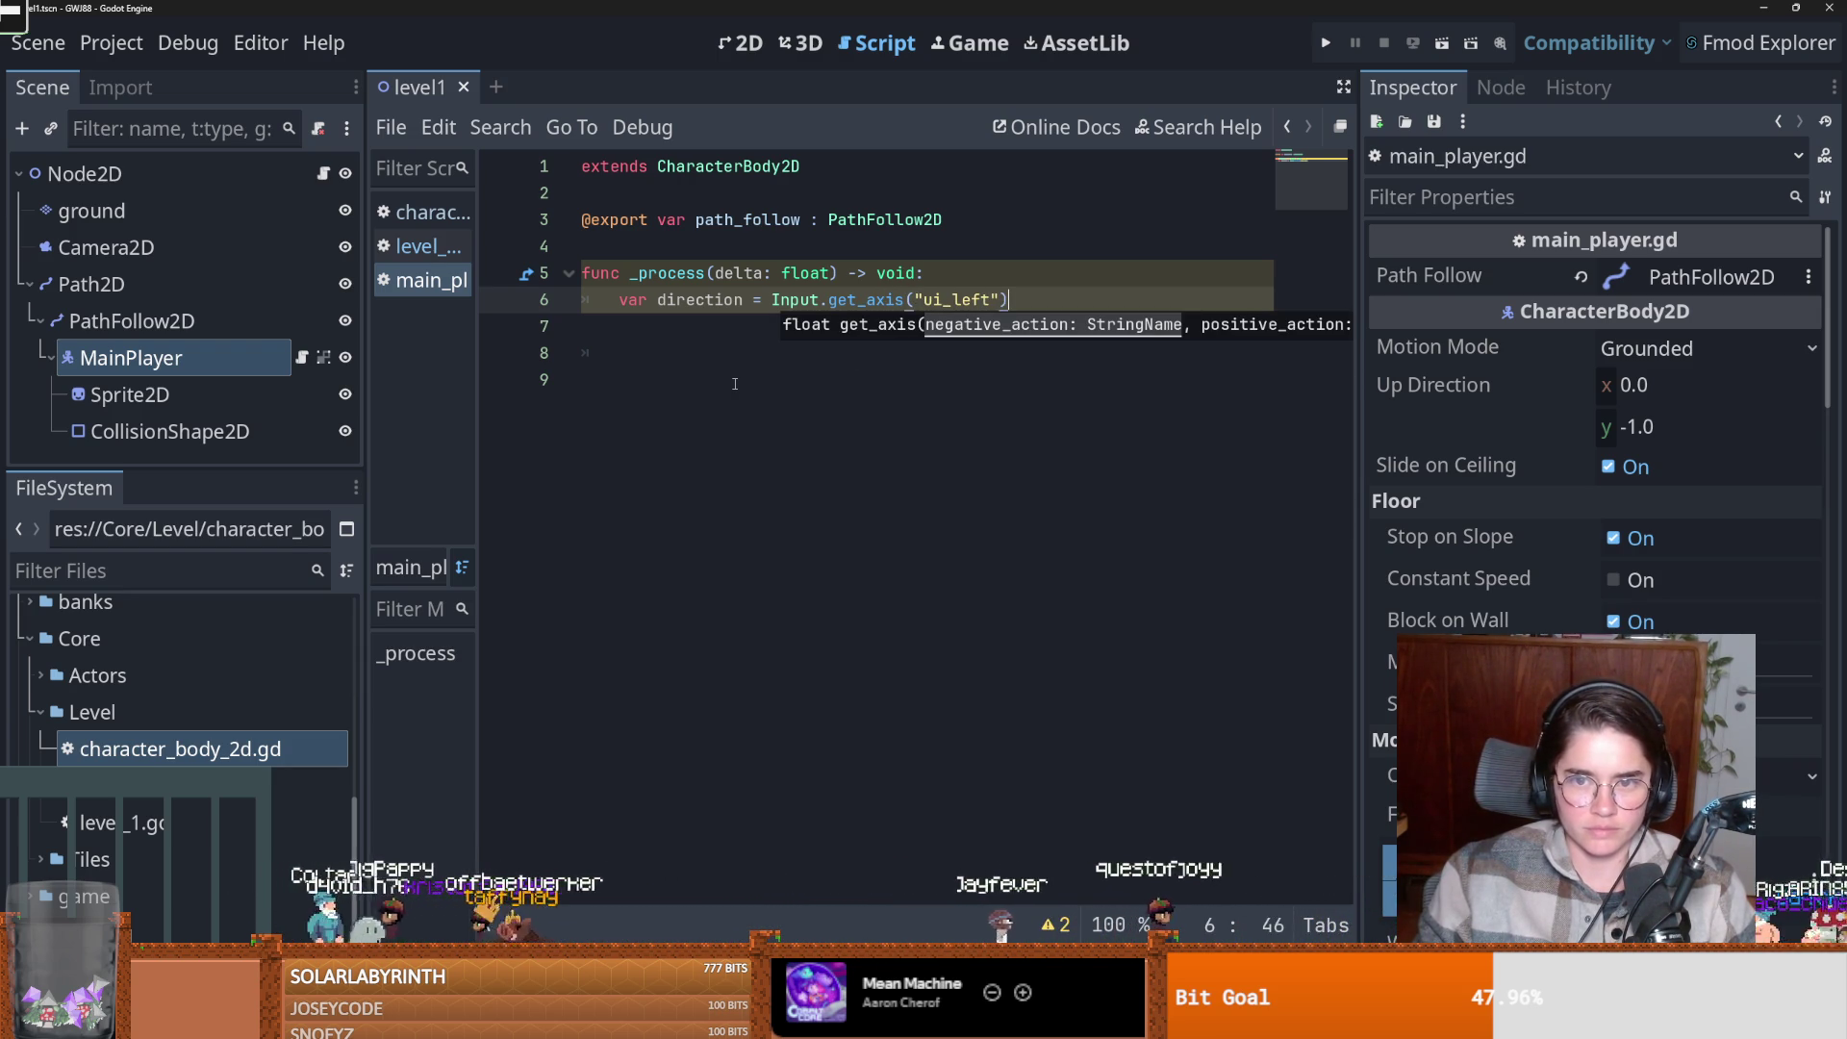
{"action": "type", "text": "\"ui"}
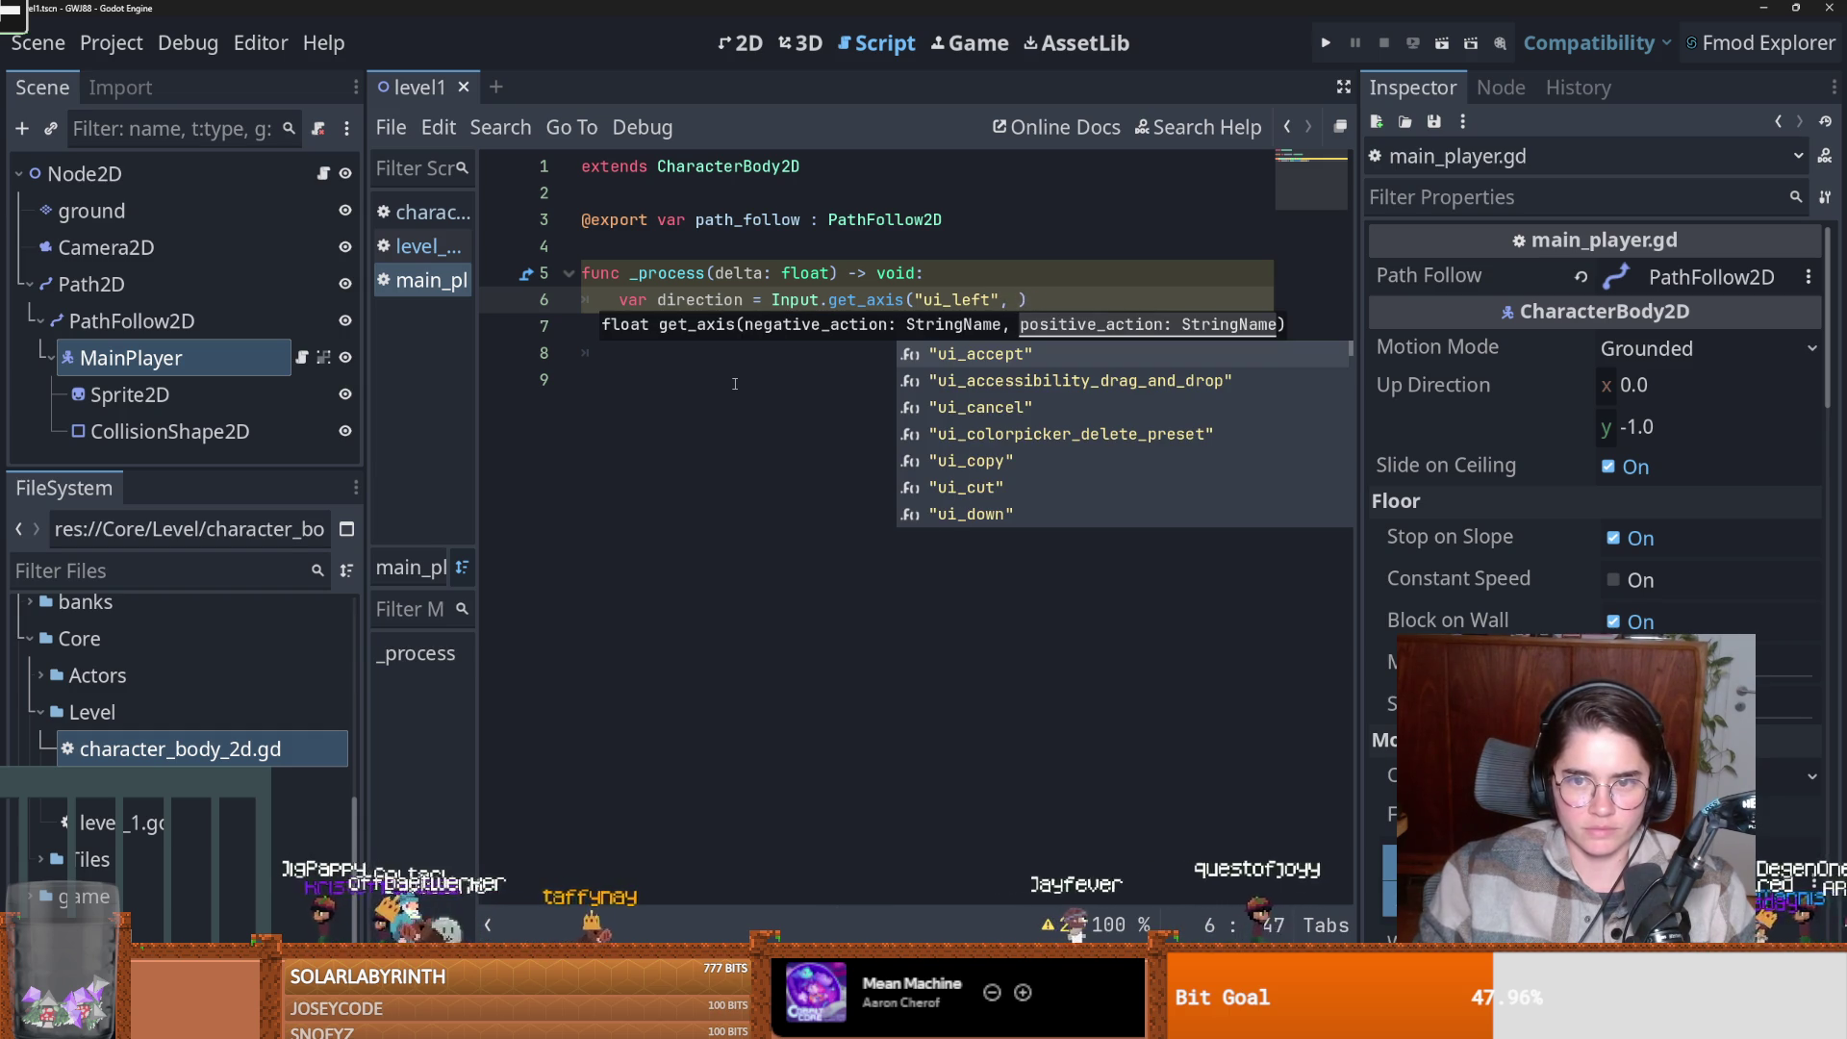
{"action": "type", "text": "_right"}
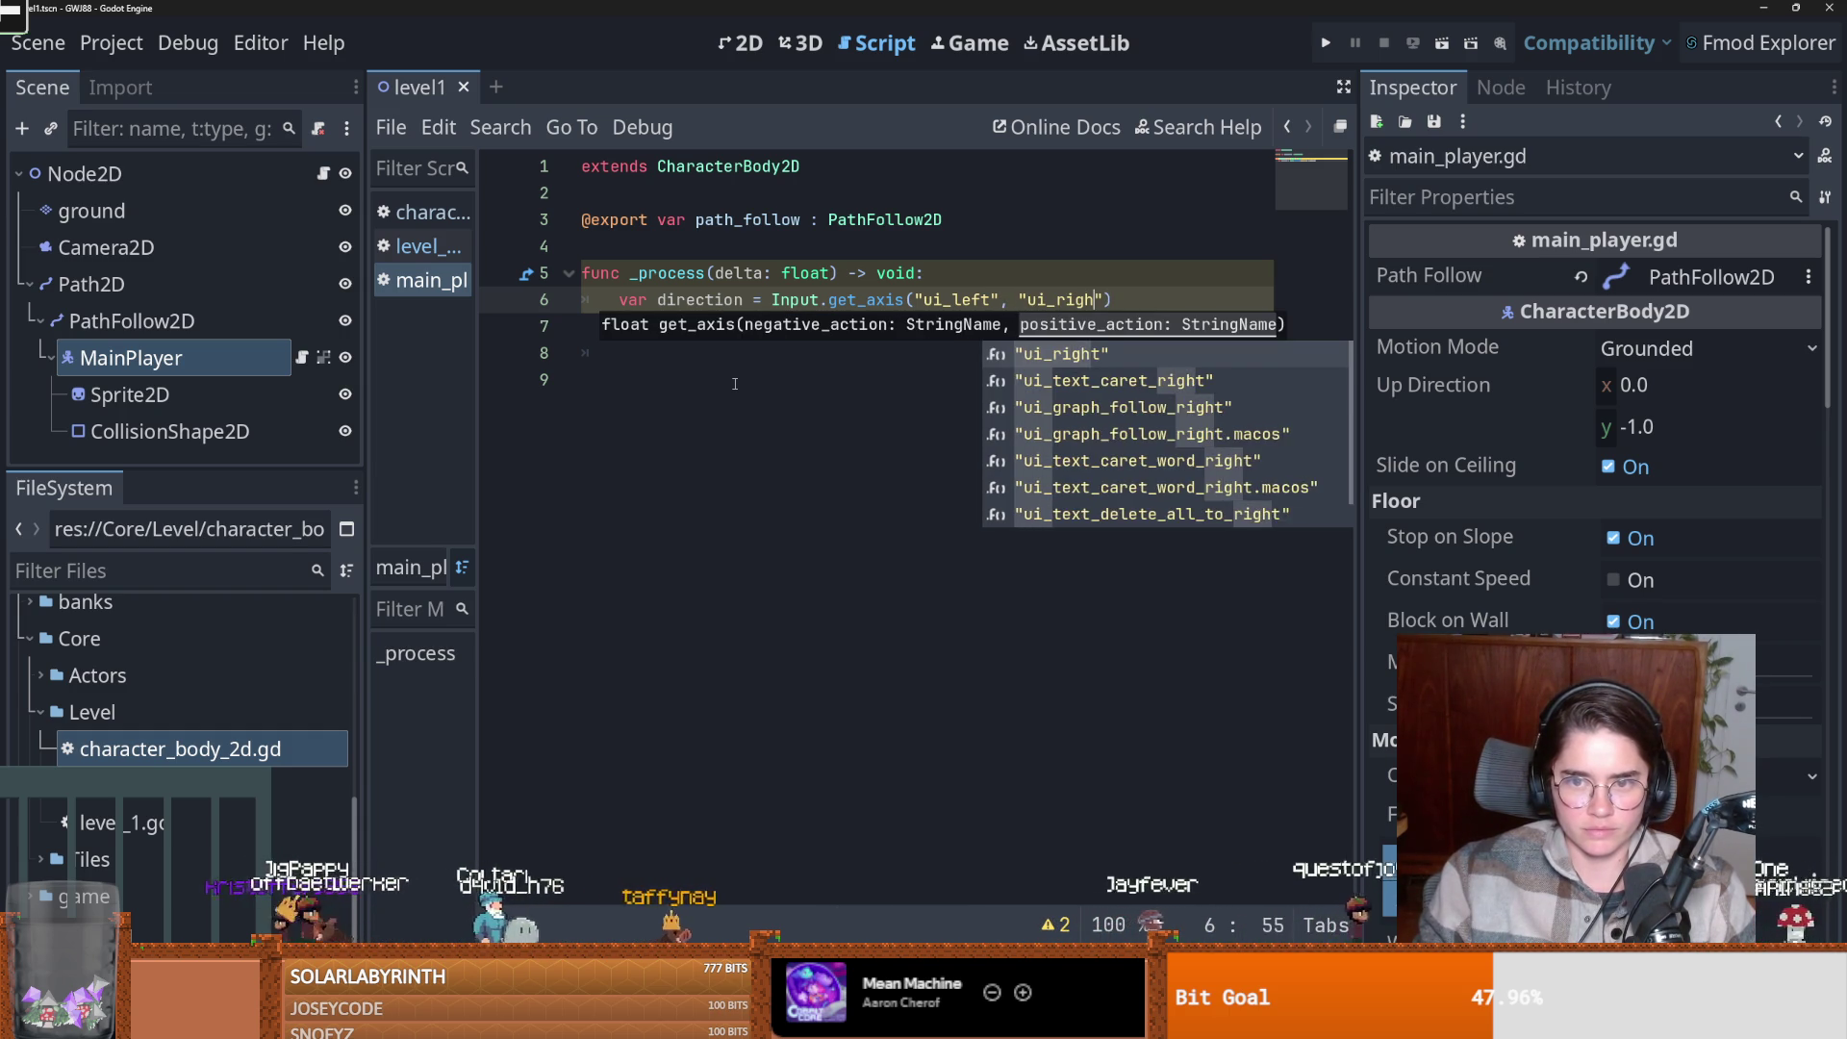
{"action": "key", "text": "Return"}
{"action": "key", "text": "Return"}
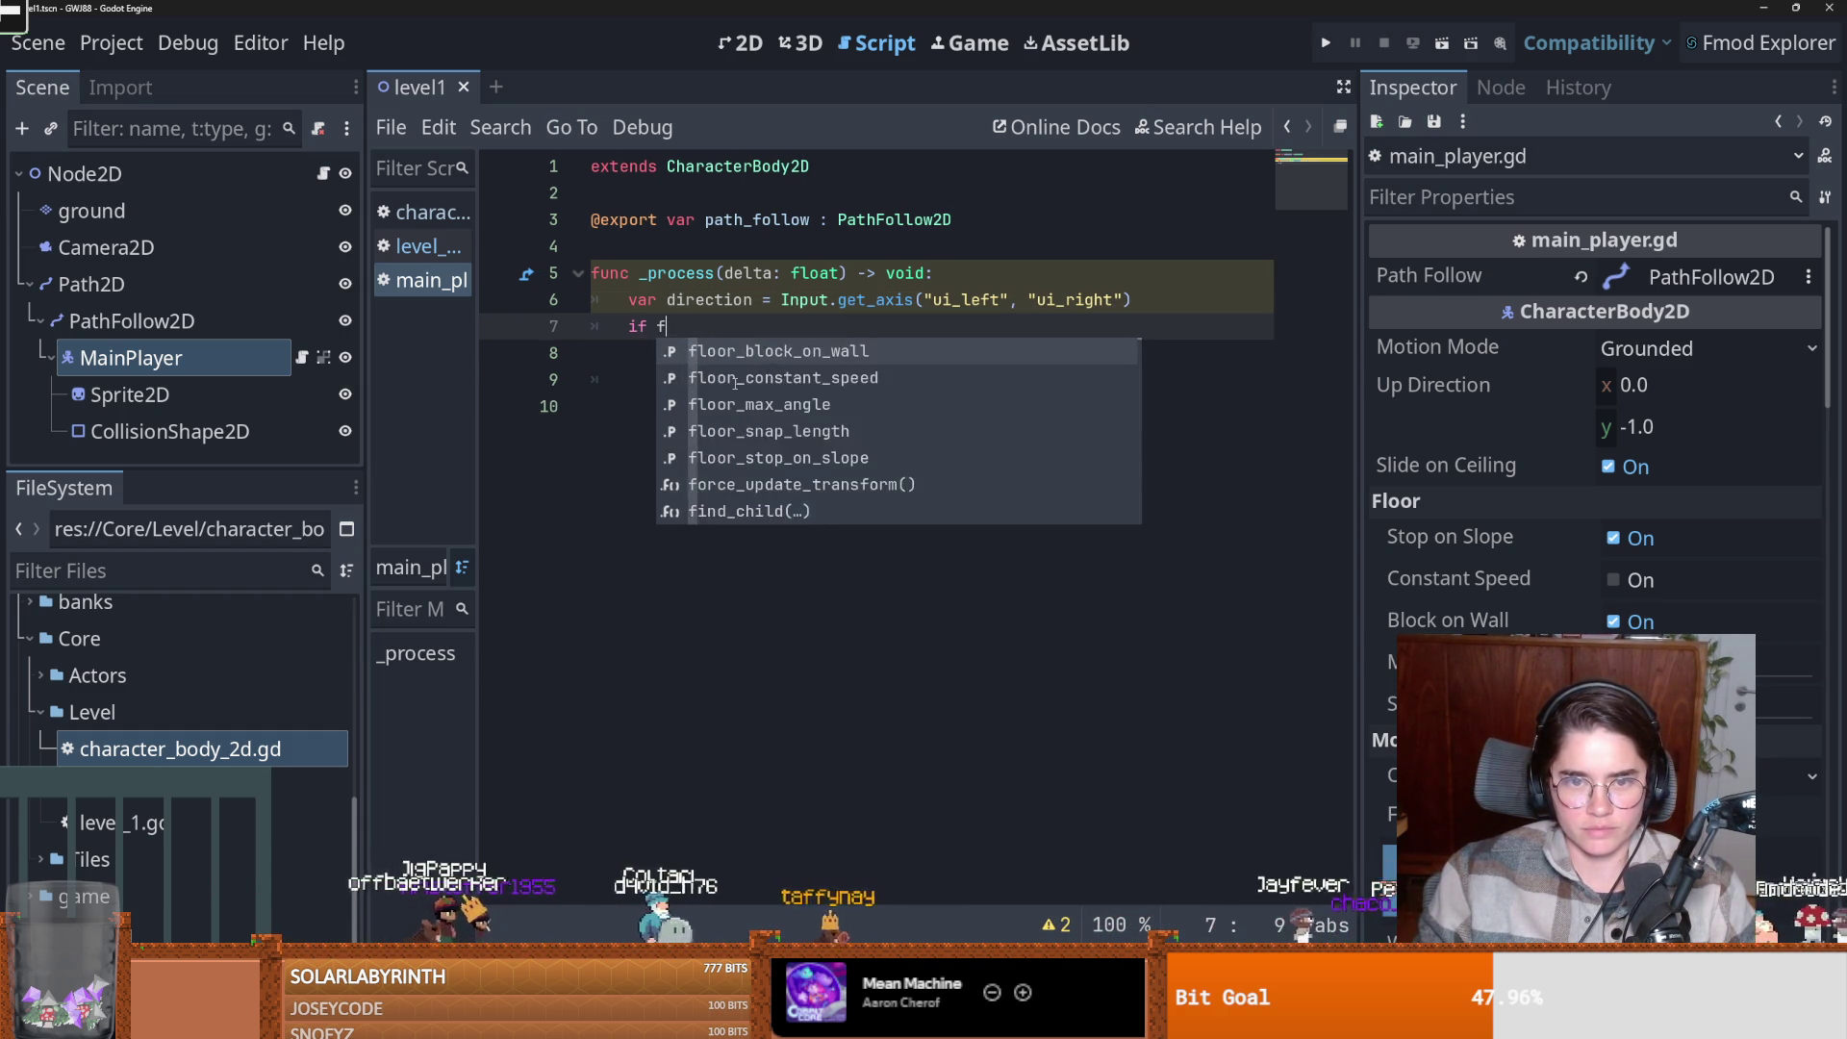
- Add an if direction == 1: block and save
{"action": "key", "text": "BackSpace"}
{"action": "type", "text": "dir"}
{"action": "key", "text": "Return"}
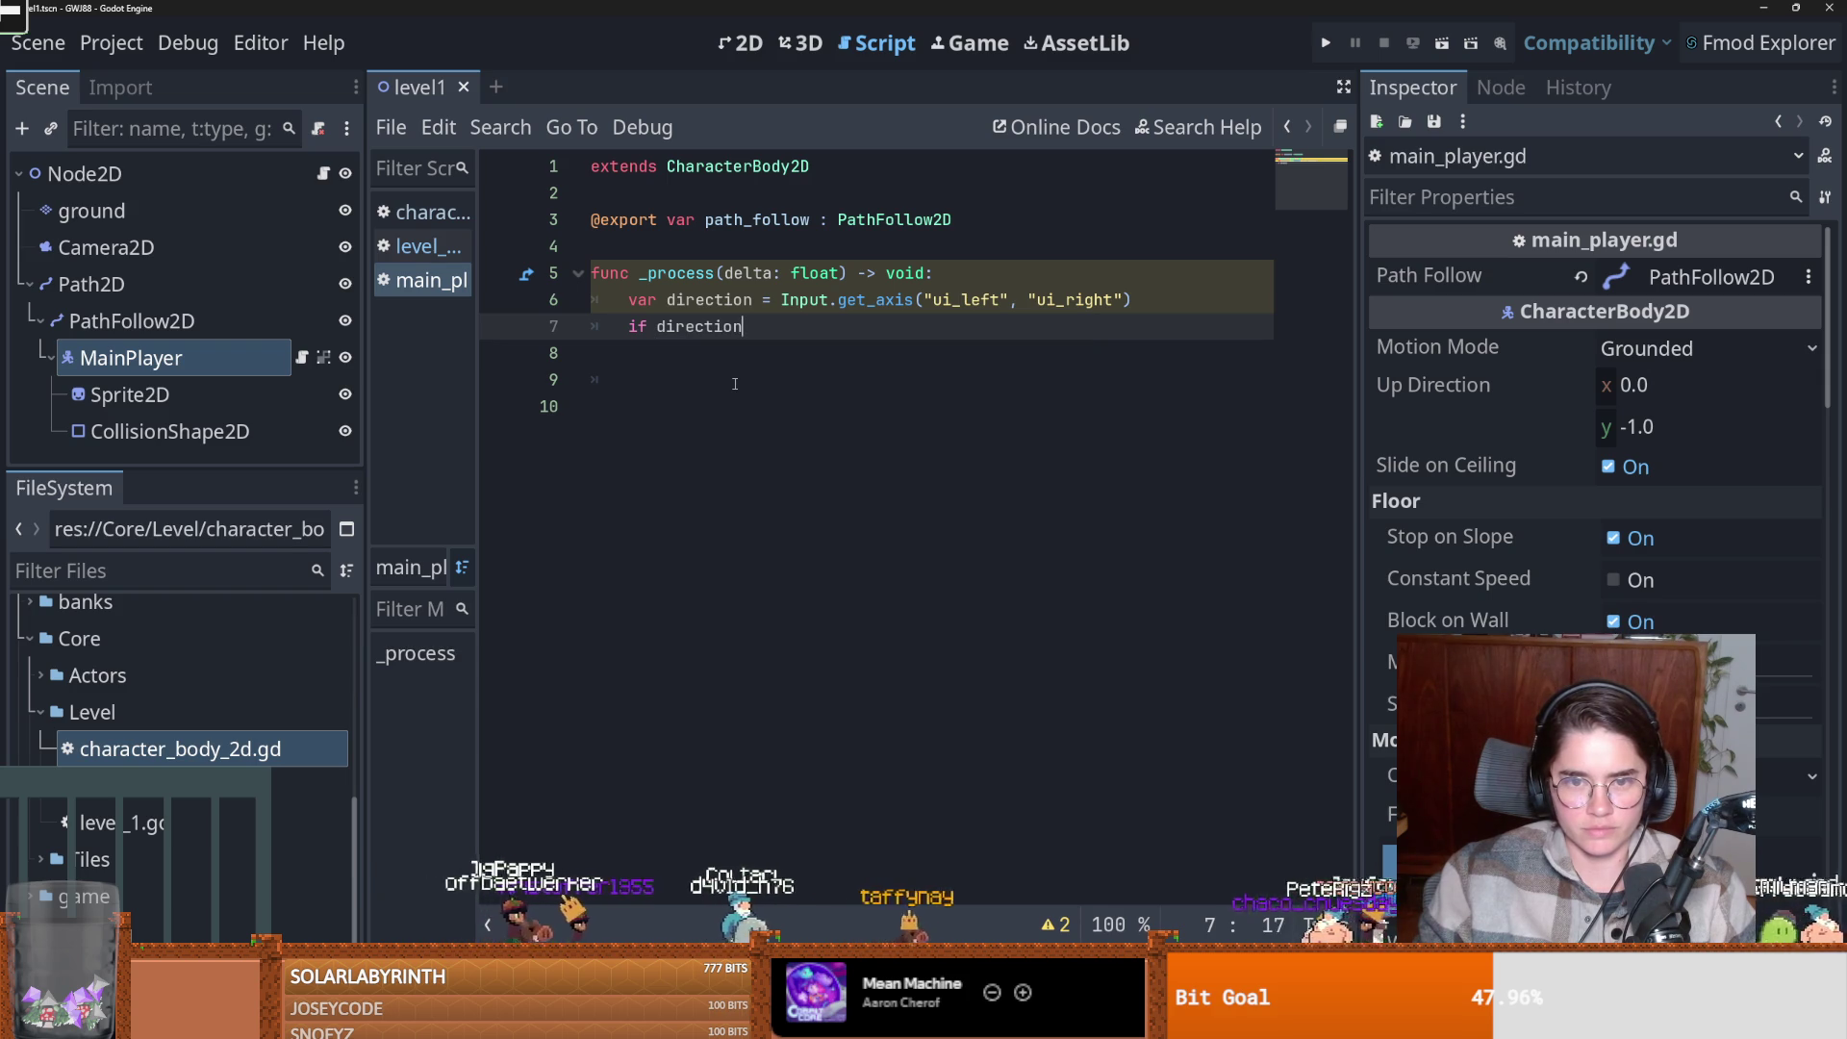
{"action": "key", "text": "Return"}
{"action": "key", "text": "BackSpace"}
{"action": "key", "text": "BackSpace"}
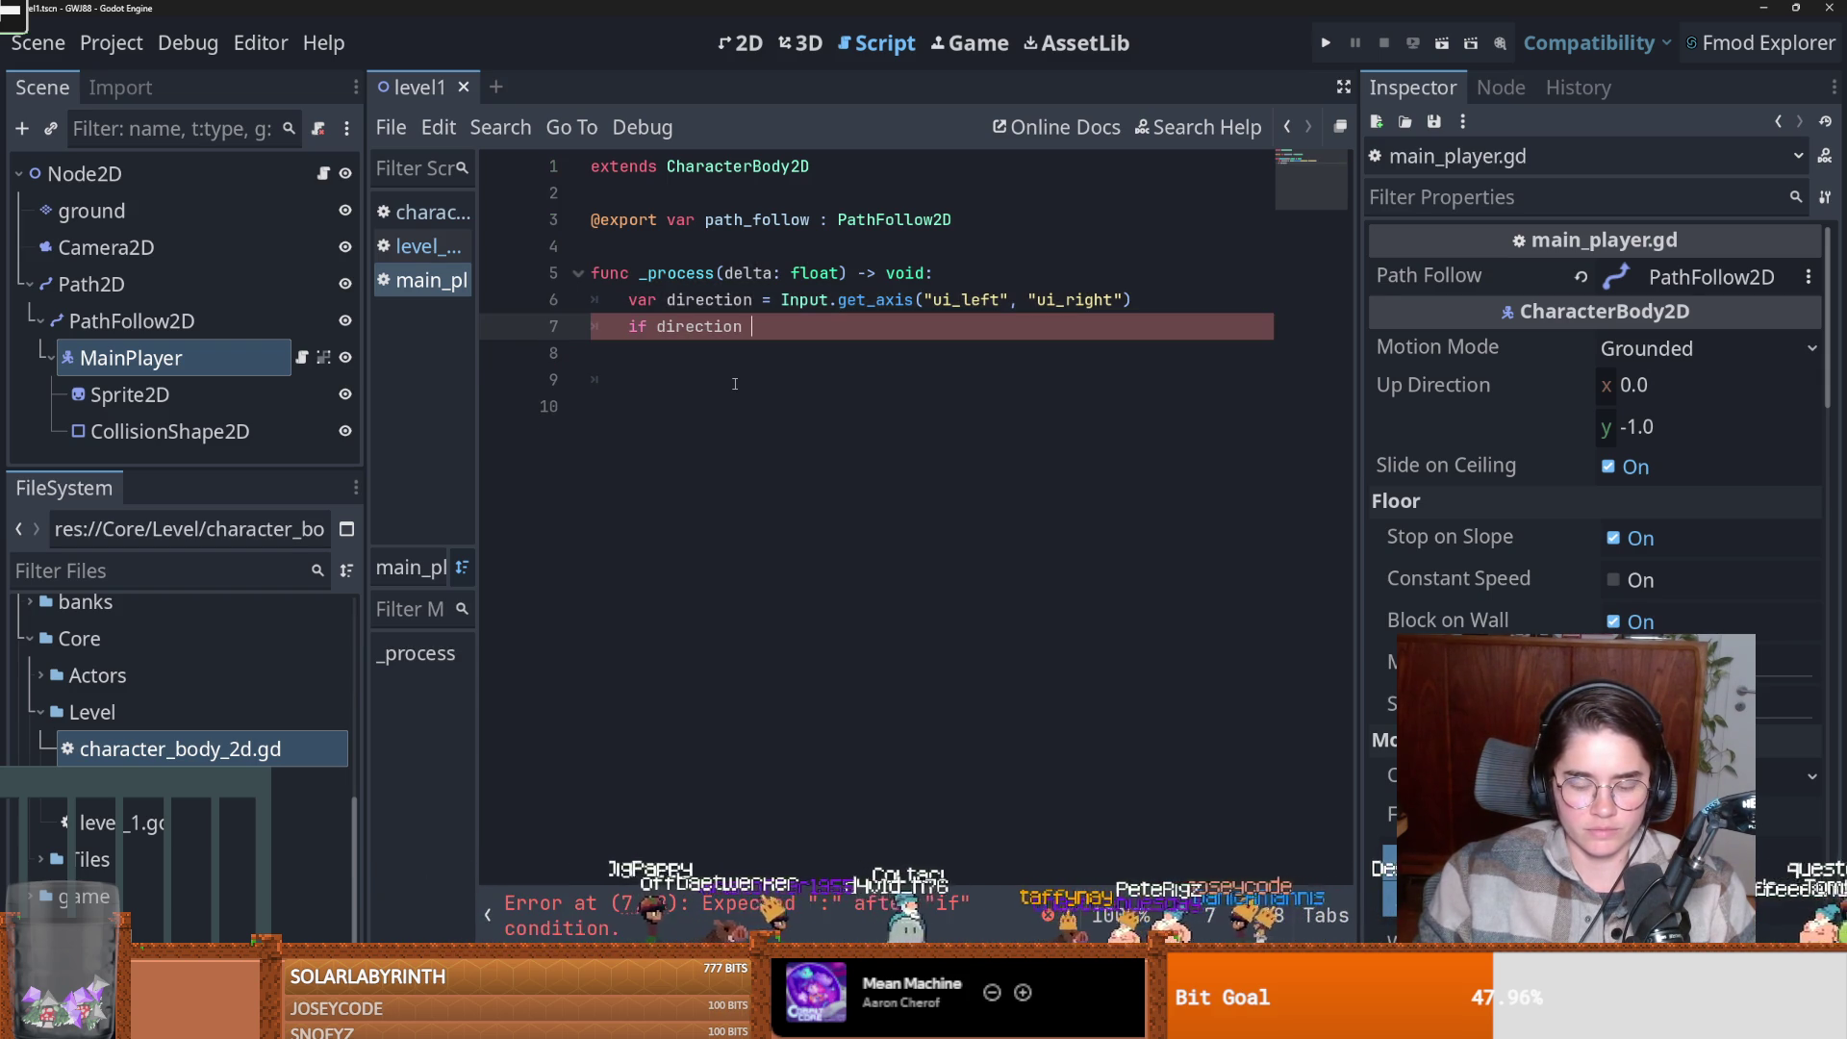
{"action": "type", "text": ":"}
{"action": "key", "text": "Return"}
{"action": "key", "text": "ctrl+s"}
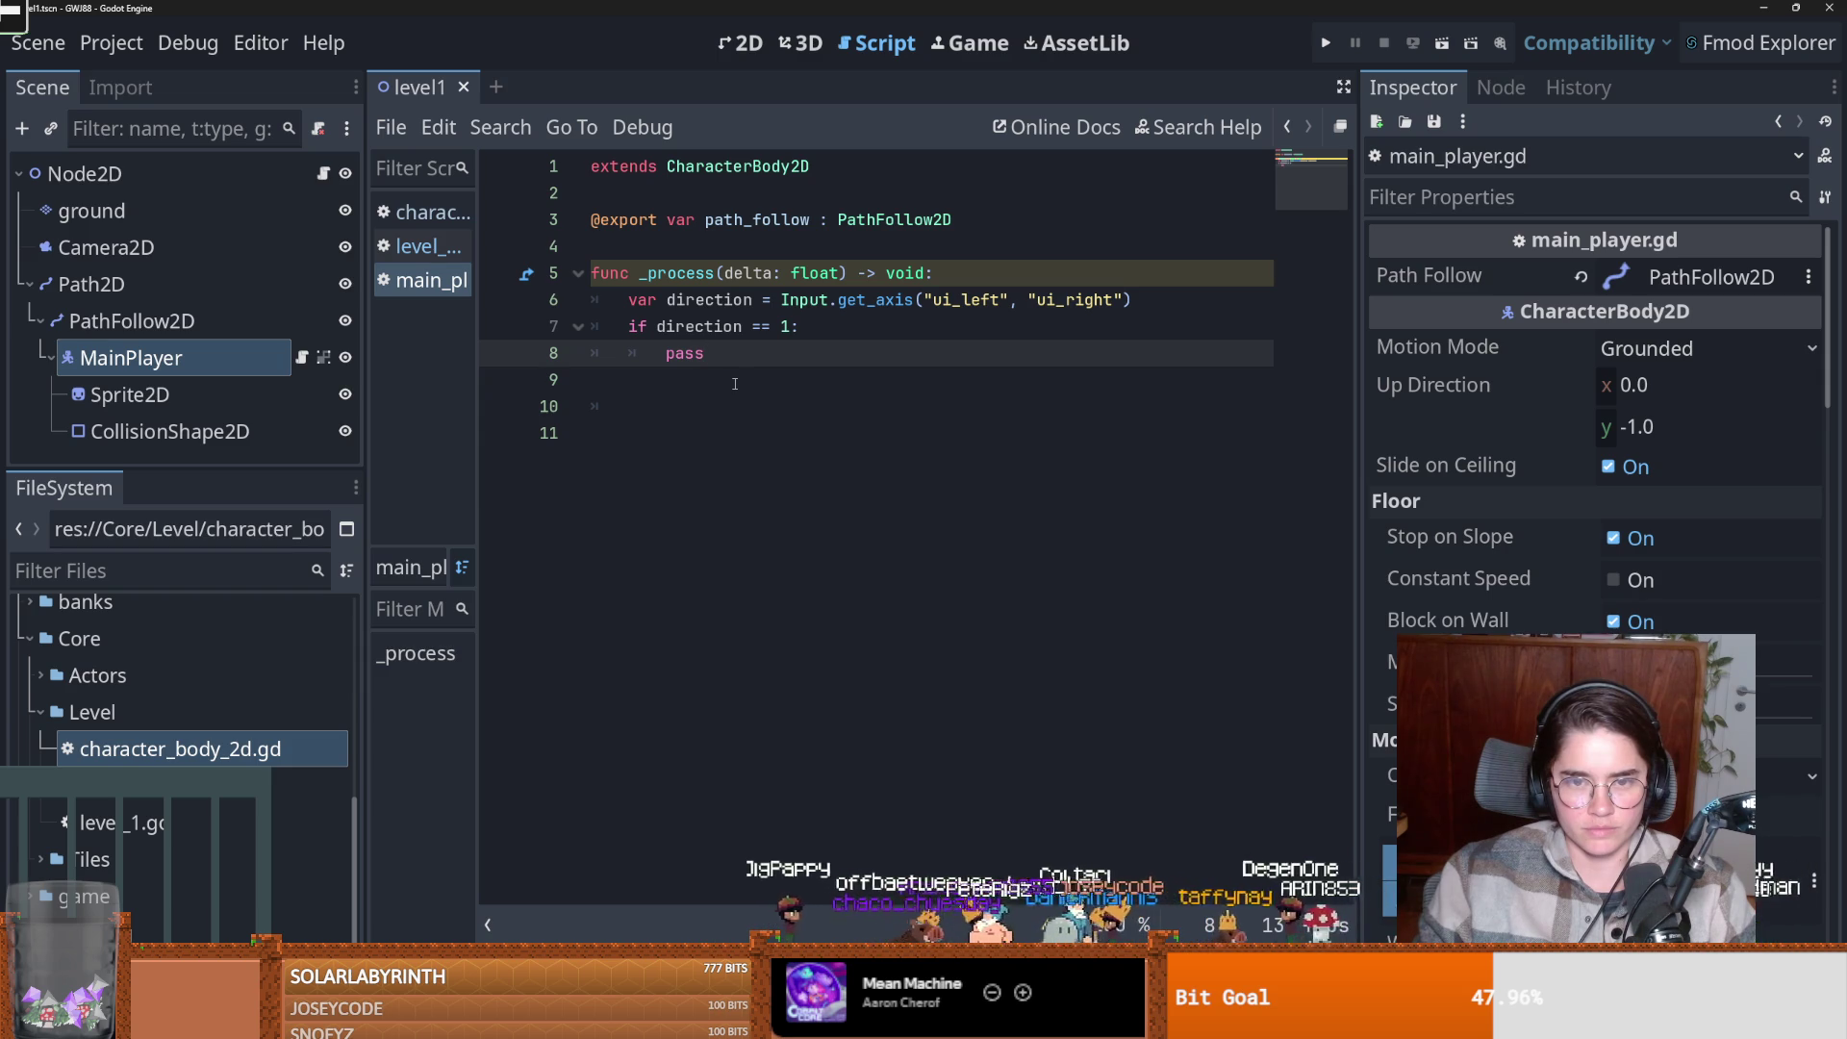
- Inside the if, add path_follow.progress_ratio += speed * delta, declare speed = 10, and save
{"action": "type", "text": "pa"}
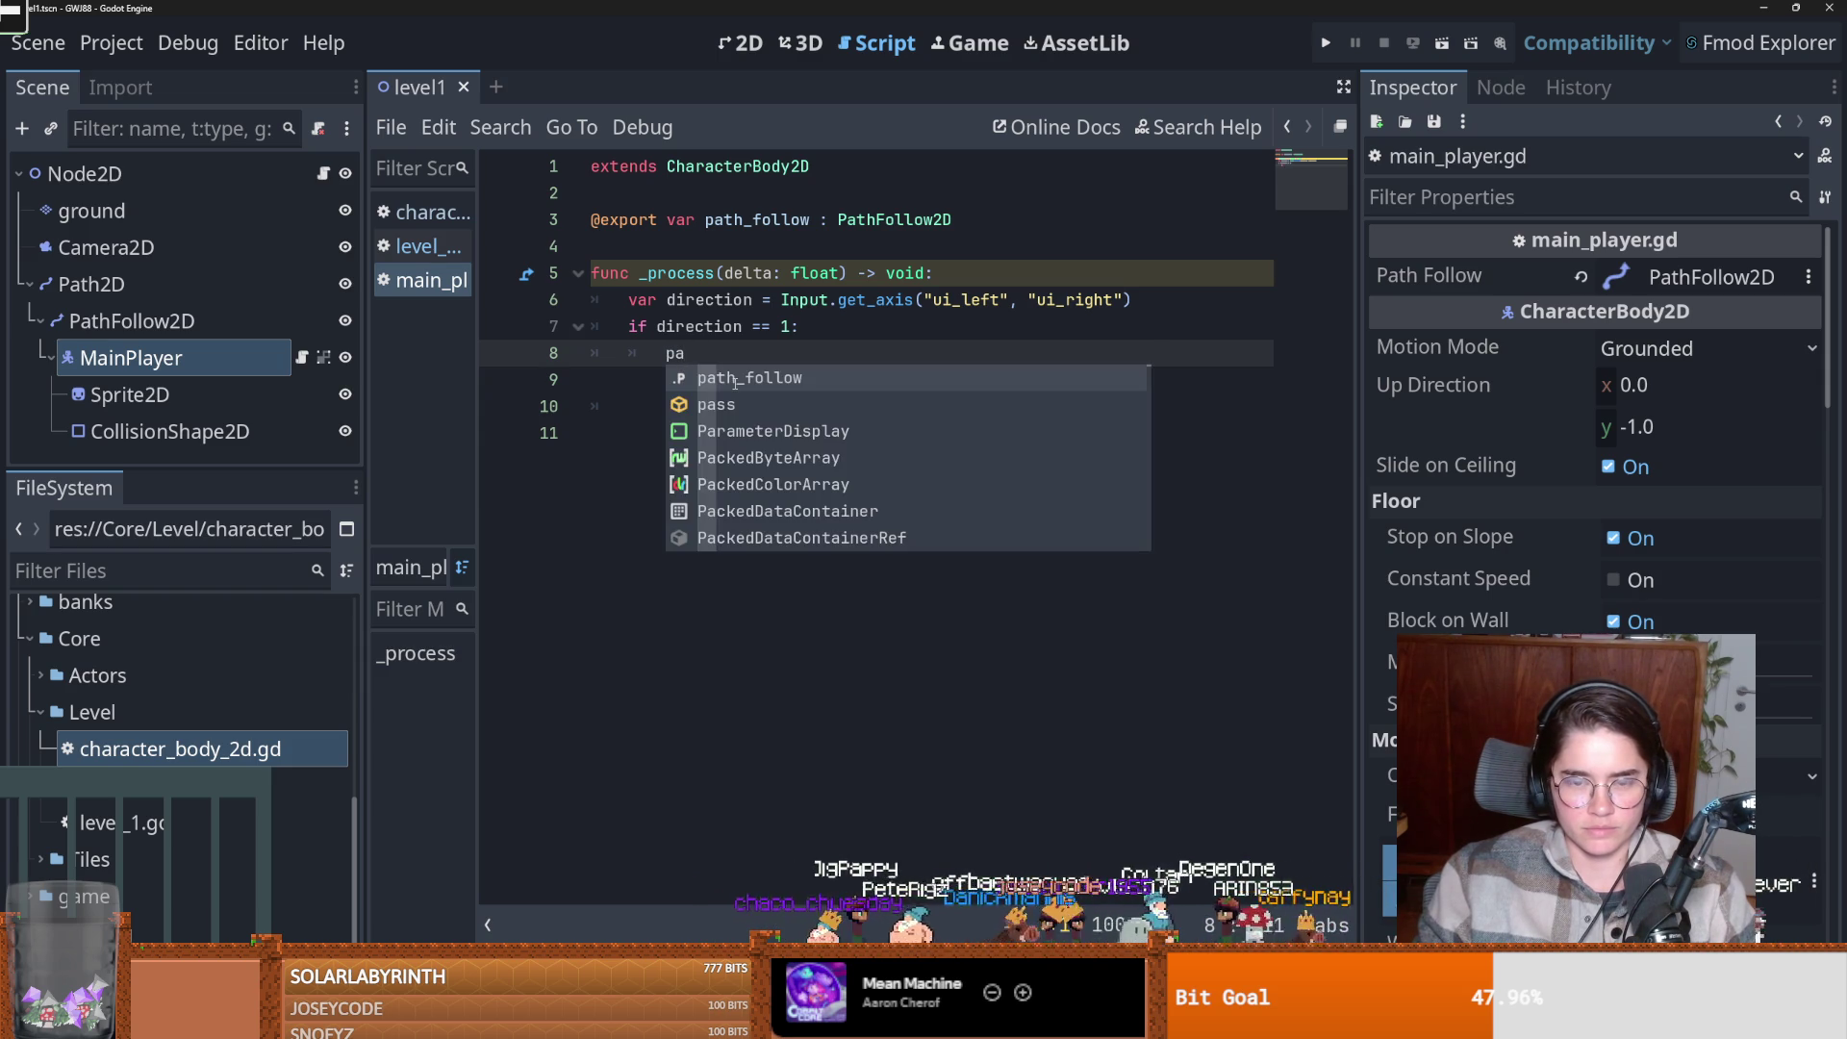
{"action": "key", "text": "Return"}
{"action": "type", "text": ".ra"}
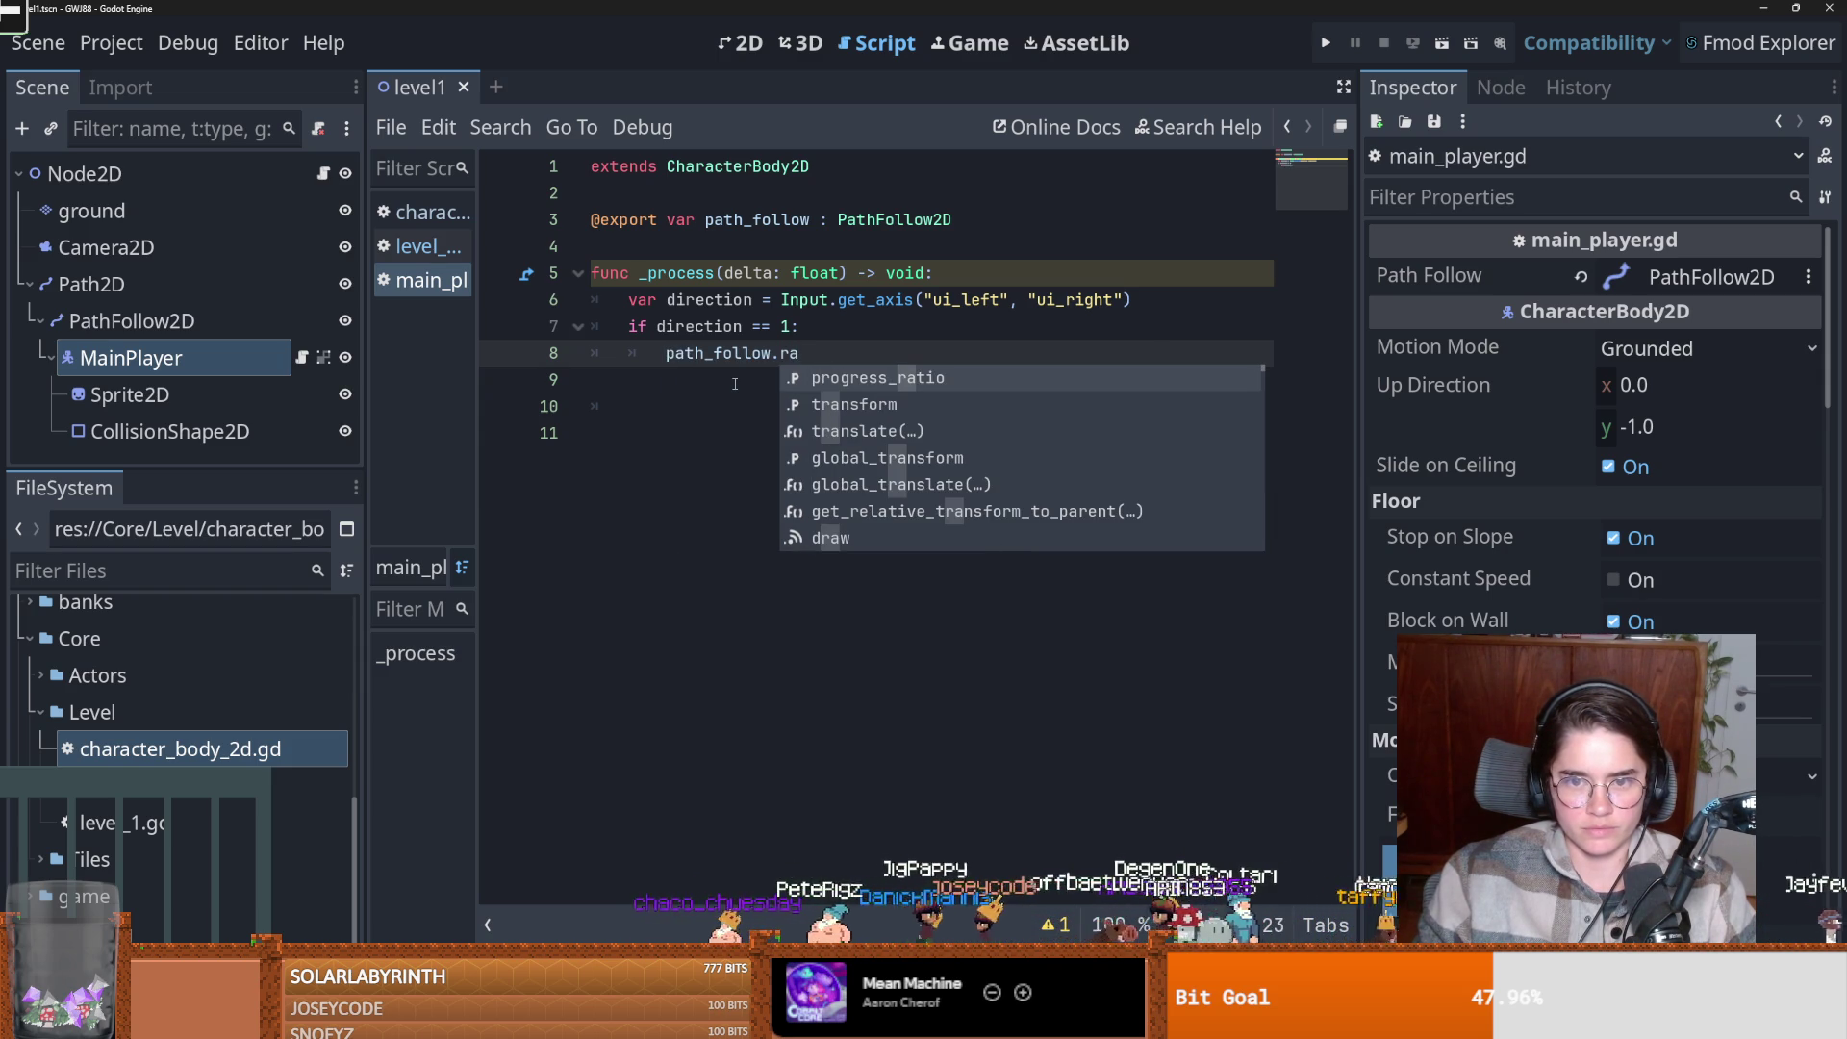
{"action": "key", "text": "Return"}
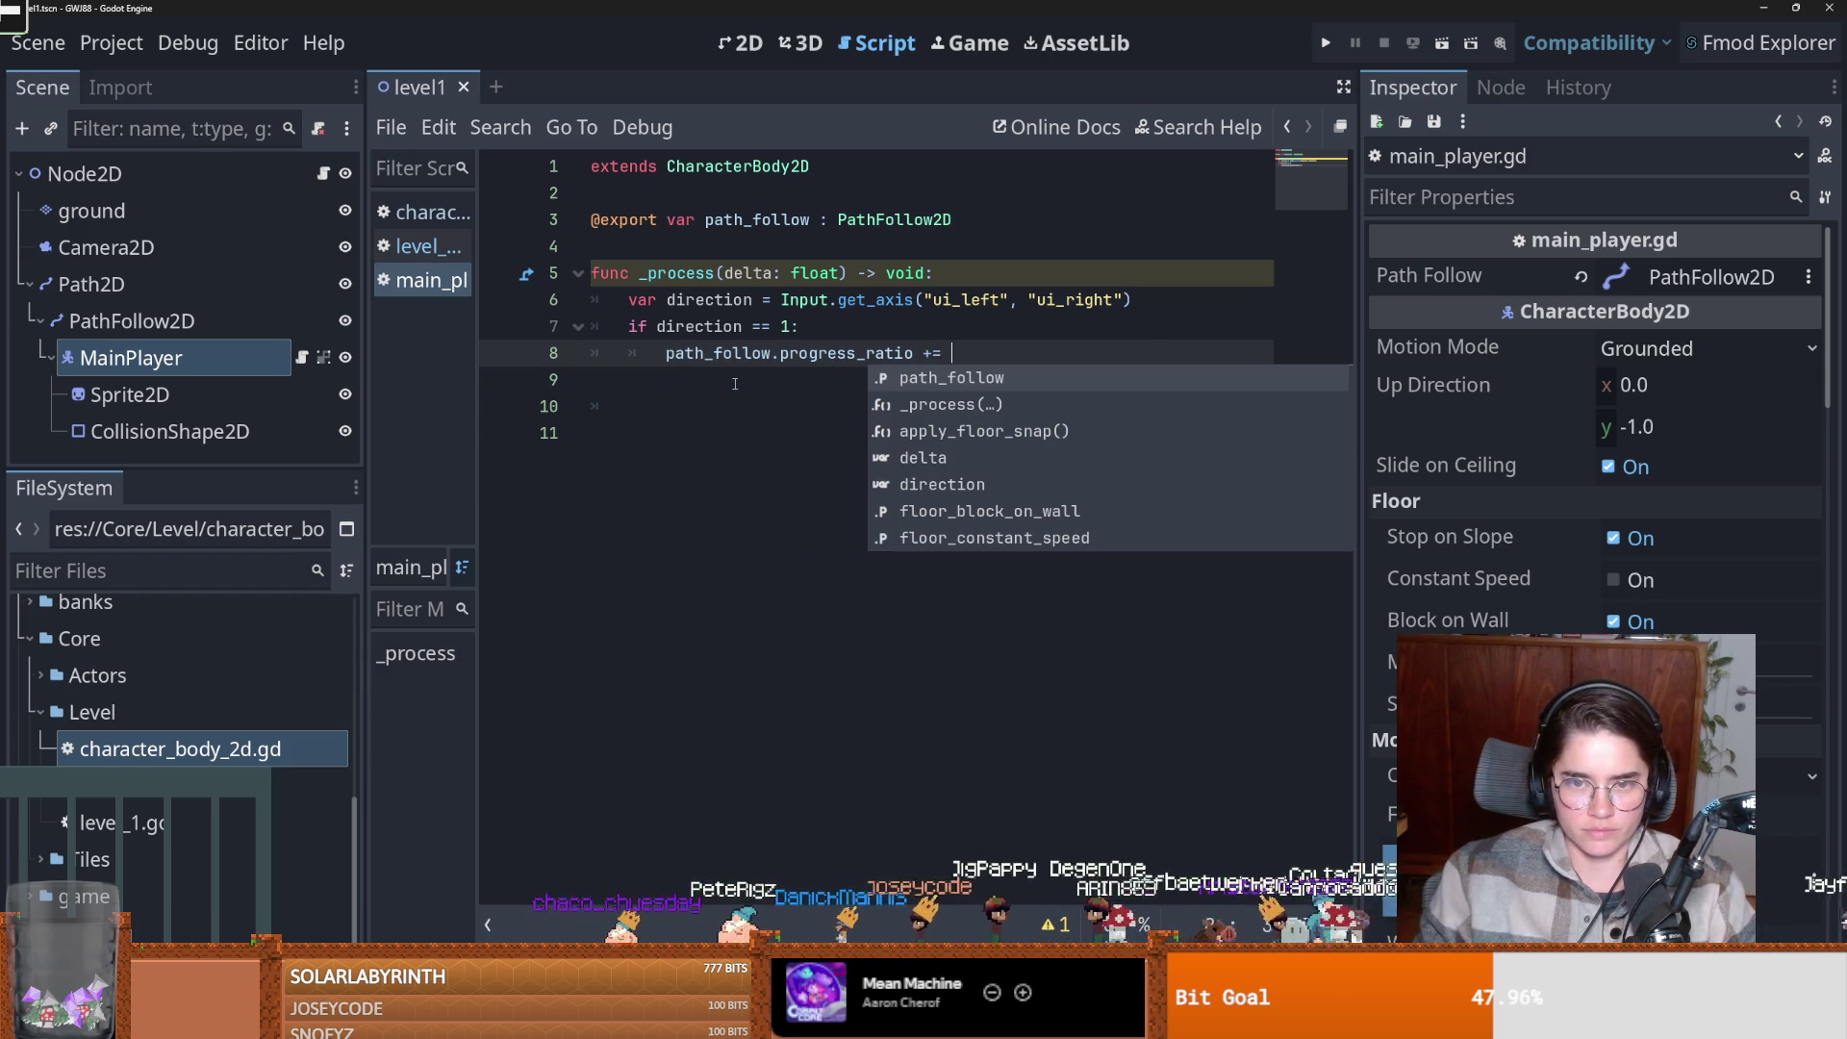
{"action": "type", "text": "speed "}
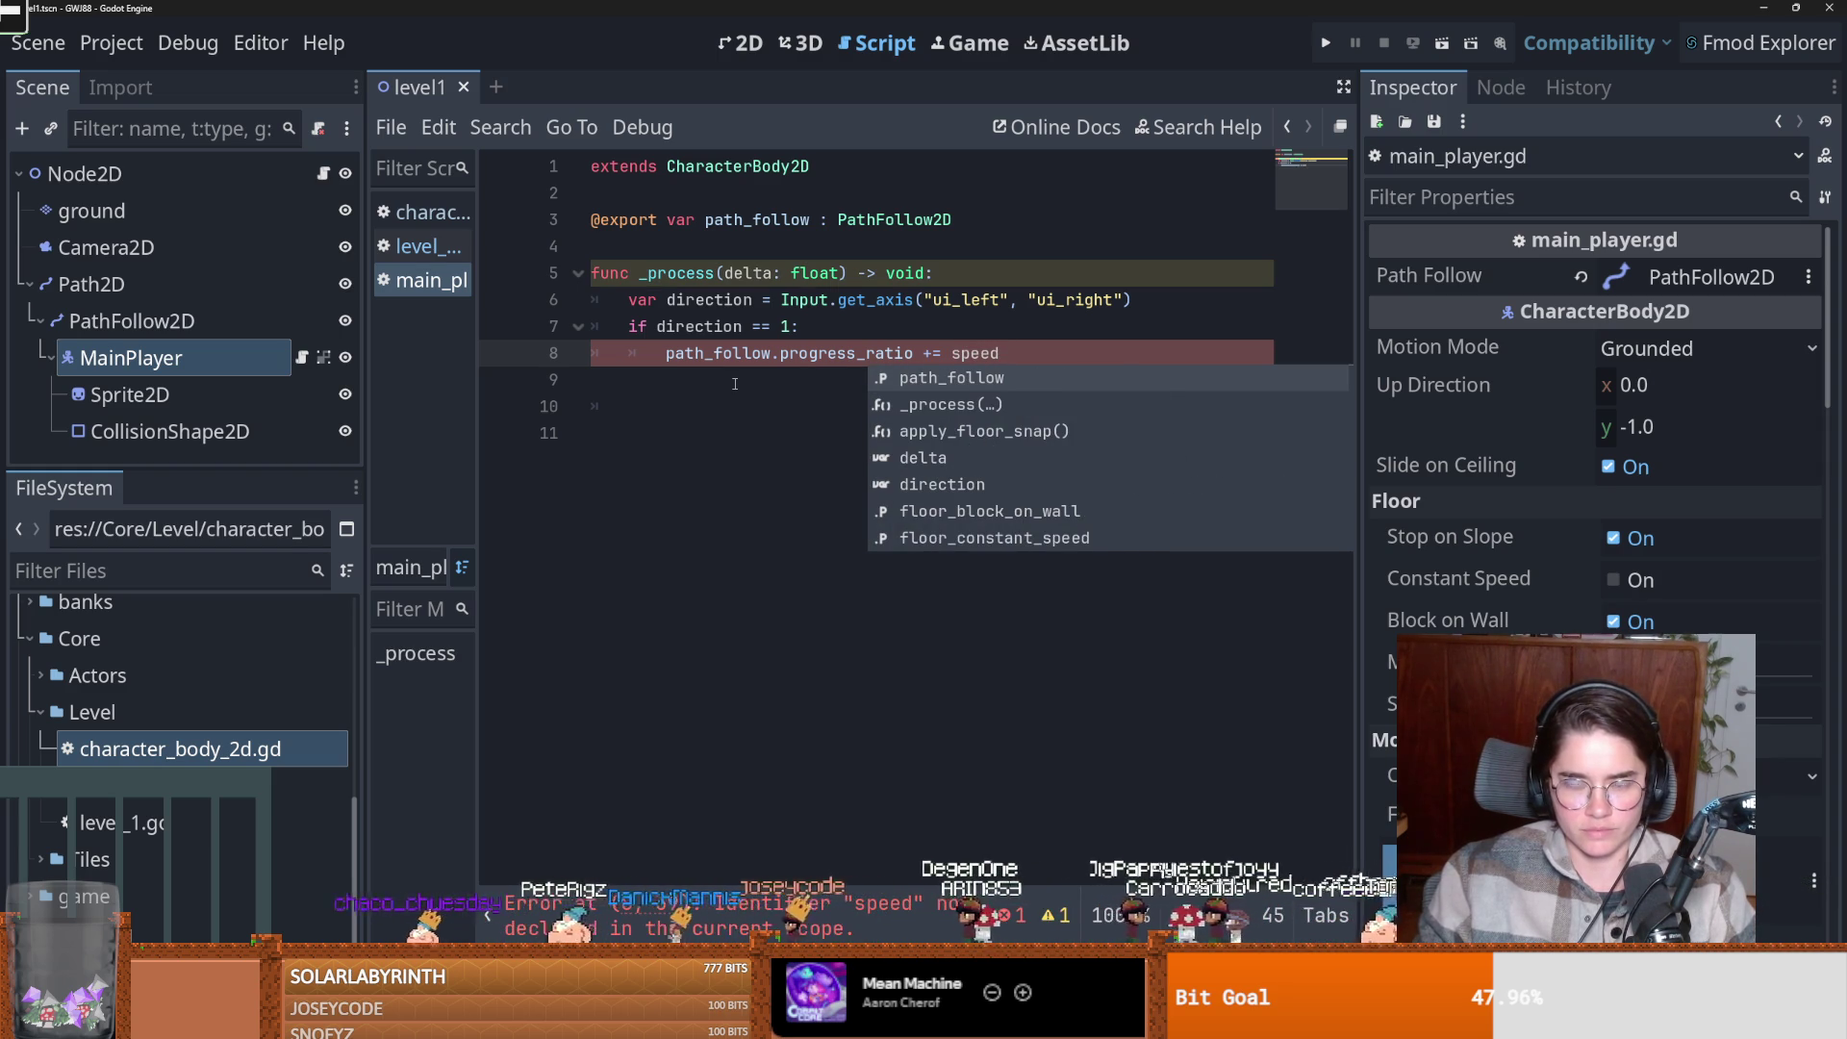
{"action": "type", "text": "* delta"}
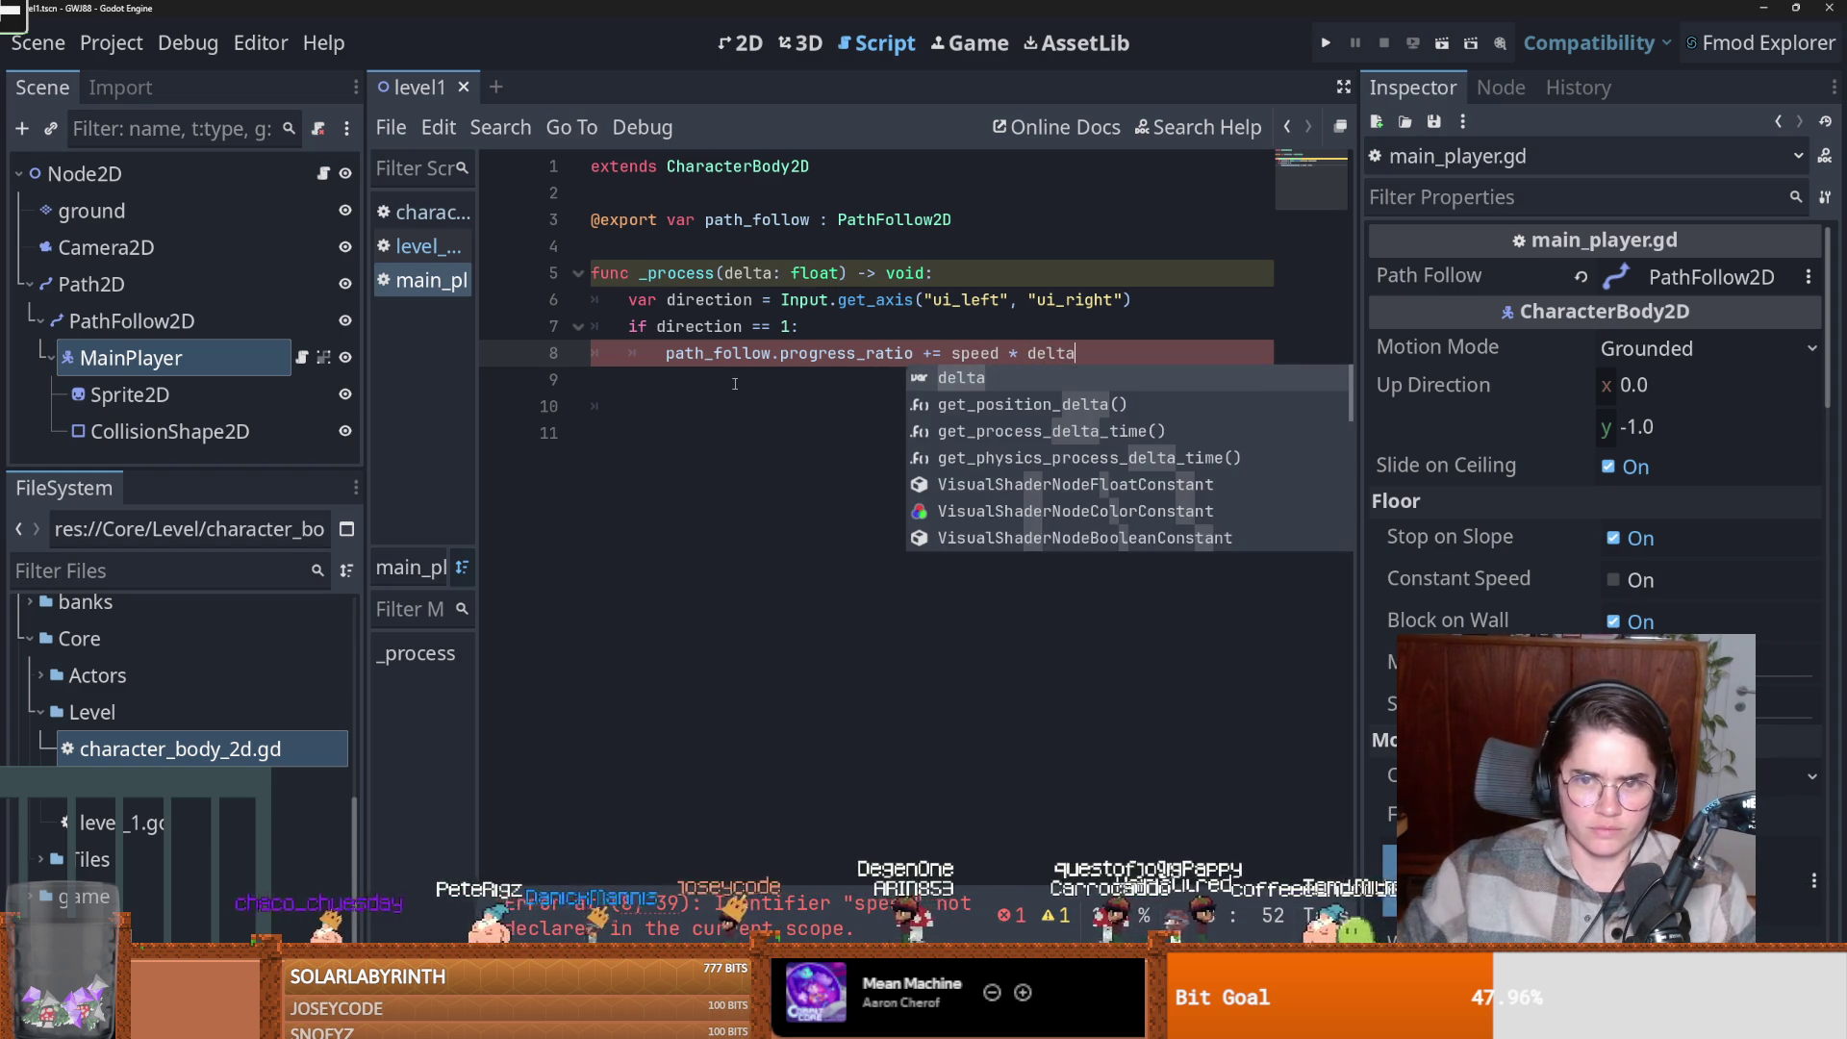
{"action": "left_click", "coordinate": [672, 243]}
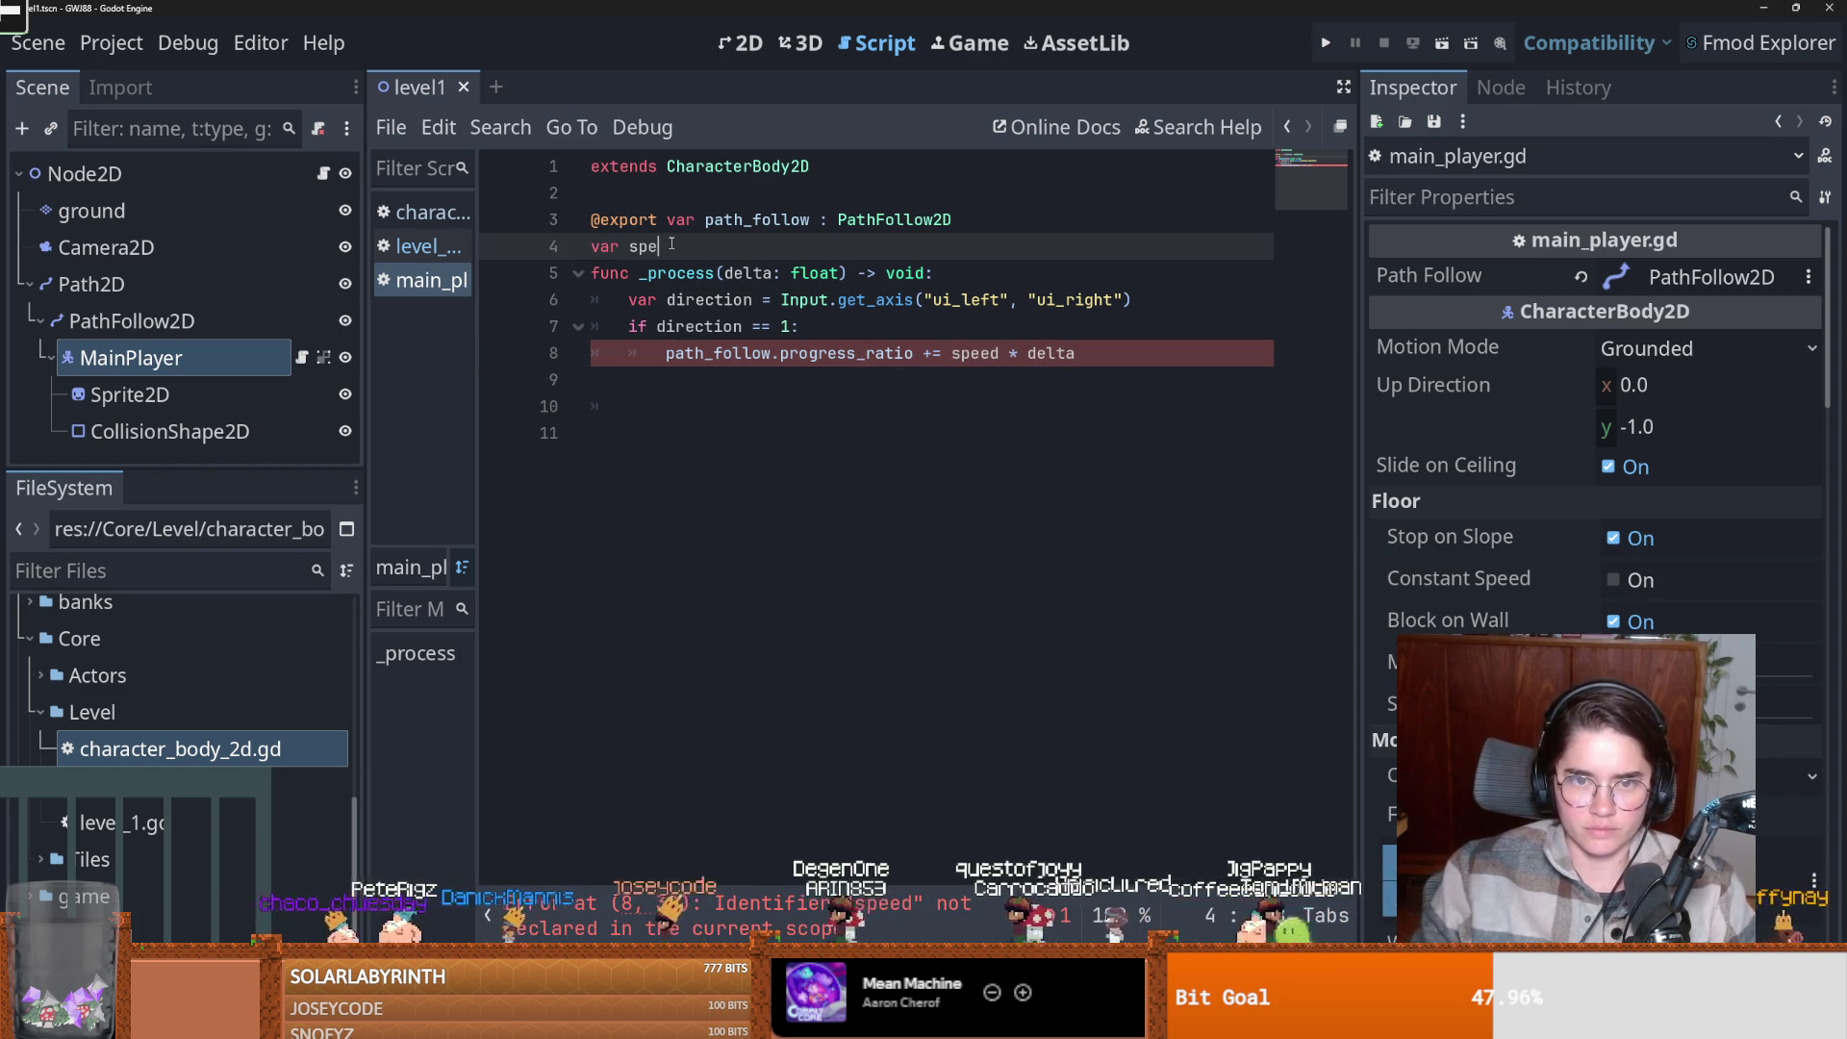
{"action": "type", "text": "10"}
{"action": "key", "text": "ctrl+s"}
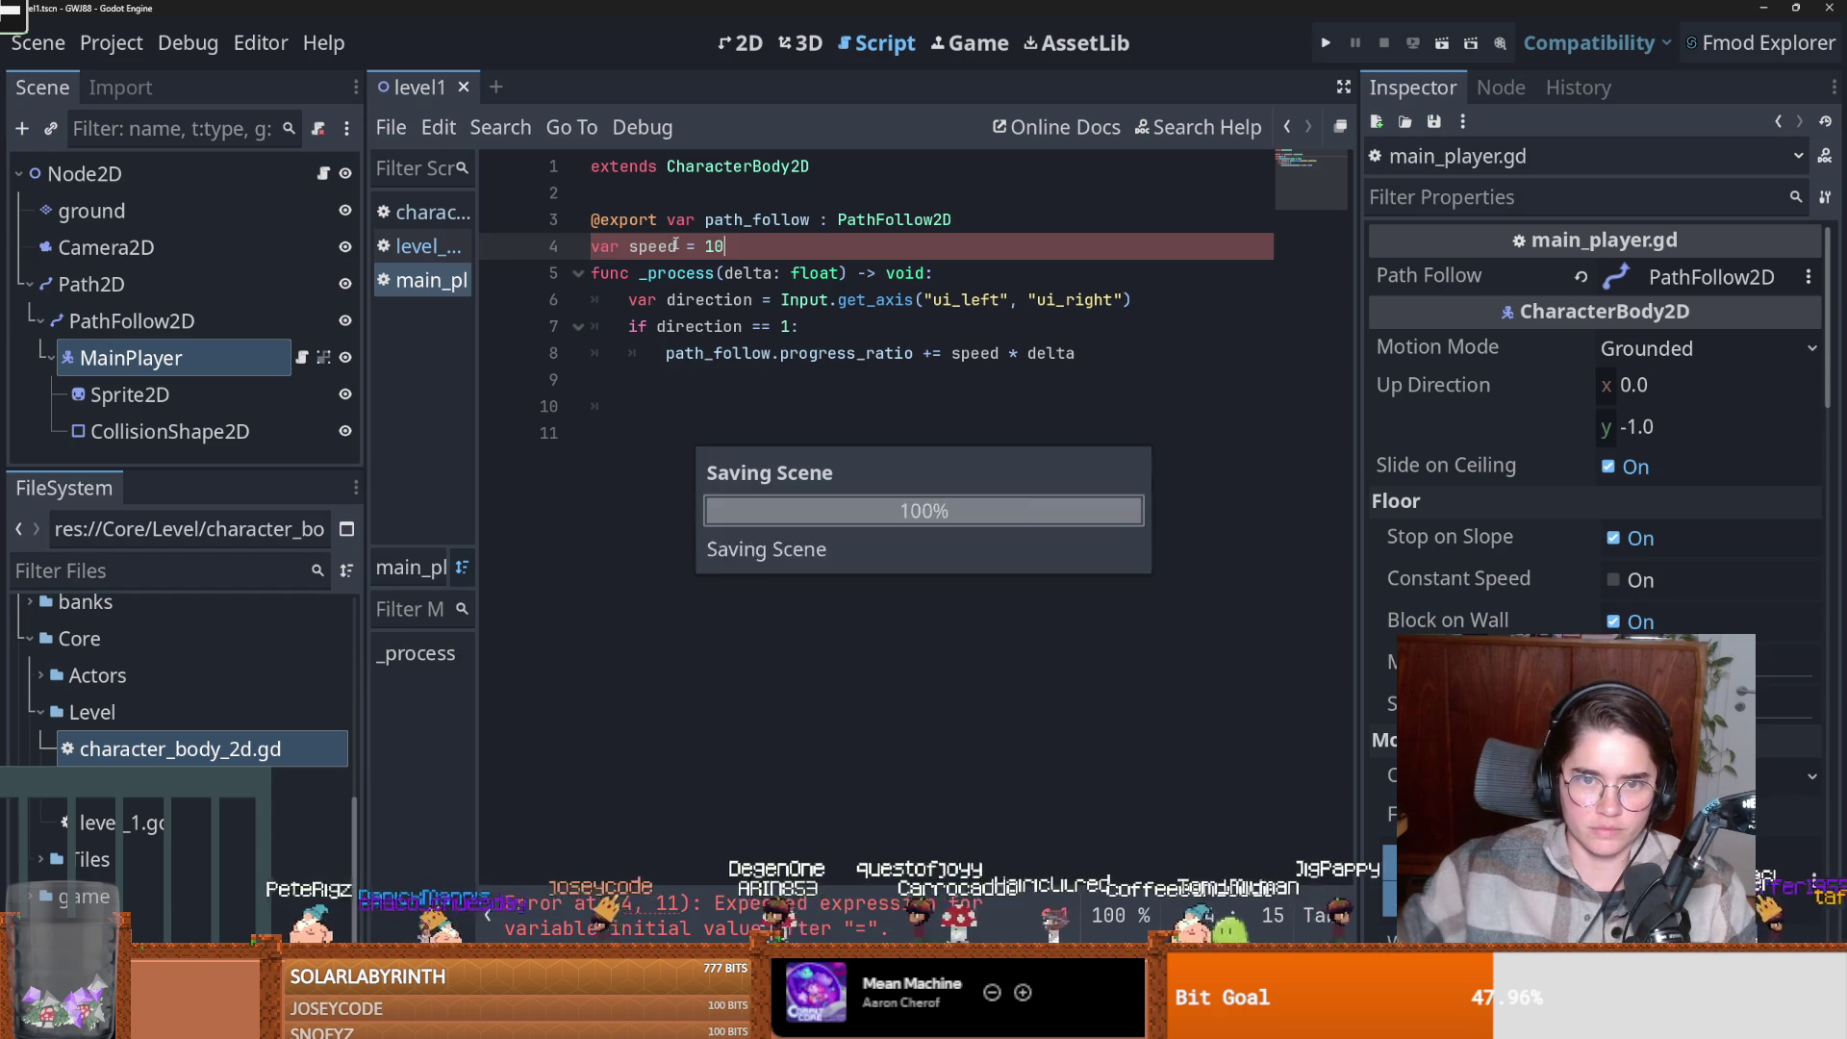
{"action": "left_click", "coordinate": [1088, 353]}
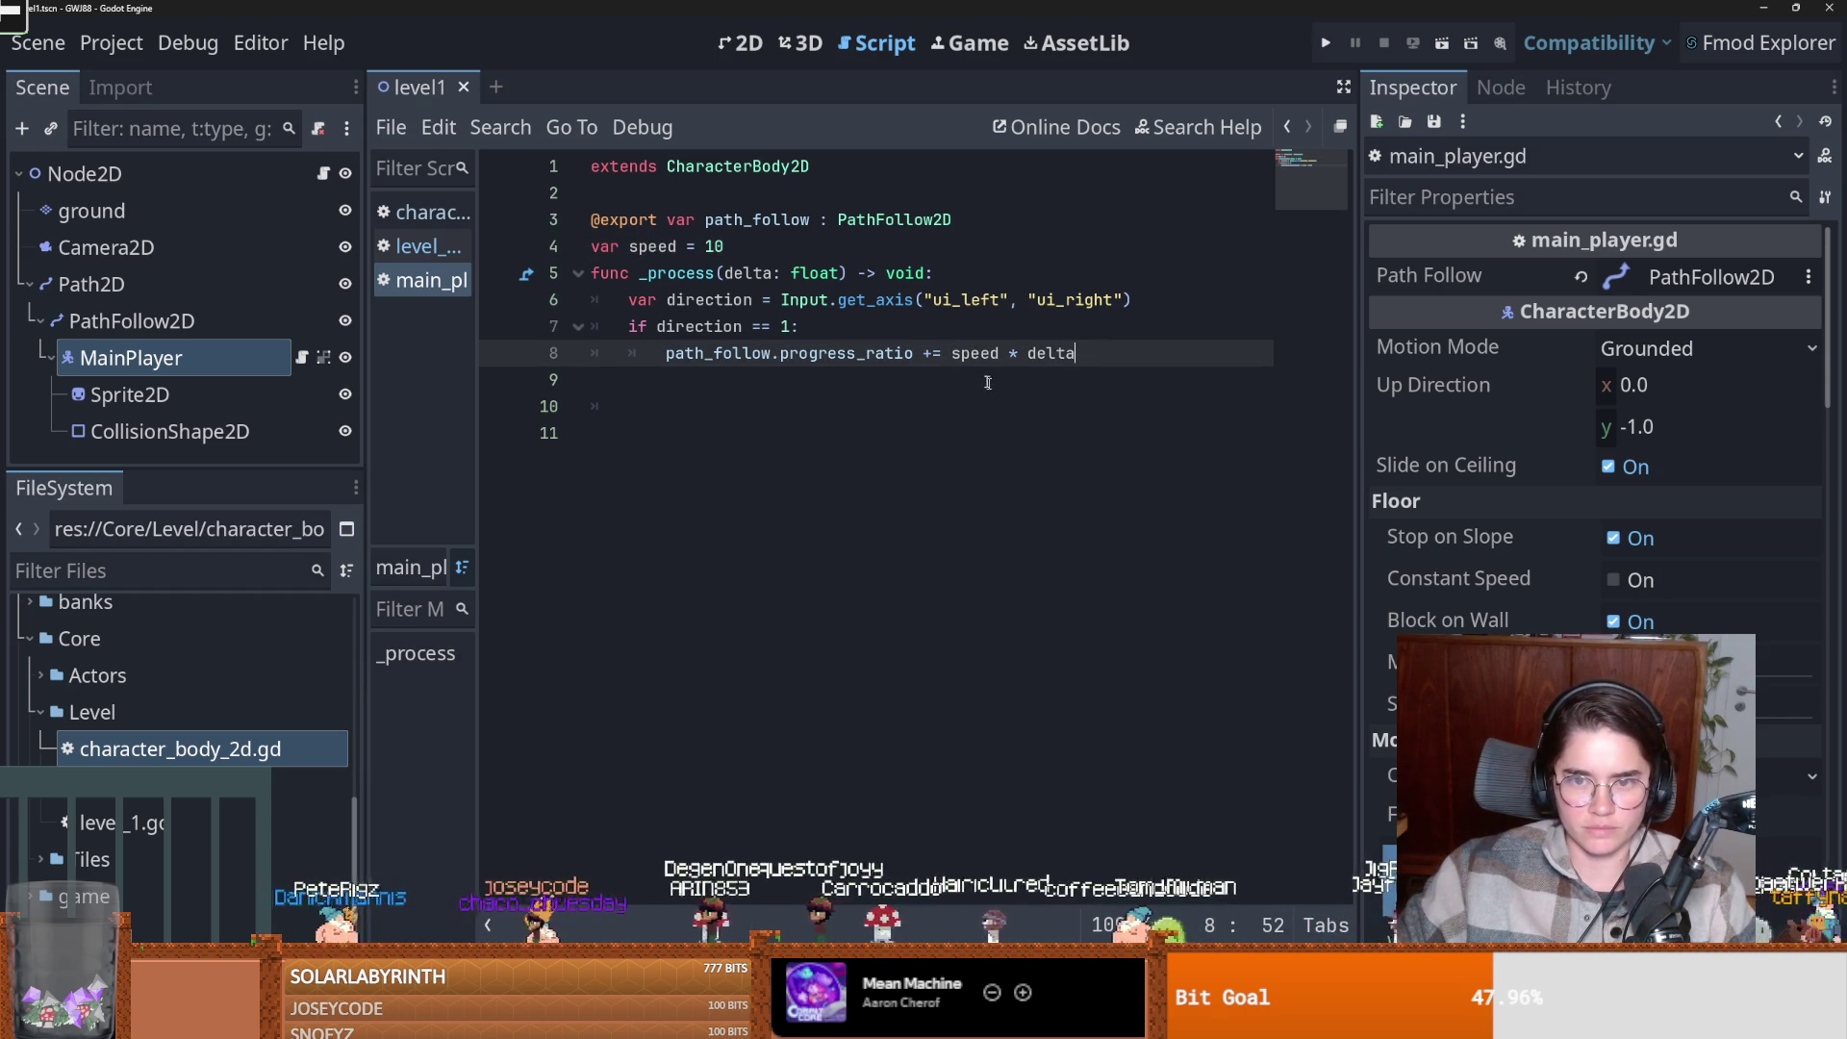
- Remove the if check, unindent, and make the progress line use speed * direction
{"action": "left_click", "coordinate": [670, 355]}
{"action": "key", "text": "BackSpace"}
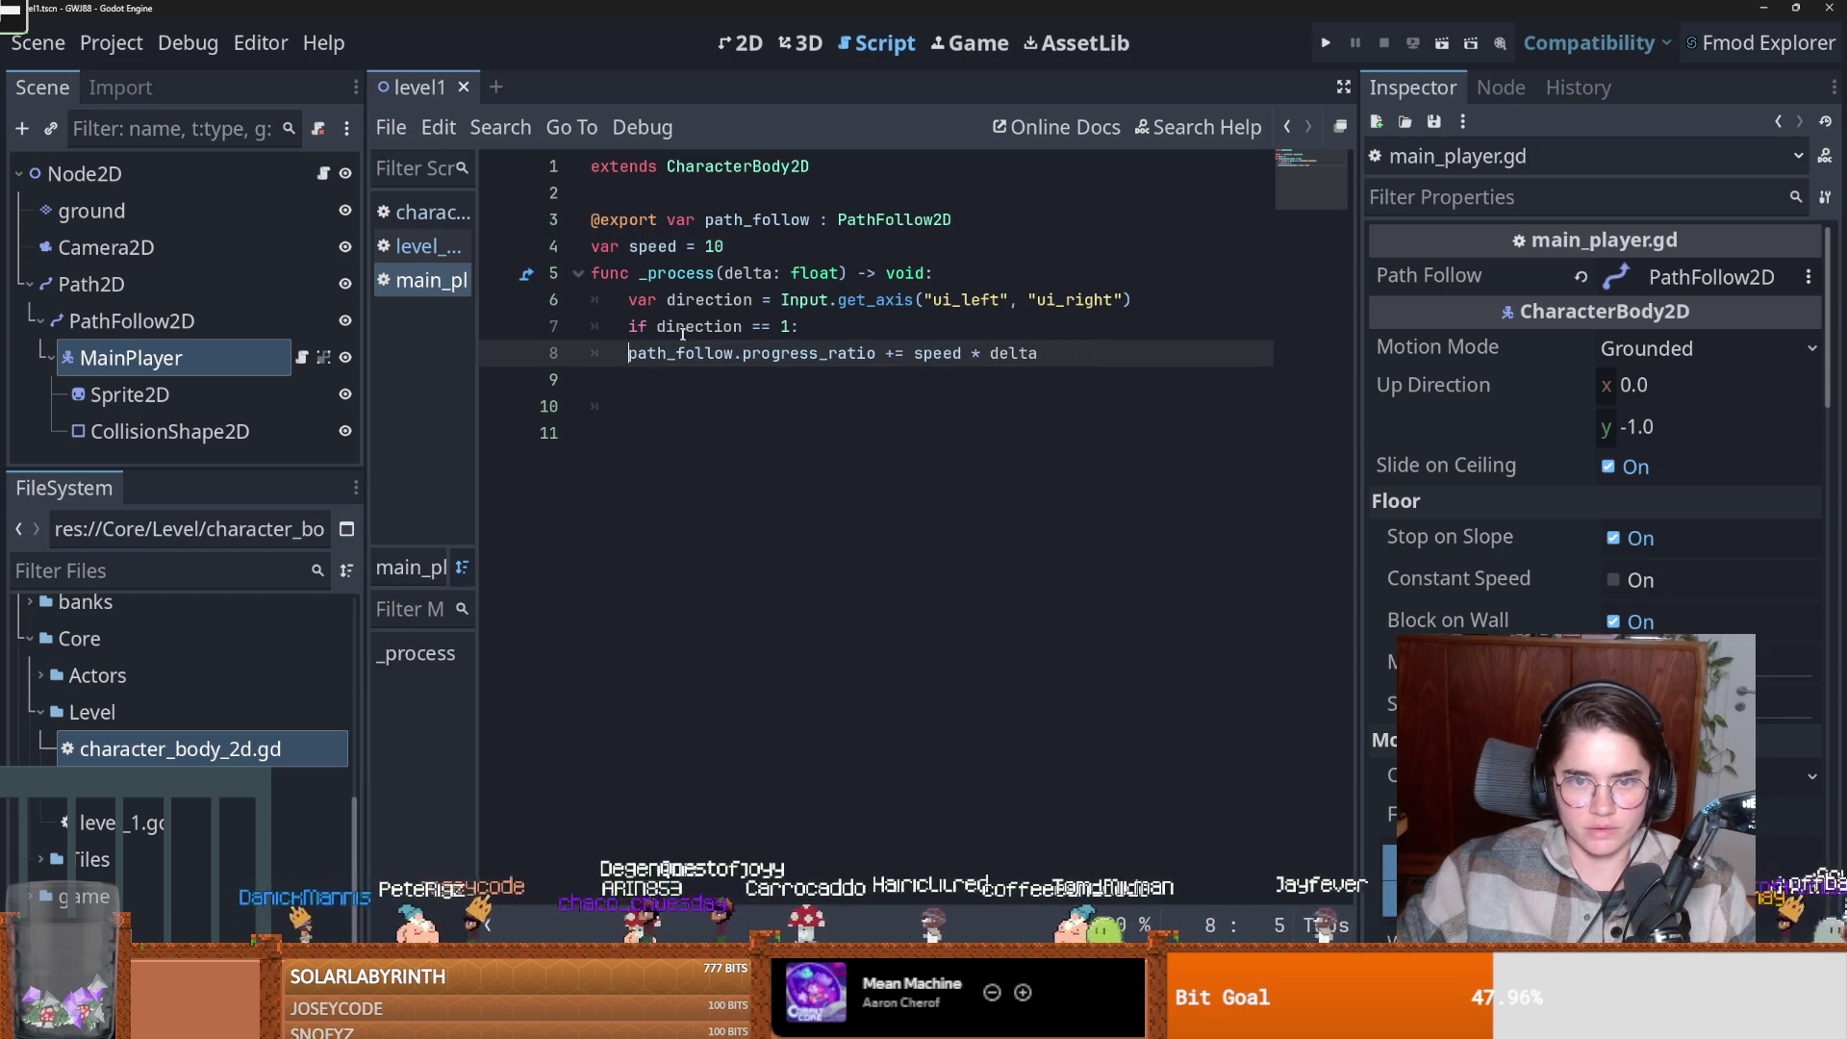
{"action": "triple_click", "coordinate": [787, 326]}
{"action": "key", "text": "BackSpace"}
{"action": "left_click", "coordinate": [965, 354]}
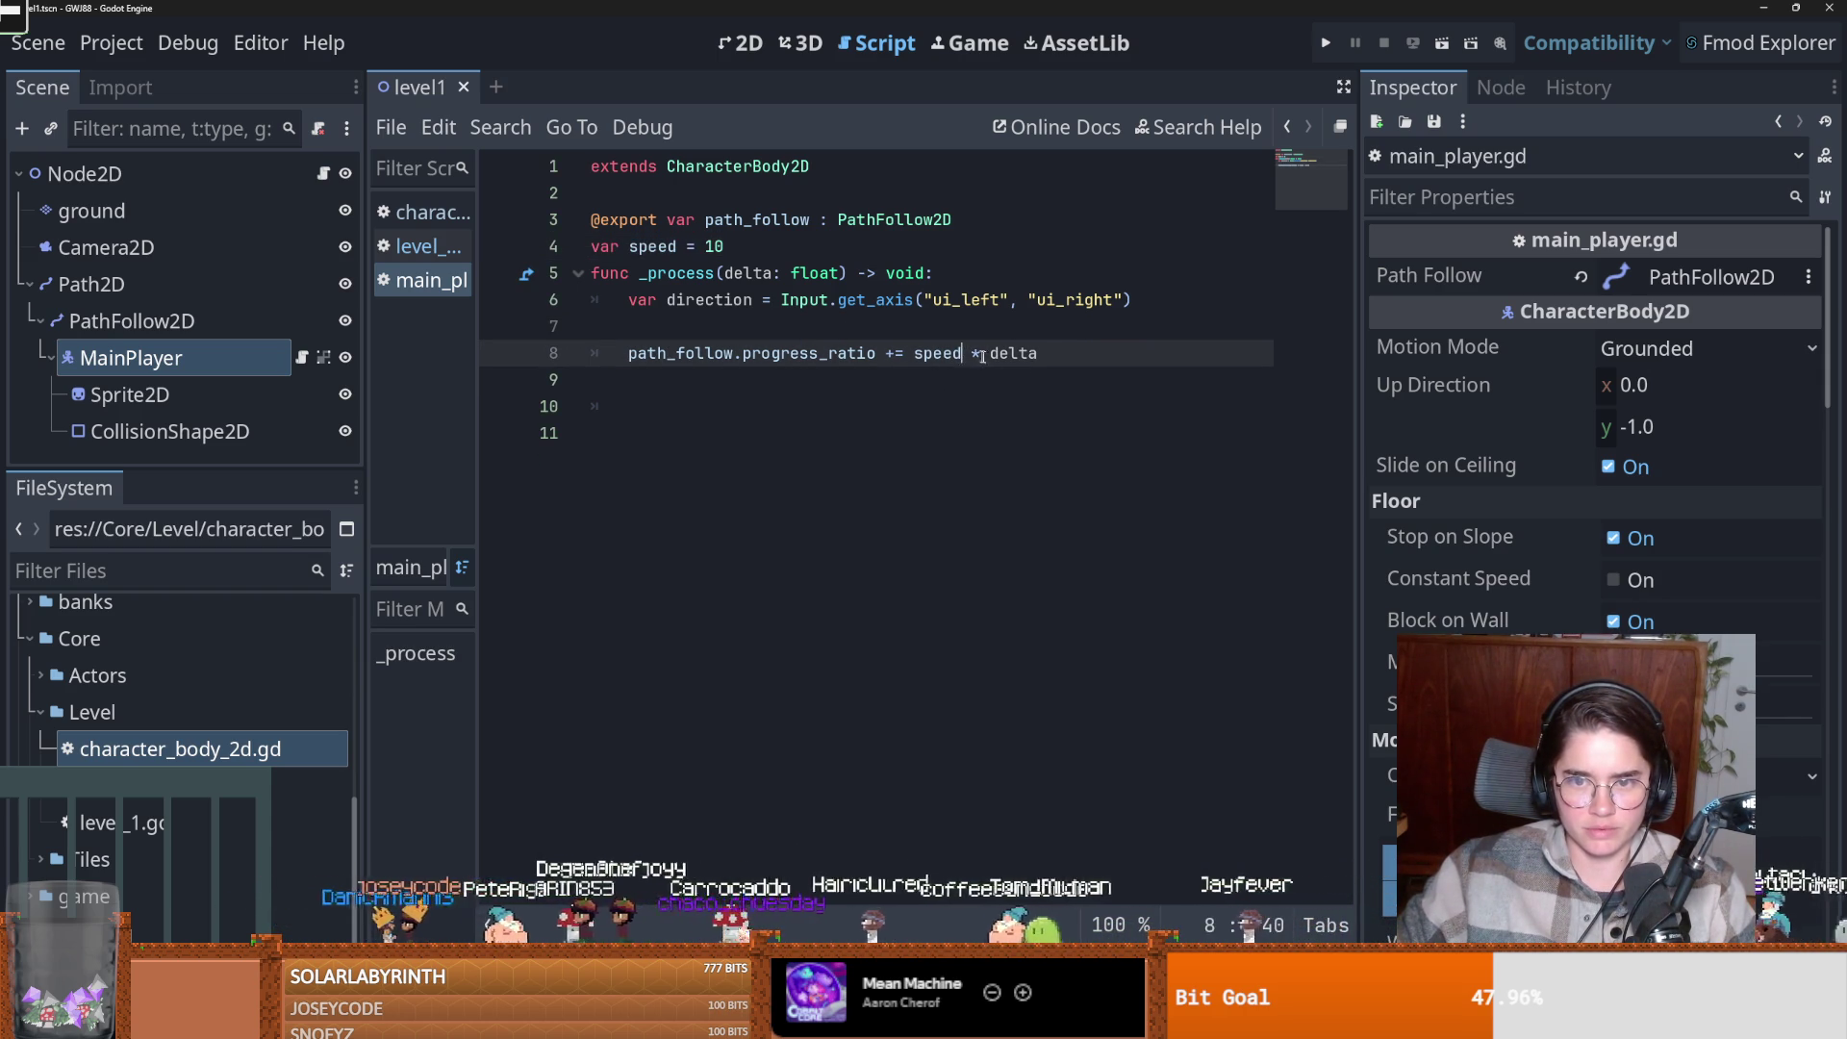
{"action": "type", "text": "*"}
{"action": "type", "text": " direc"}
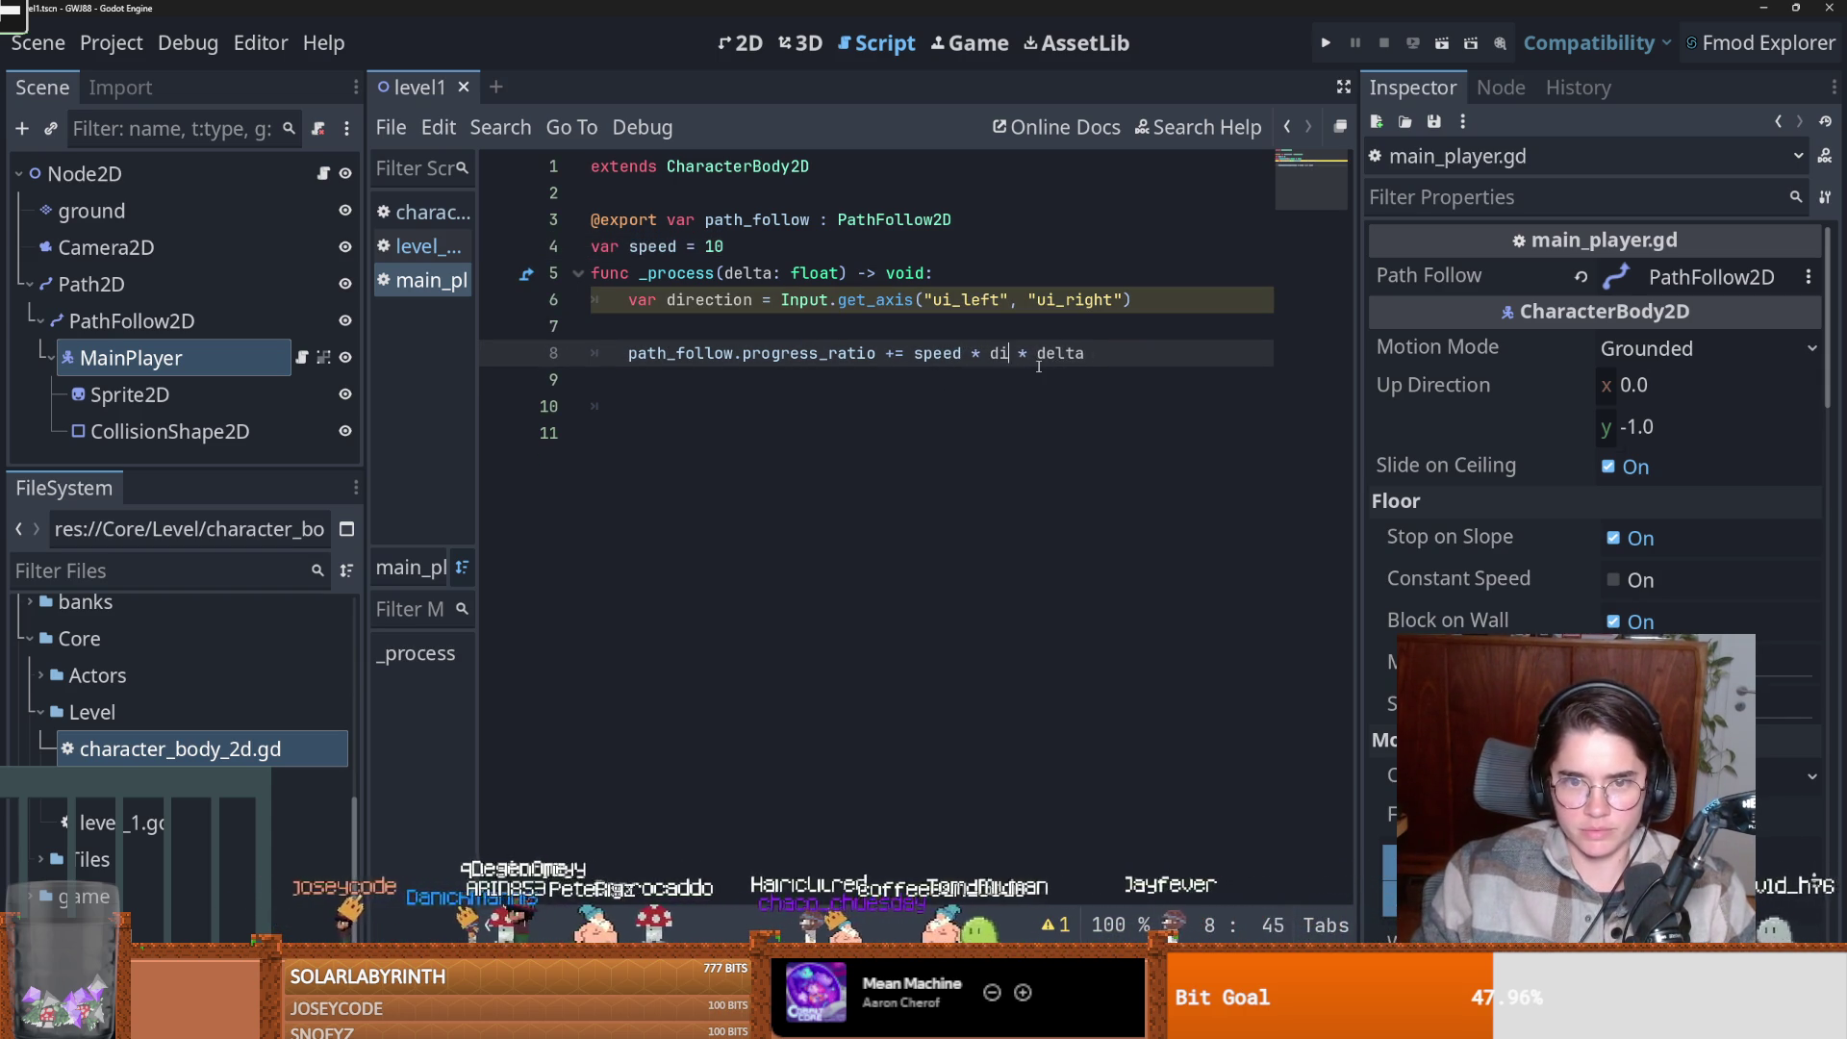
{"action": "key", "text": "Return"}
- Test-run the game, reducing speed from 10 to 1, and move the player right
{"action": "left_click", "coordinate": [1329, 41]}
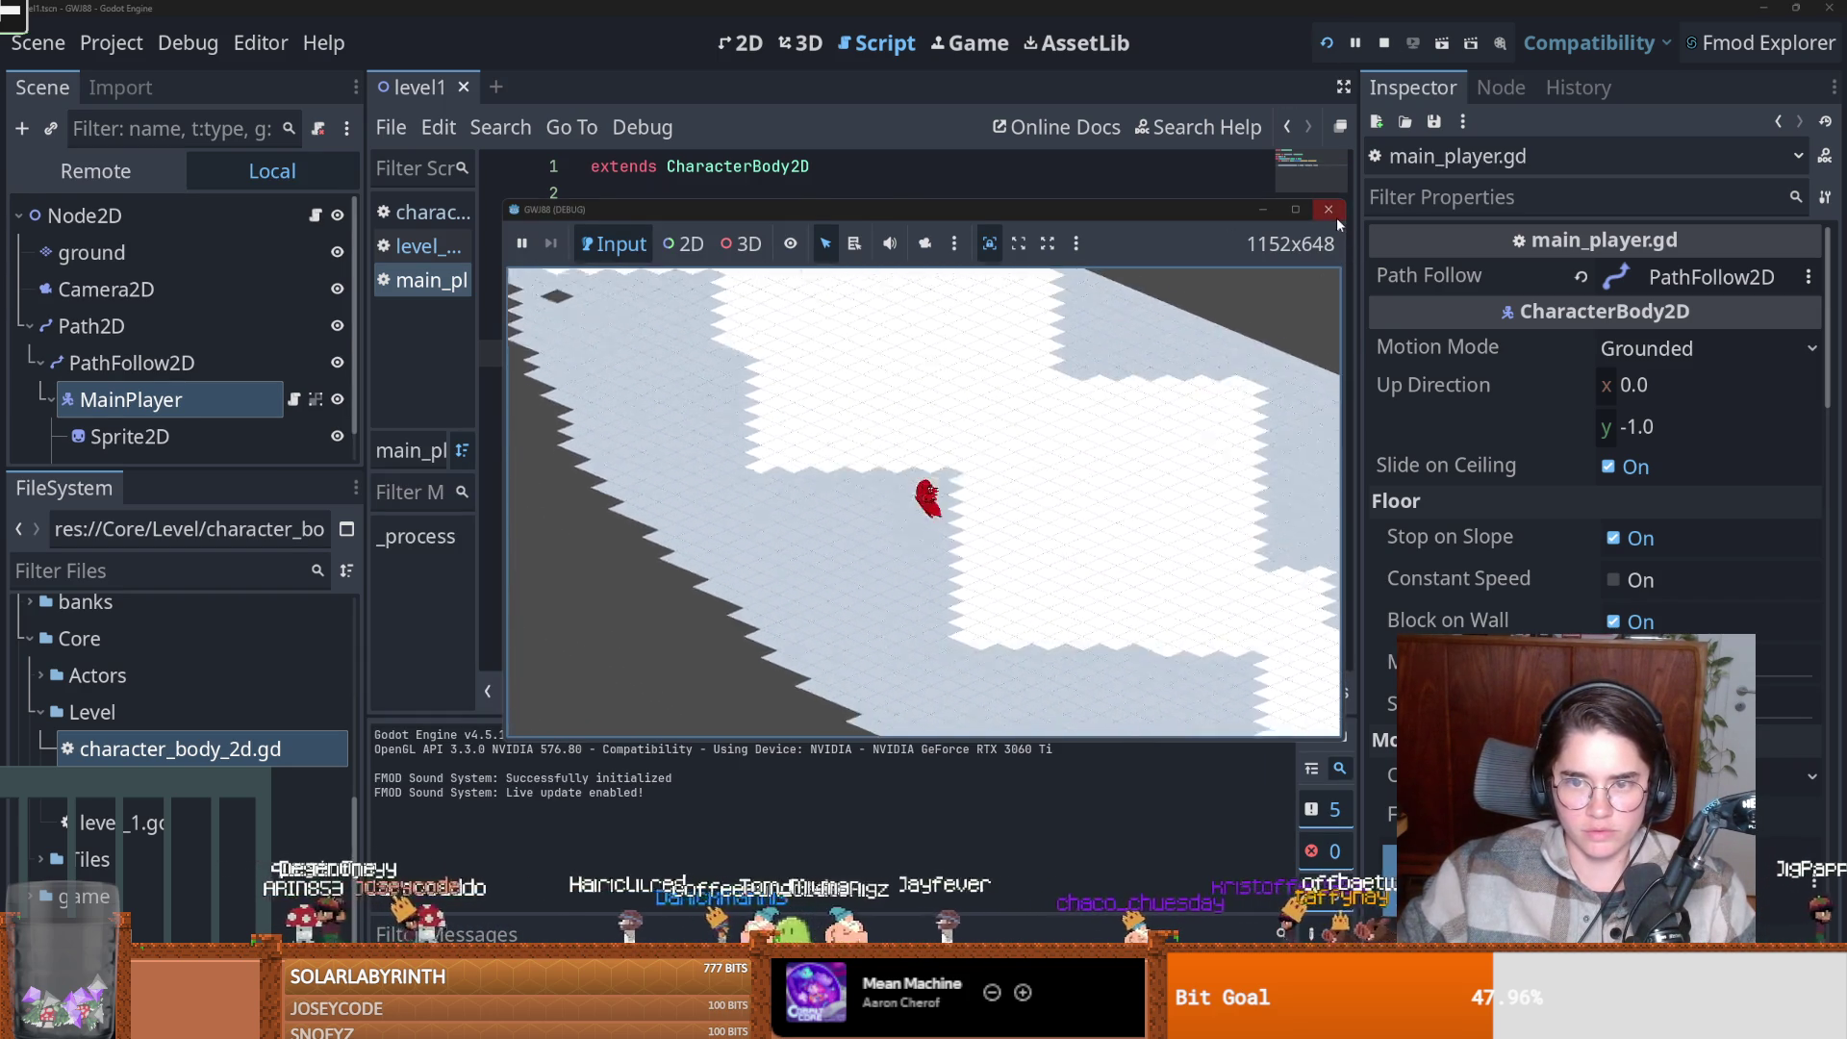
{"action": "left_click", "coordinate": [1329, 210]}
{"action": "left_click", "coordinate": [767, 245]}
{"action": "key", "text": "BackSpace"}
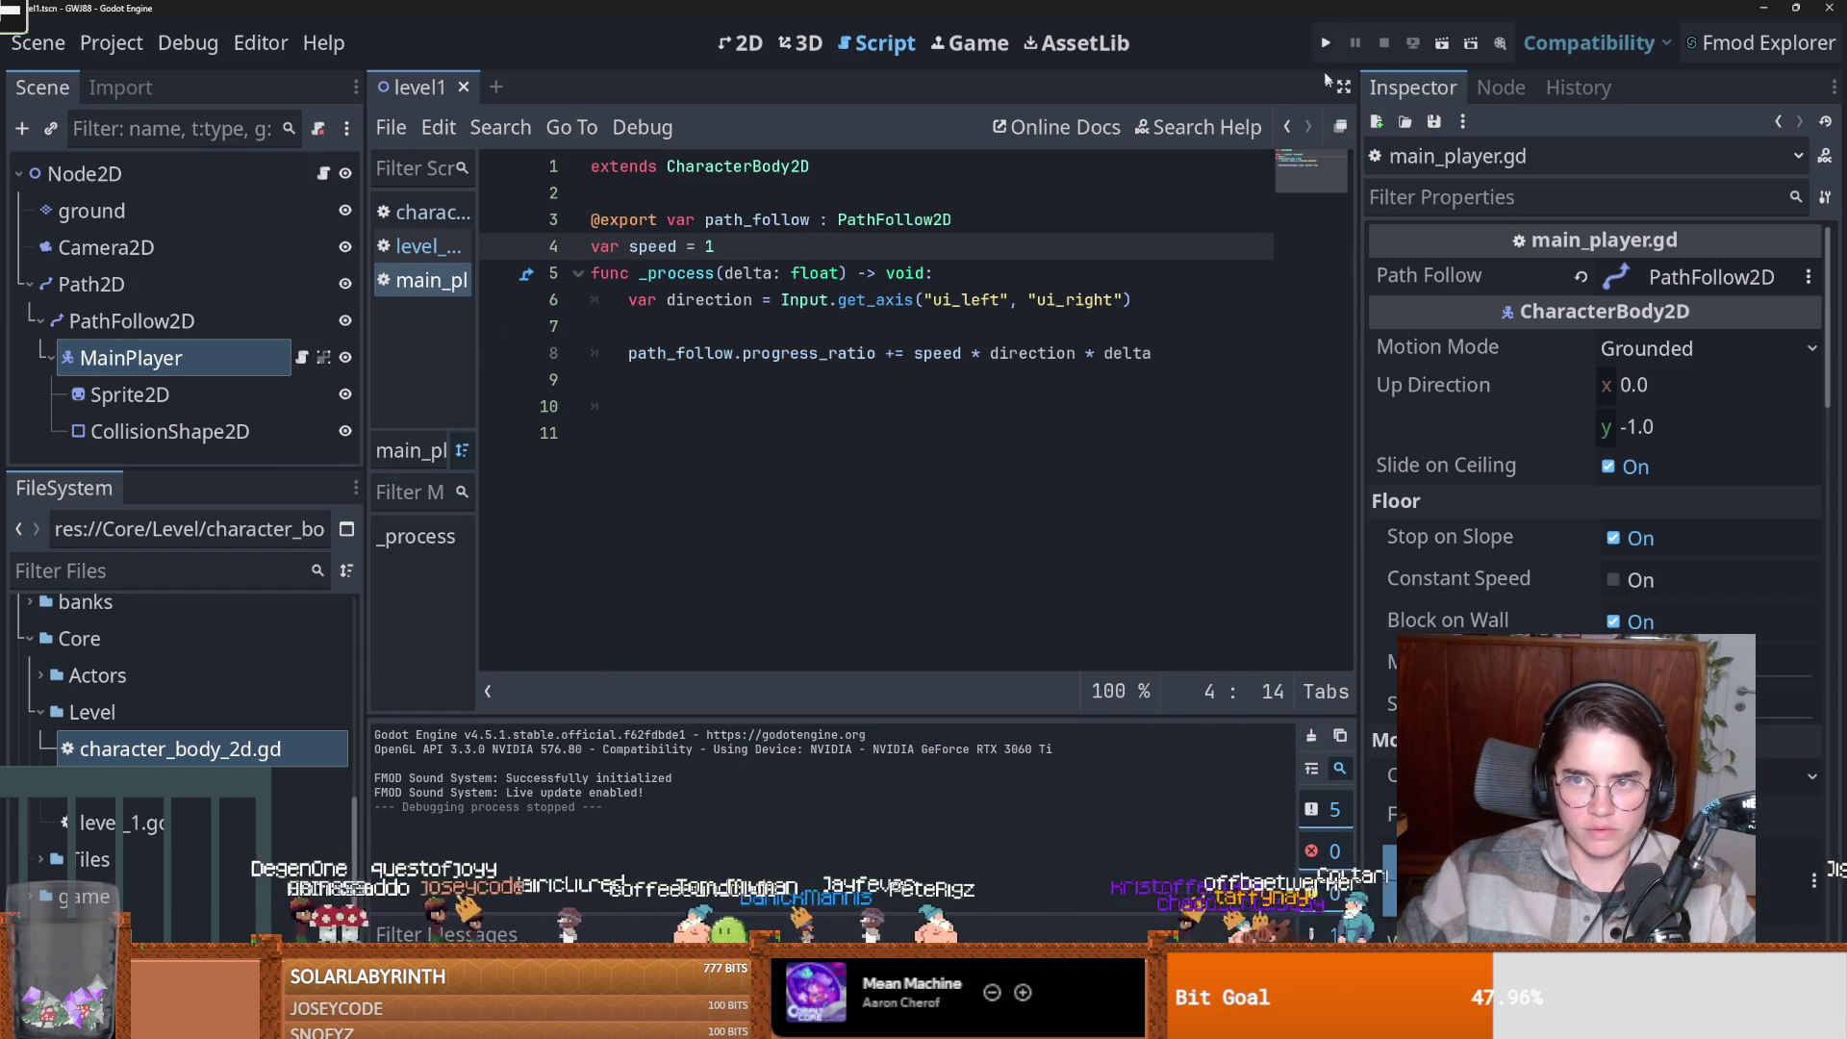
{"action": "left_click", "coordinate": [1326, 42]}
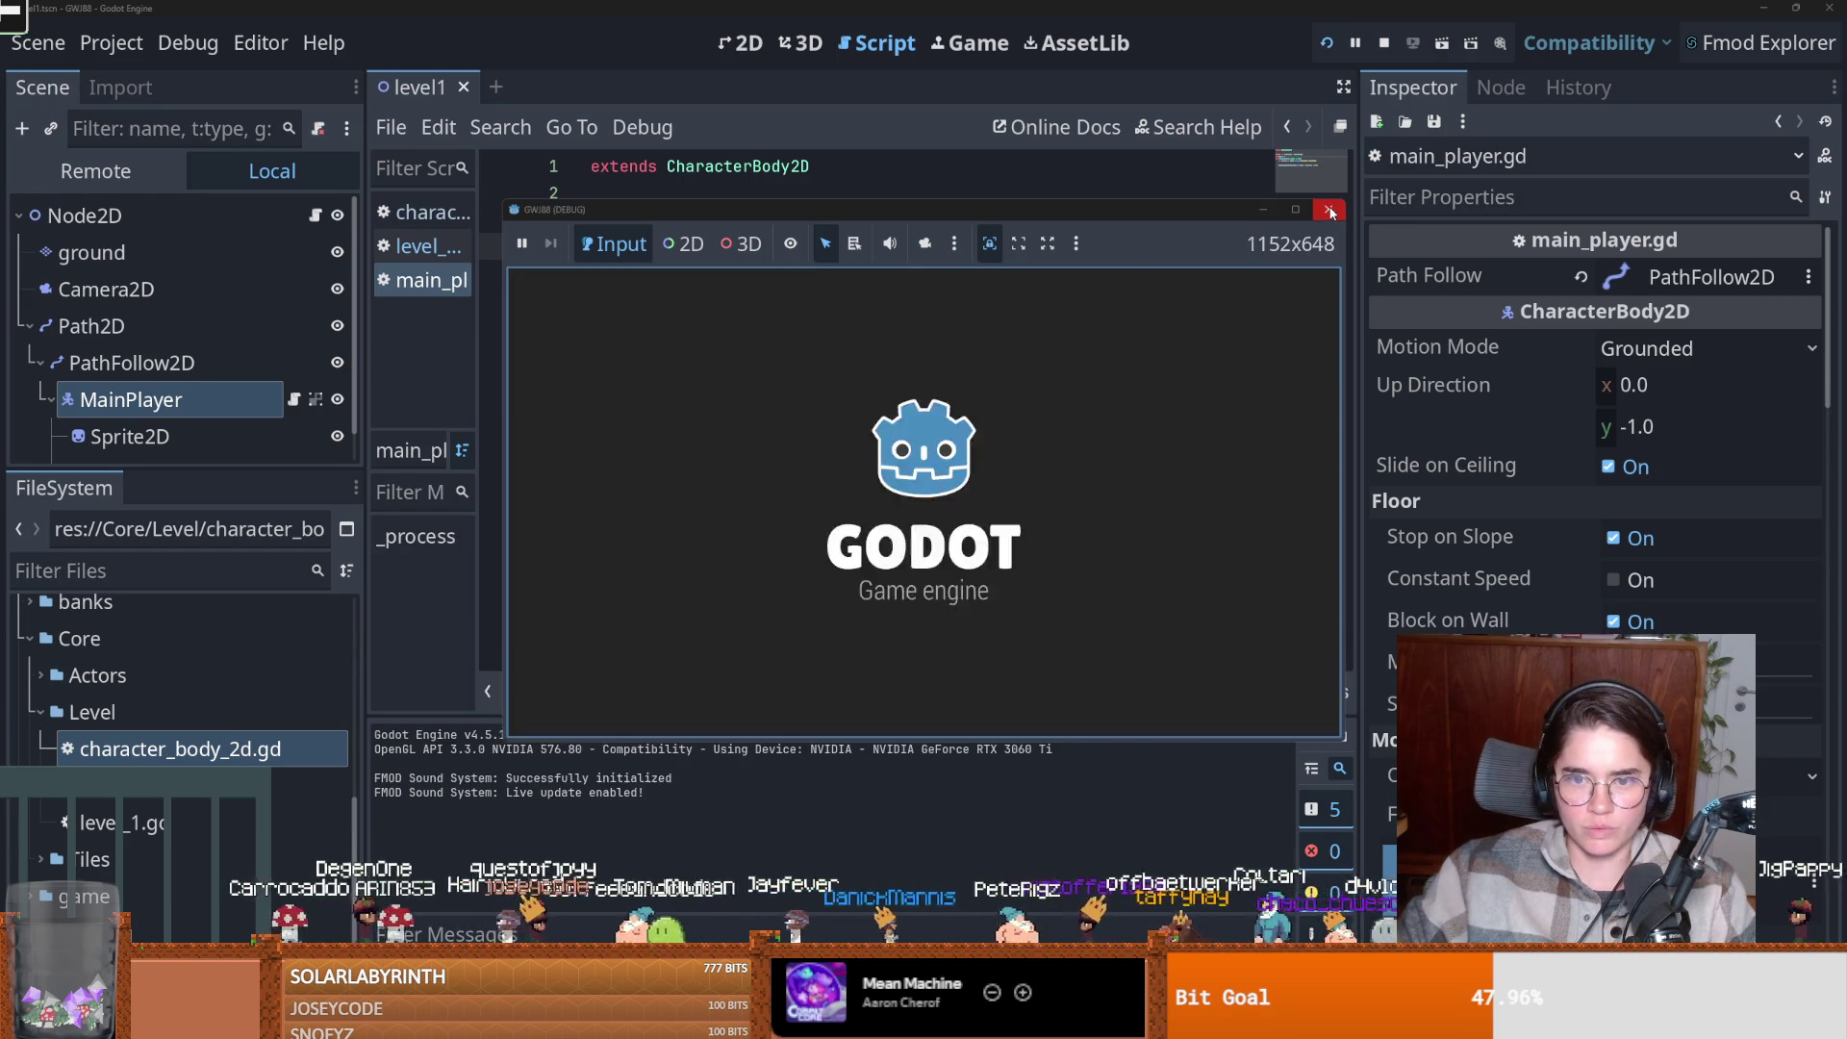
{"action": "left_click", "coordinate": [1329, 209]}
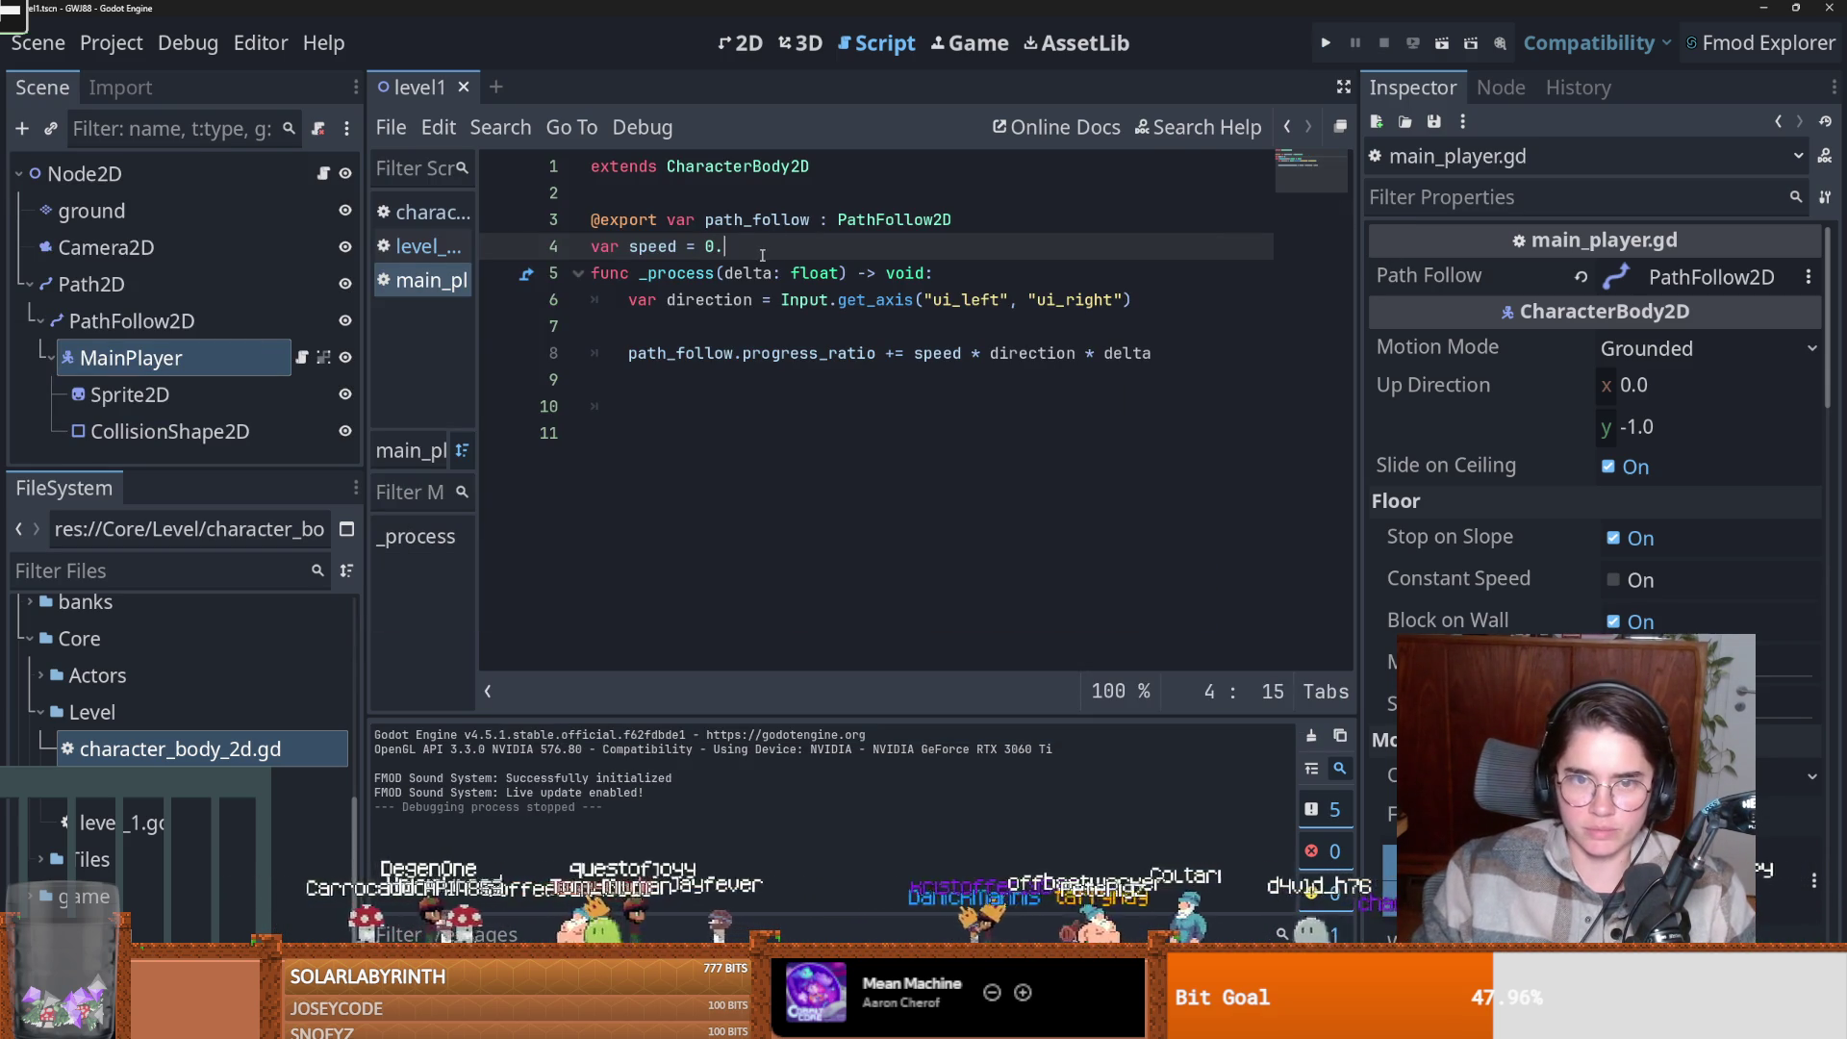
{"action": "left_click", "coordinate": [1326, 43]}
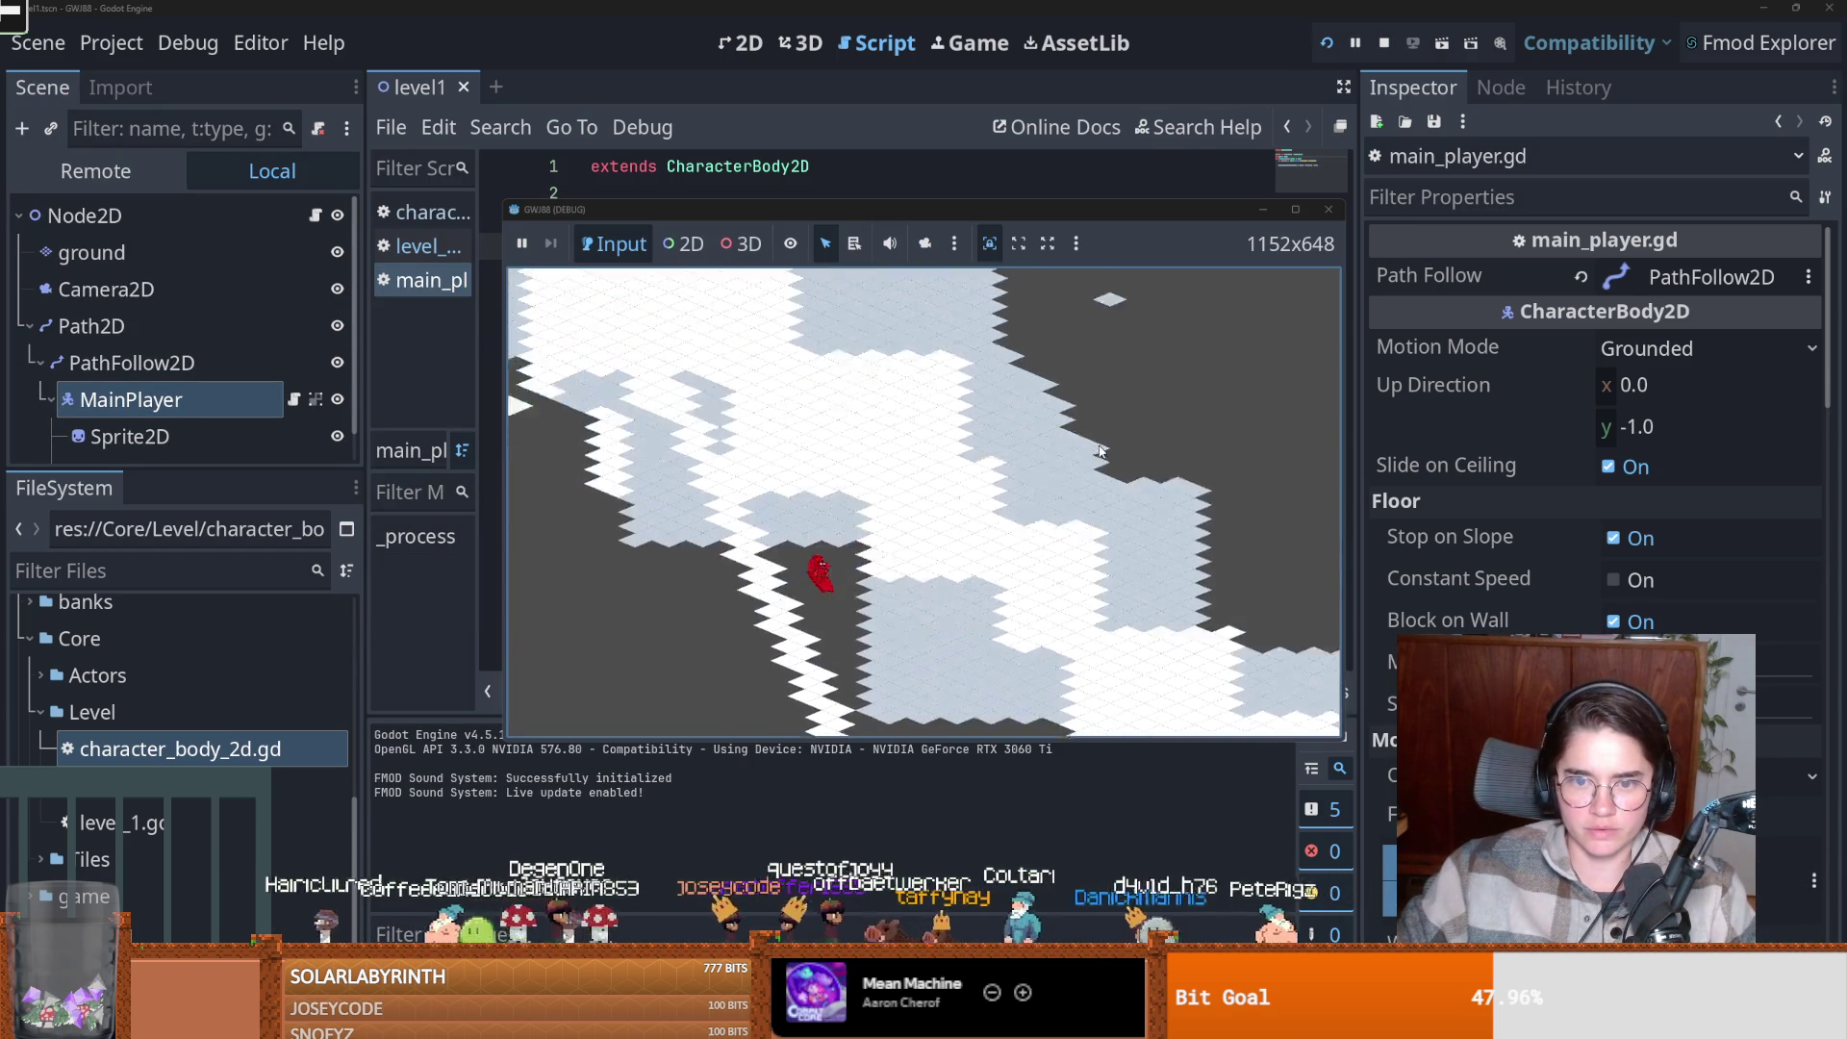
{"action": "key", "text": "Right"}
{"action": "key", "text": "F8"}
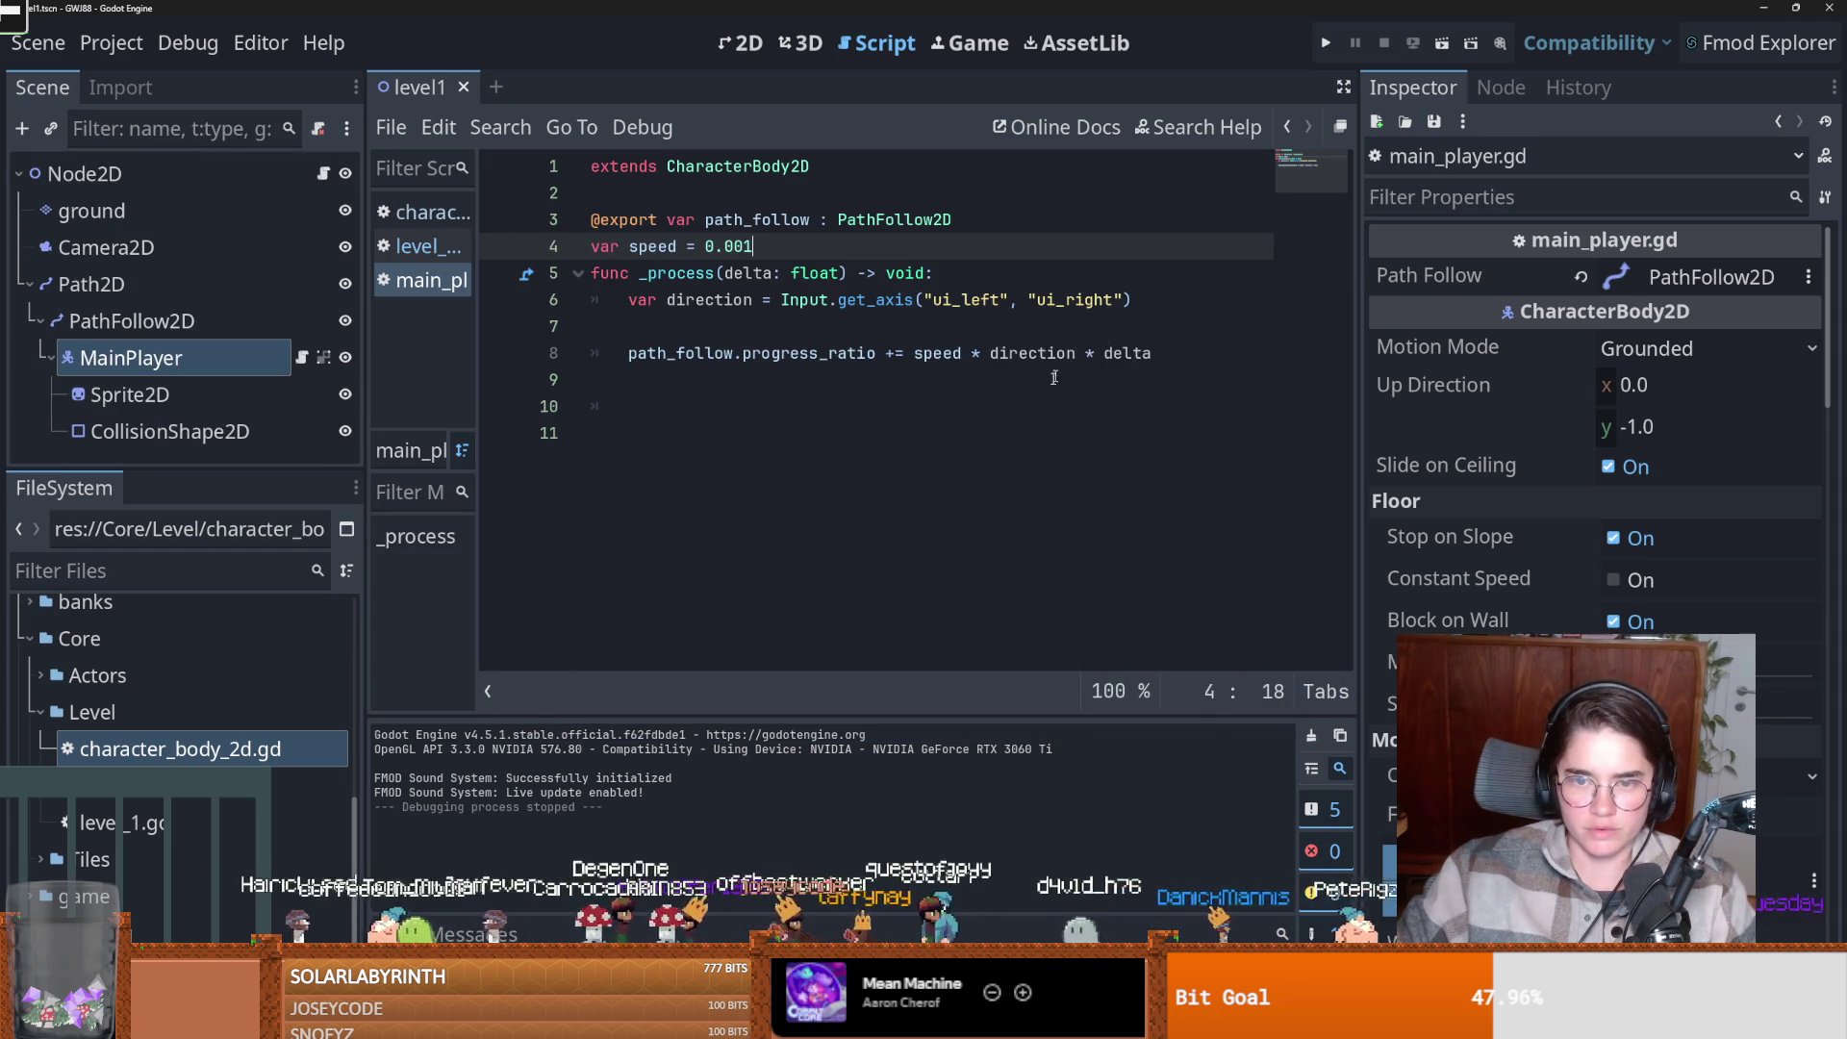
- Remove the delta factor from the progress line, shrink the speed value, and rerun
{"action": "double_click", "coordinate": [1031, 353]}
{"action": "double_click", "coordinate": [937, 354]}
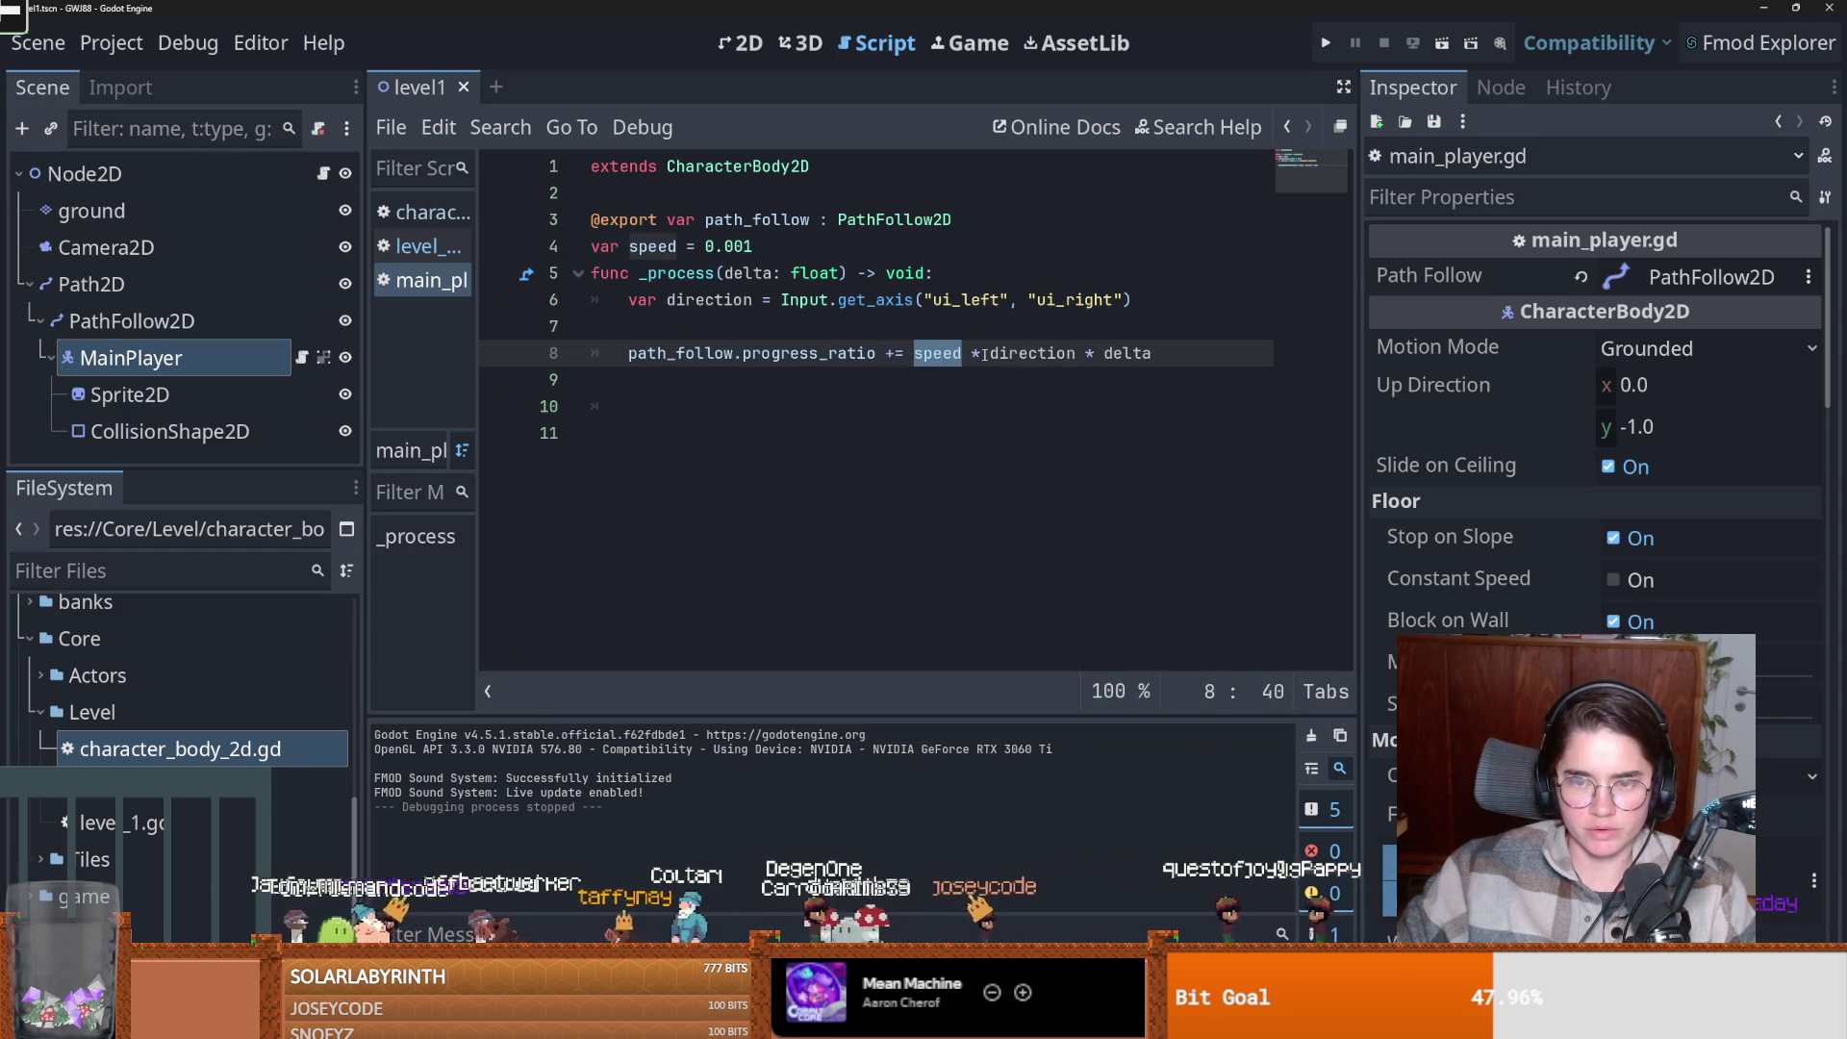
{"action": "double_click", "coordinate": [1066, 357]}
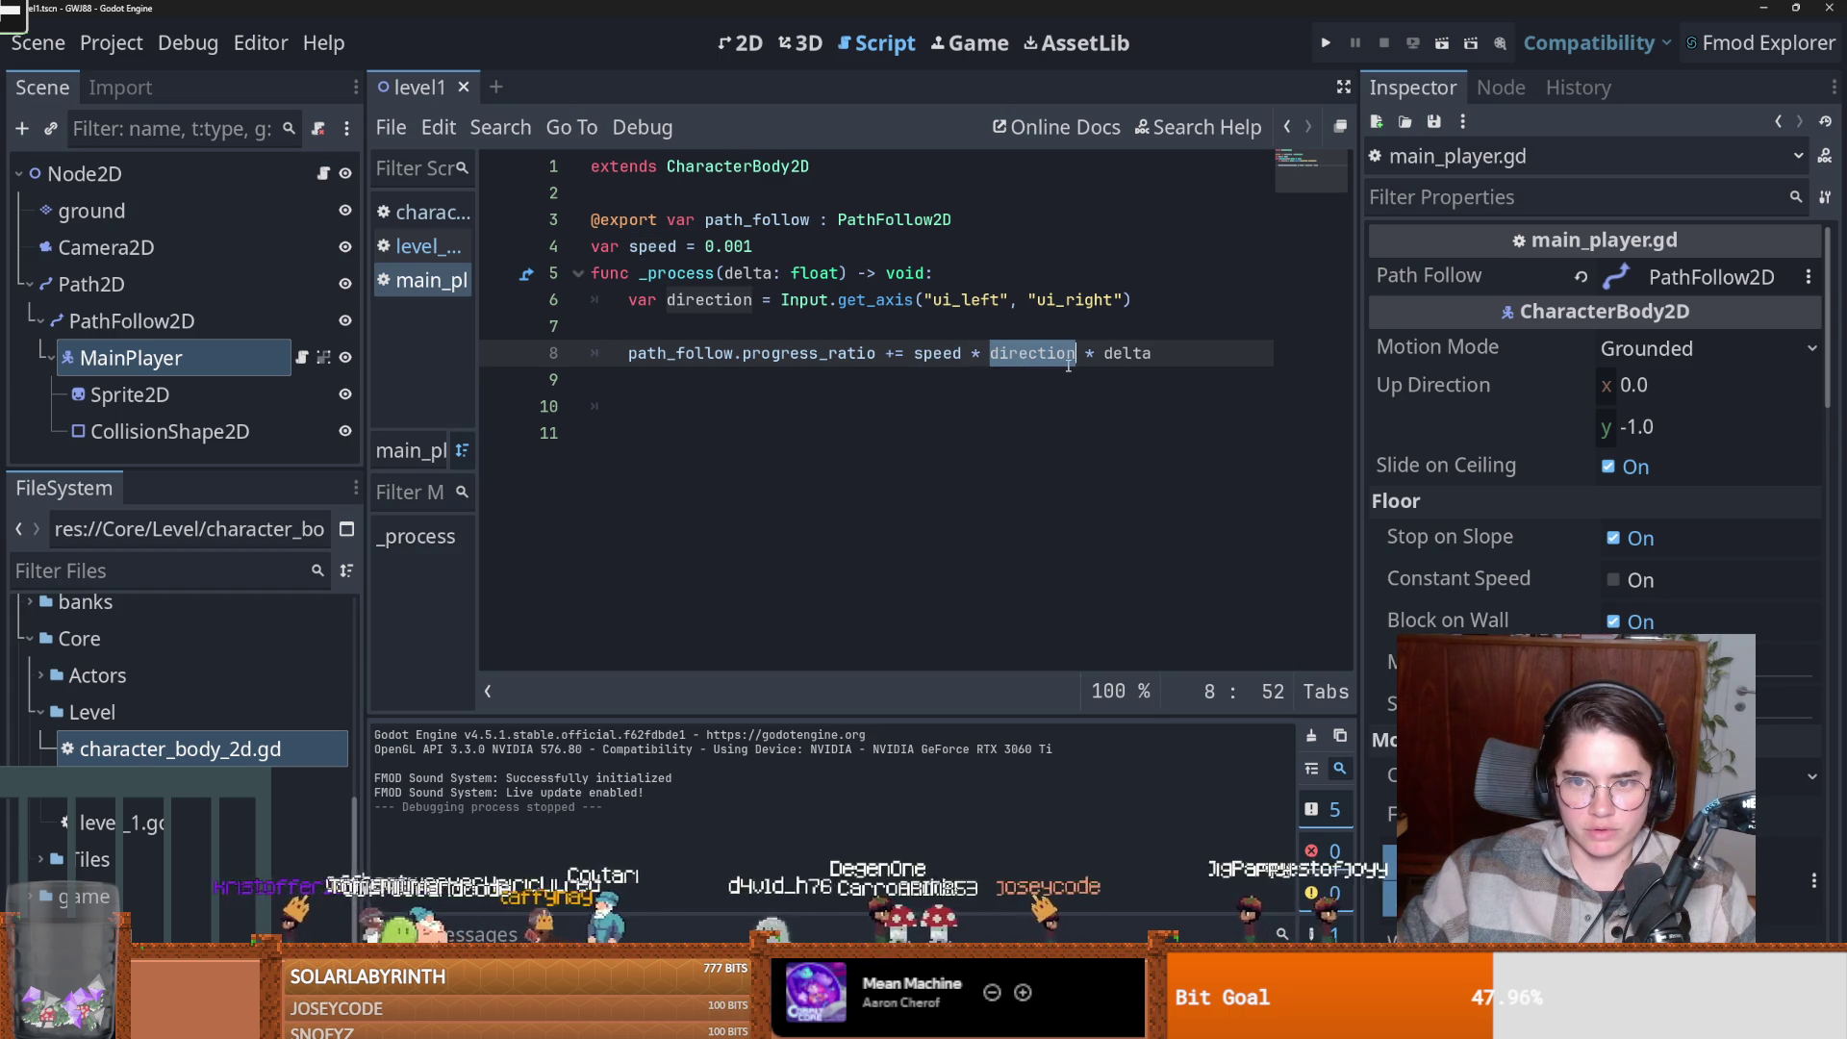
{"action": "left_click", "coordinate": [1048, 356]}
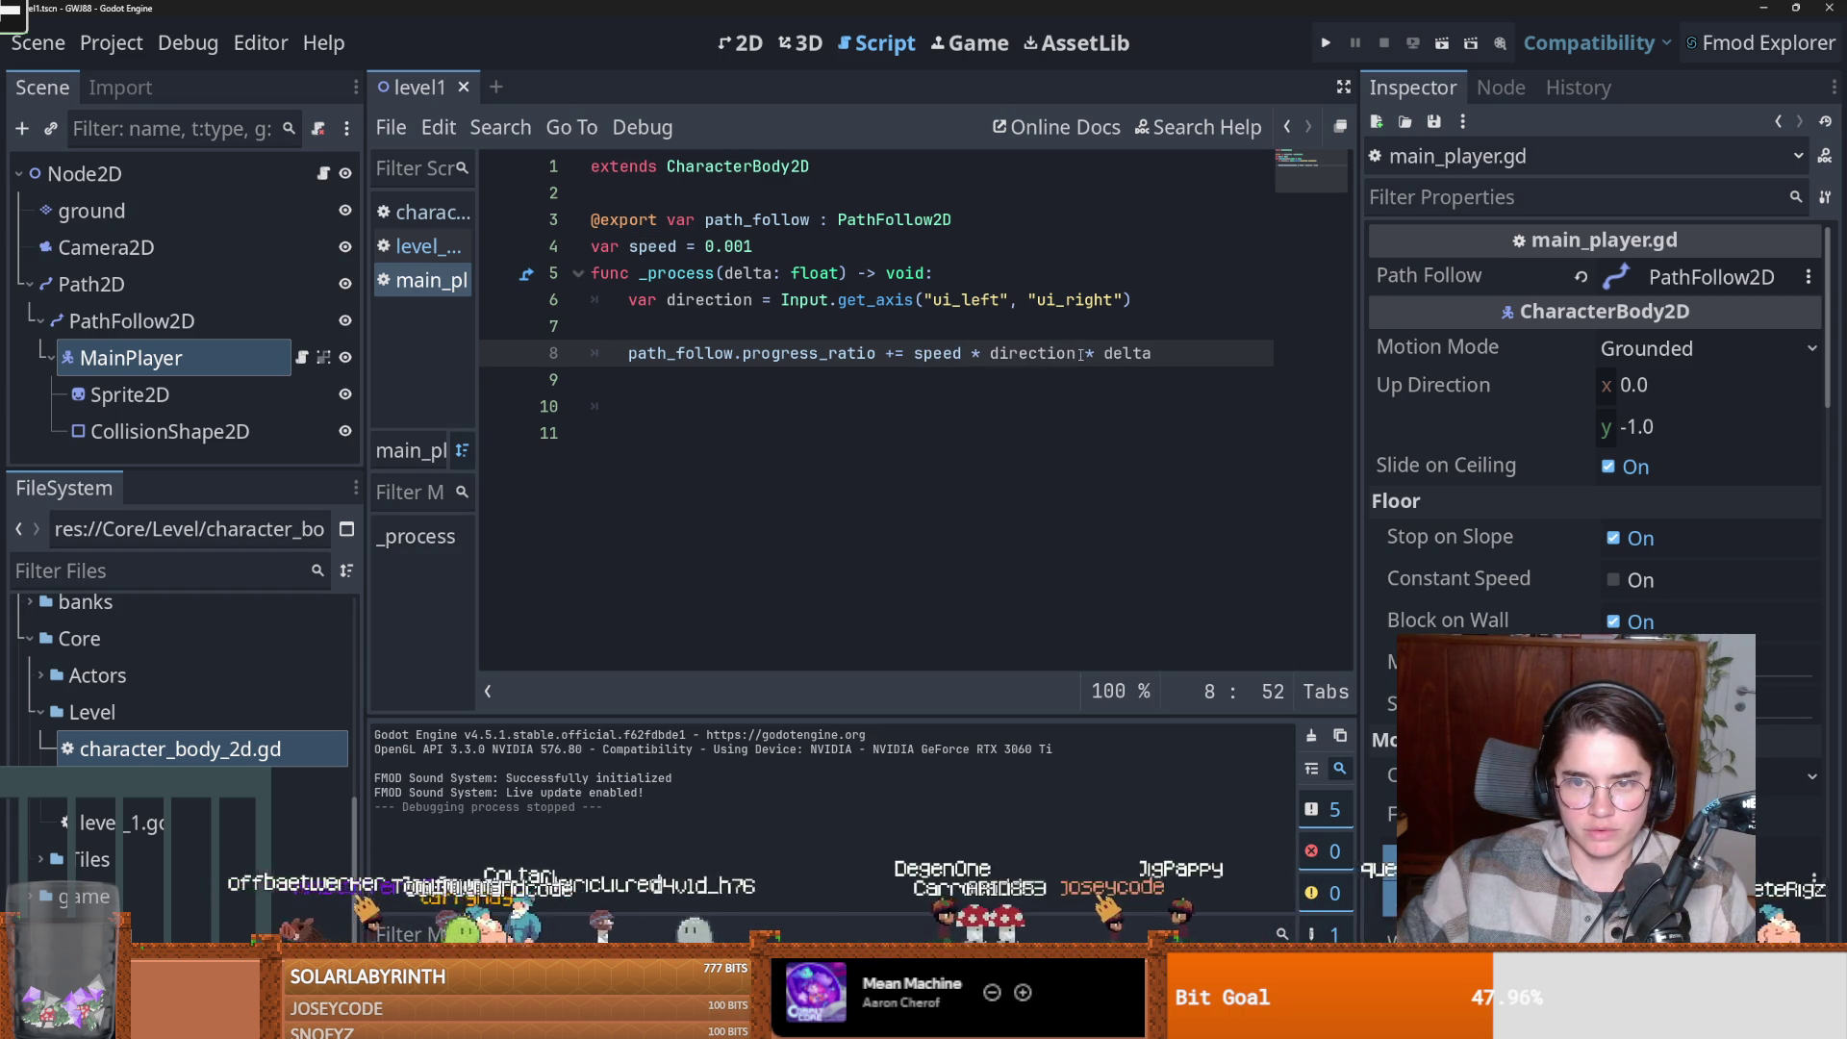
{"action": "left_click_drag", "start_coordinate": [1157, 355], "coordinate": [1093, 355]}
{"action": "key", "text": "BackSpace"}
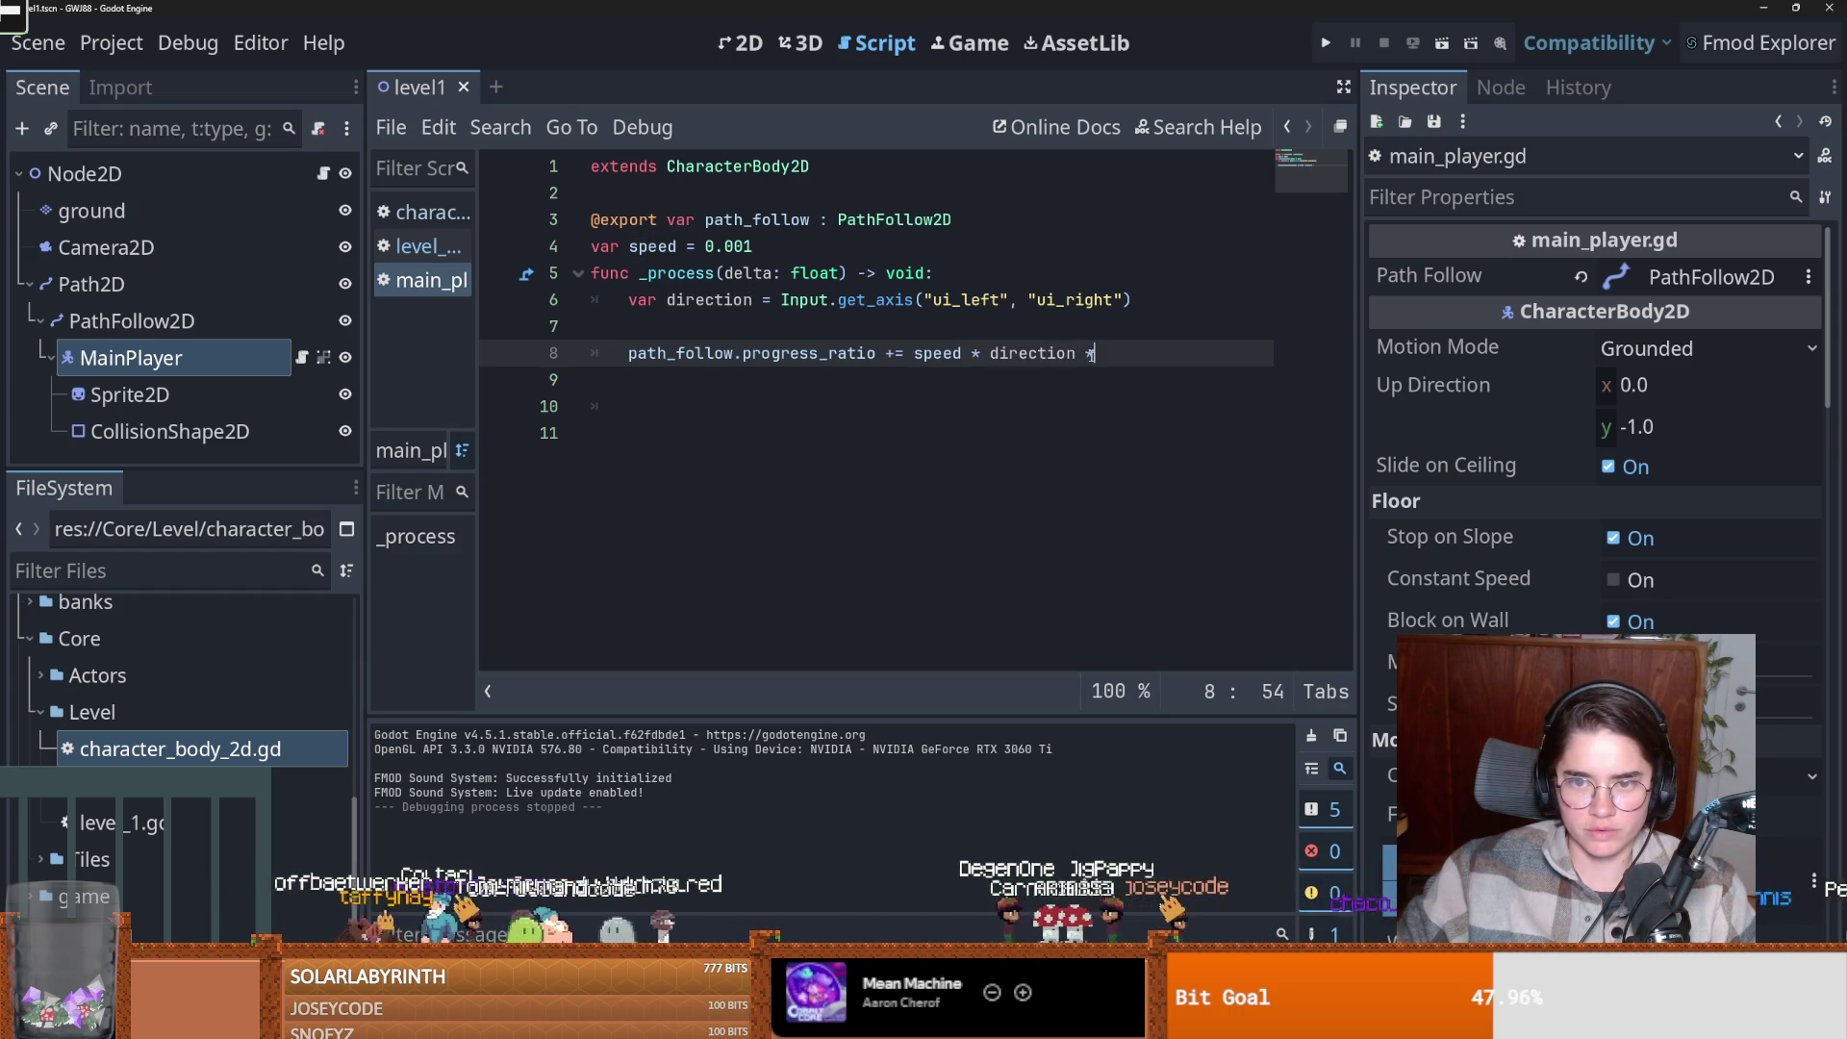
{"action": "left_click", "coordinate": [744, 249]}
{"action": "key", "text": "BackSpace"}
{"action": "key", "text": "F5"}
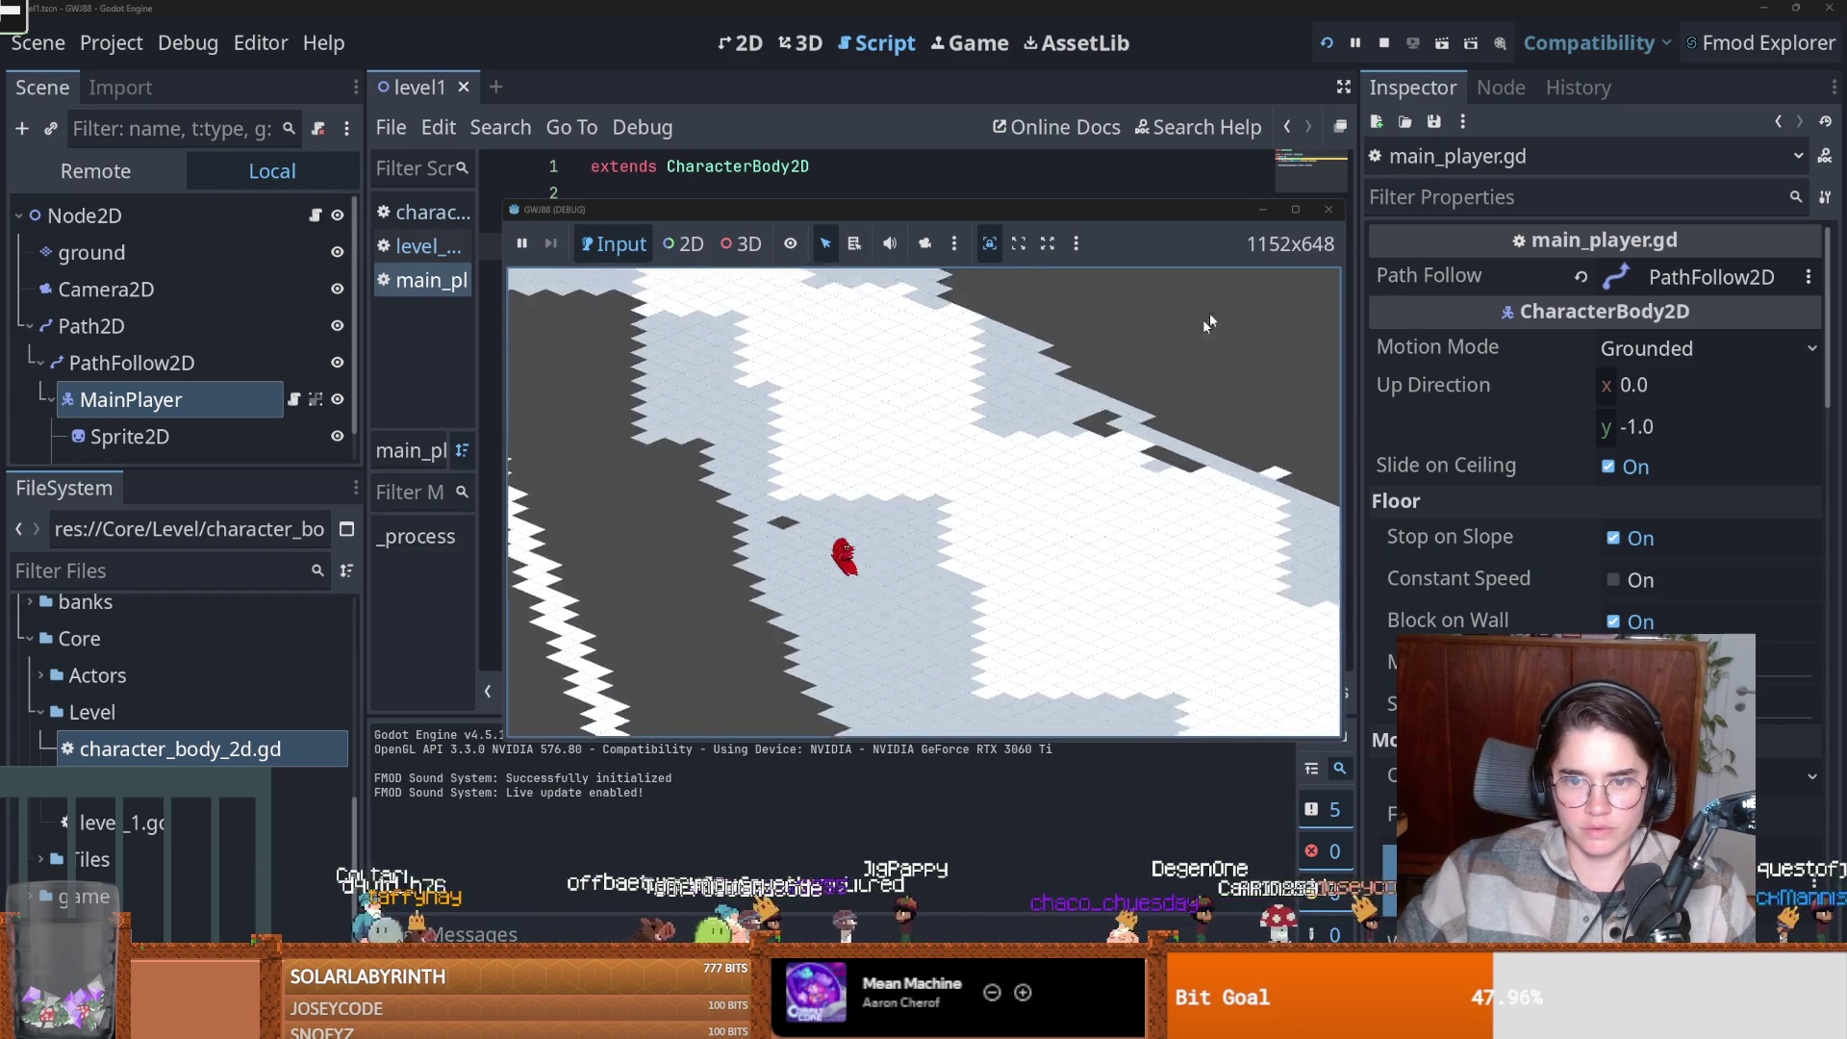
- Set speed to 0.01 and rerun the game to check the movement
{"action": "left_click", "coordinate": [1329, 209]}
{"action": "type", "text": "0.1"}
{"action": "key", "text": "F5"}
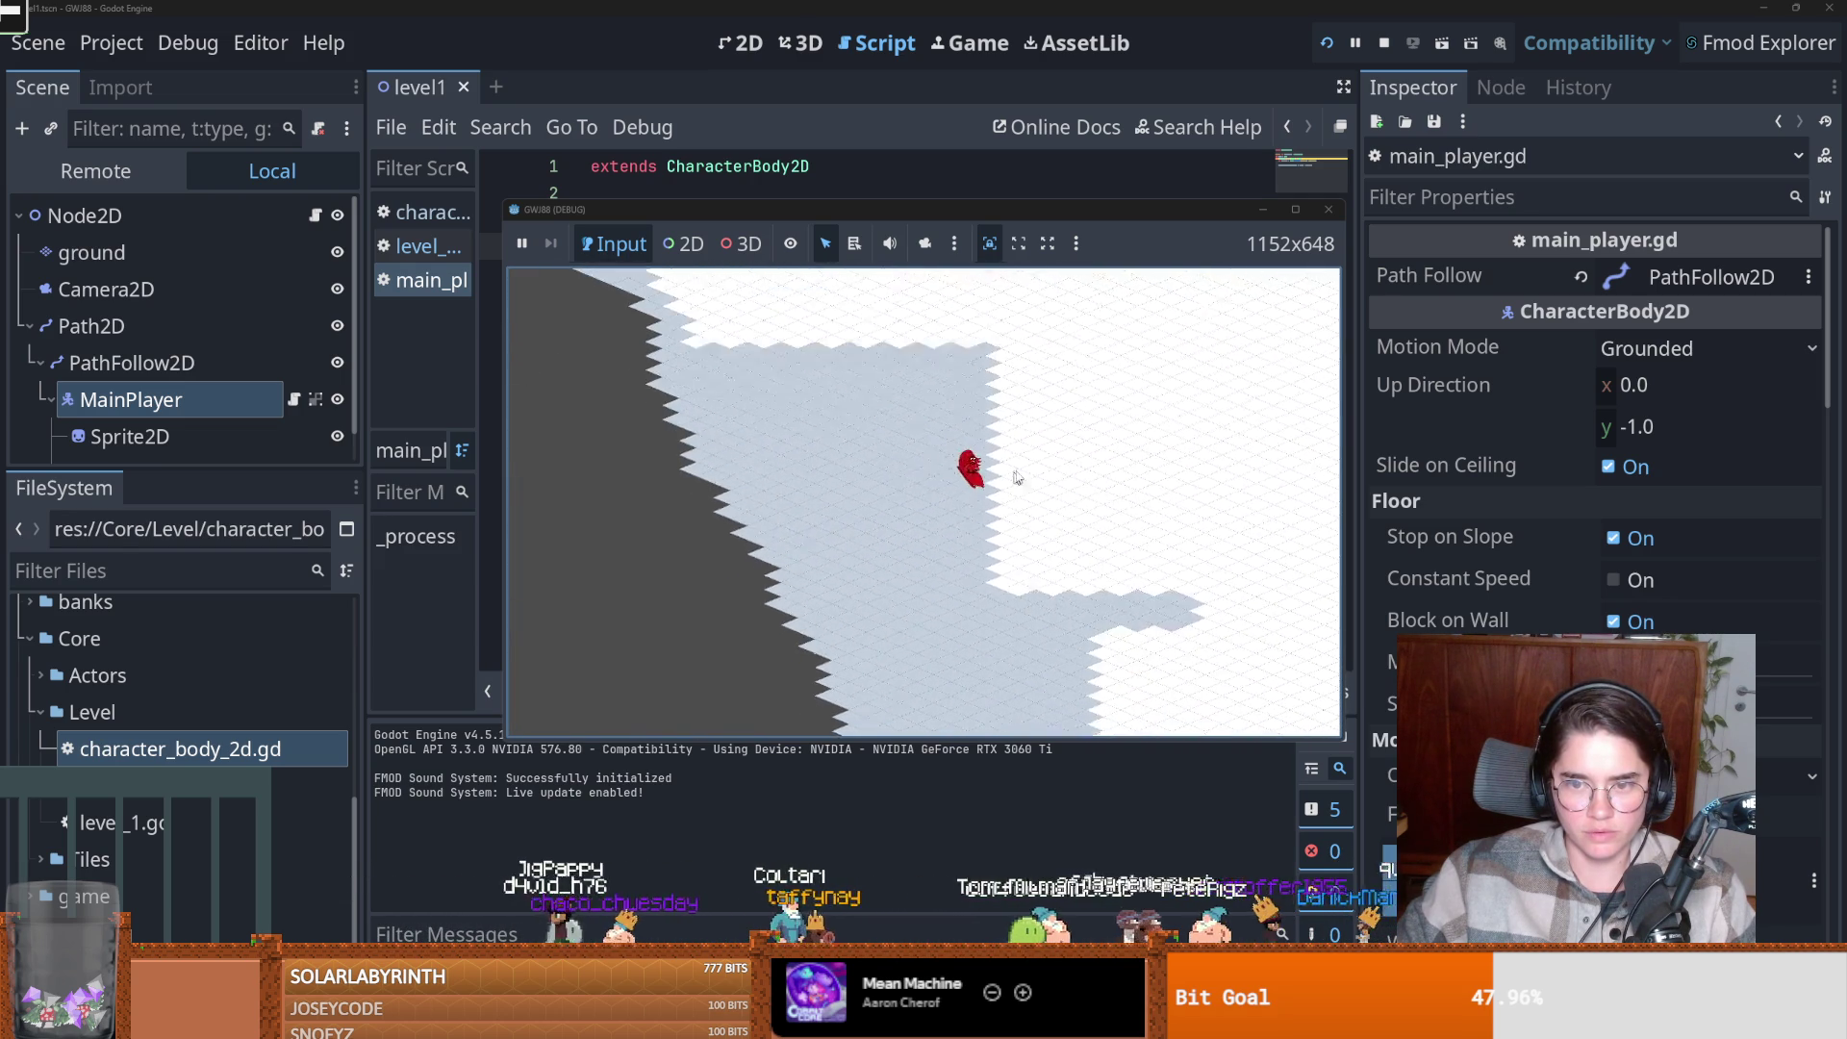
{"action": "key", "text": "F8"}
{"action": "left_click", "coordinate": [914, 353]}
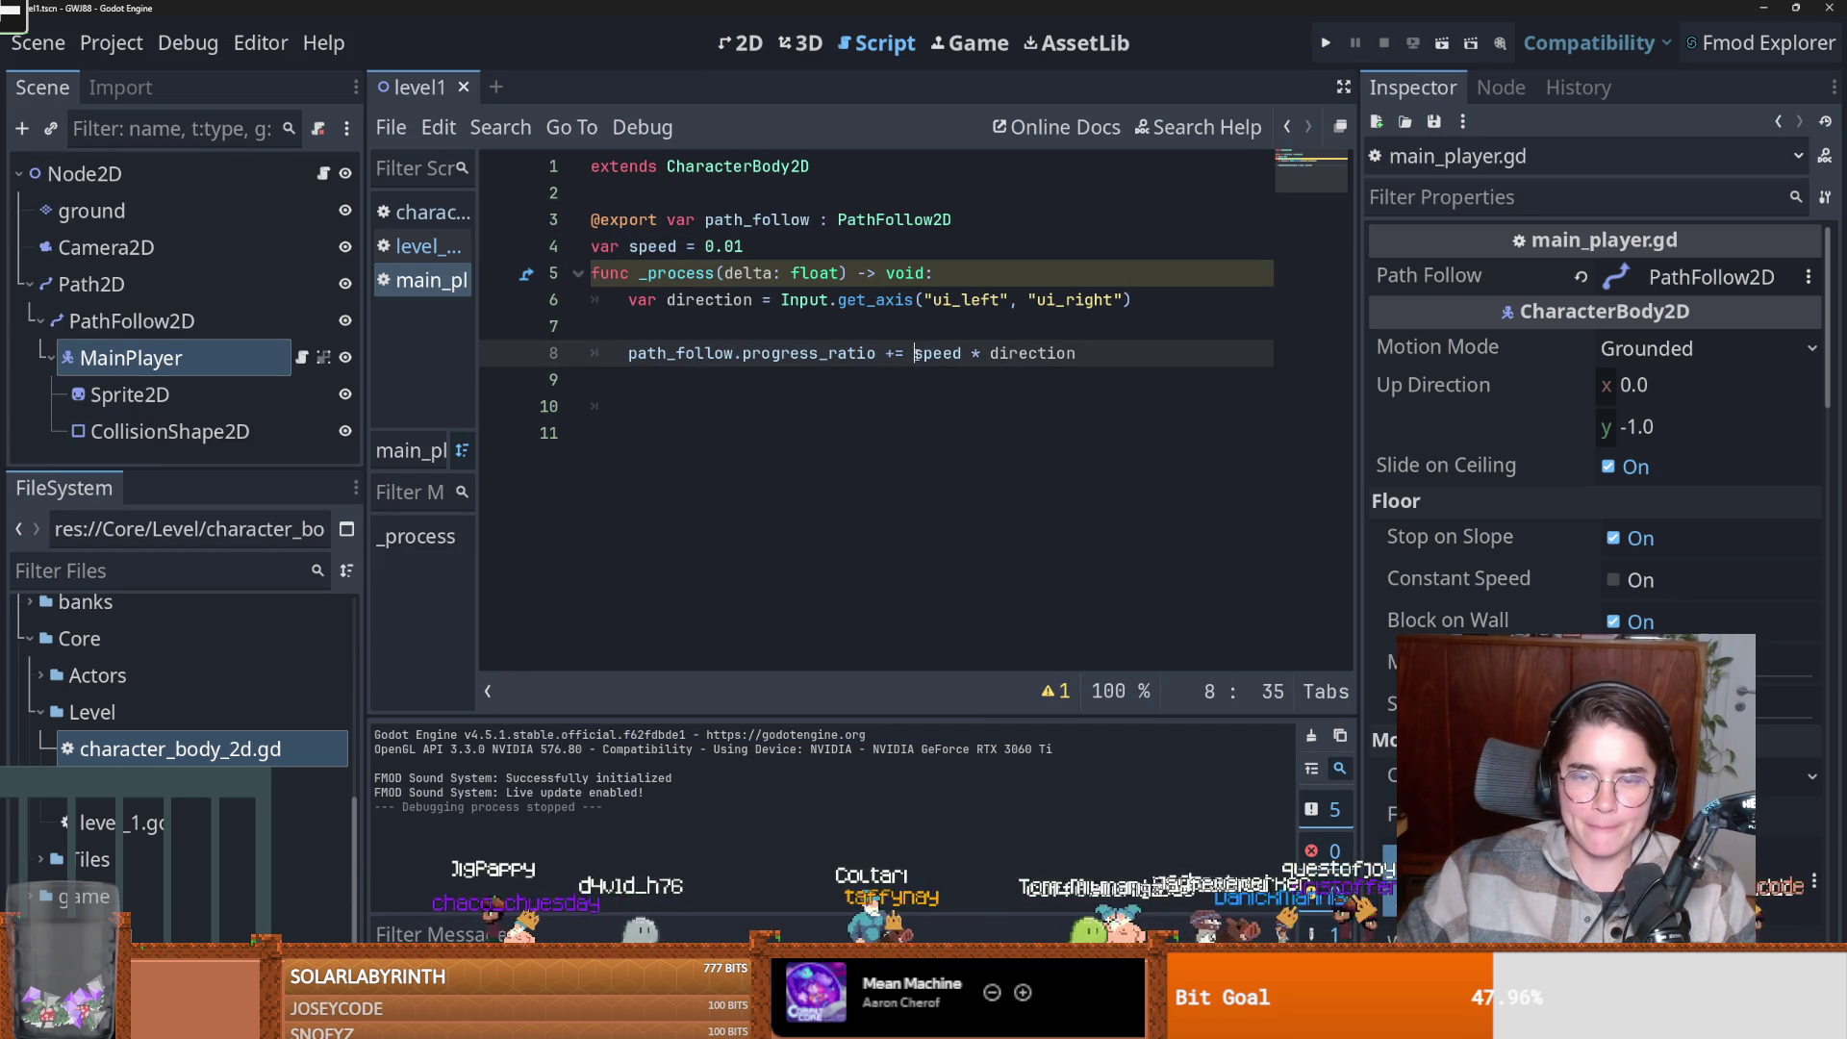
- Insert a clamp() call in front of speed * direction on line 8
{"action": "left_click_drag", "start_coordinate": [914, 353], "coordinate": [1095, 348]}
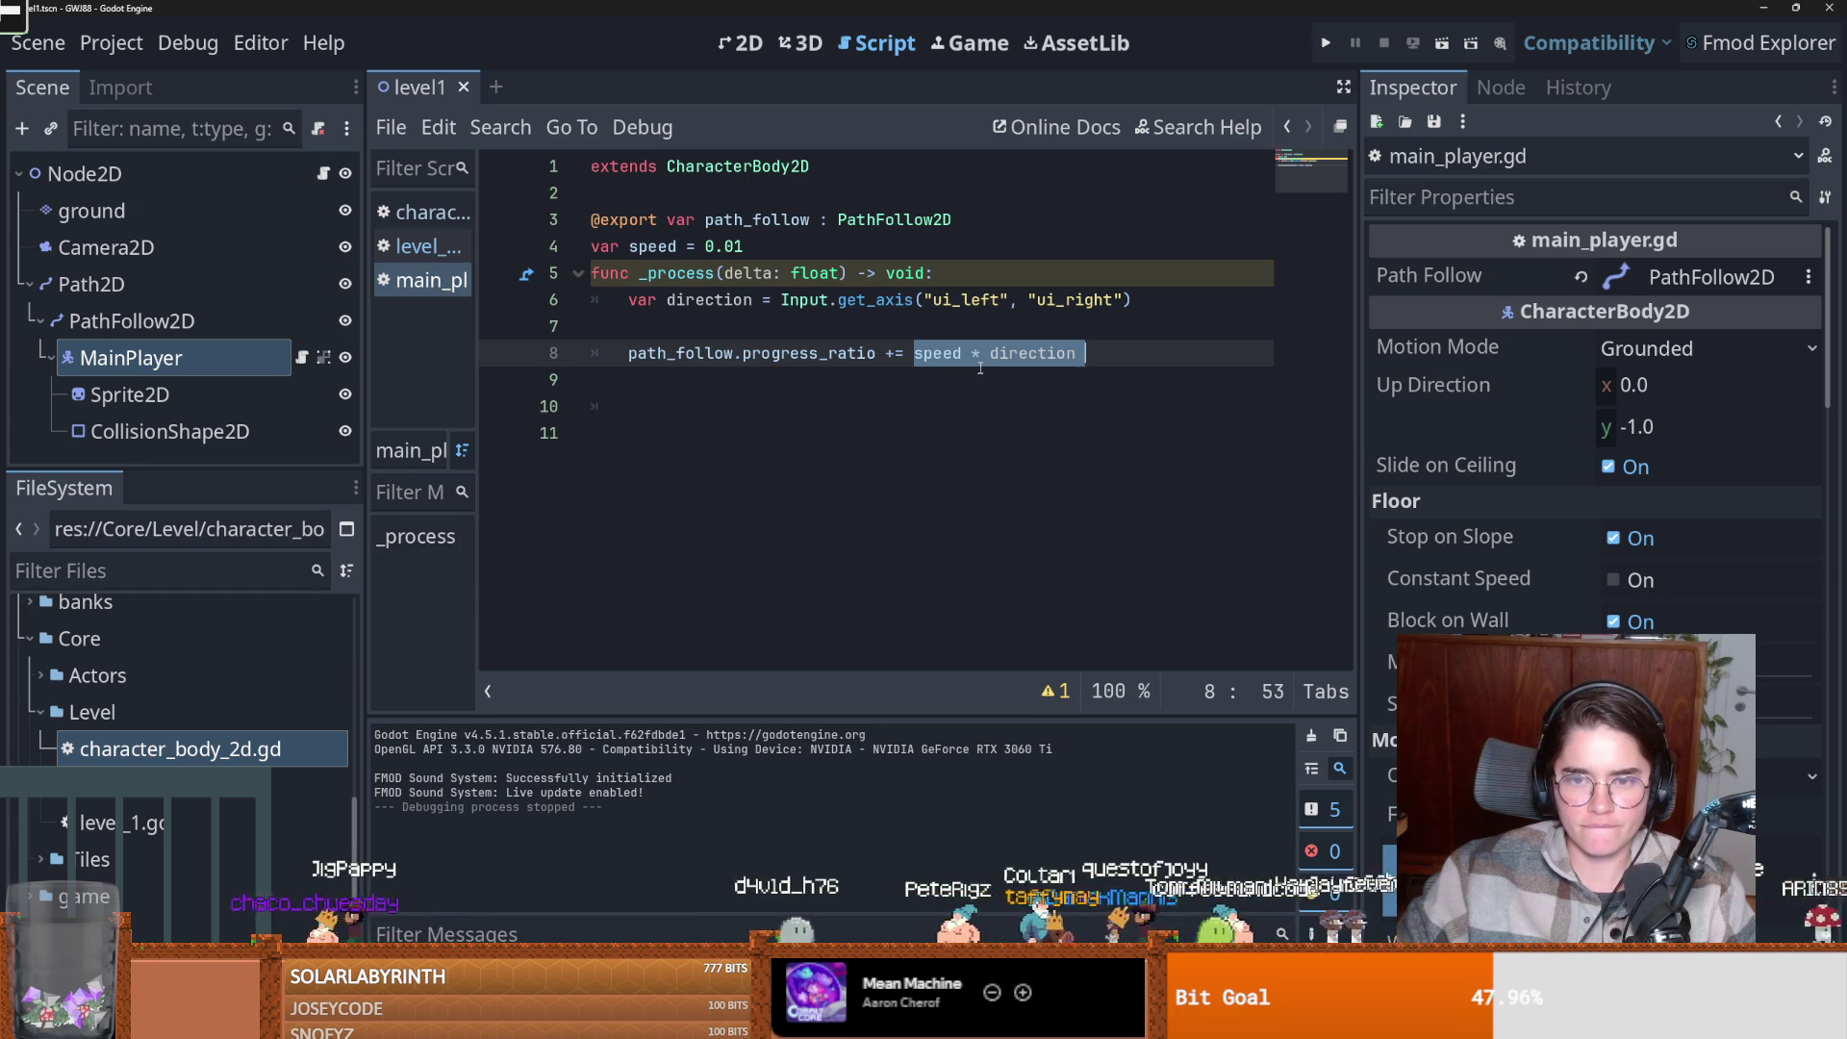
{"action": "key", "text": "Left"}
{"action": "type", "text": "cla"}
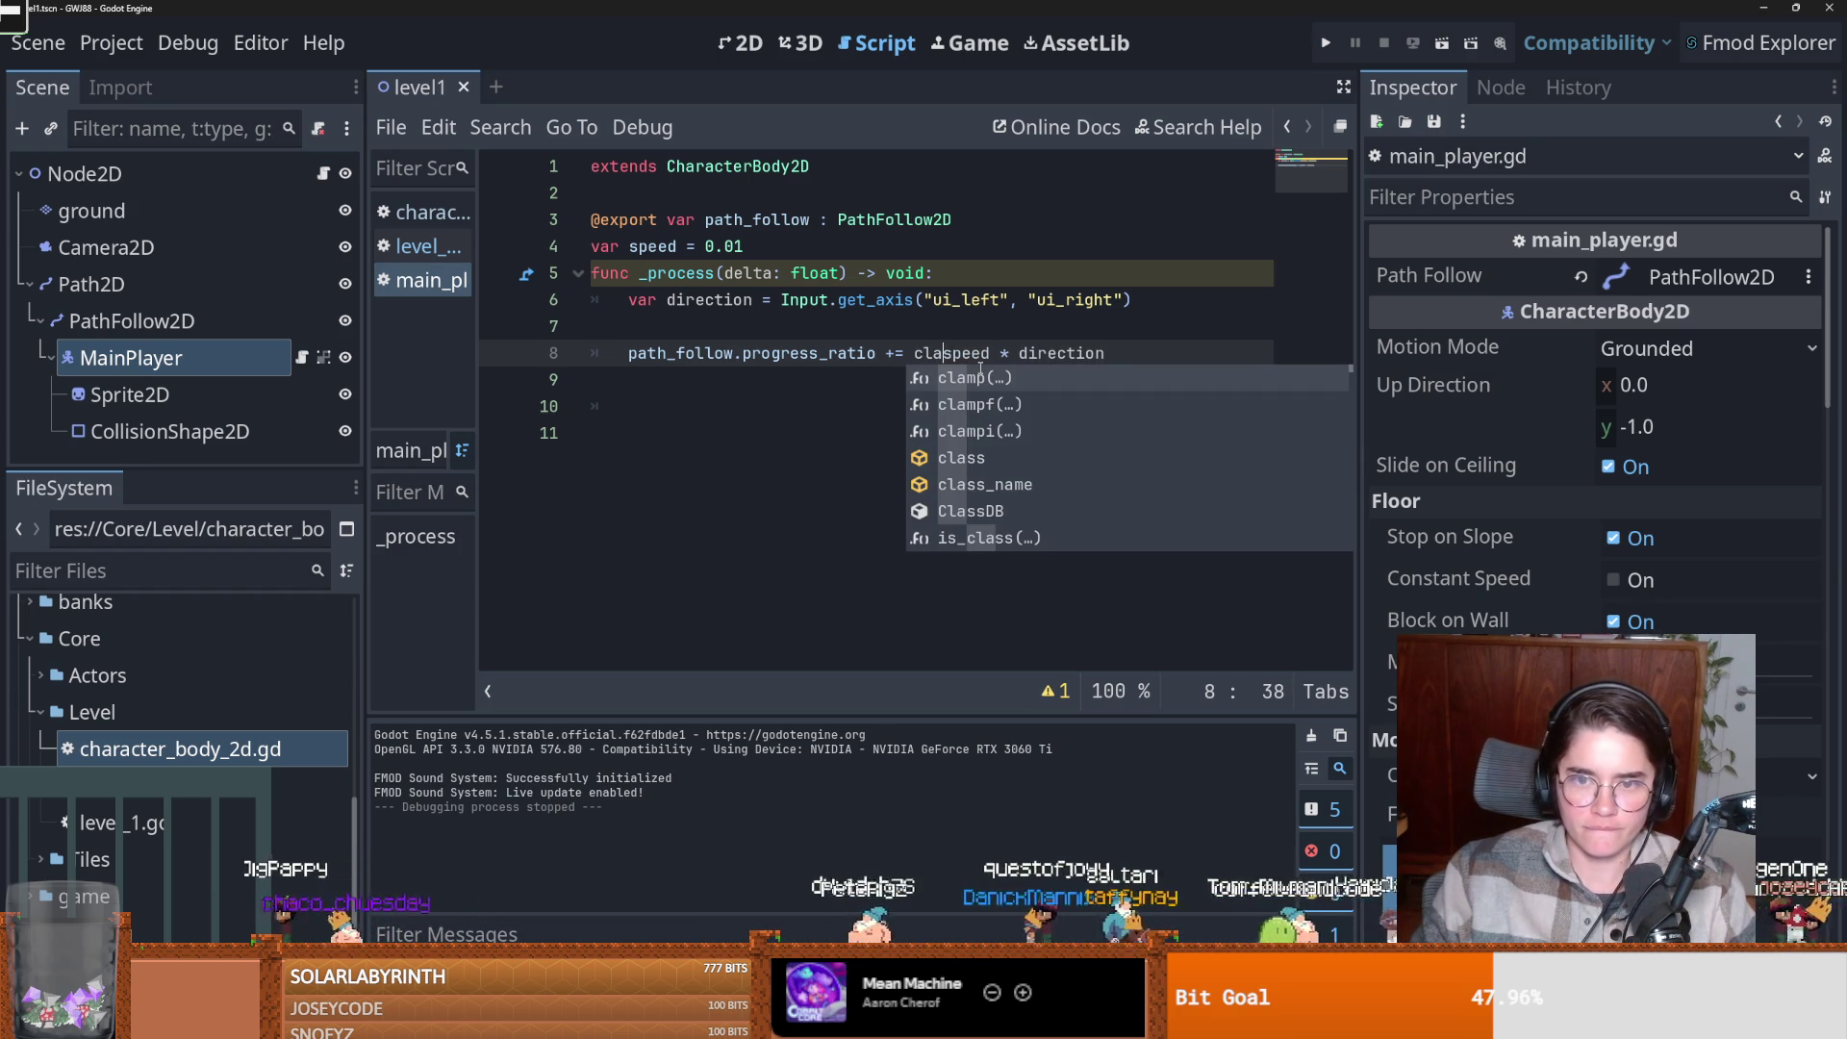
{"action": "key", "text": "Tab"}
{"action": "key", "text": "ctrl+z"}
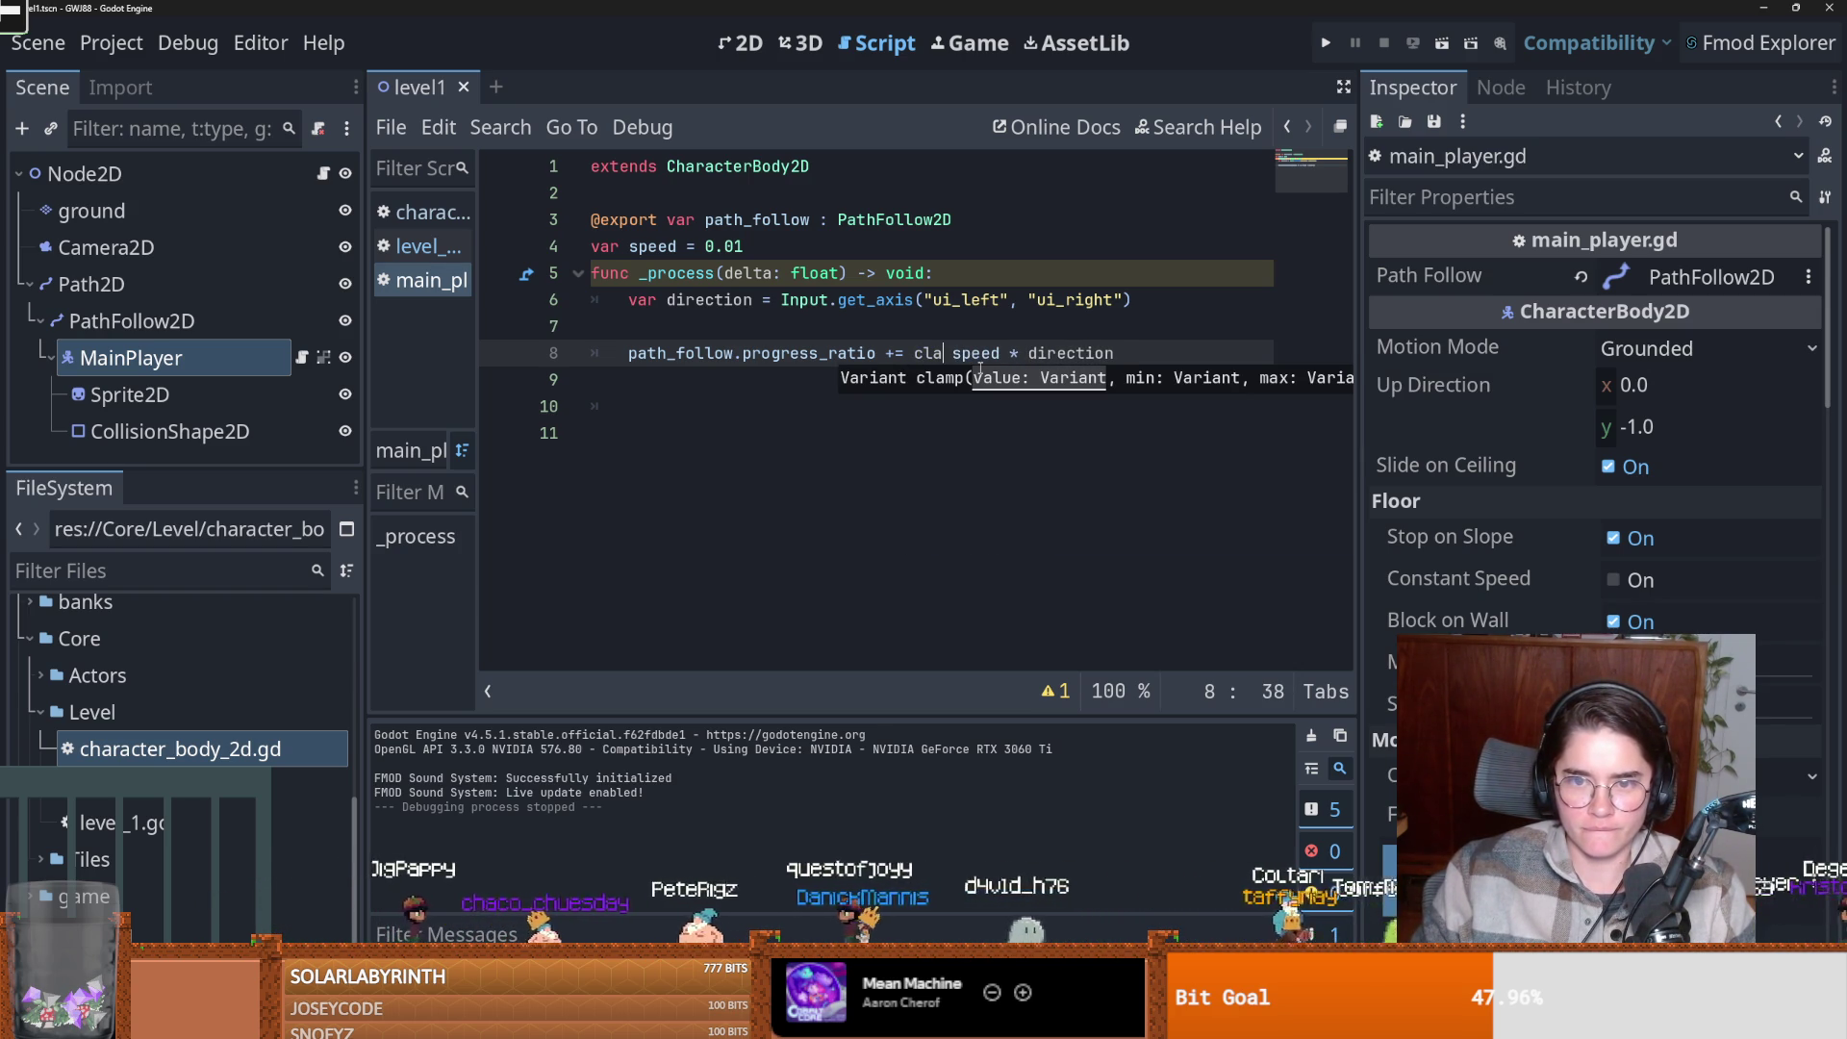
{"action": "type", "text": "m"}
{"action": "key", "text": "Tab"}
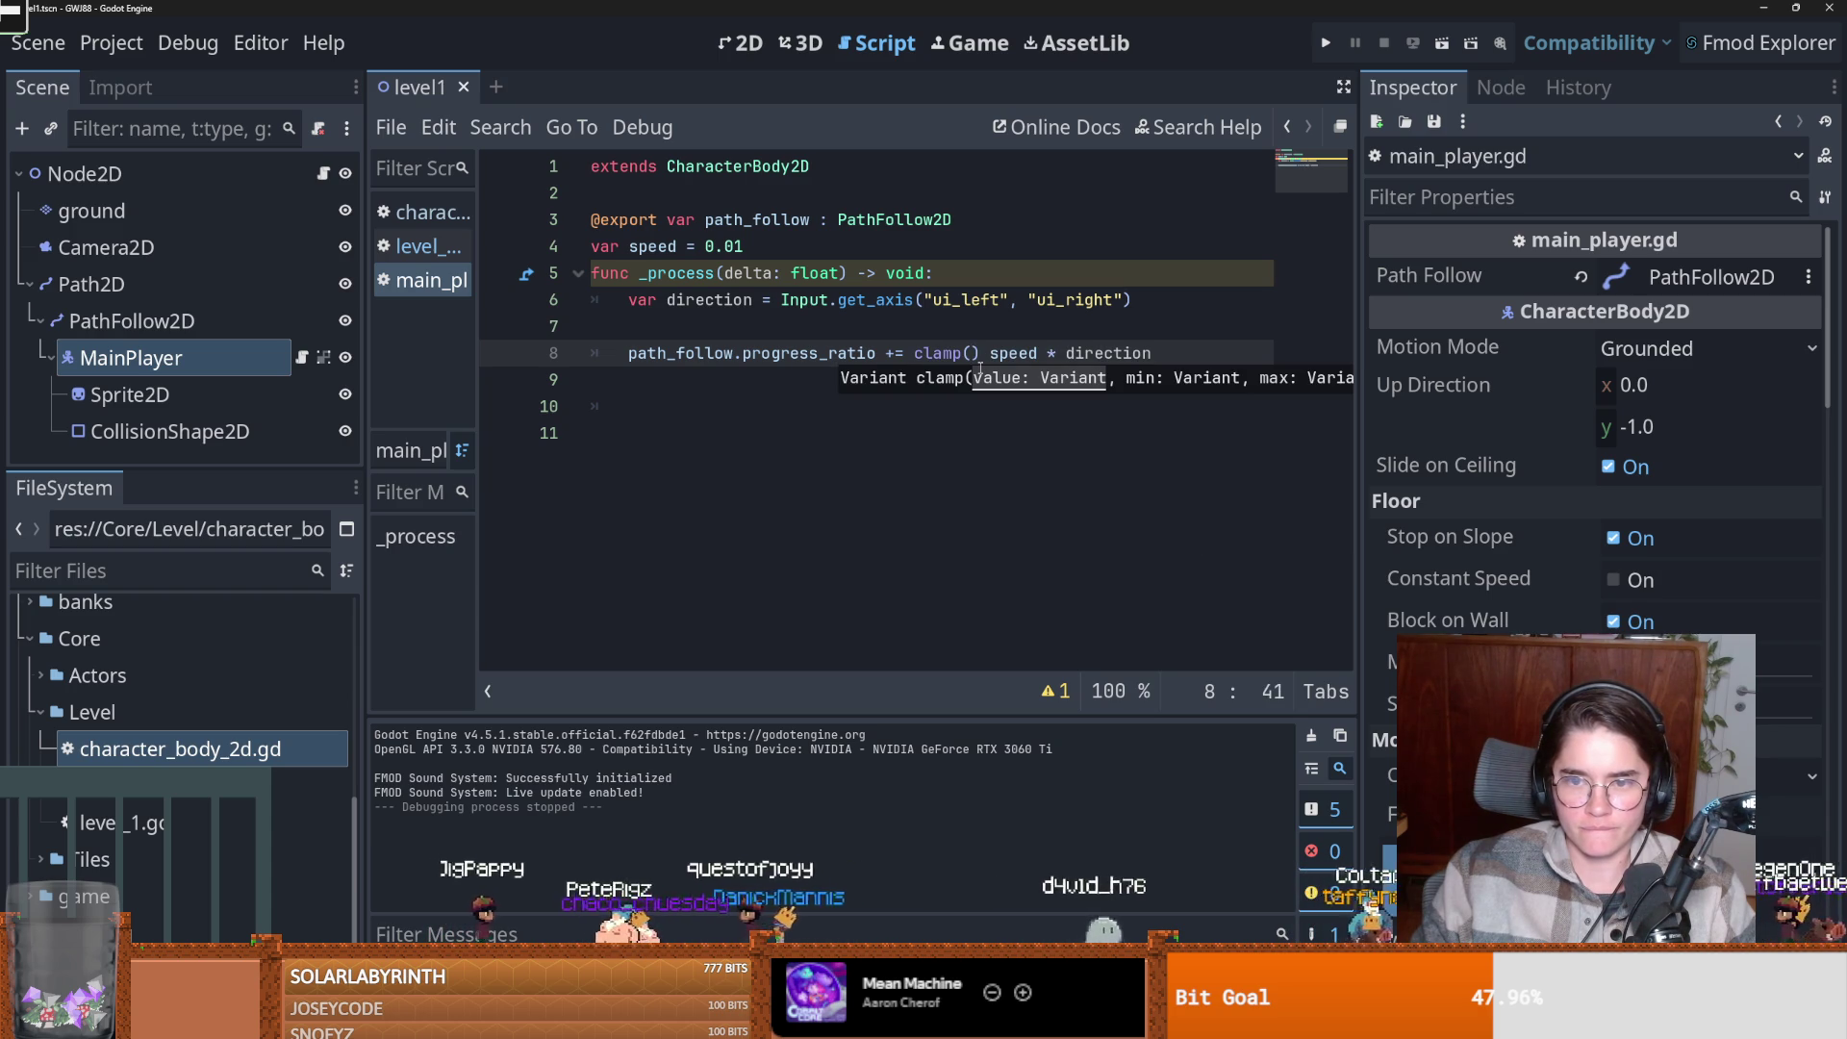
{"action": "type", "text": "0"}
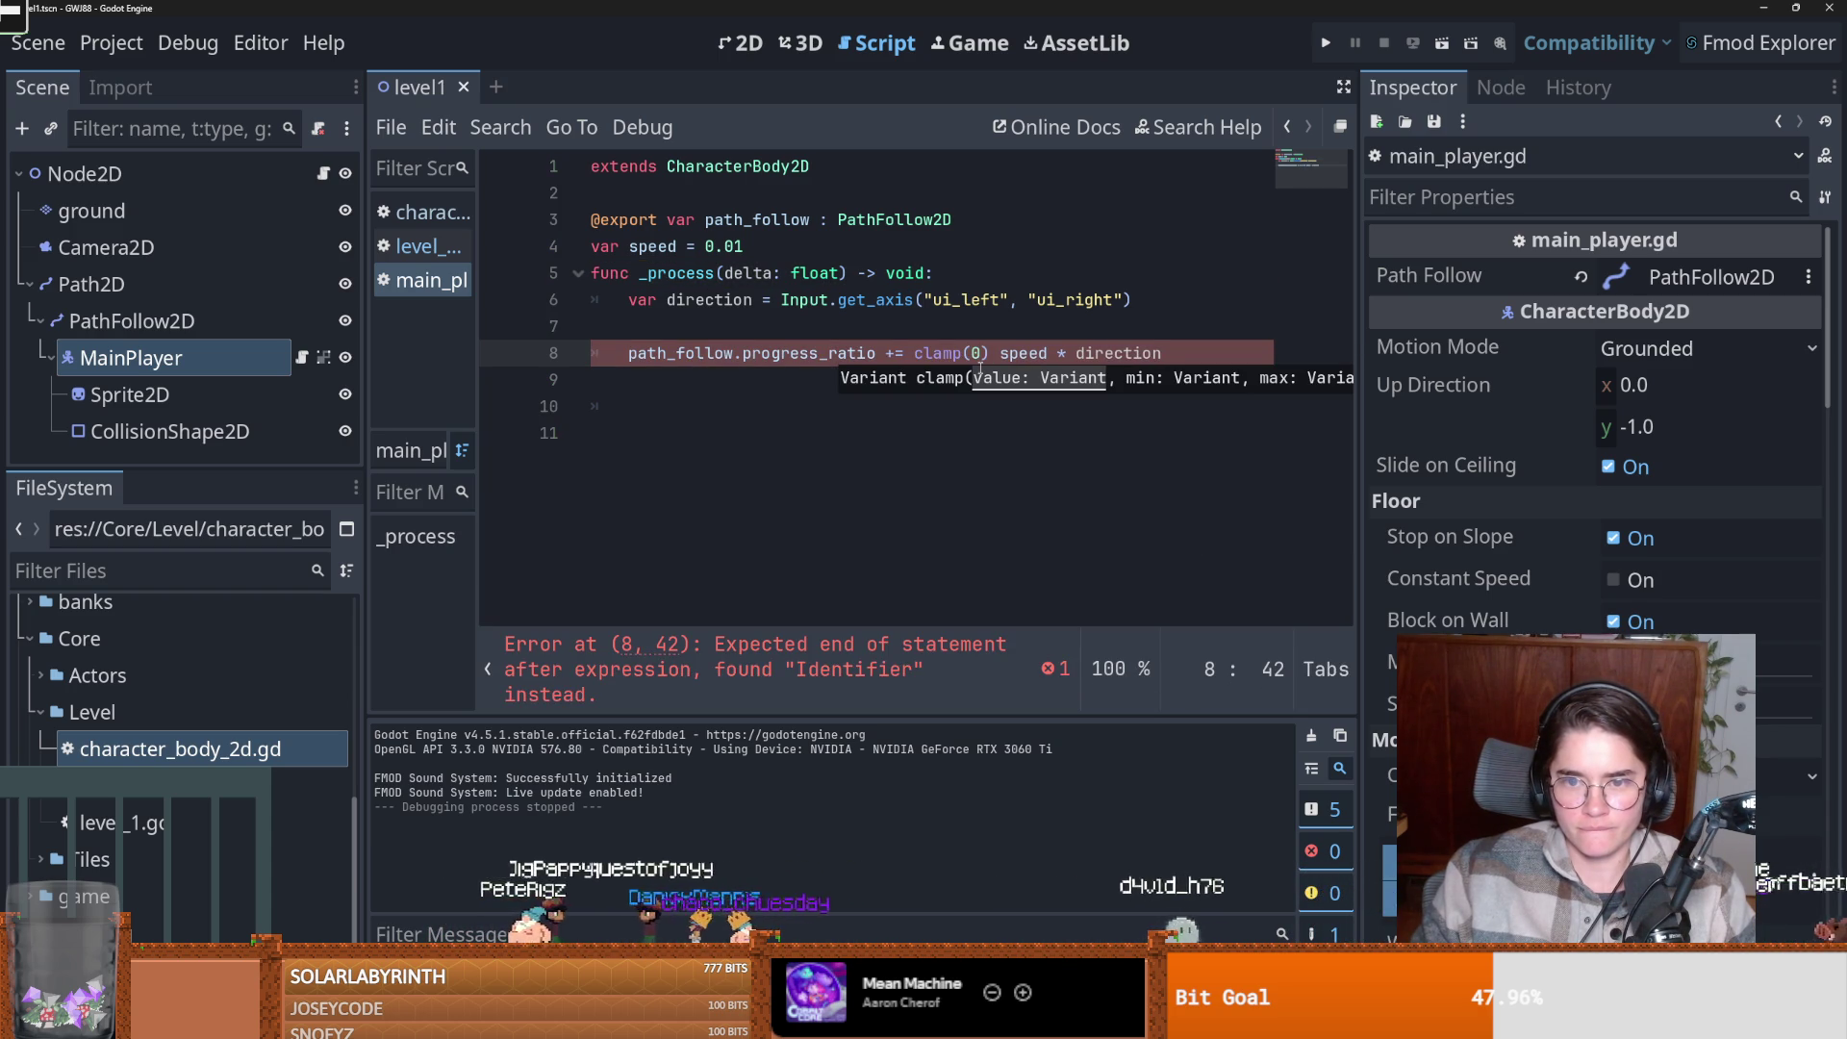
{"action": "key", "text": "BackSpace"}
- Move speed * direction inside clamp with bounds 0, 1.0, and set PathFollow2D Progress Ratio to 1.0
{"action": "left_click_drag", "start_coordinate": [1201, 353], "coordinate": [991, 353]}
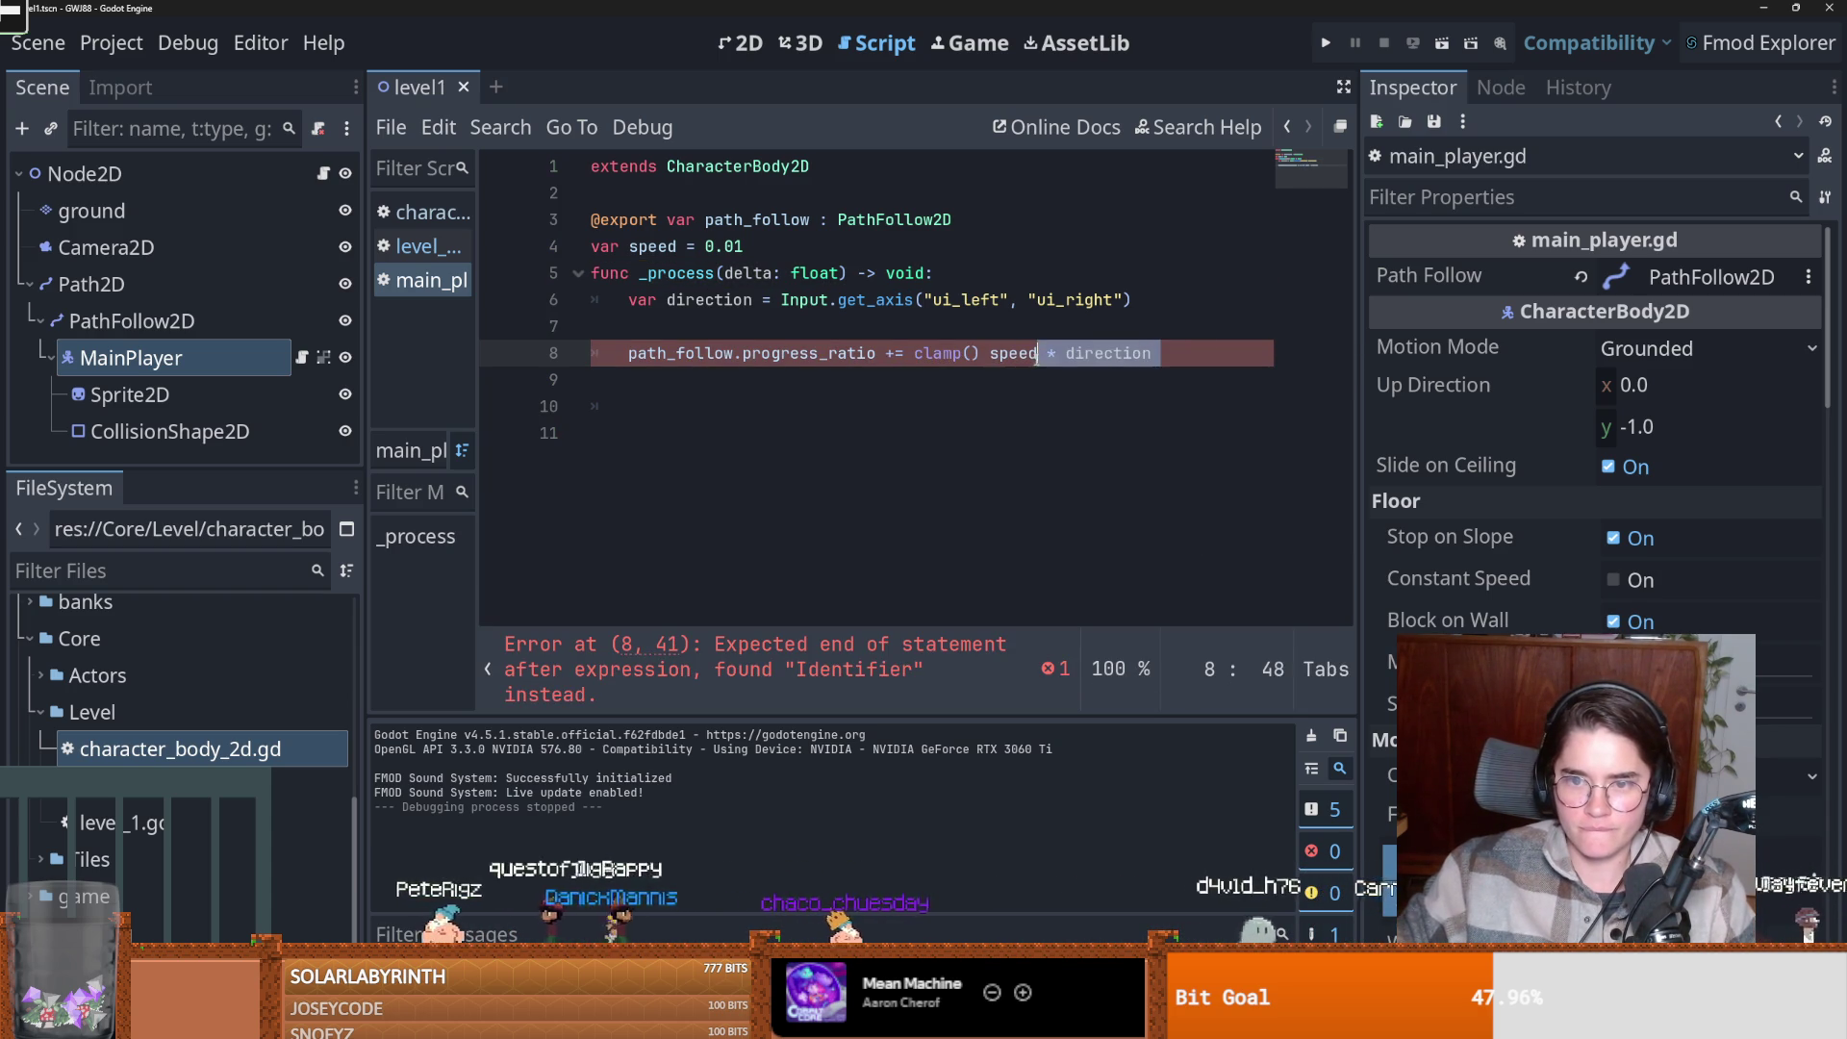
{"action": "key", "text": "ctrl+x"}
{"action": "left_click", "coordinate": [974, 353]}
{"action": "key", "text": "ctrl+v"}
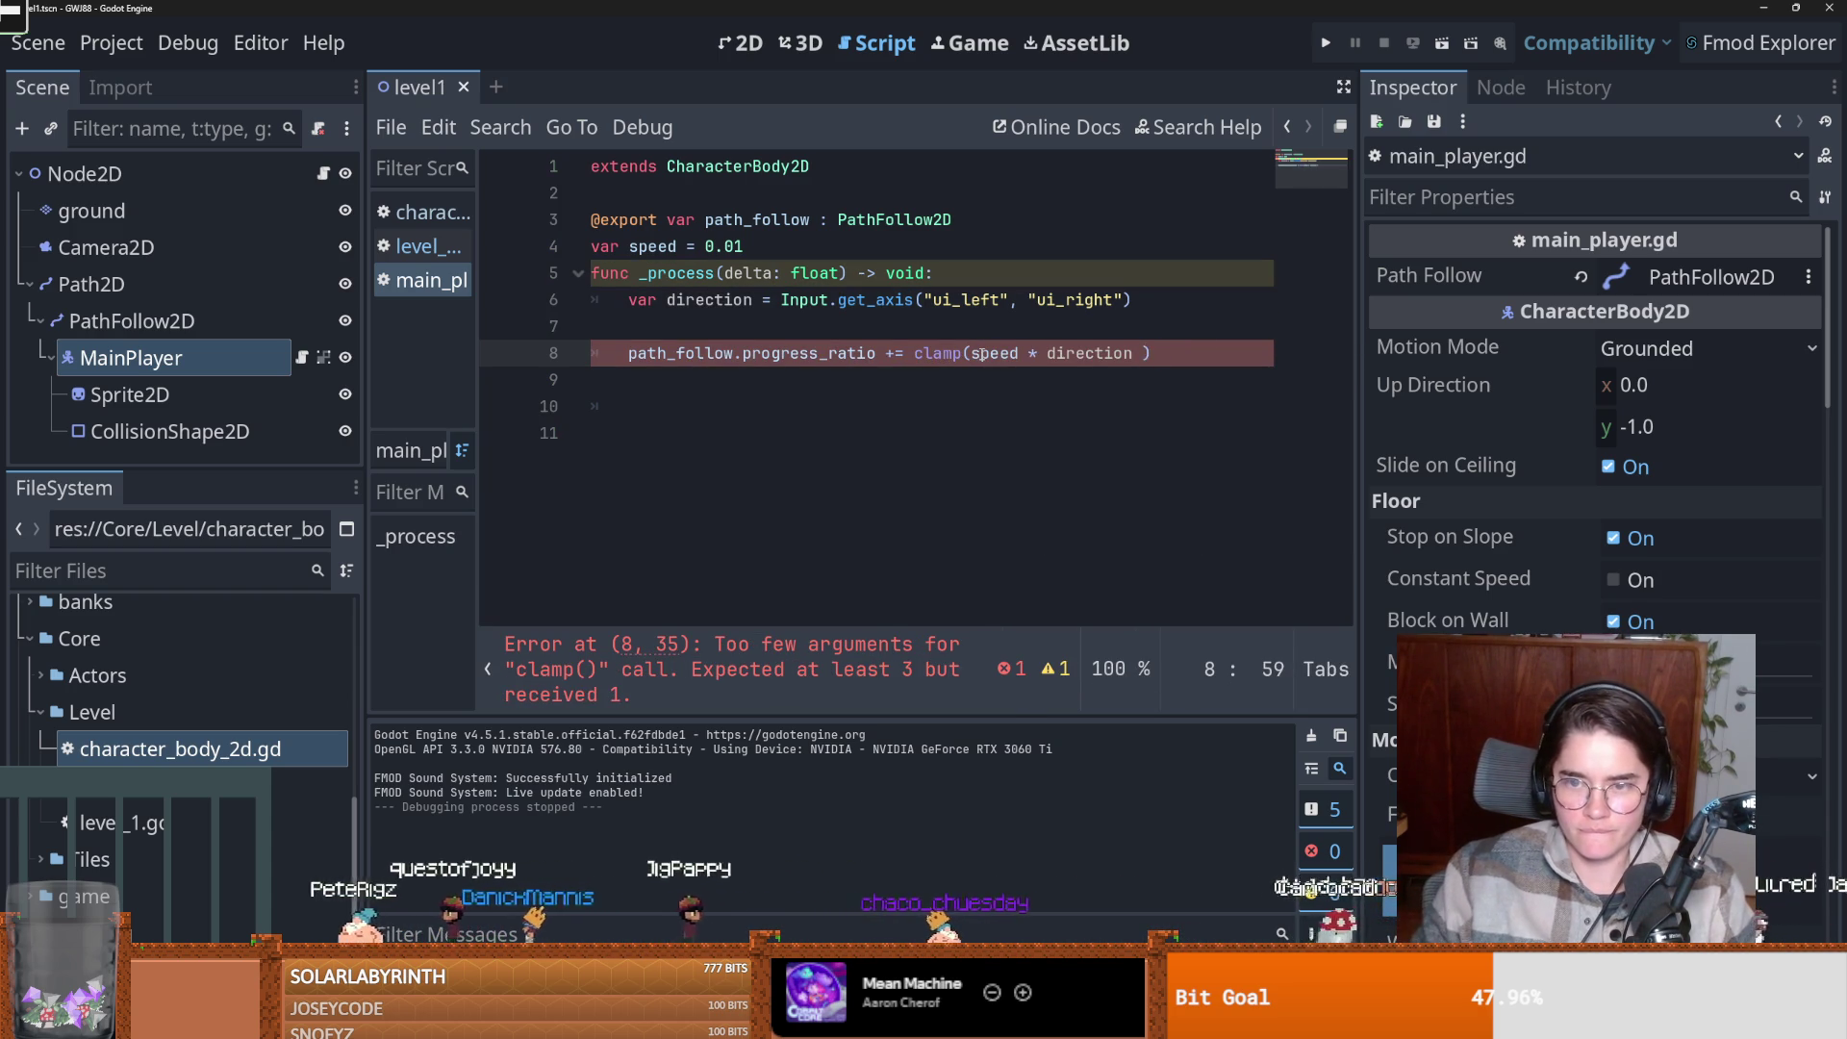
{"action": "type", "text": "0, "}
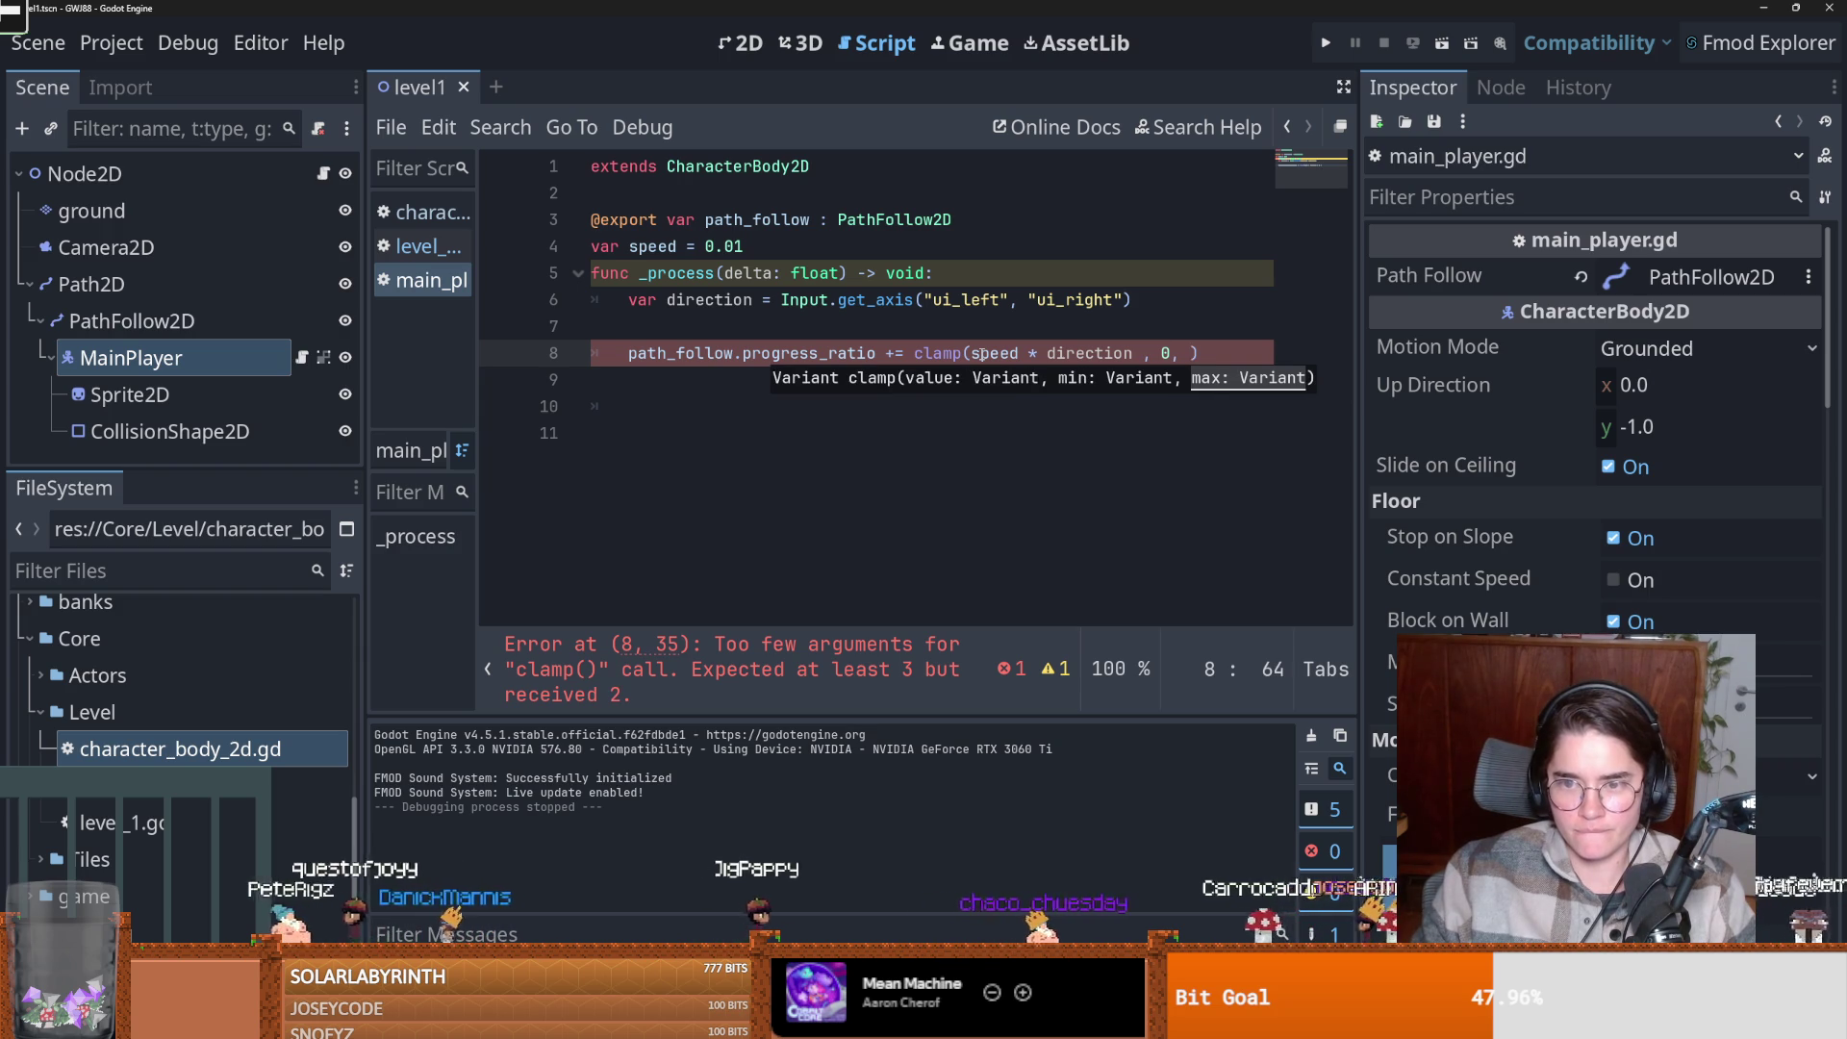
{"action": "type", "text": "1.0"}
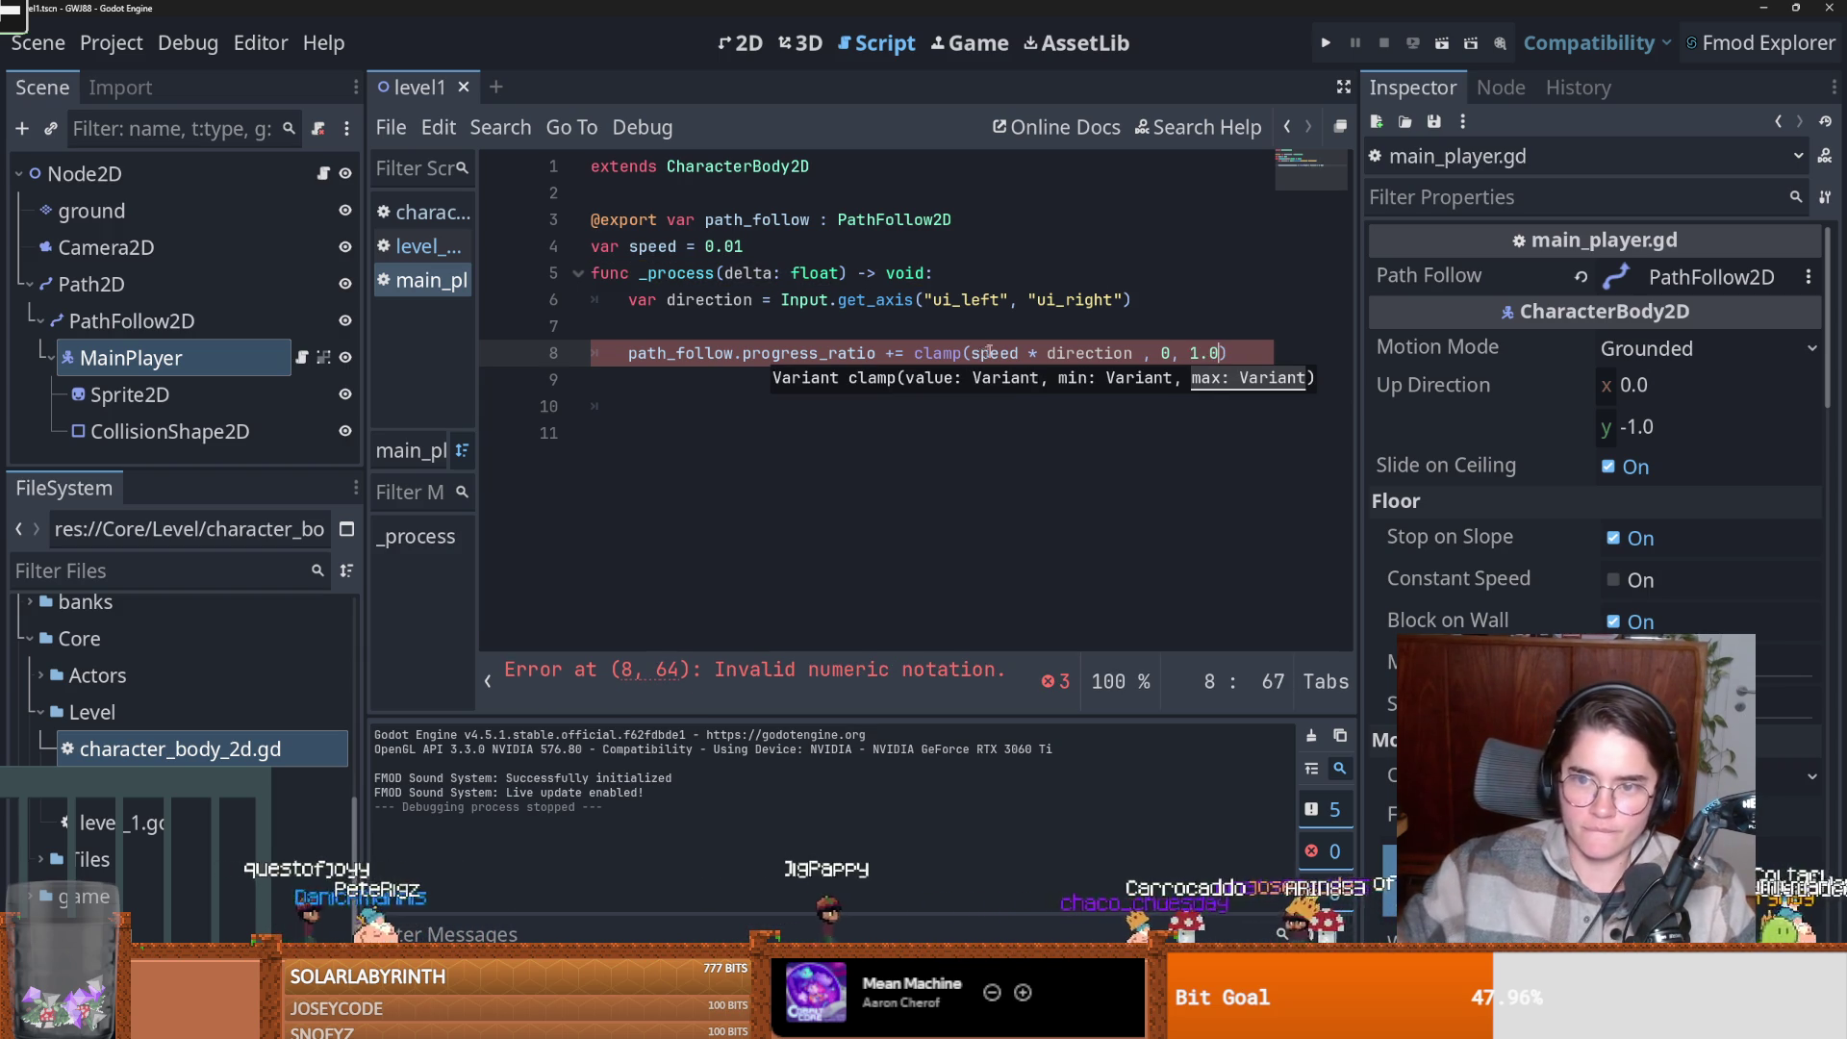
{"action": "left_click", "coordinate": [144, 320]}
{"action": "mouse_move", "coordinate": [1693, 314]}
{"action": "left_mouse_down"}
{"action": "mouse_move", "coordinate": [1636, 313]}
{"action": "mouse_move", "coordinate": [1732, 314]}
{"action": "mouse_move", "coordinate": [1674, 313]}
{"action": "mouse_move", "coordinate": [1659, 348]}
{"action": "mouse_move", "coordinate": [1665, 318]}
{"action": "mouse_move", "coordinate": [1602, 329]}
{"action": "mouse_move", "coordinate": [1829, 330]}
{"action": "left_mouse_up"}
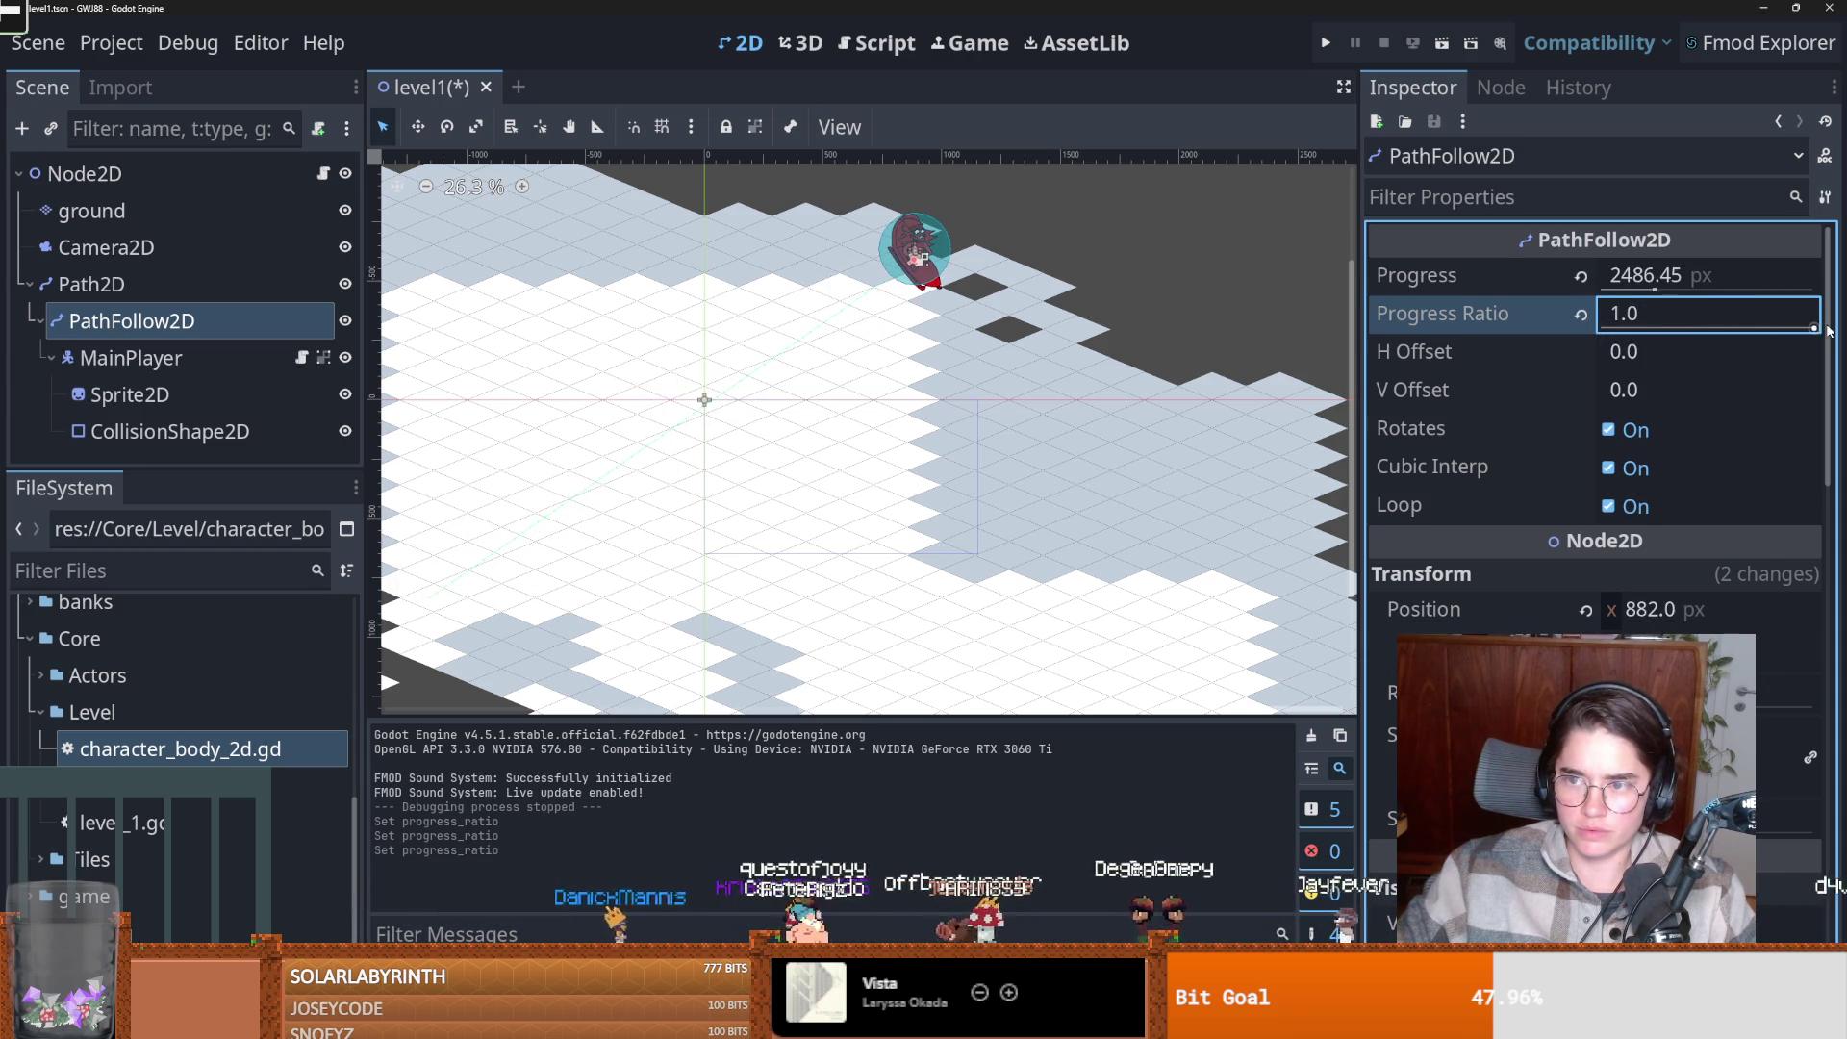
- Test-run the game, lower Progress Ratio to 0.0152, and widen the level_1.gd editor
{"action": "left_click", "coordinate": [1335, 48]}
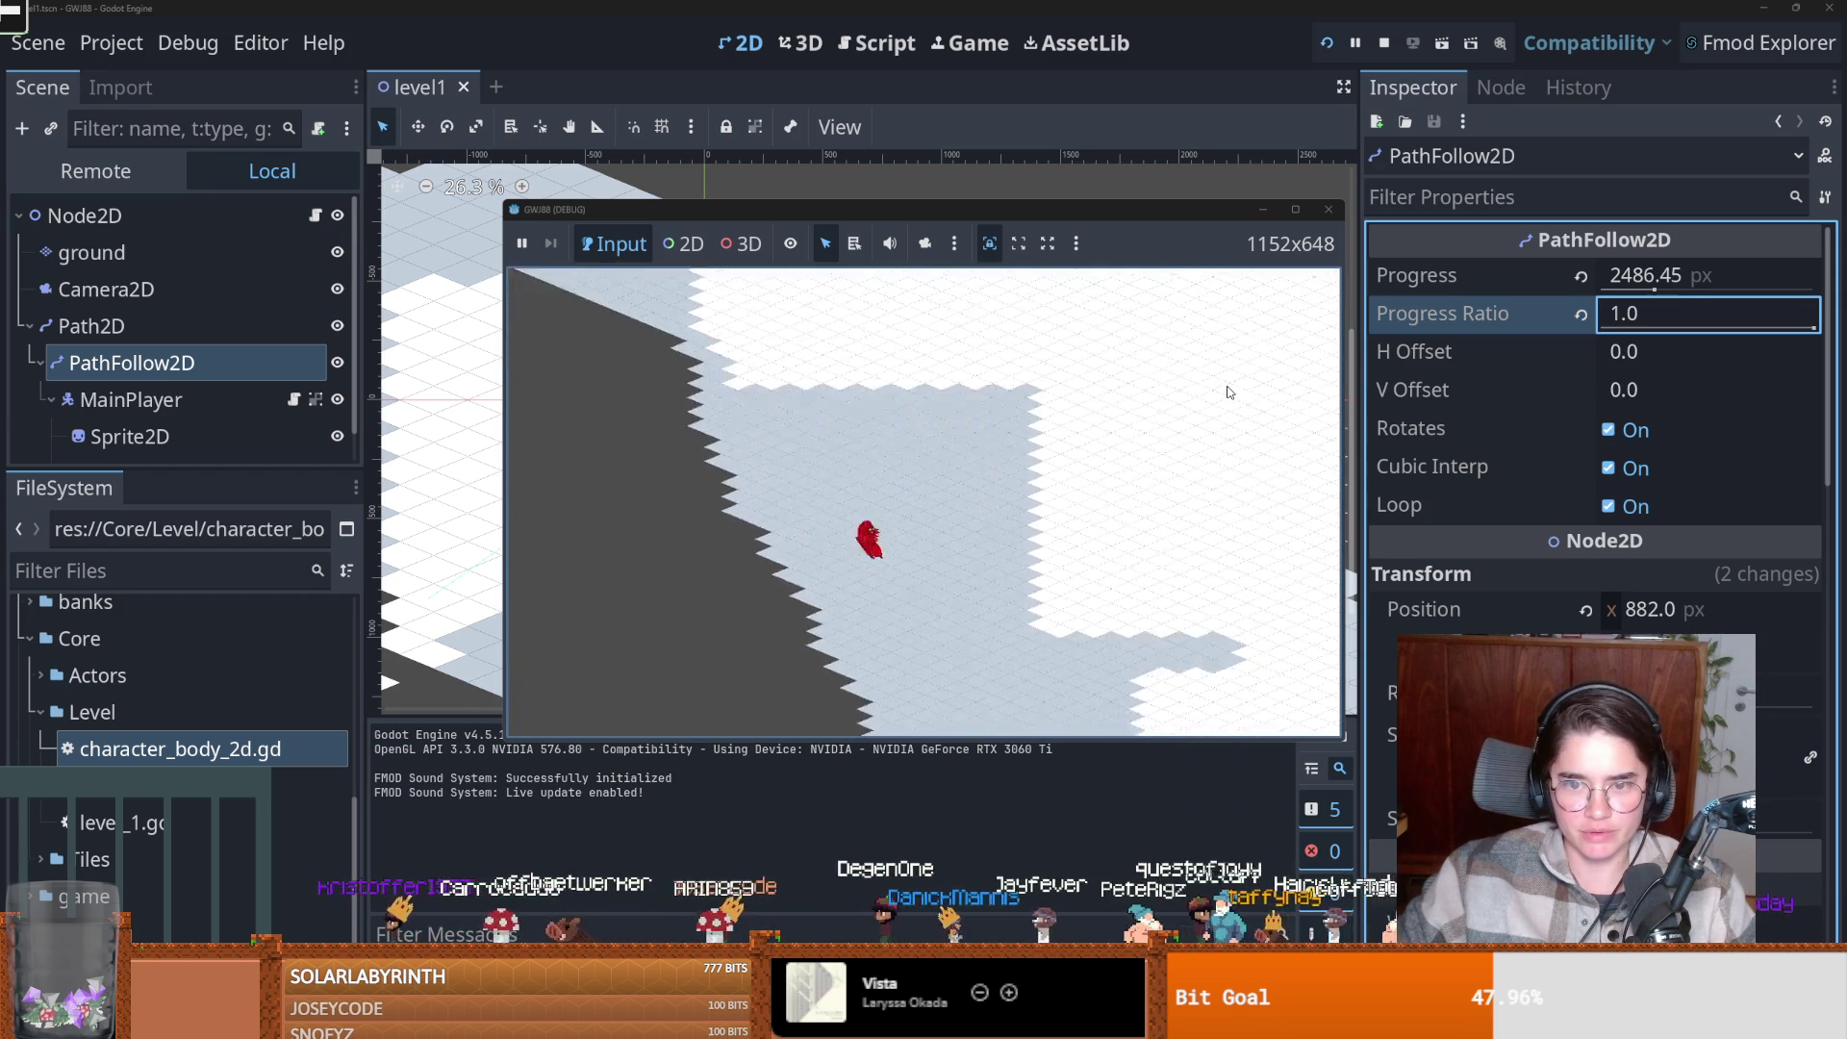
{"action": "key", "text": "F8"}
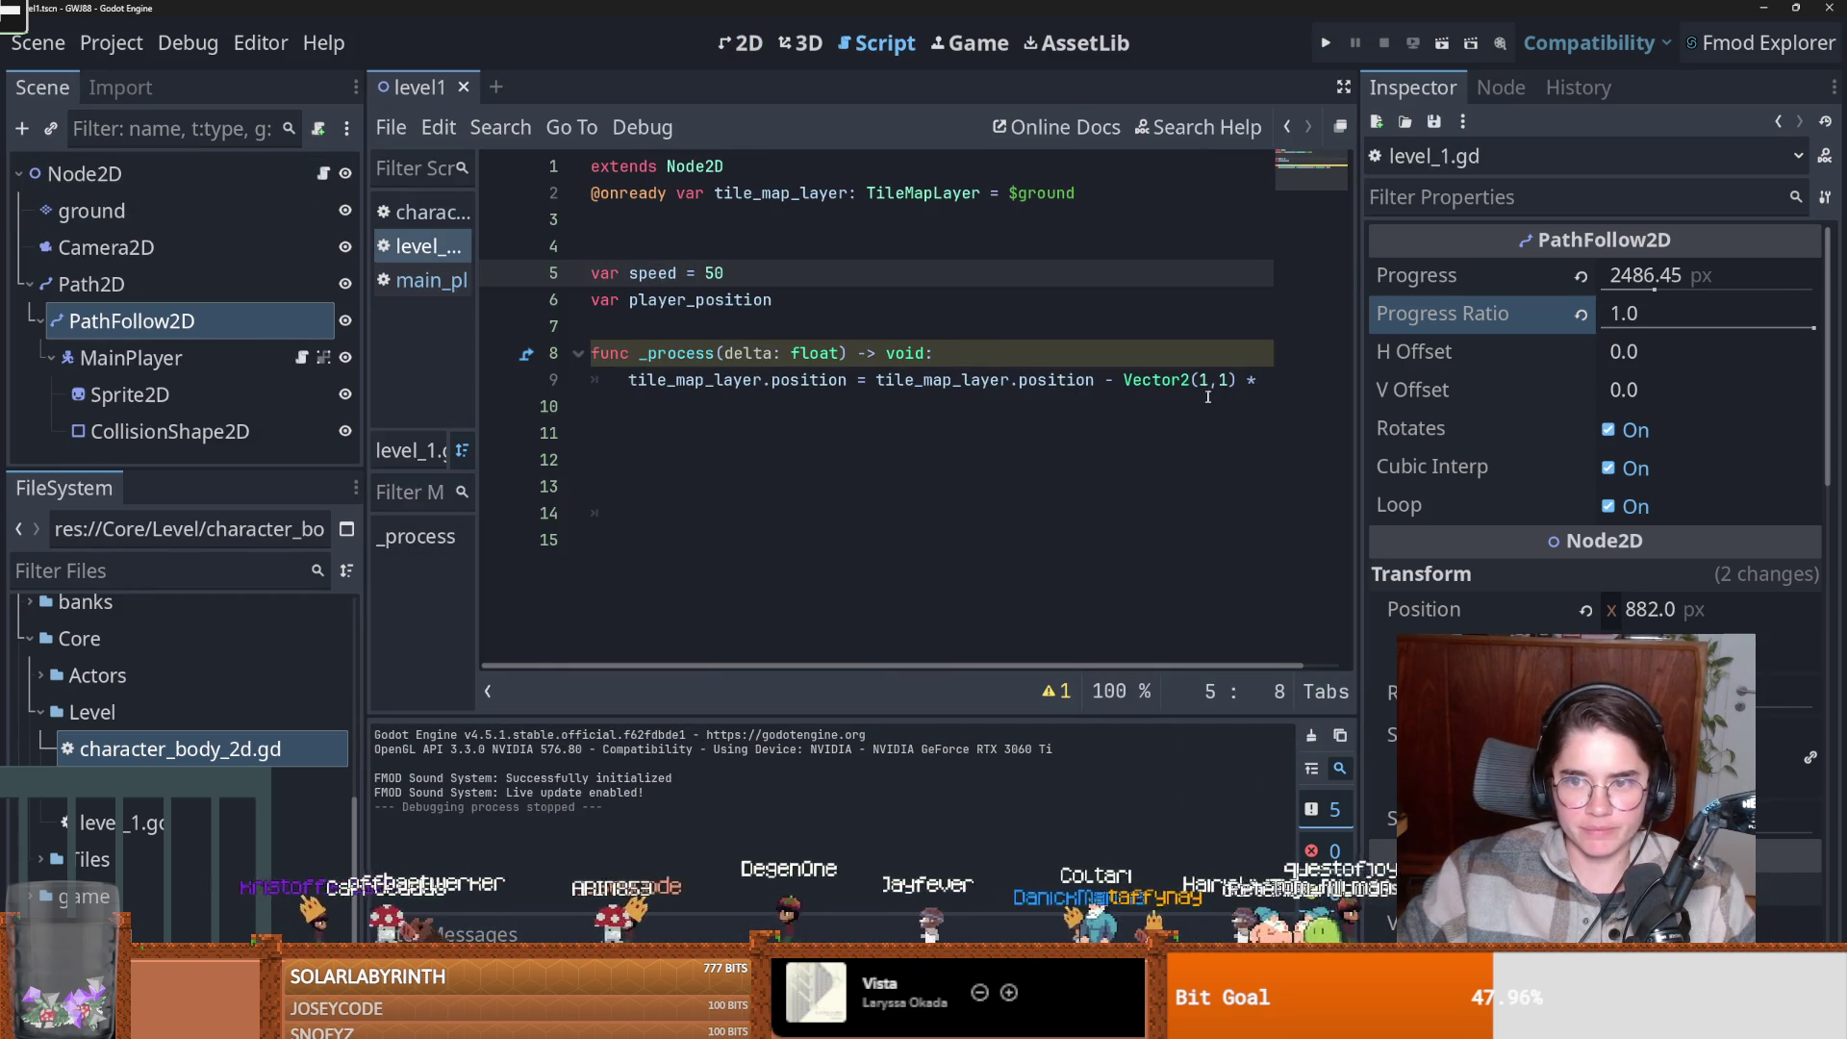
{"action": "scroll", "coordinate": [1207, 396], "scroll_direction": "right", "scroll_amount": 1}
{"action": "left_click_drag", "start_coordinate": [1814, 328], "coordinate": [1604, 330]}
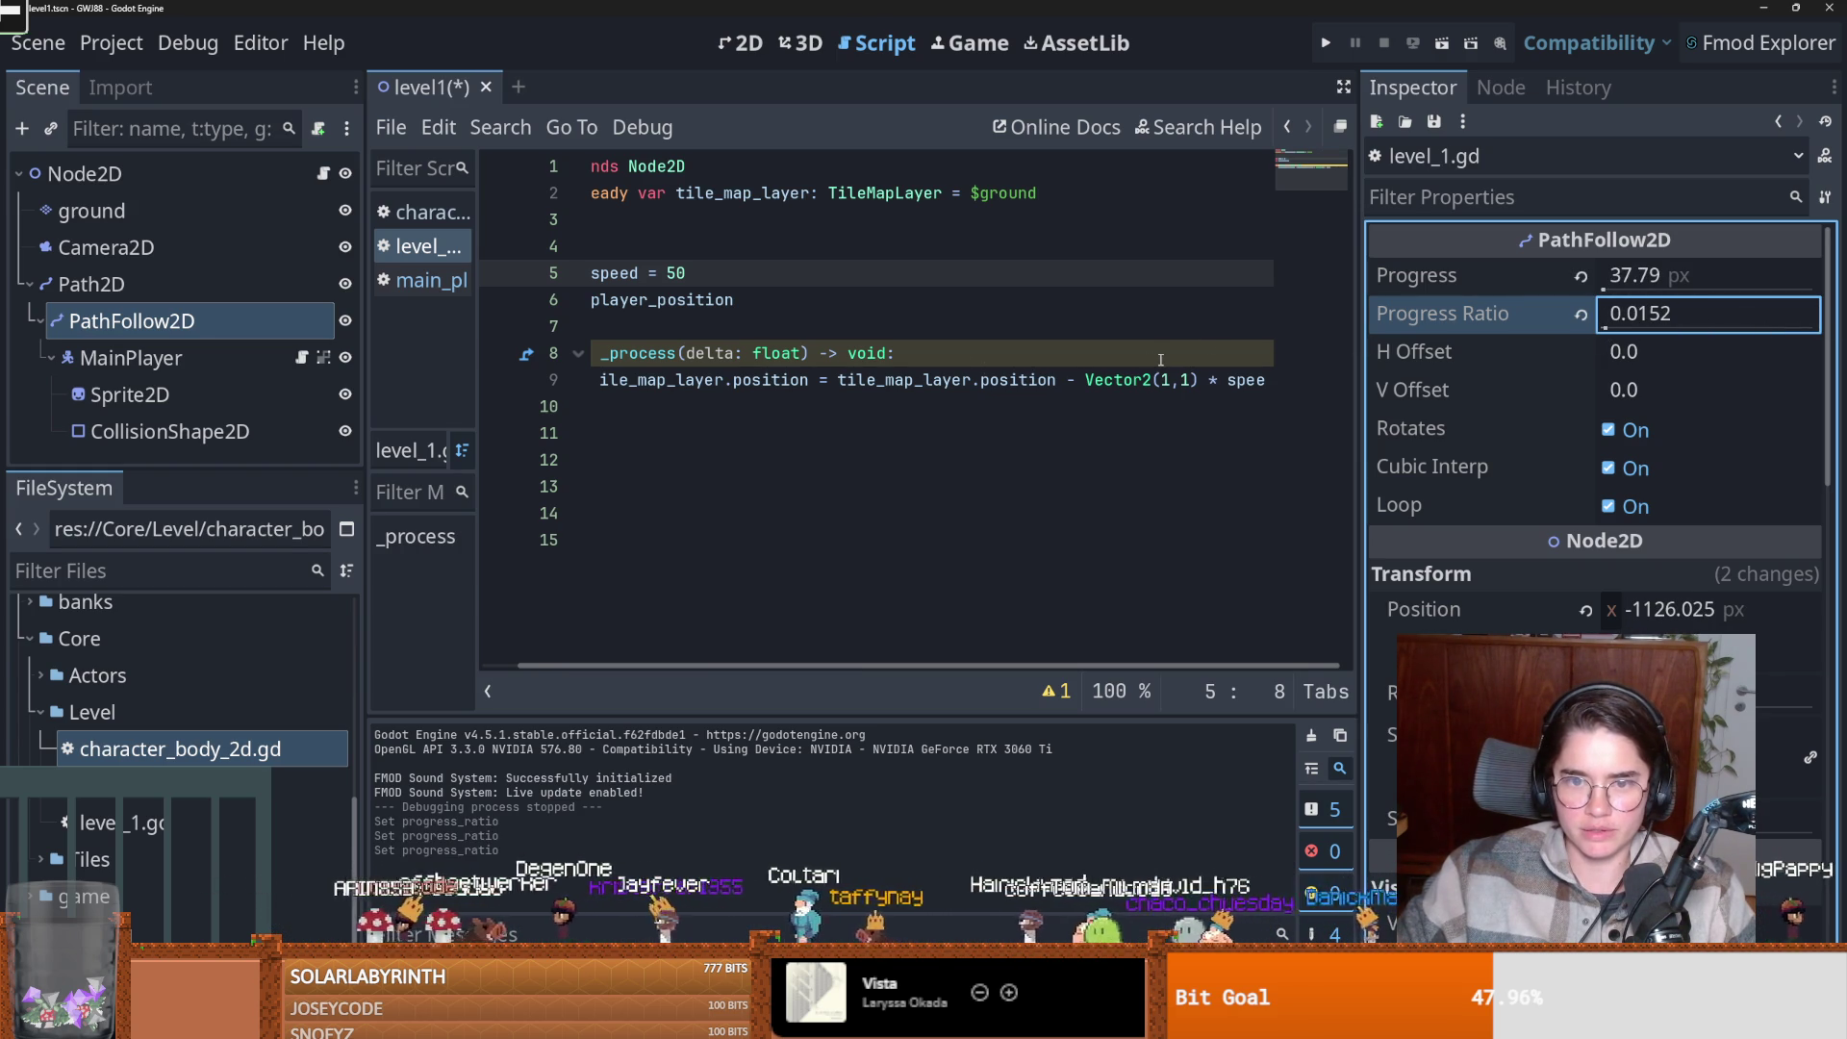
{"action": "left_click", "coordinate": [833, 355]}
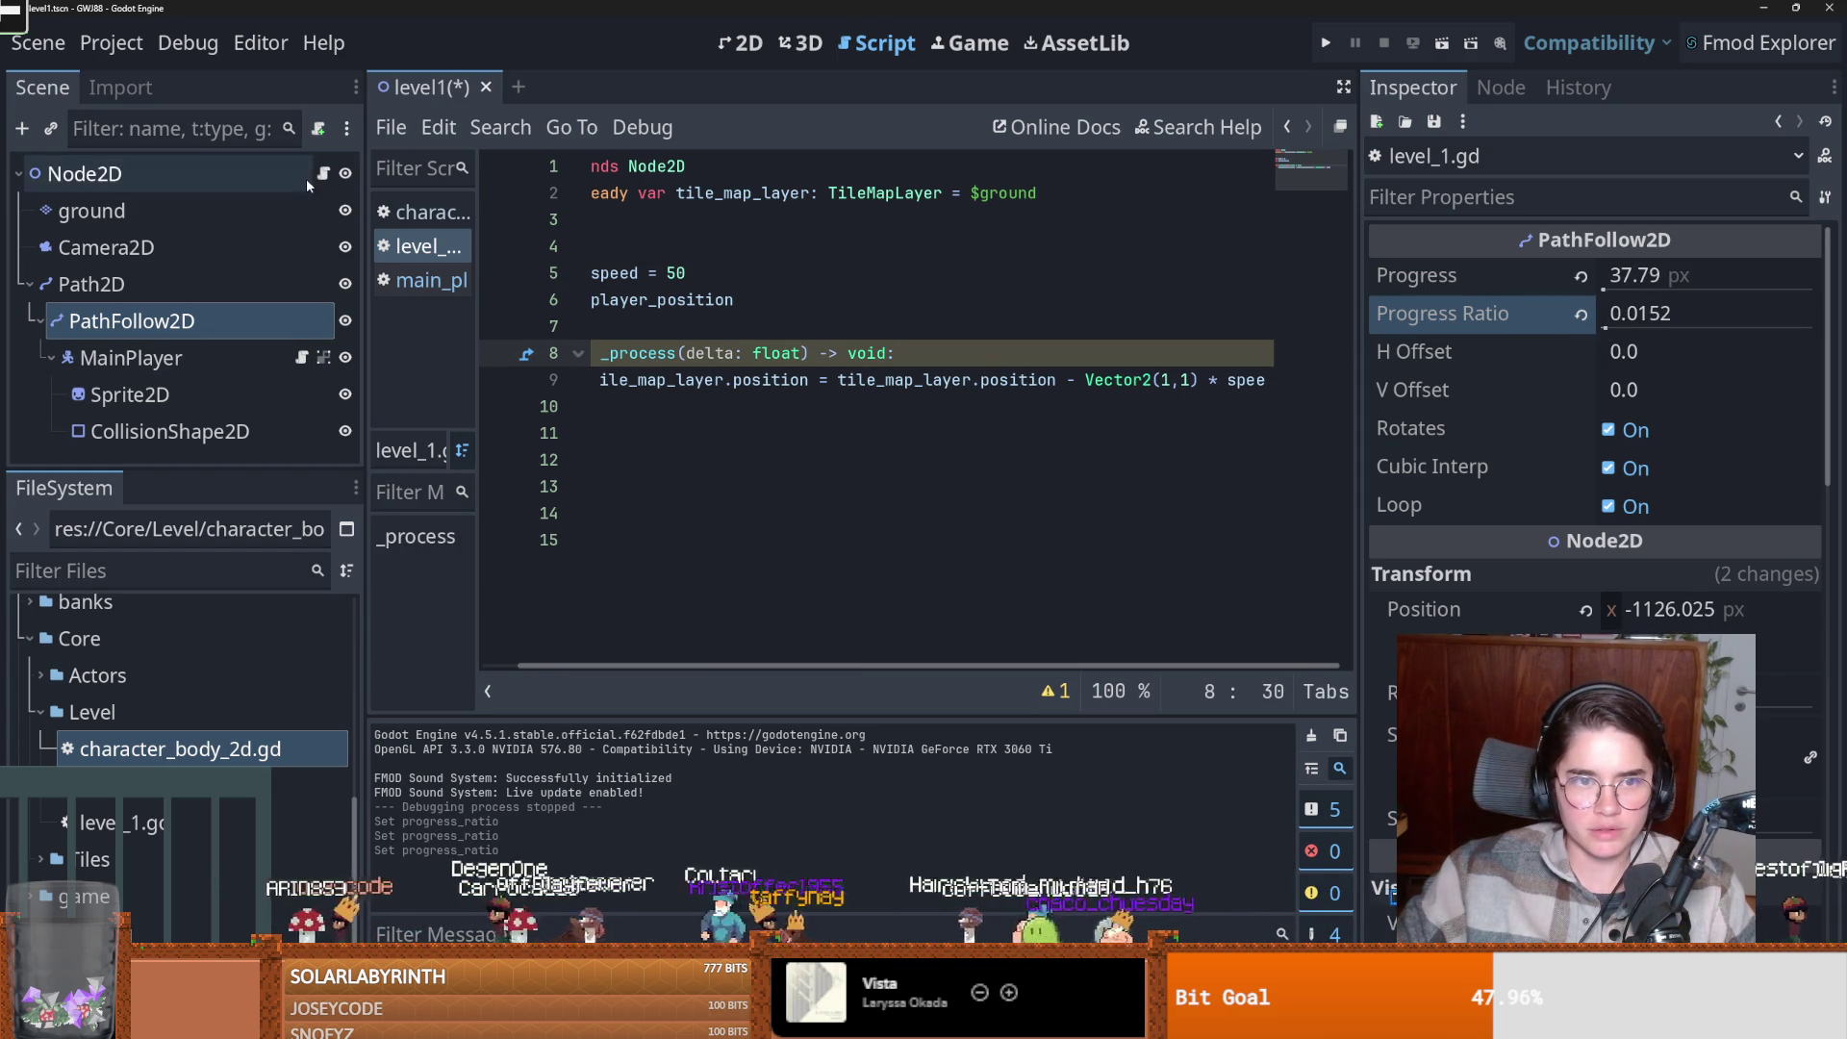
{"action": "left_click_drag", "start_coordinate": [1362, 411], "coordinate": [1607, 411]}
- In main_player.gd, change the clamp bounds to 0.01 and 0.99
{"action": "left_click", "coordinate": [1232, 382]}
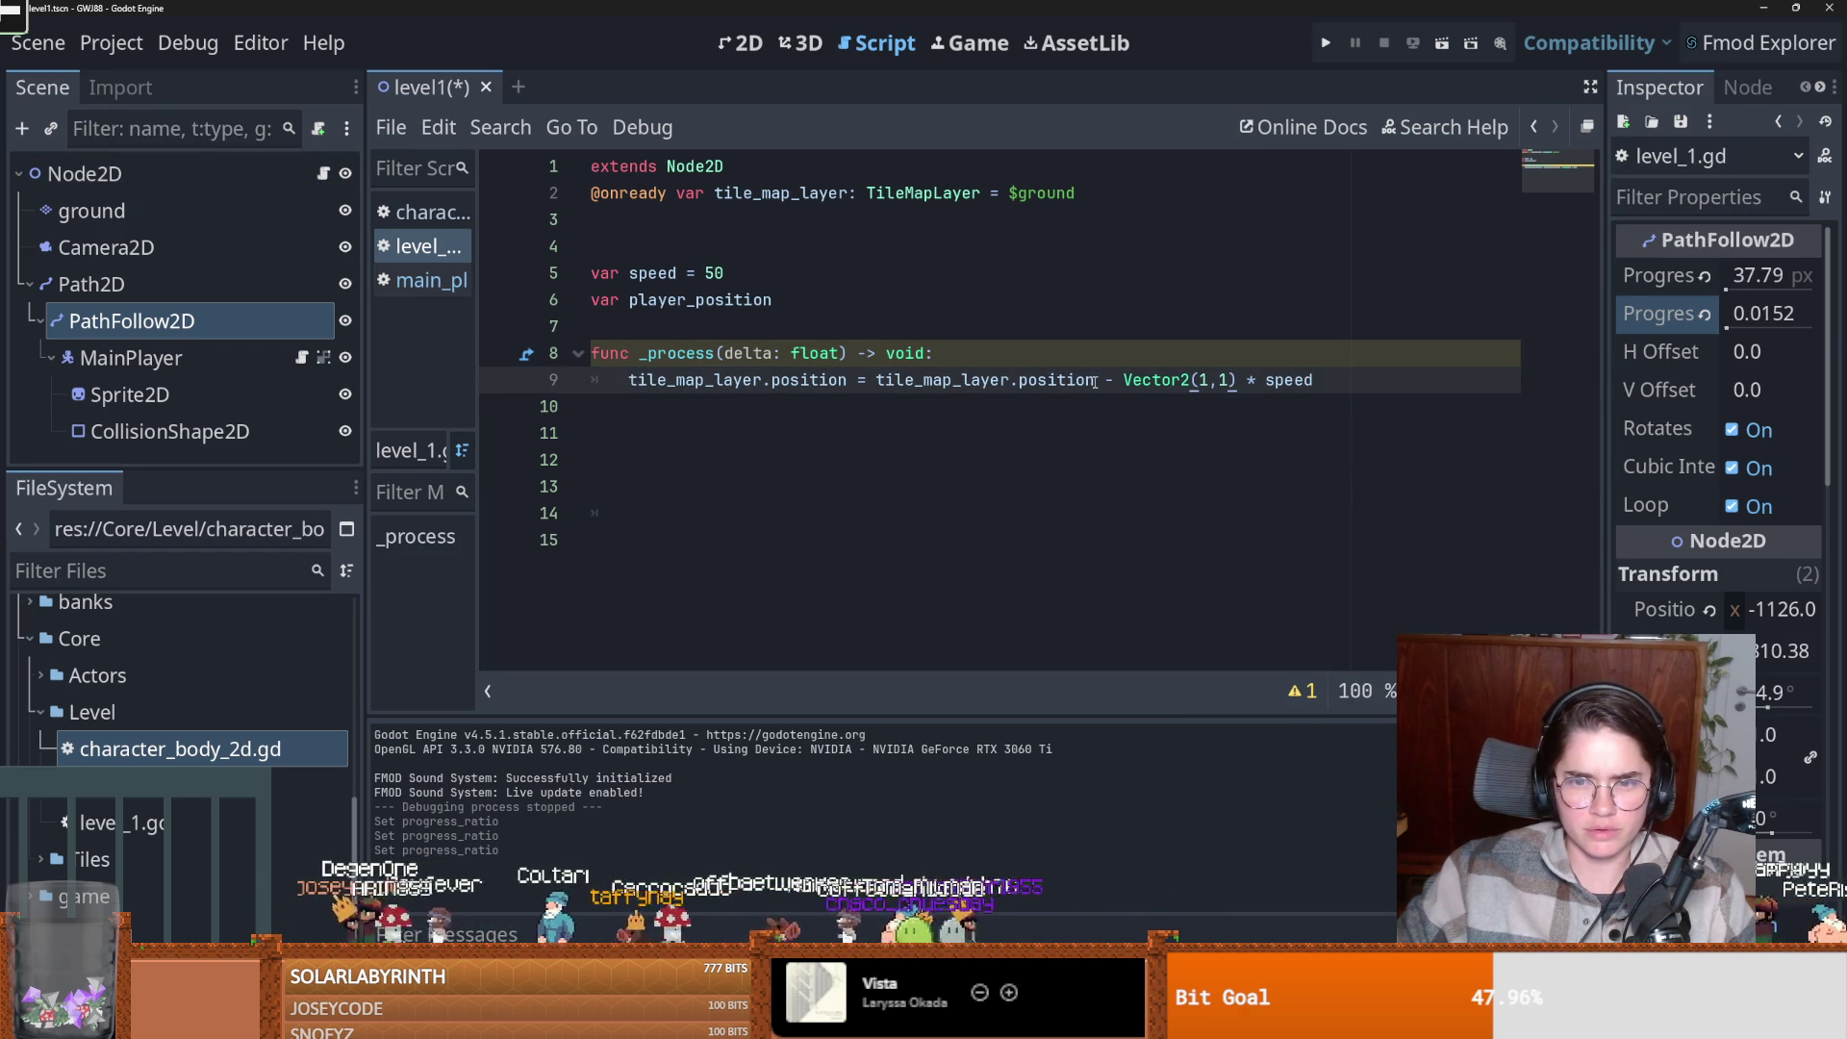
{"action": "left_click", "coordinate": [301, 357]}
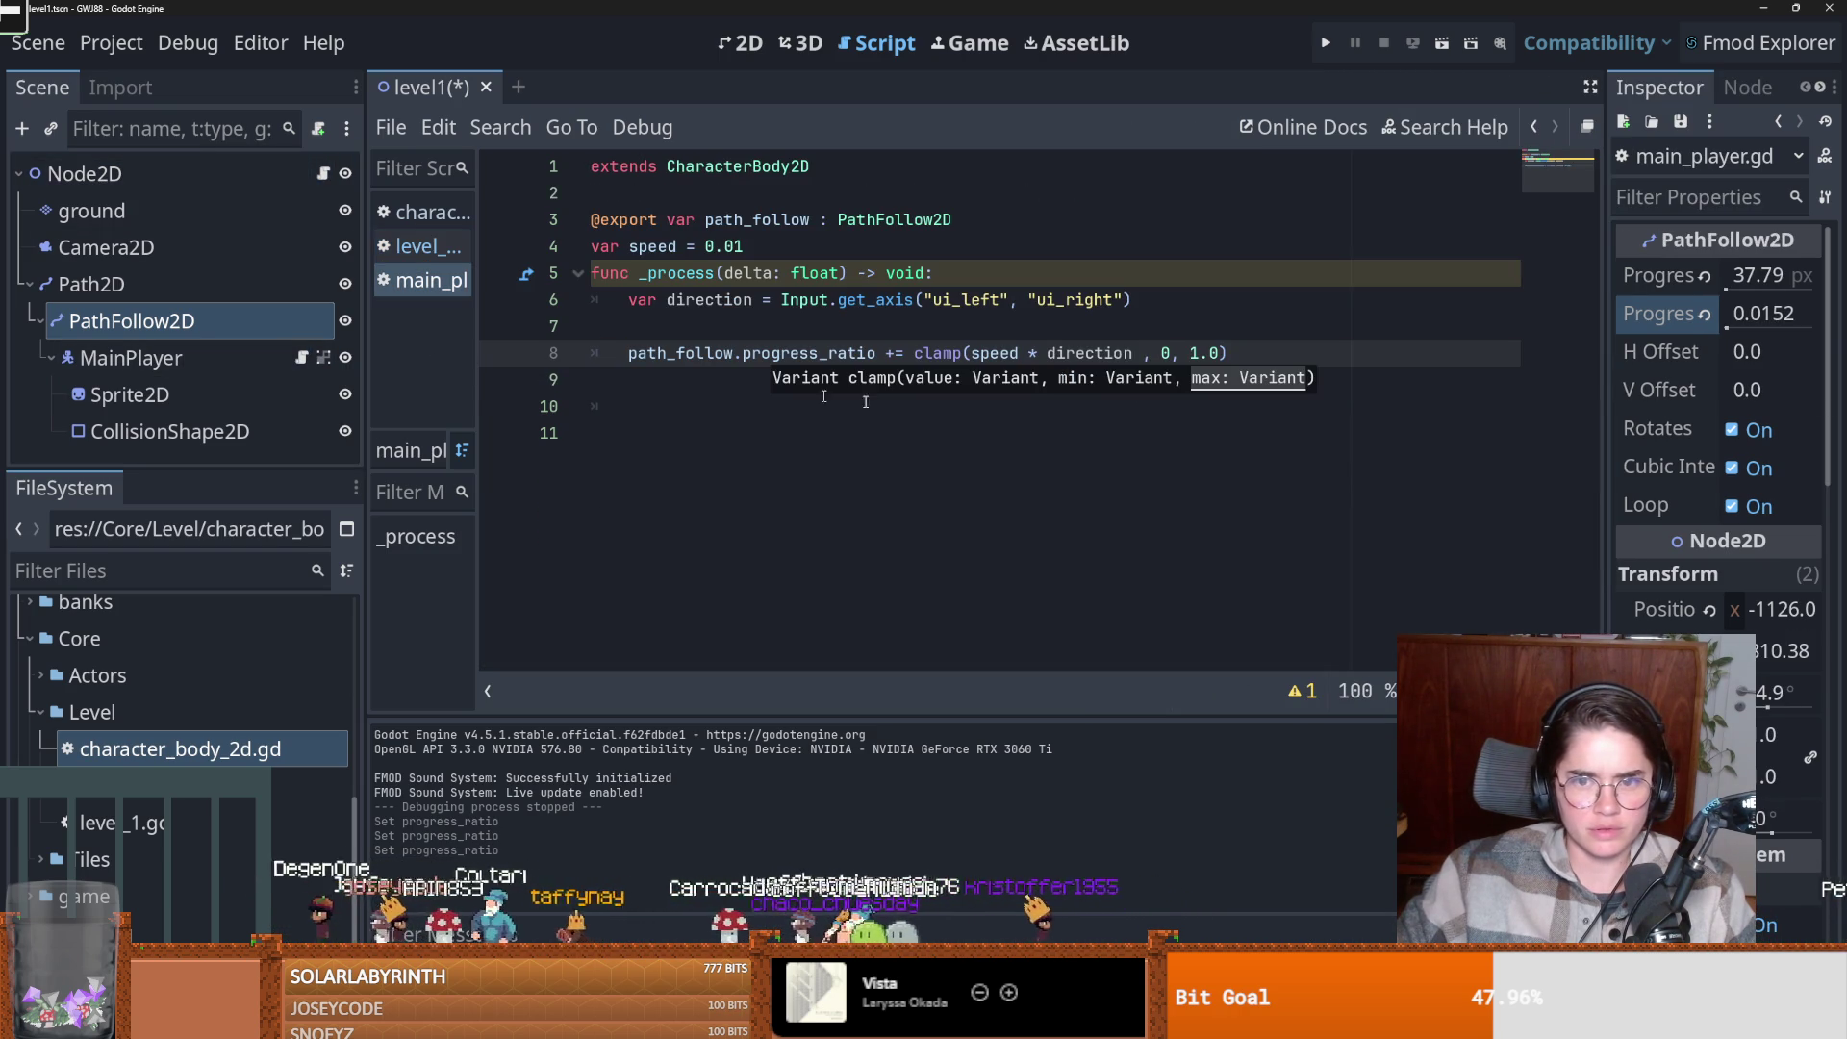
{"action": "left_click", "coordinate": [1168, 354]}
{"action": "type", "text": ".01"}
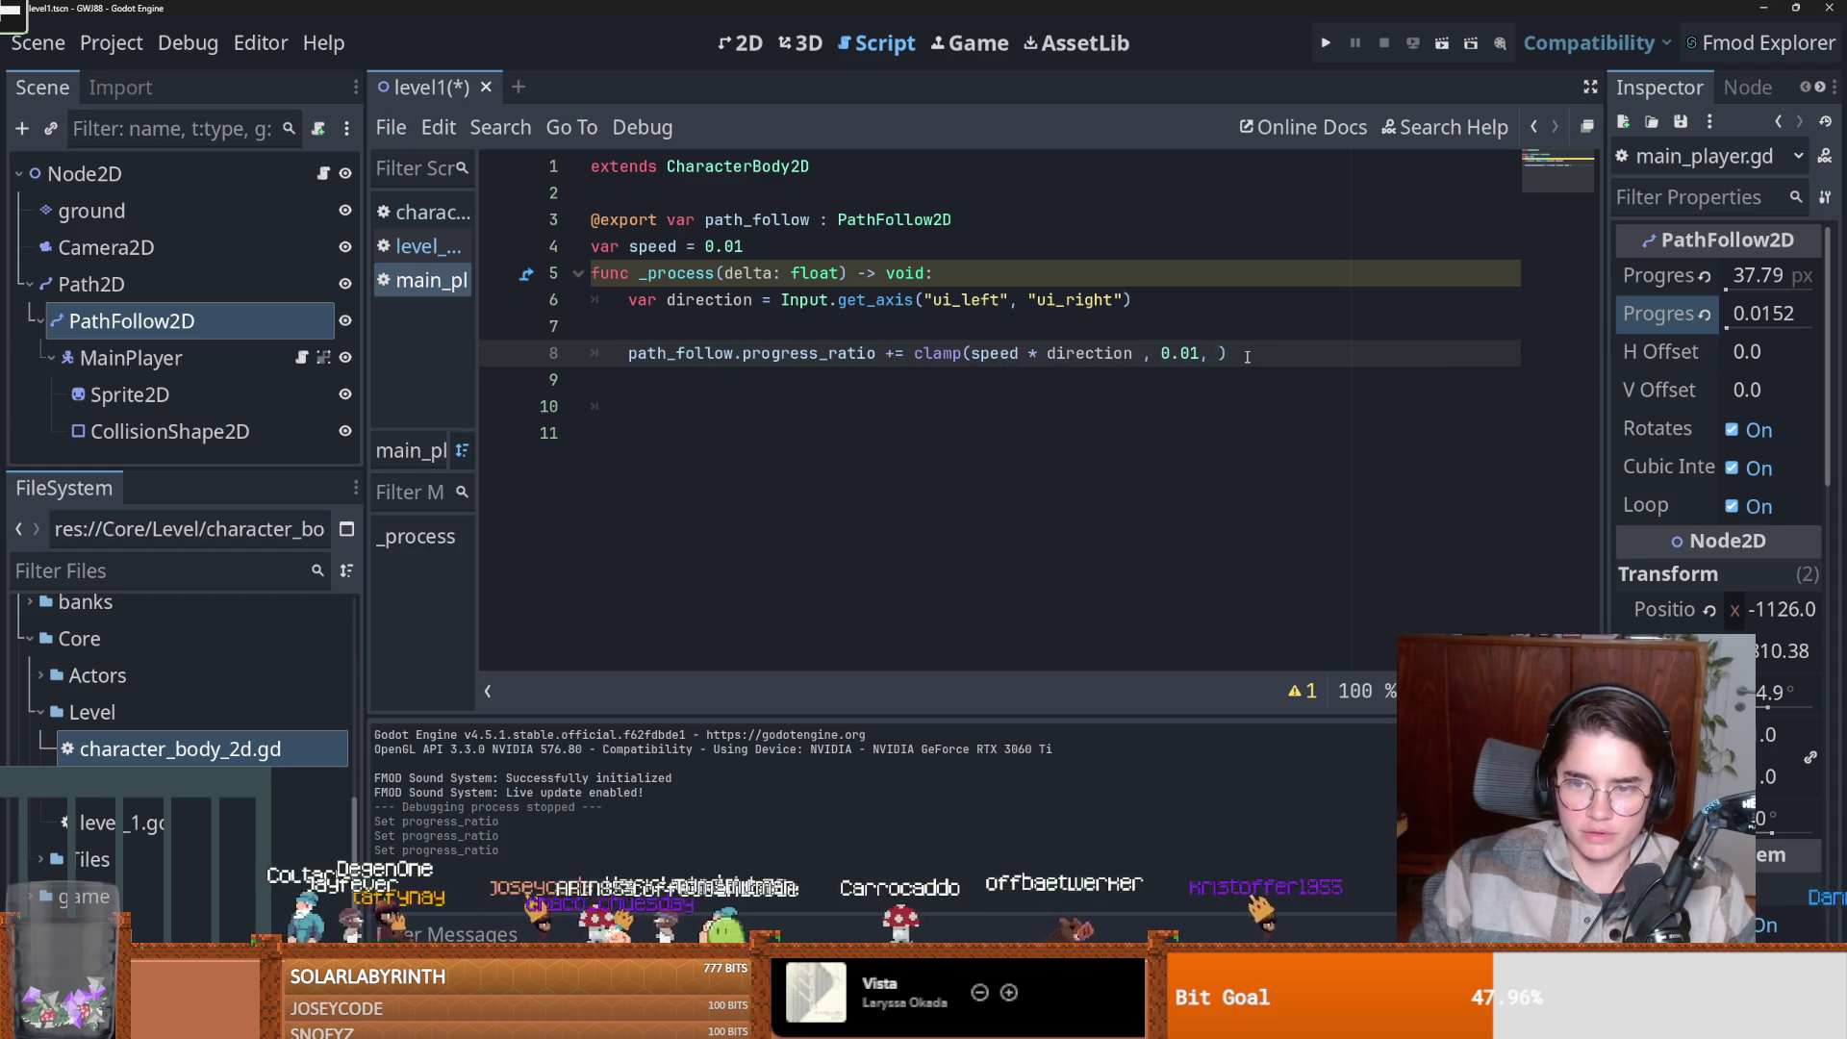
- Save and test-run the game full screen, then return to main_player.gd line 7
{"action": "key", "text": "F5"}
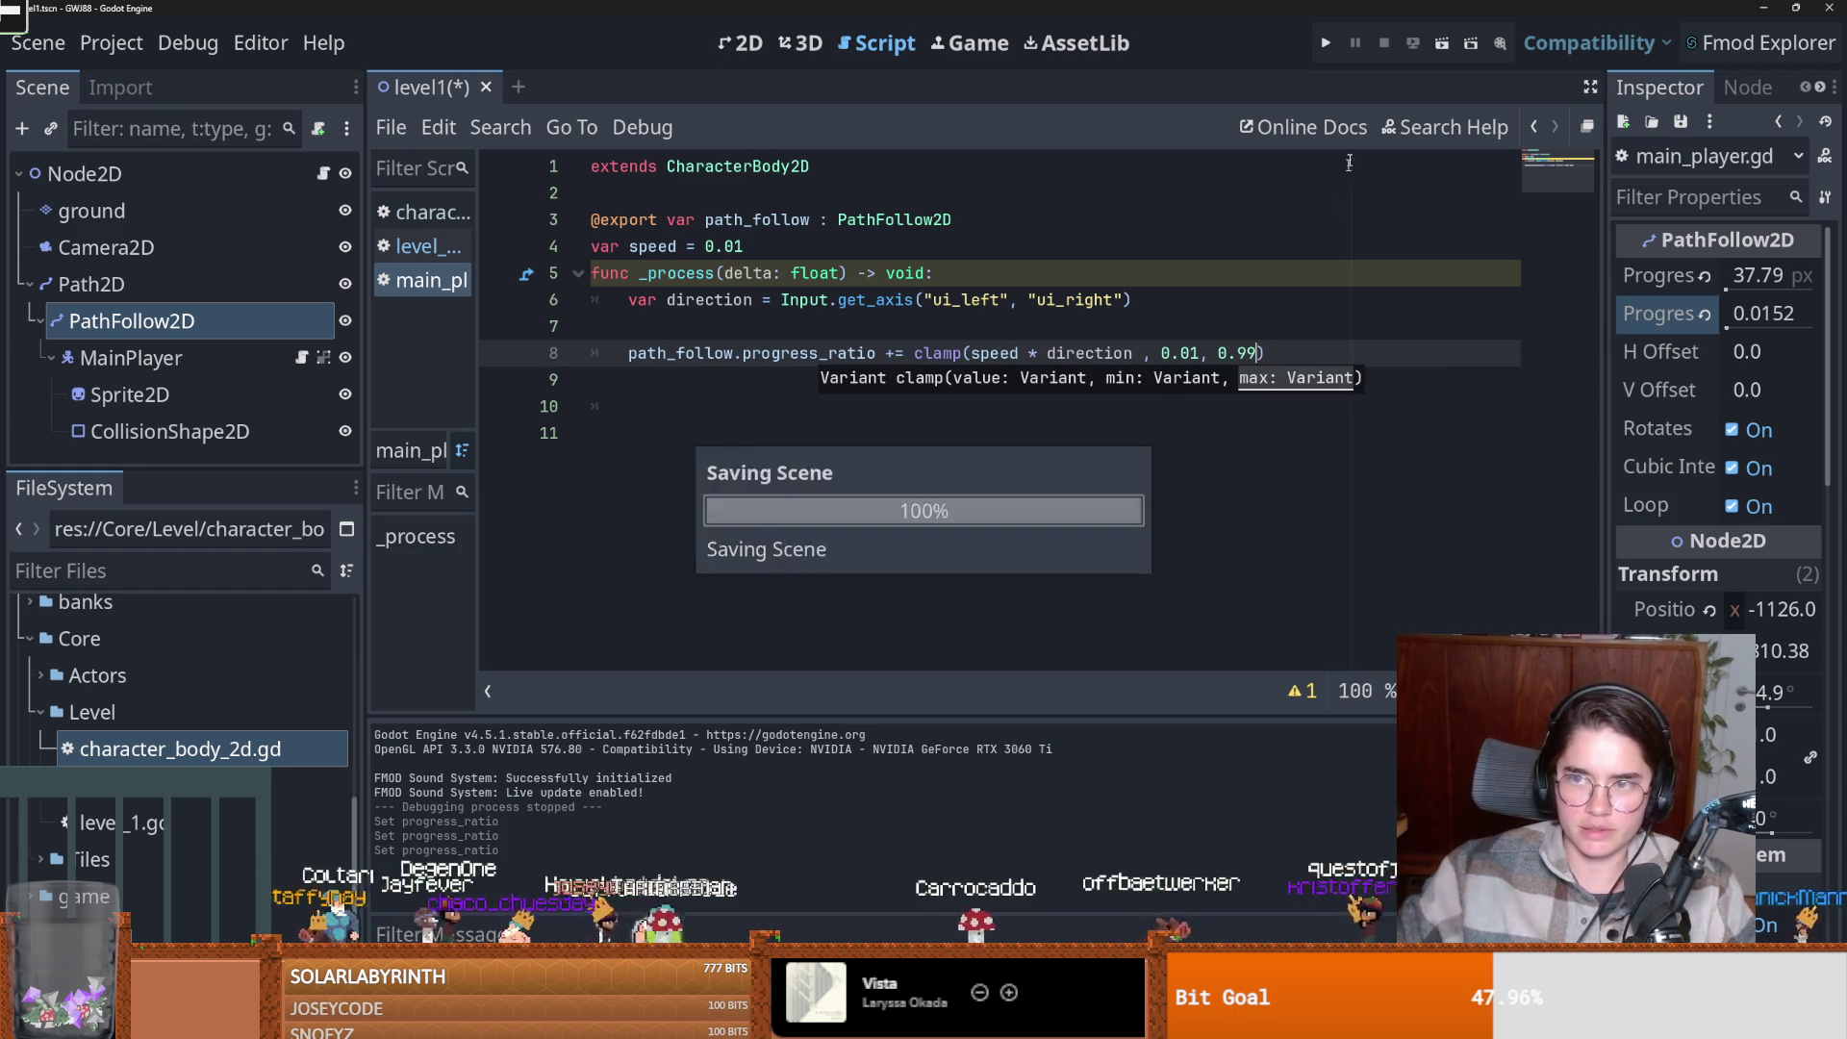
{"action": "left_click", "coordinate": [1295, 210]}
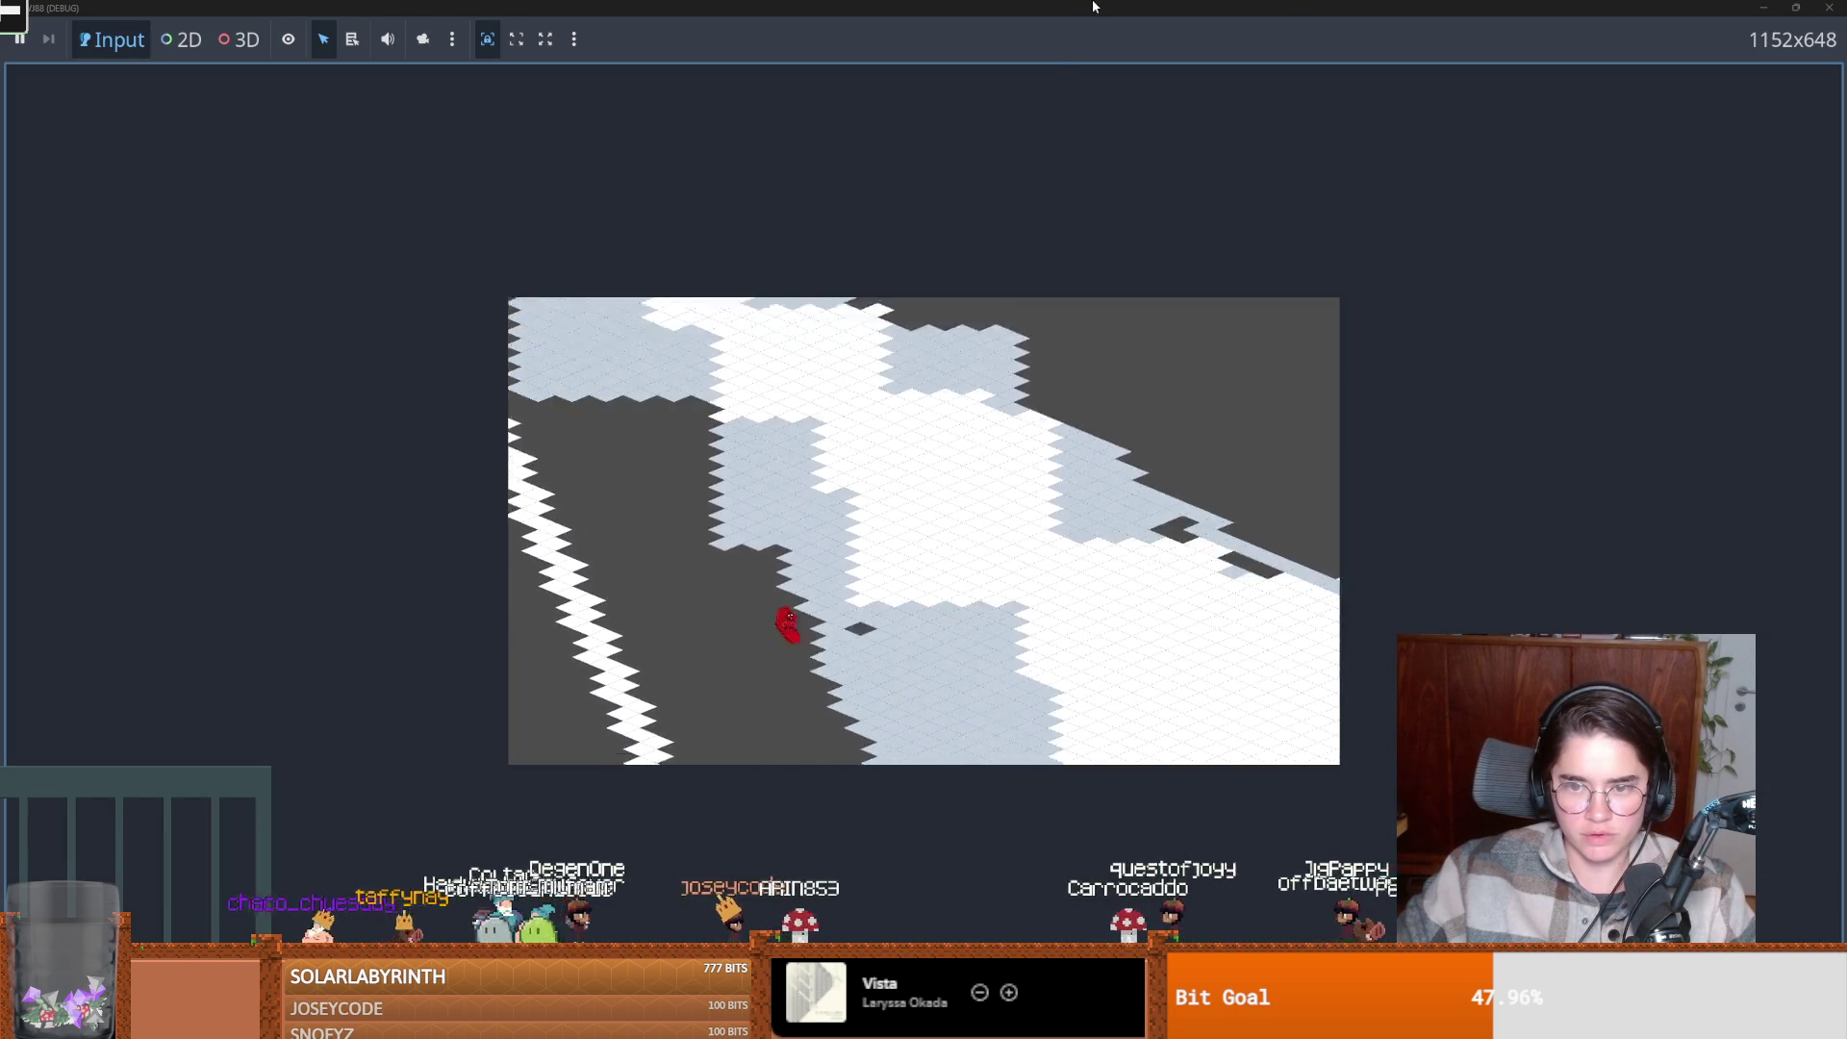
{"action": "key", "text": "F8"}
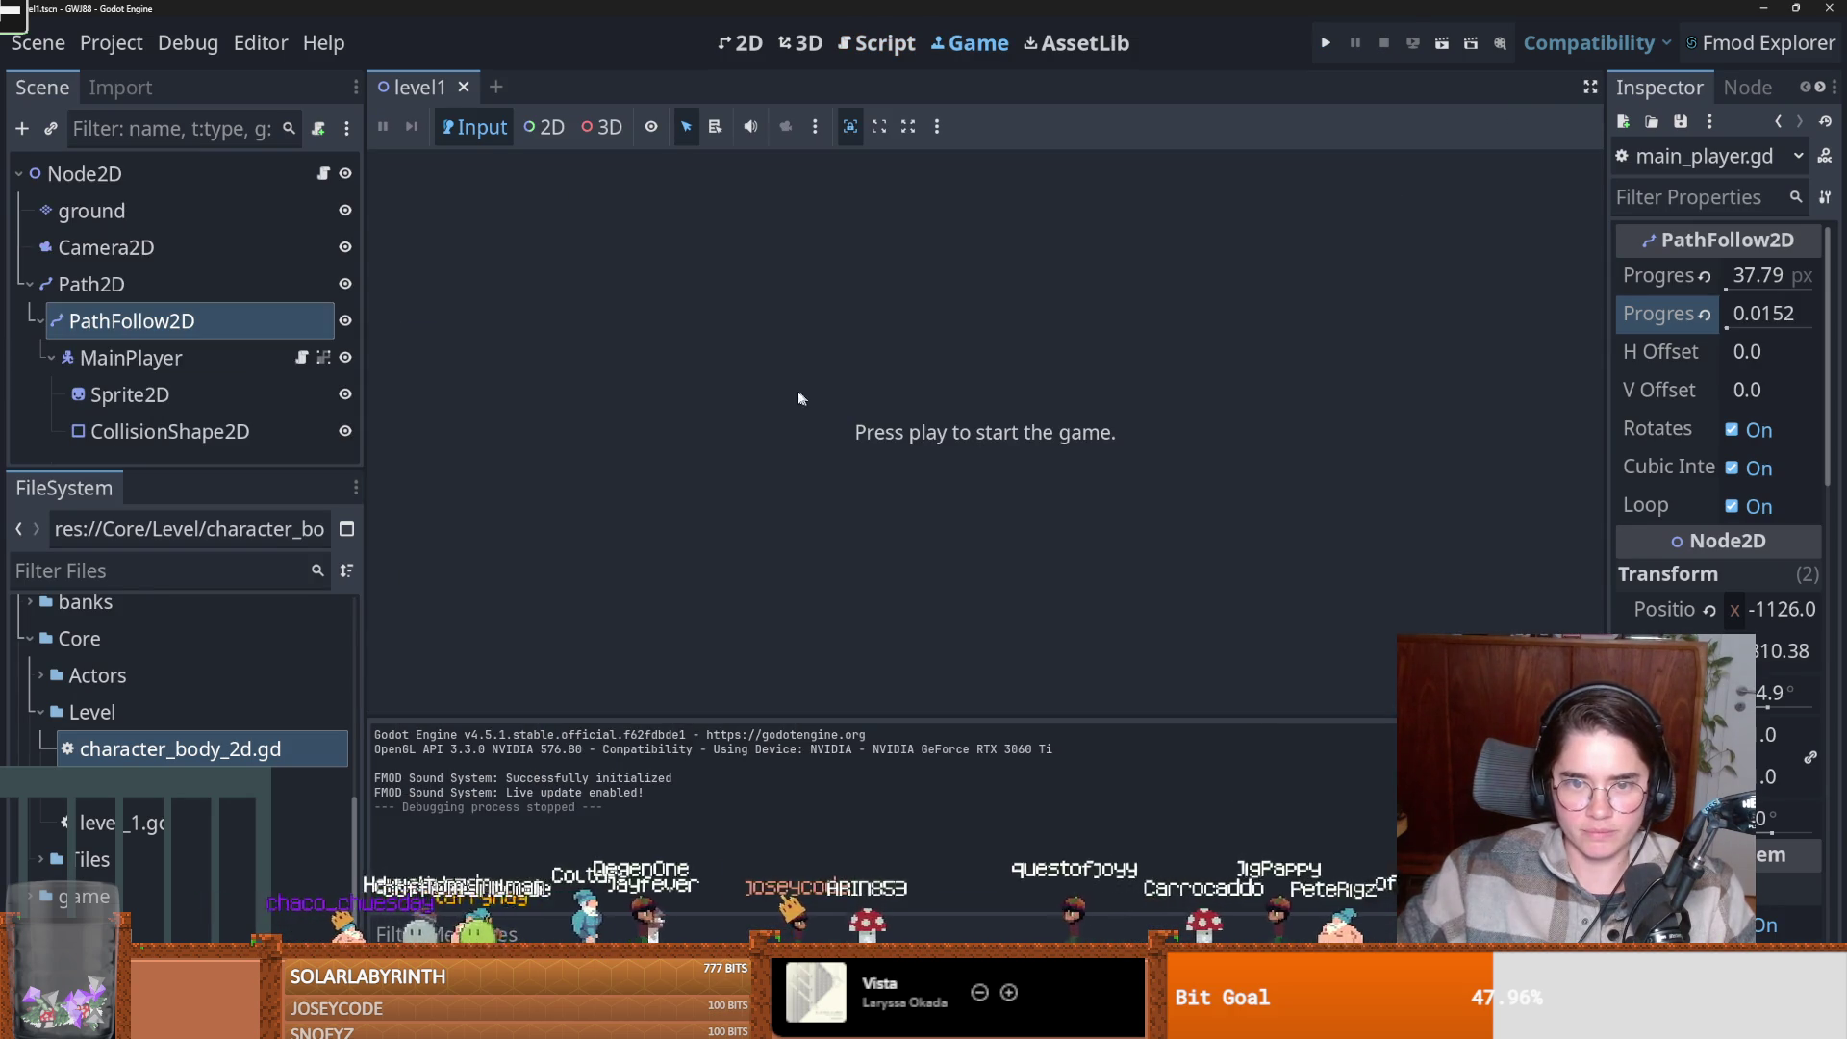
{"action": "left_click", "coordinate": [302, 357]}
{"action": "left_click", "coordinate": [736, 381]}
{"action": "left_click", "coordinate": [672, 328]}
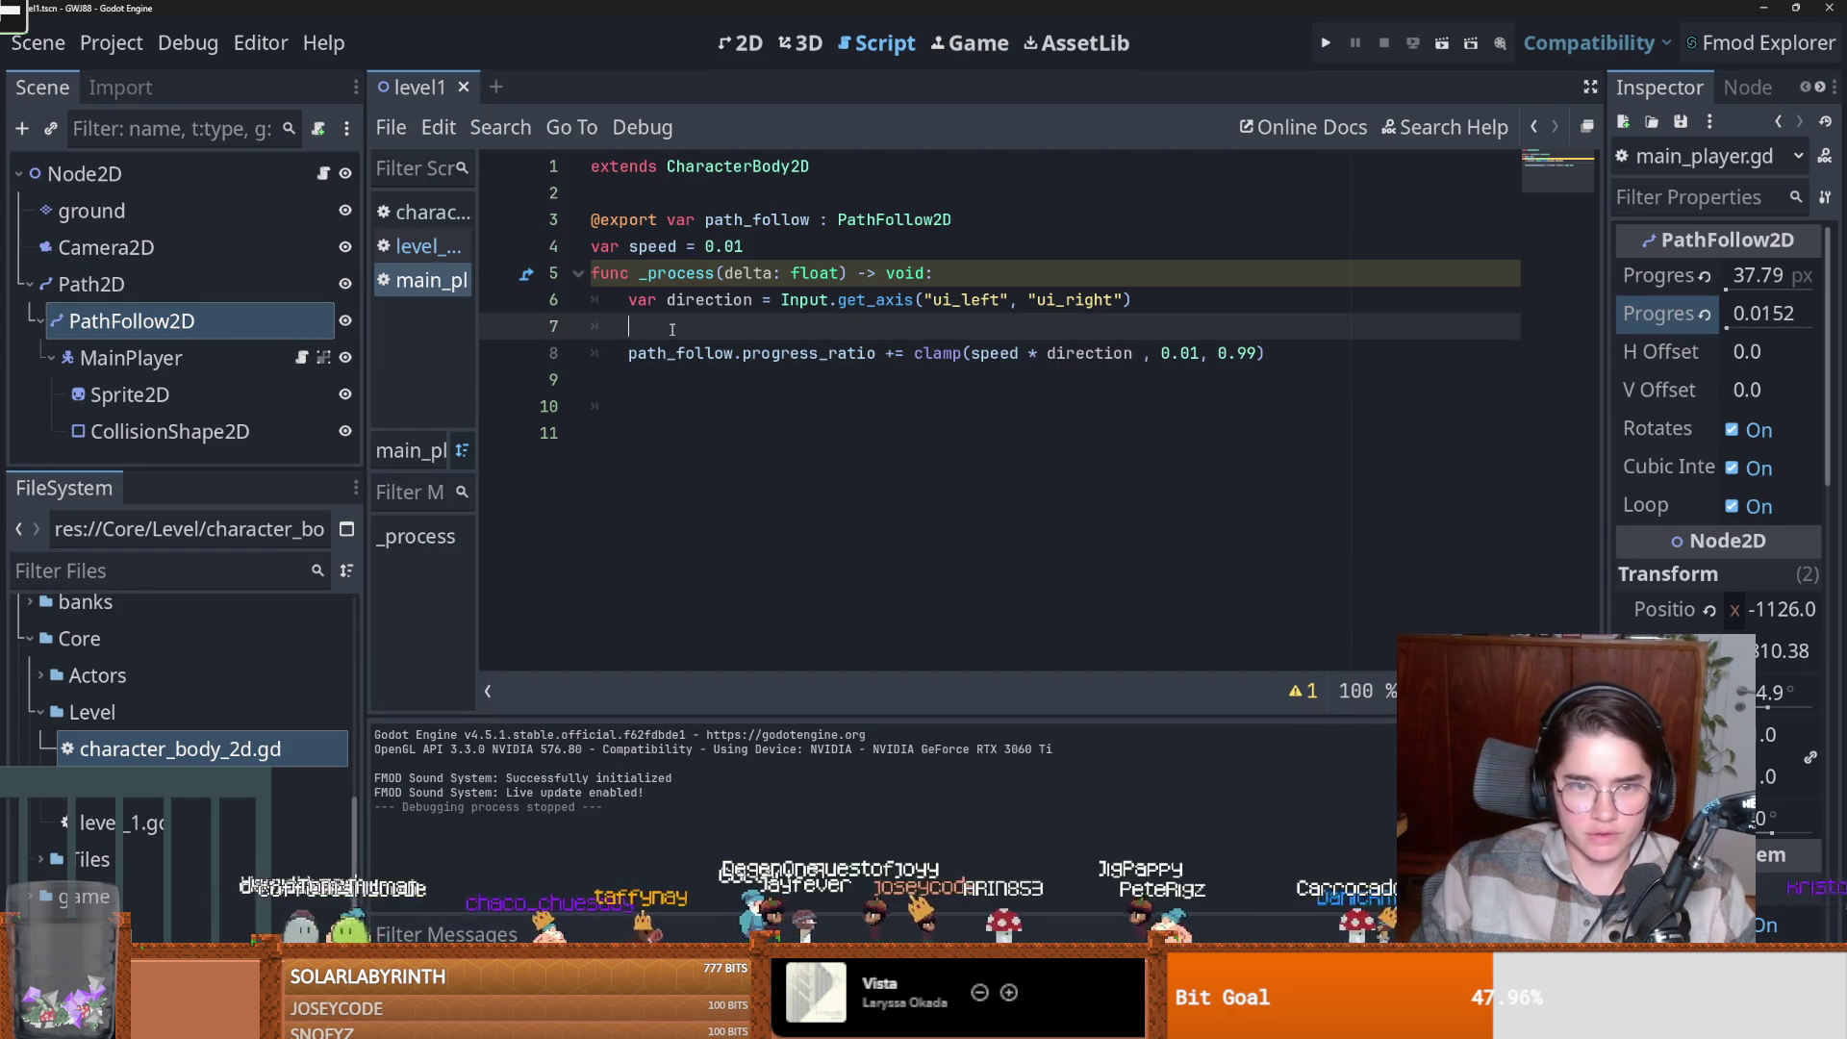
- Put the progress update under an 'if direction:' check on line 7
{"action": "key", "text": "BackSpace"}
{"action": "type", "text": "di"}
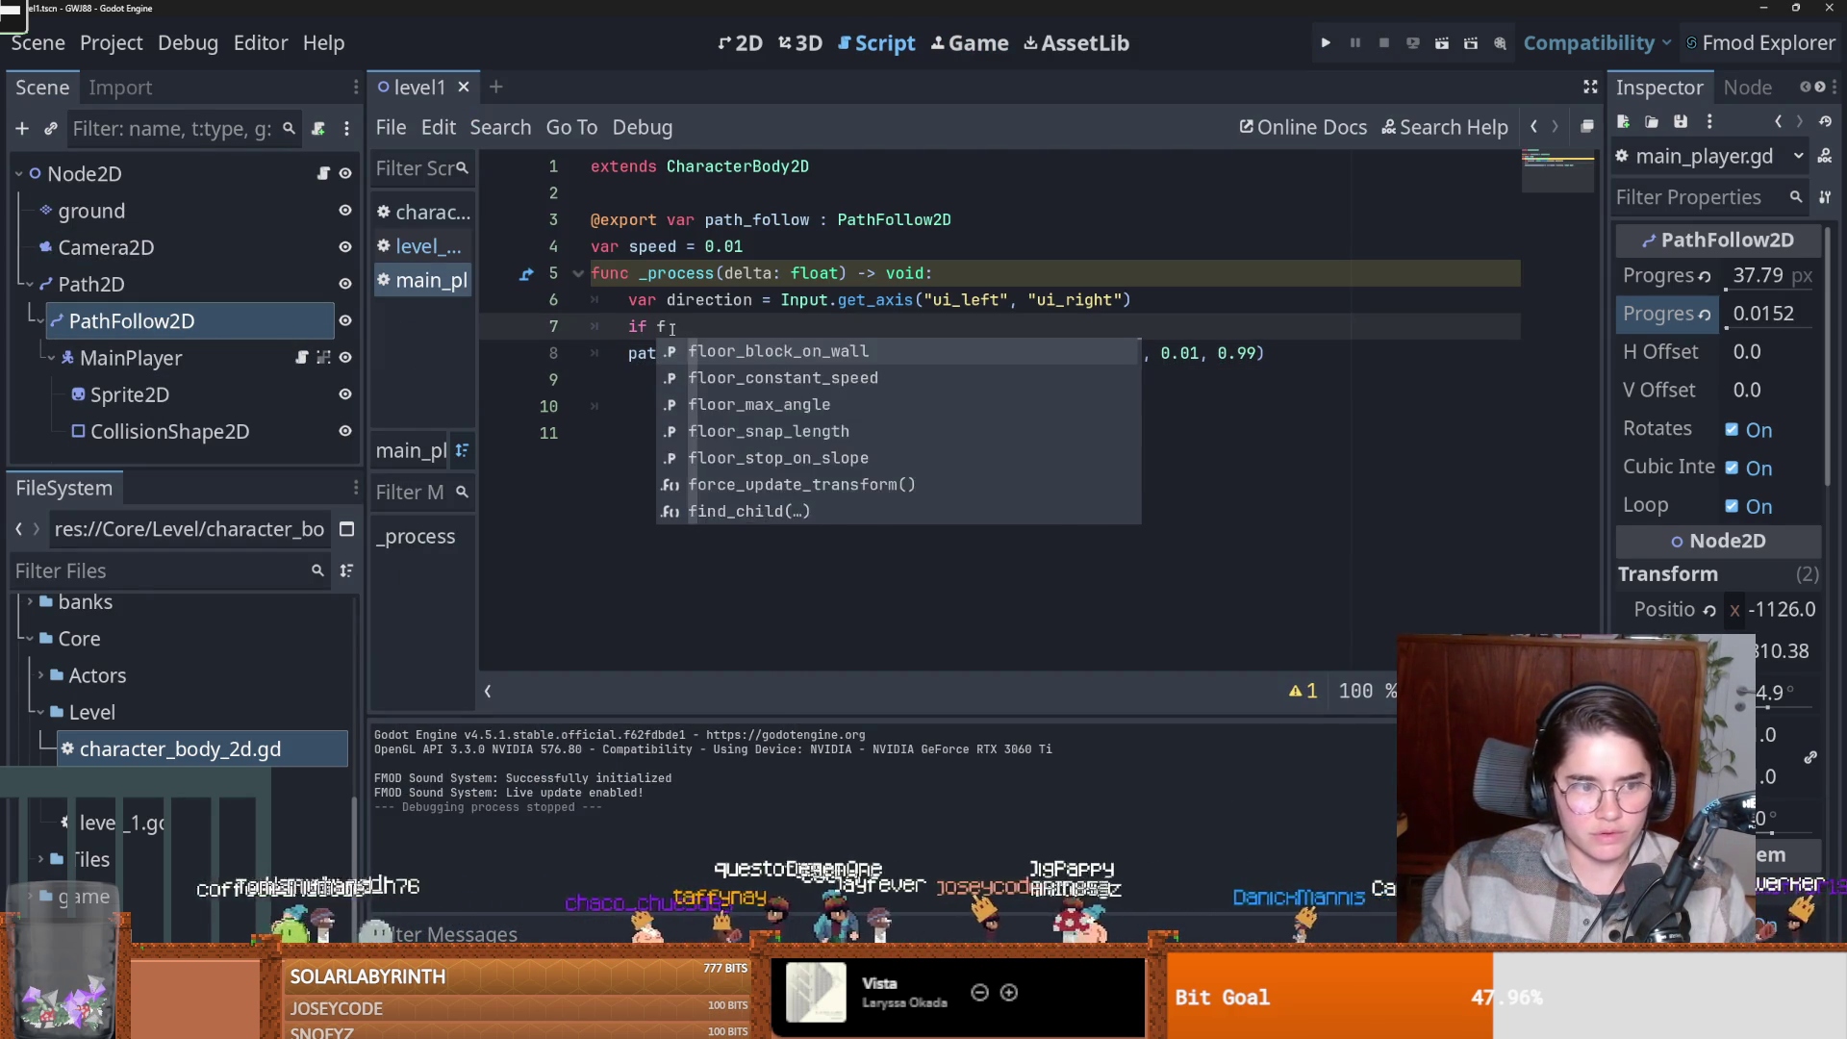
{"action": "key", "text": "BackSpace"}
{"action": "key", "text": "BackSpace"}
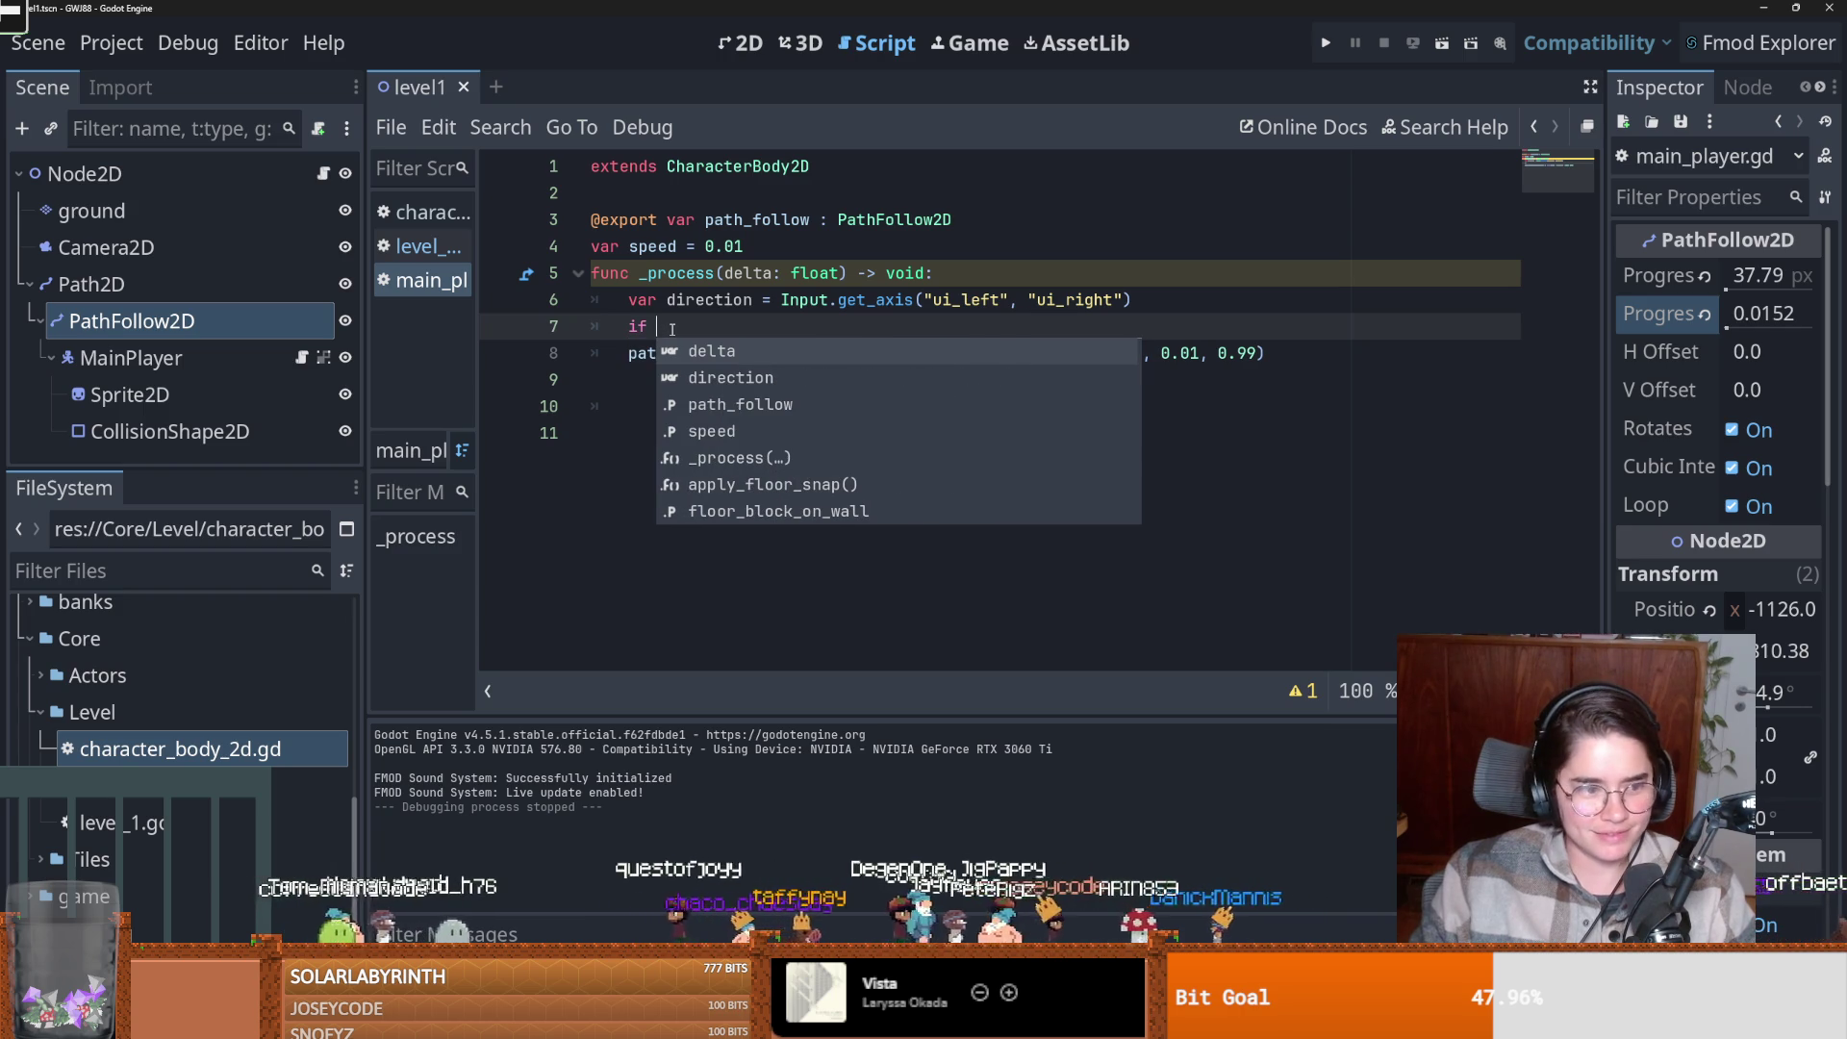
{"action": "type", "text": "direction:"}
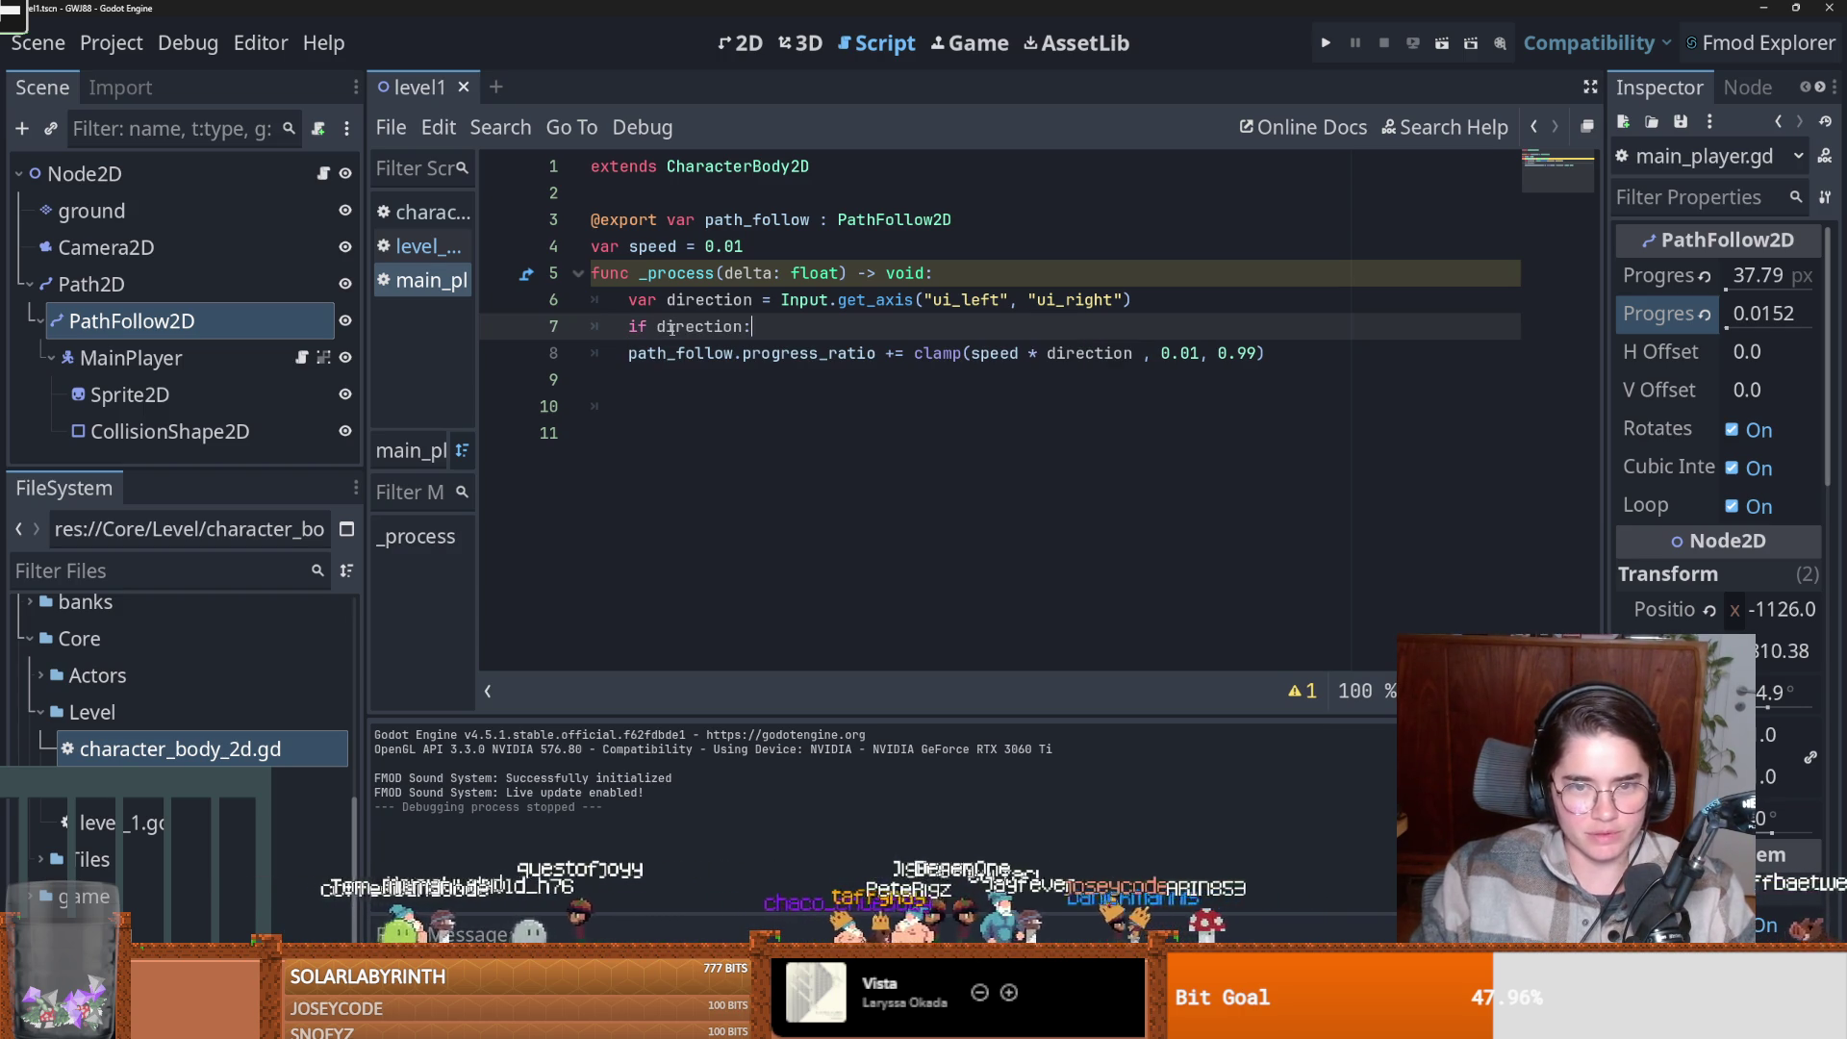
{"action": "left_click", "coordinate": [628, 353]}
{"action": "key", "text": "Tab"}
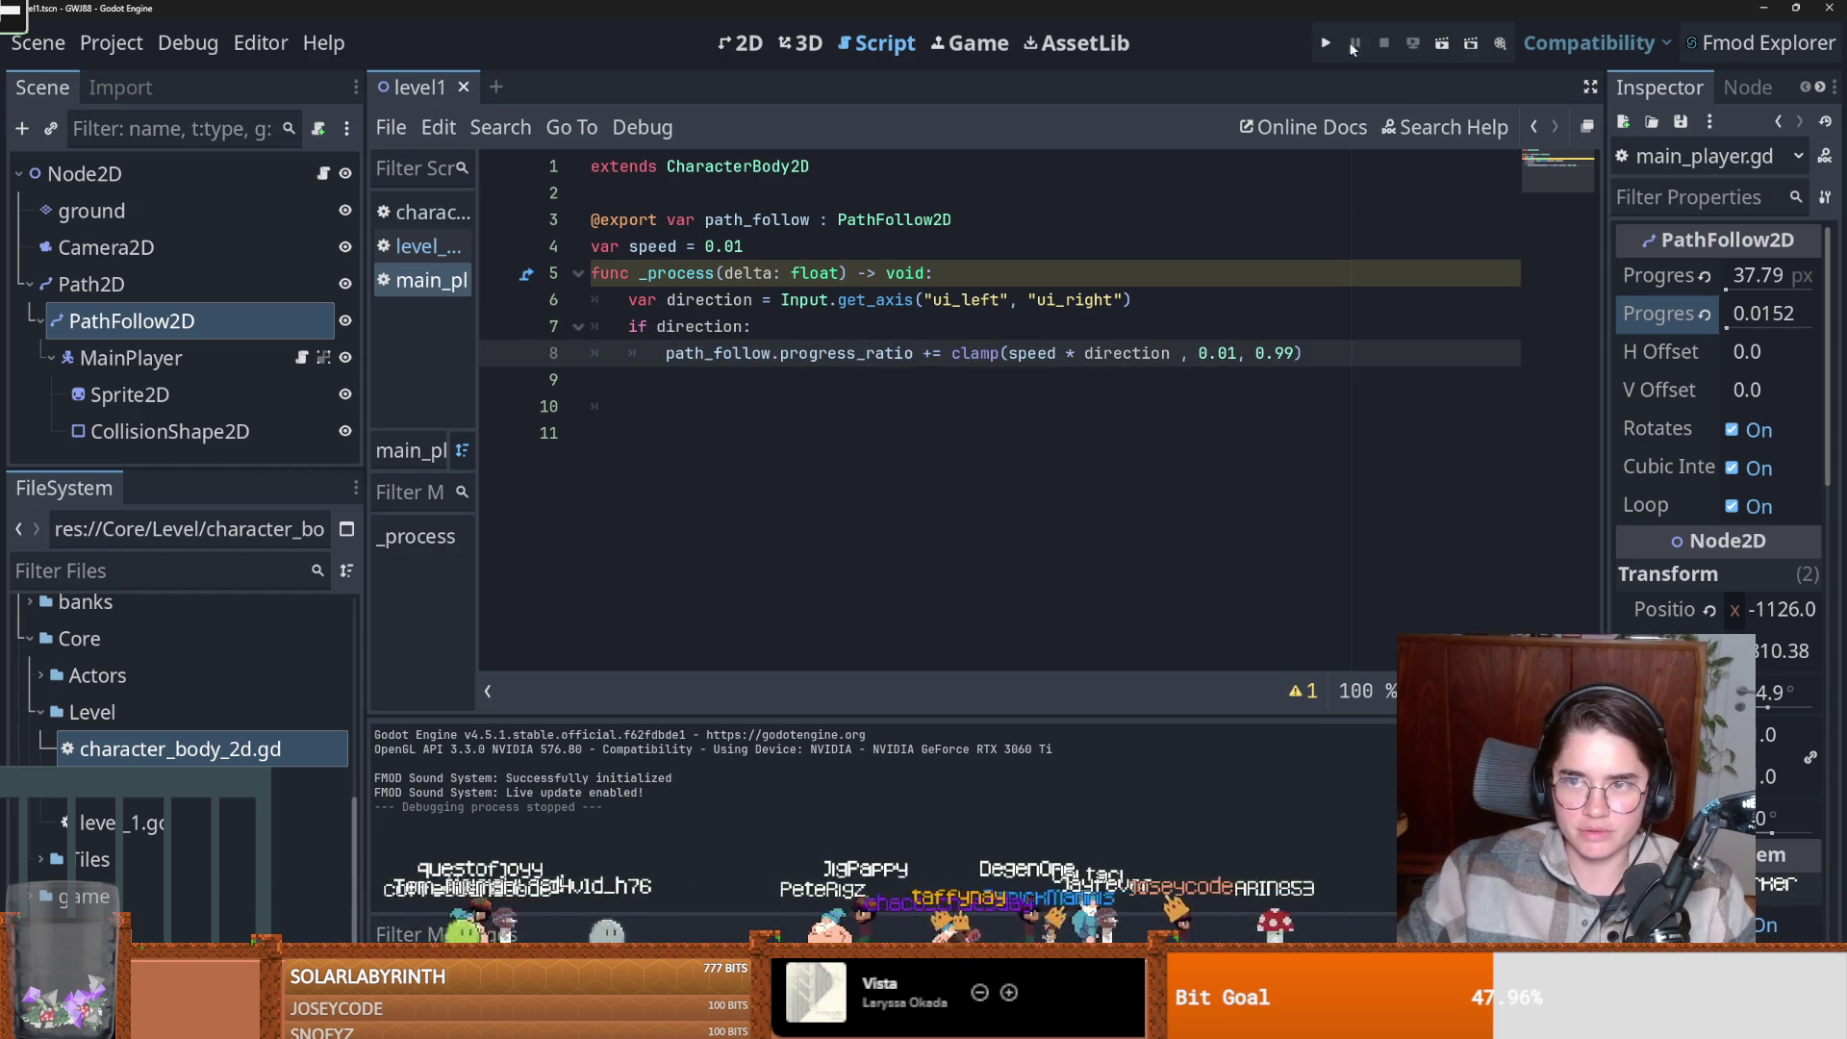
- Test-run the game full screen, close it, and check position in level_1.gd
{"action": "left_click", "coordinate": [1326, 43]}
{"action": "left_click", "coordinate": [1291, 208]}
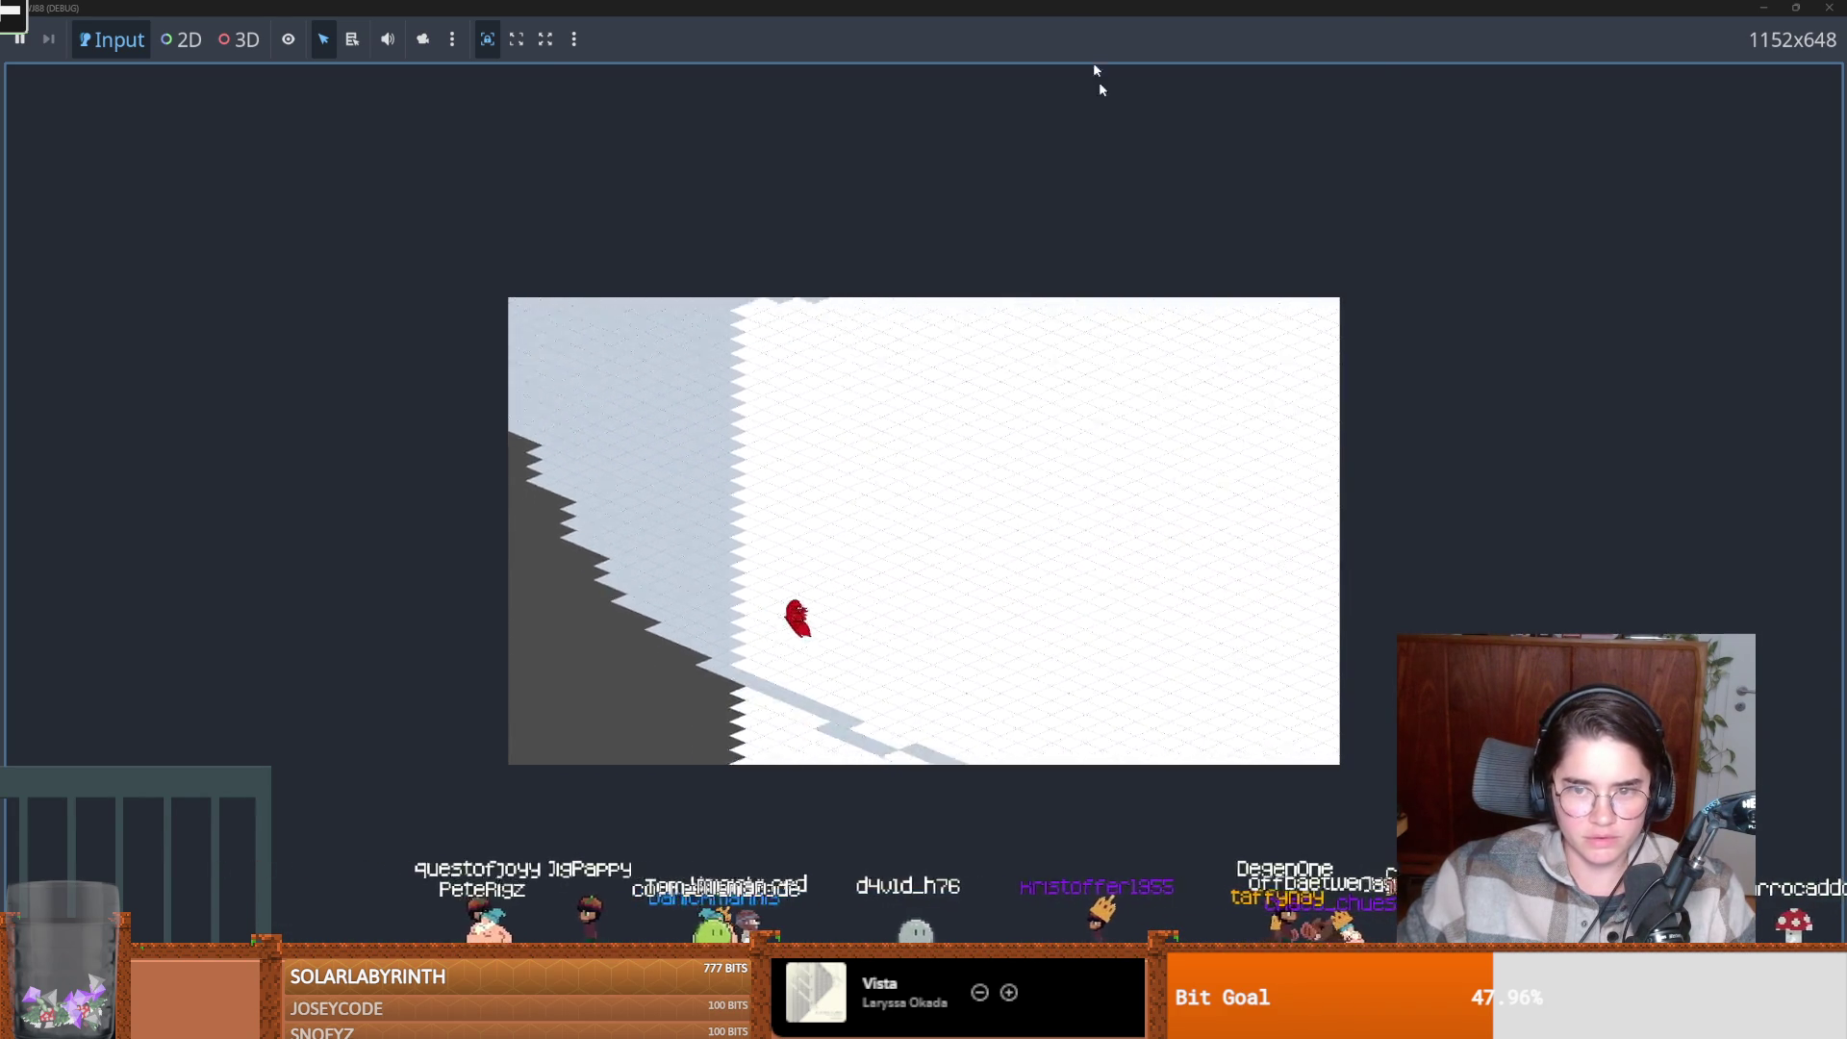
{"action": "double_click", "coordinate": [1099, 8]}
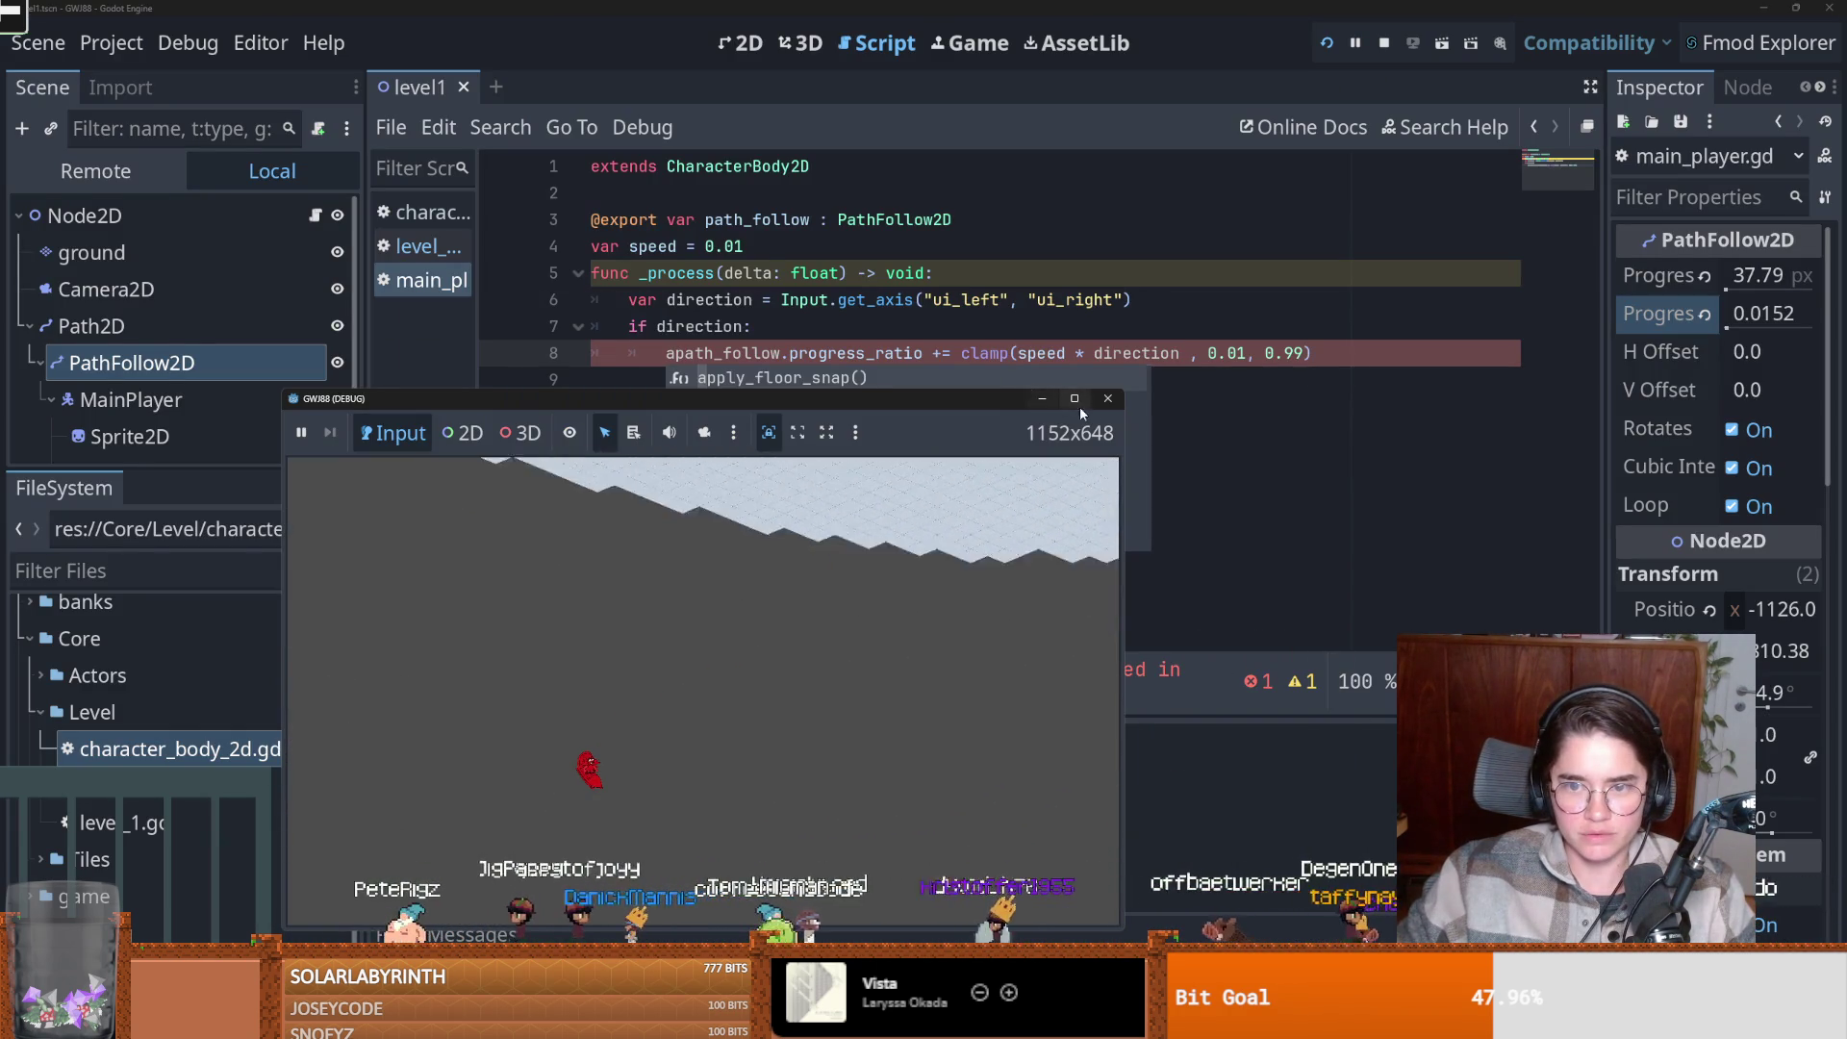
{"action": "left_click", "coordinate": [1108, 398]}
{"action": "left_click", "coordinate": [322, 176]}
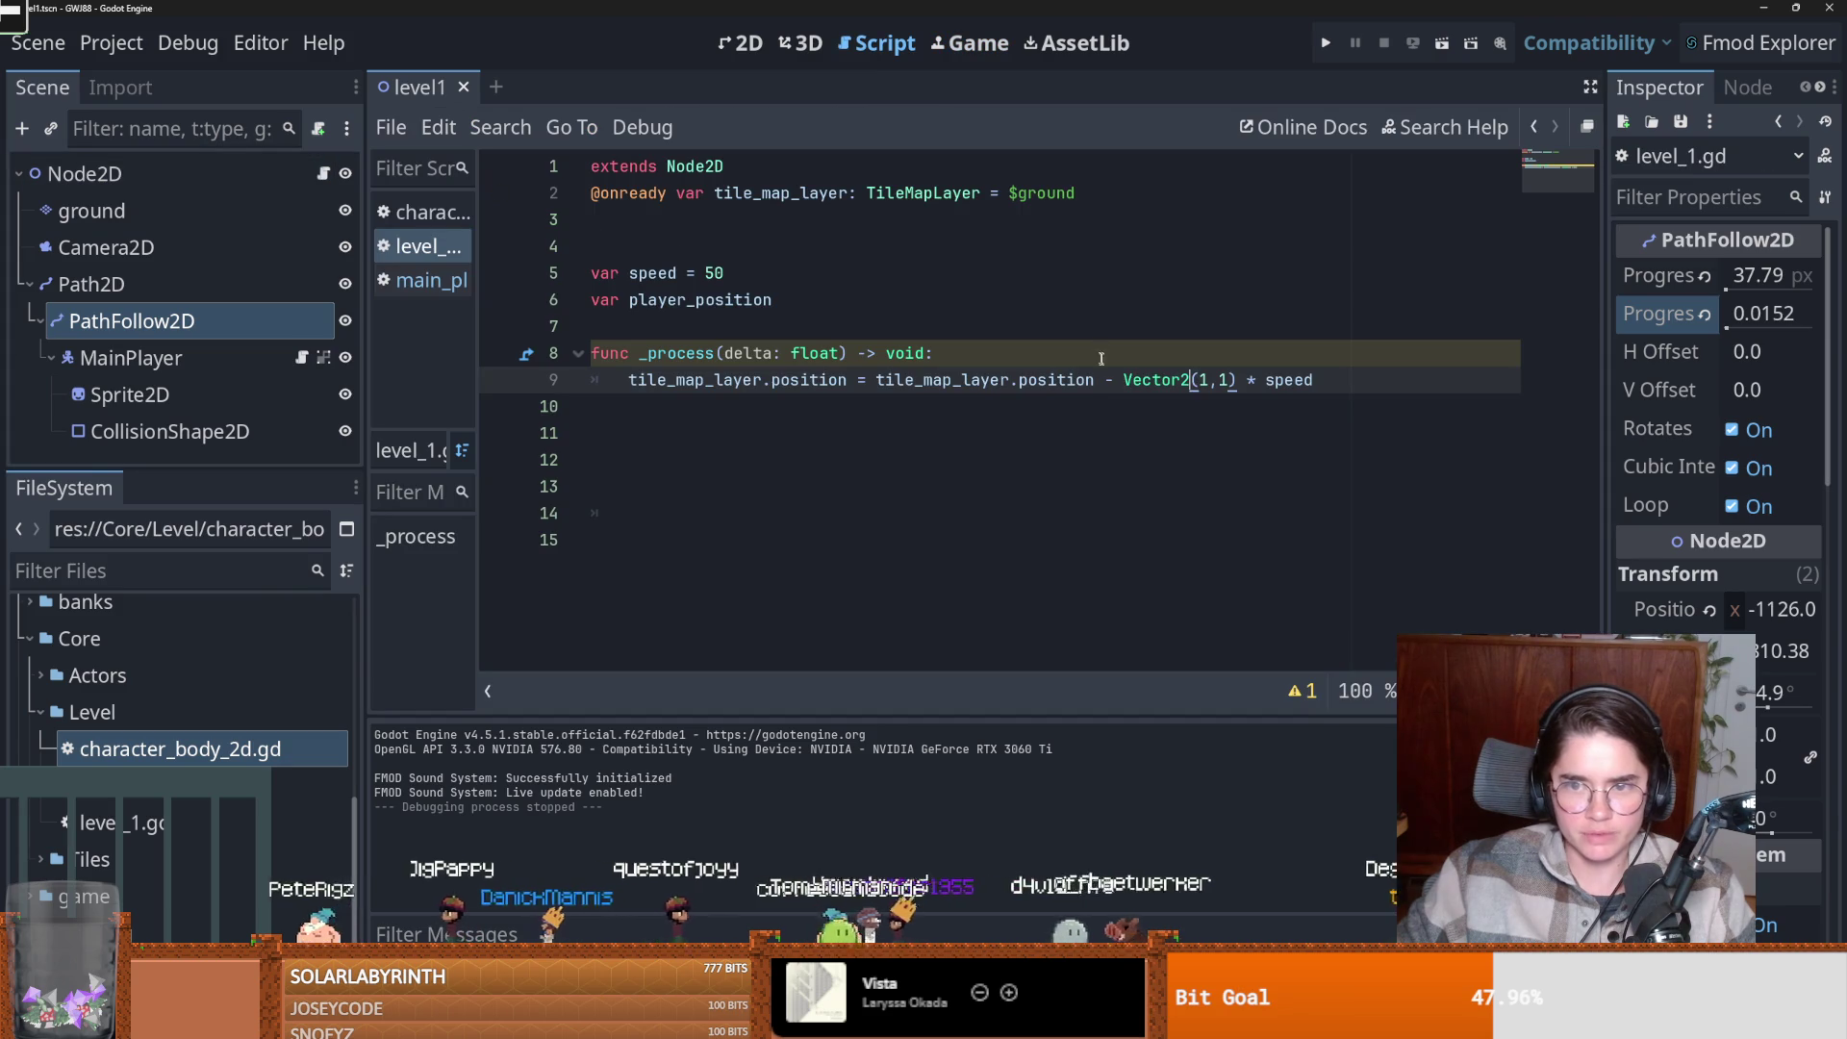
{"action": "double_click", "coordinate": [1074, 382]}
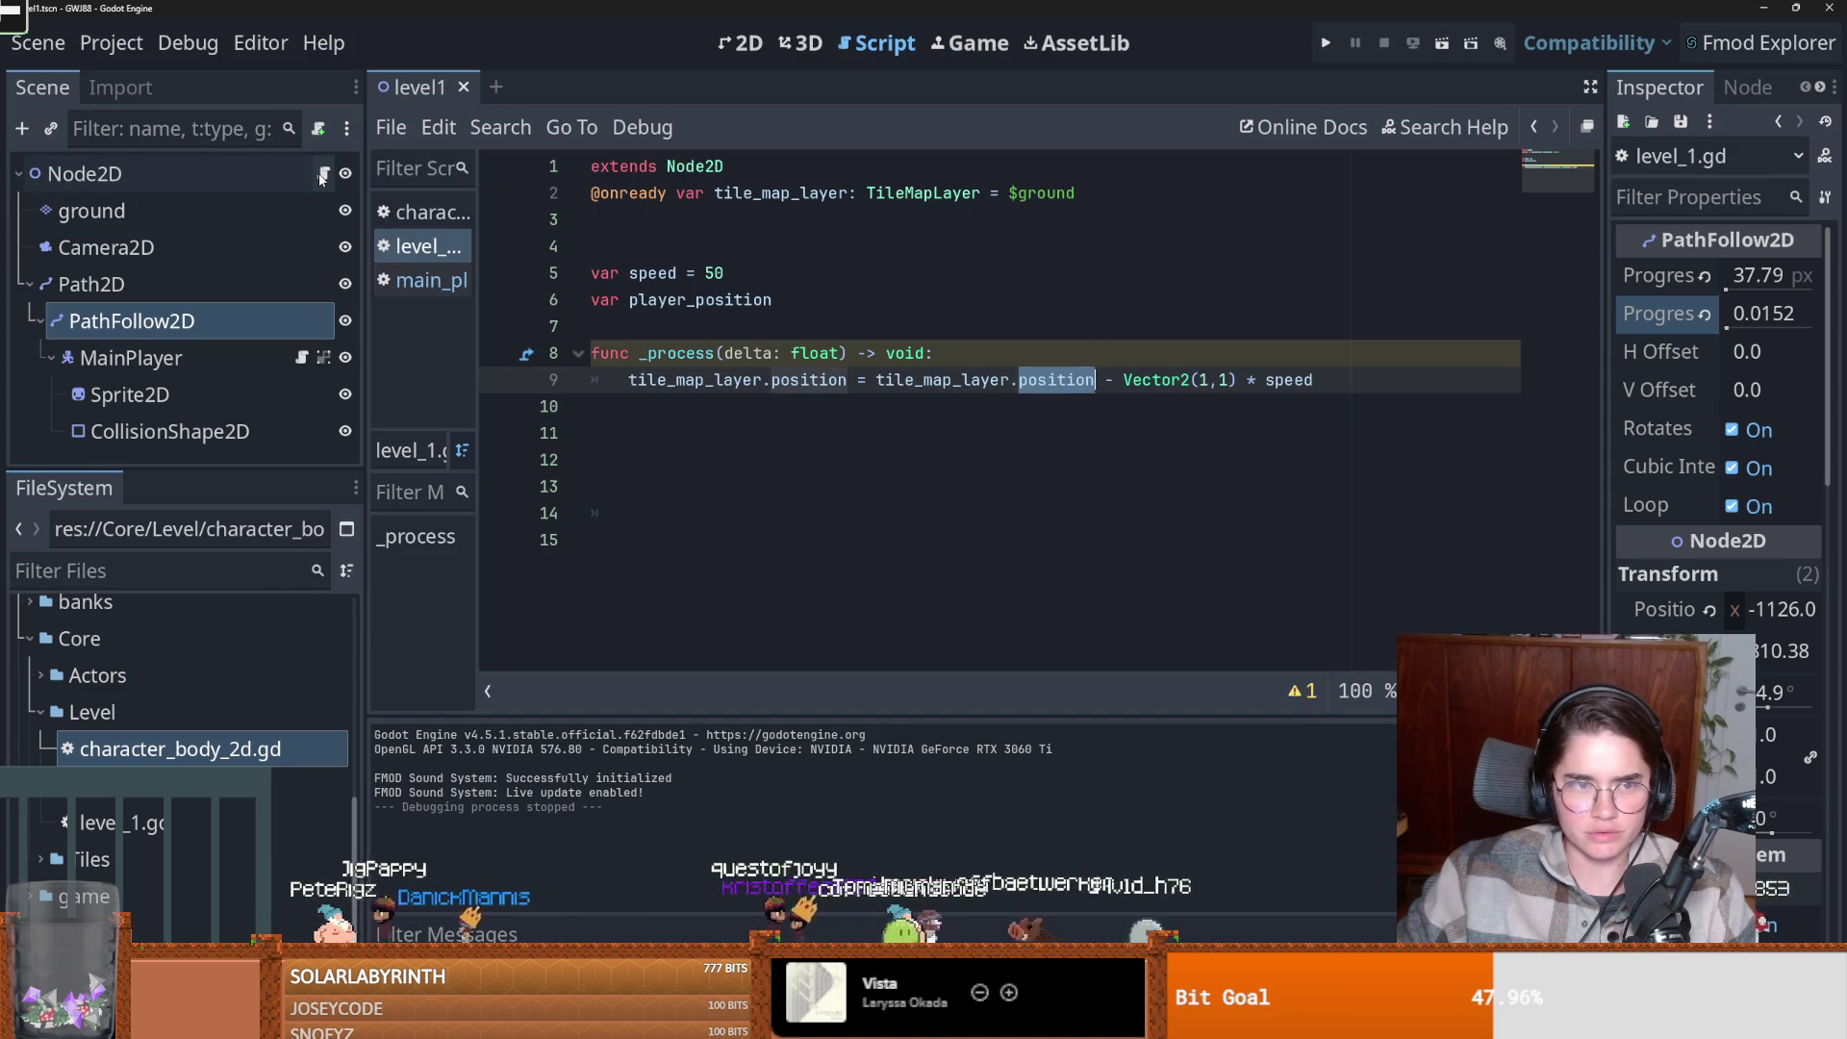
- Fix the 'apath_follow' typo in main_player.gd, save, and run the game again
{"action": "left_click", "coordinate": [302, 357]}
{"action": "left_click", "coordinate": [970, 353]}
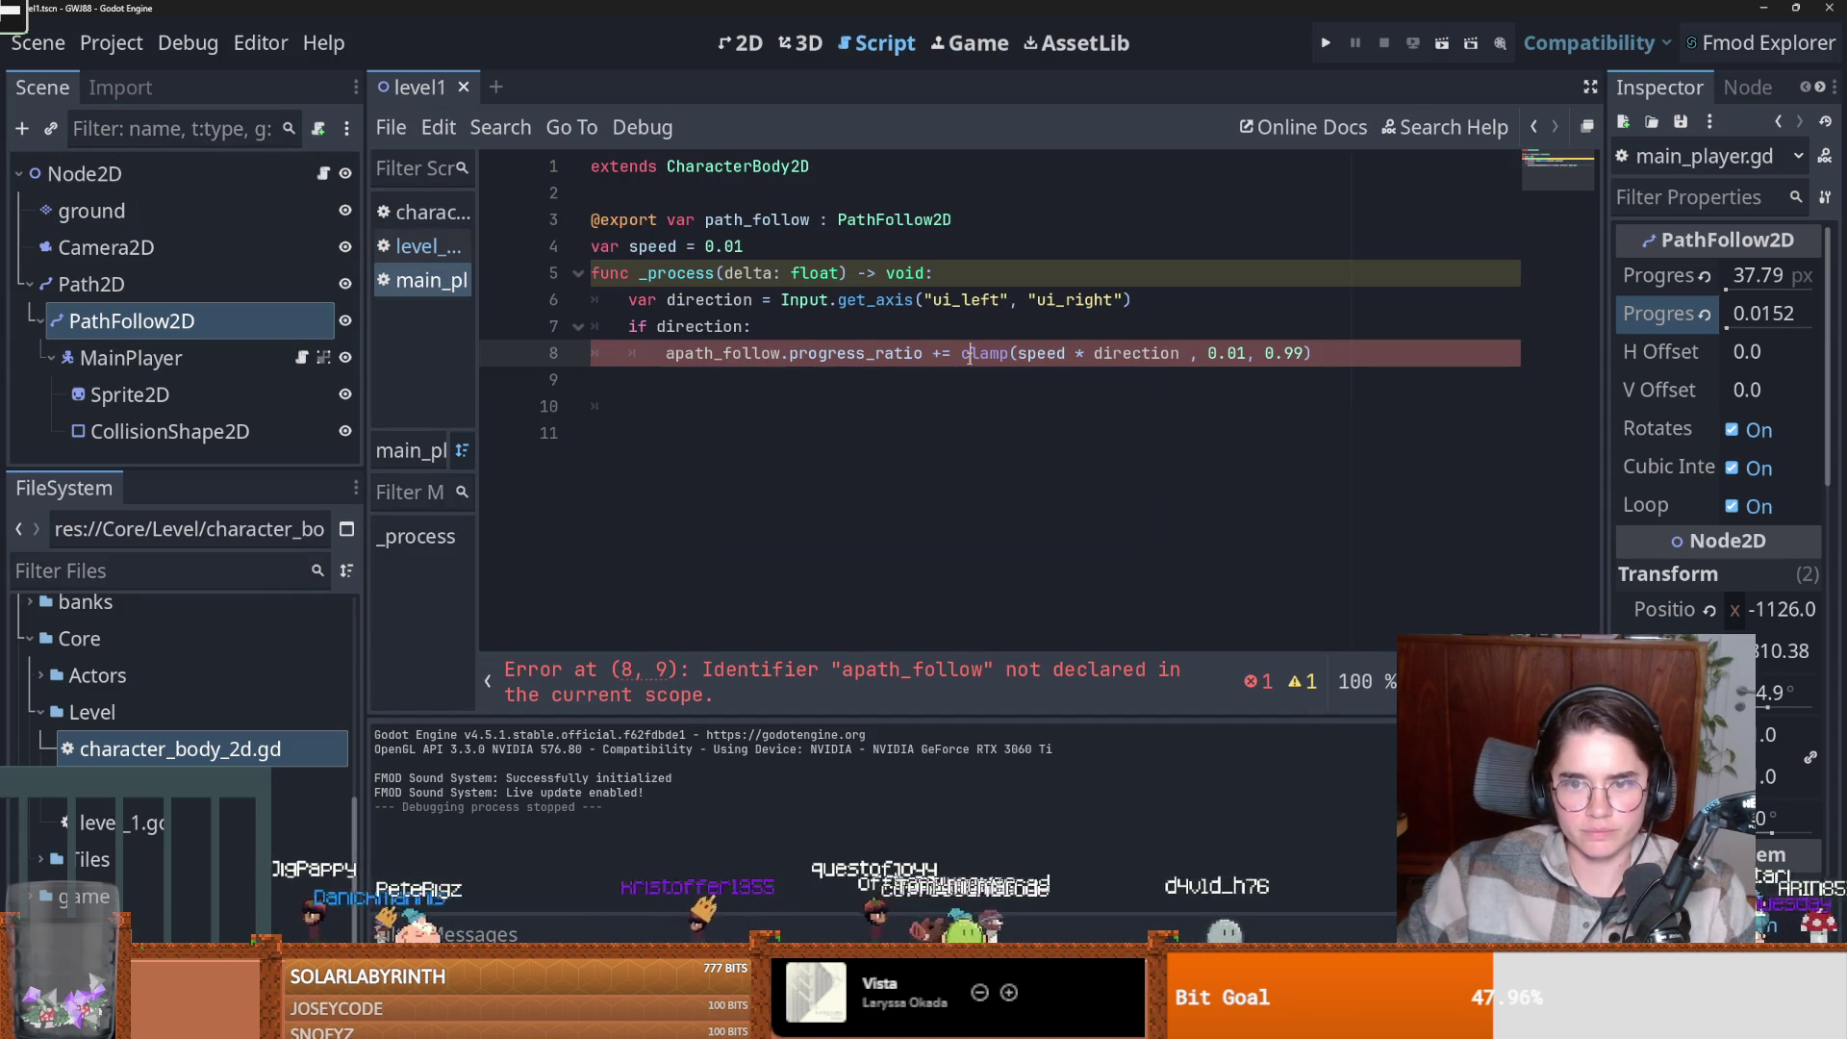
{"action": "key", "text": "BackSpace"}
{"action": "key", "text": "ctrl+s"}
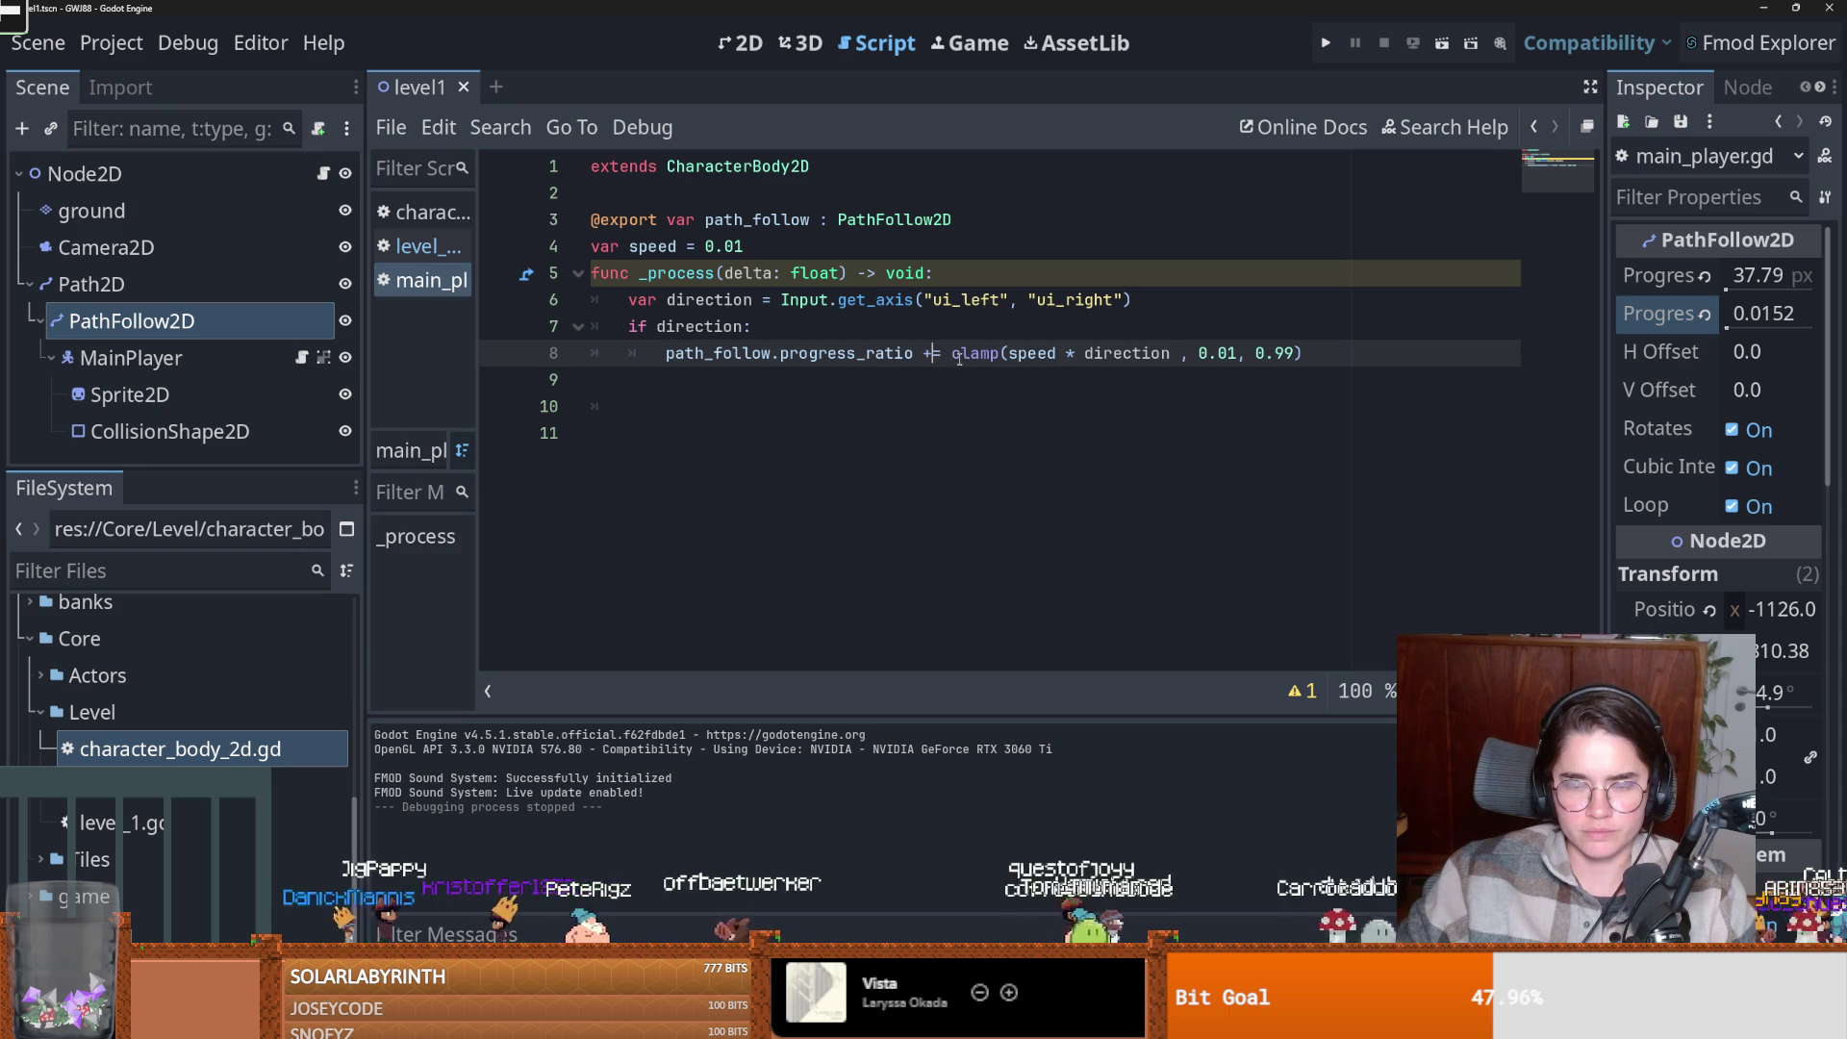
{"action": "double_click", "coordinate": [1106, 353]}
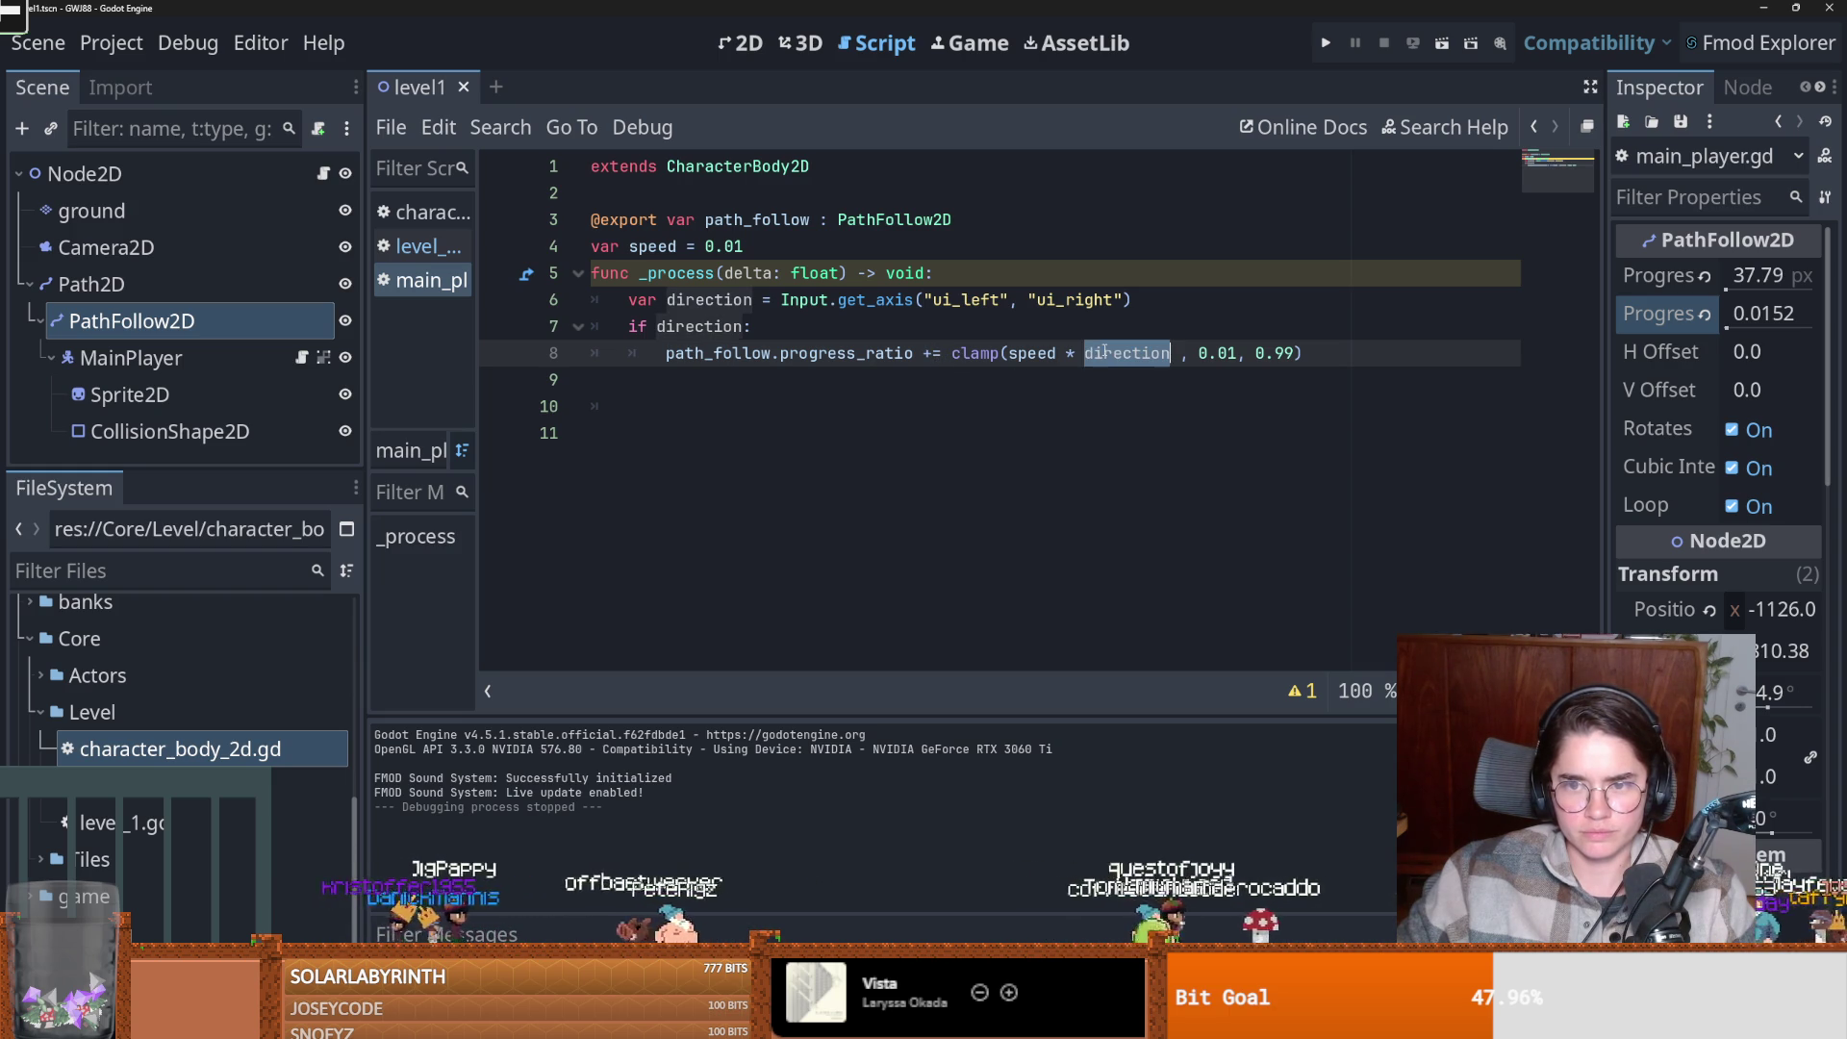
{"action": "left_click", "coordinate": [1059, 353]}
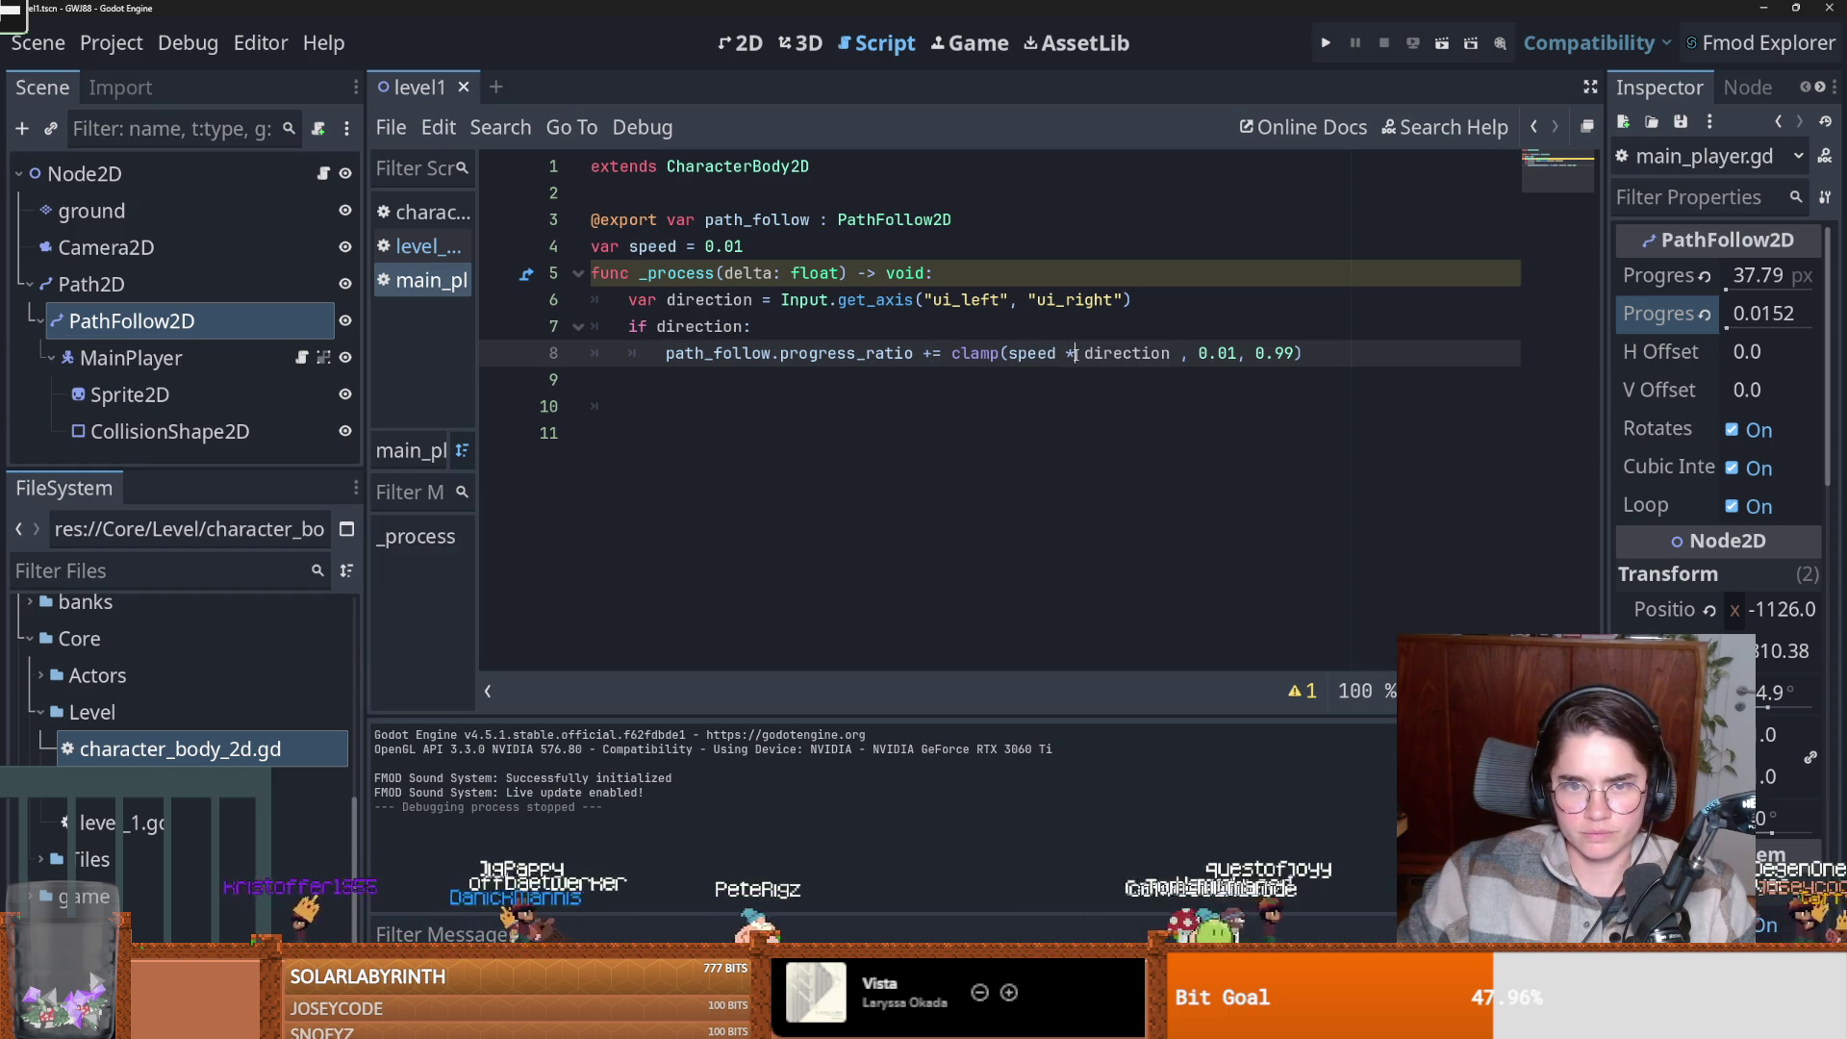
{"action": "left_click", "coordinate": [1071, 353]}
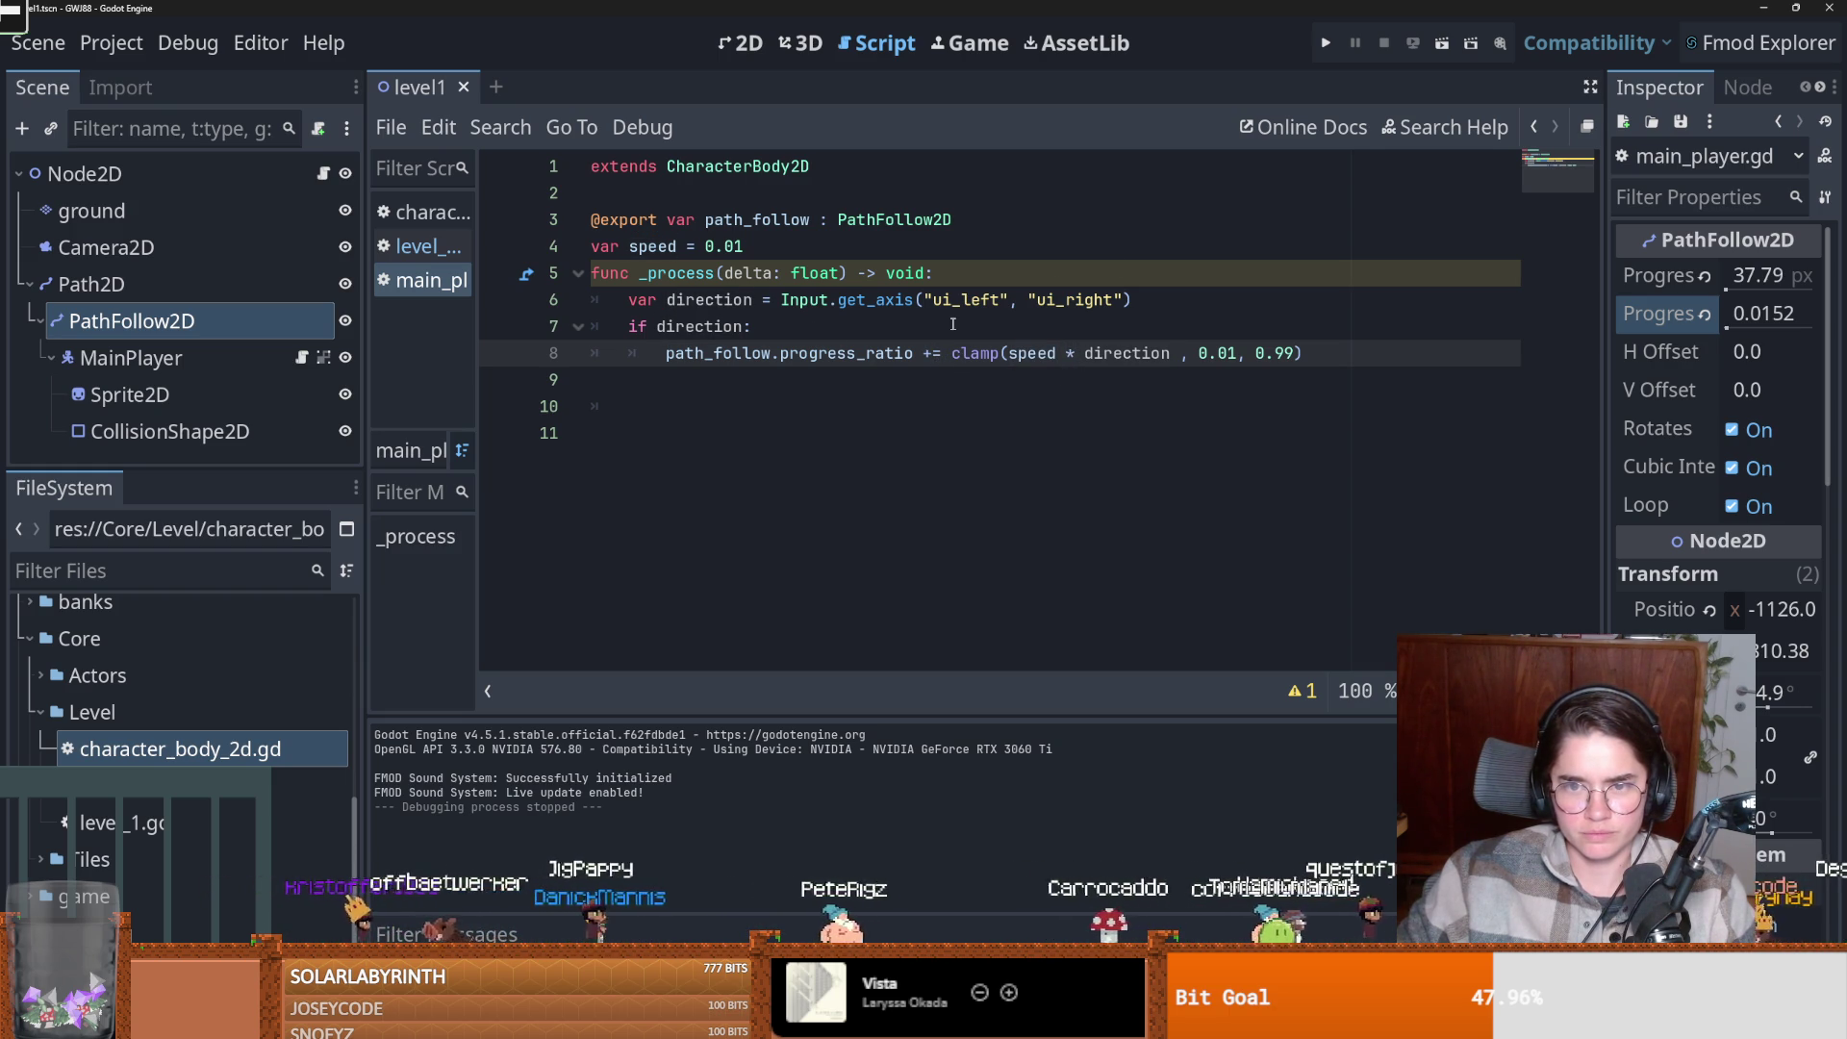
{"action": "left_click", "coordinate": [1326, 42]}
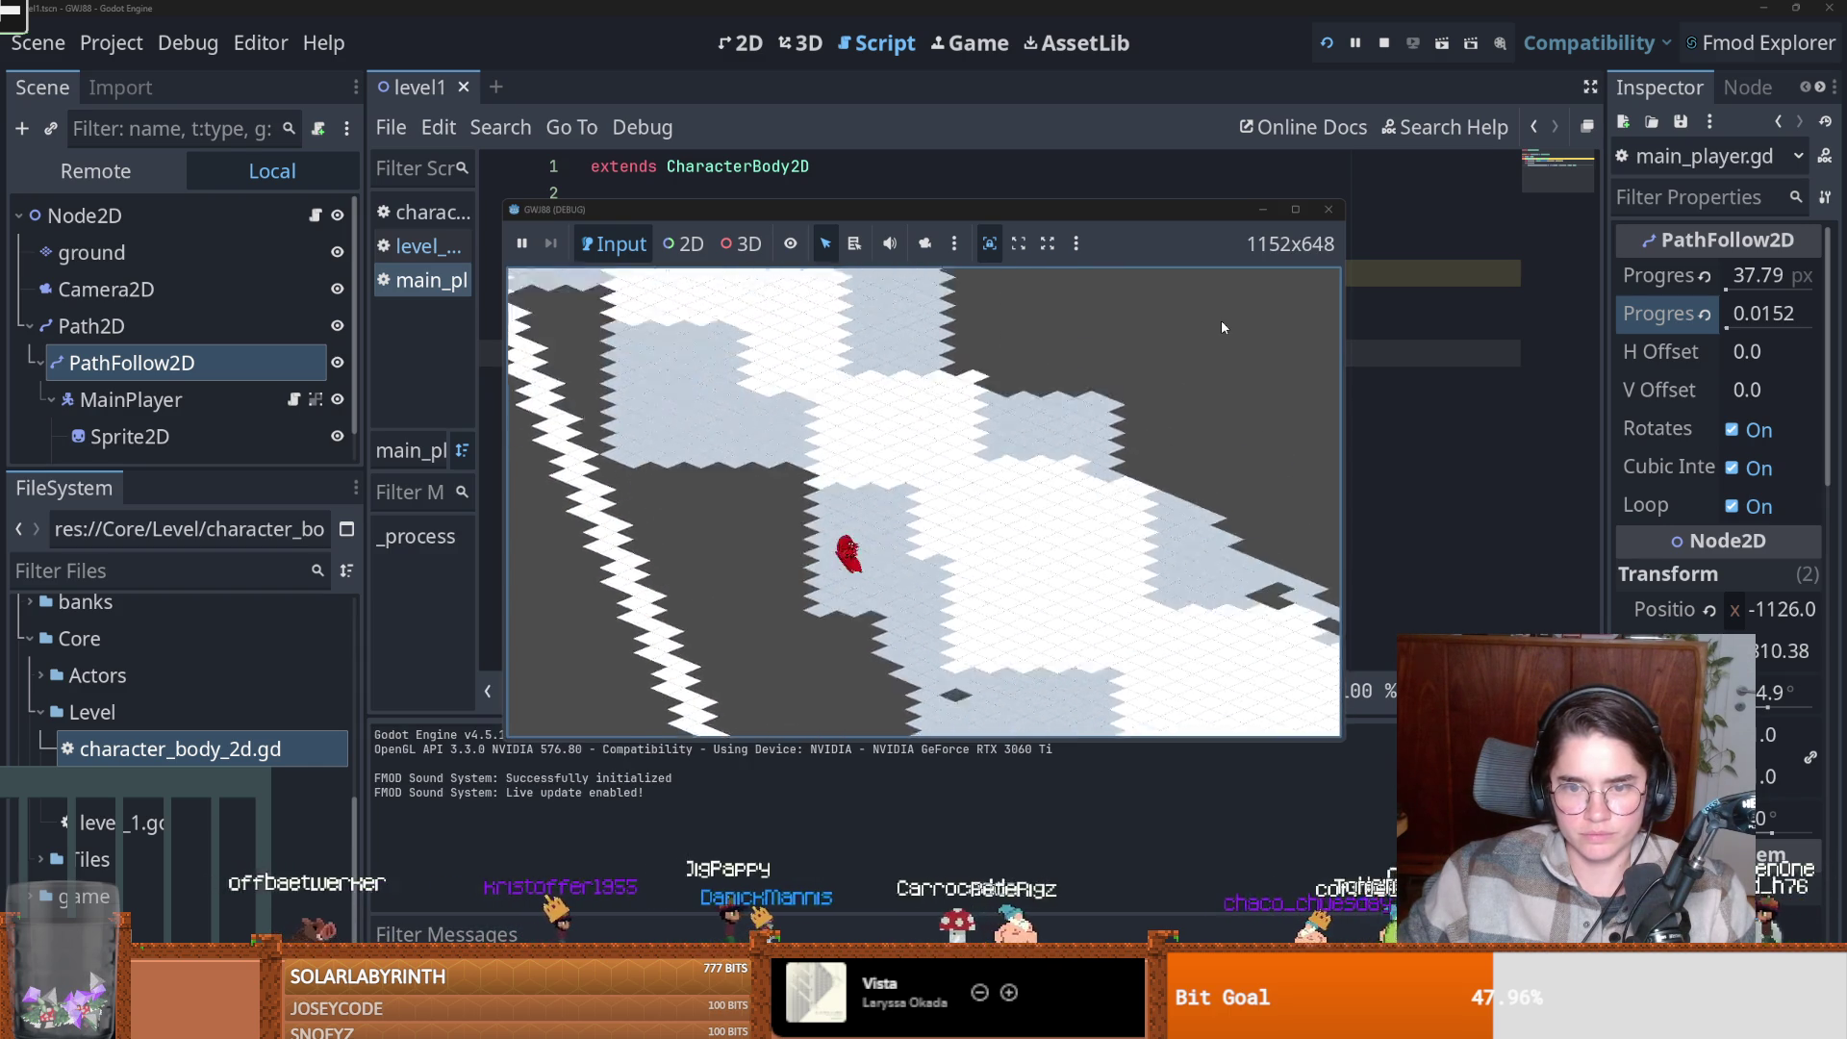
- Stop the game and start a ratio variable line under the if direction: check
{"action": "left_click", "coordinate": [1324, 217]}
{"action": "left_click", "coordinate": [1035, 332]}
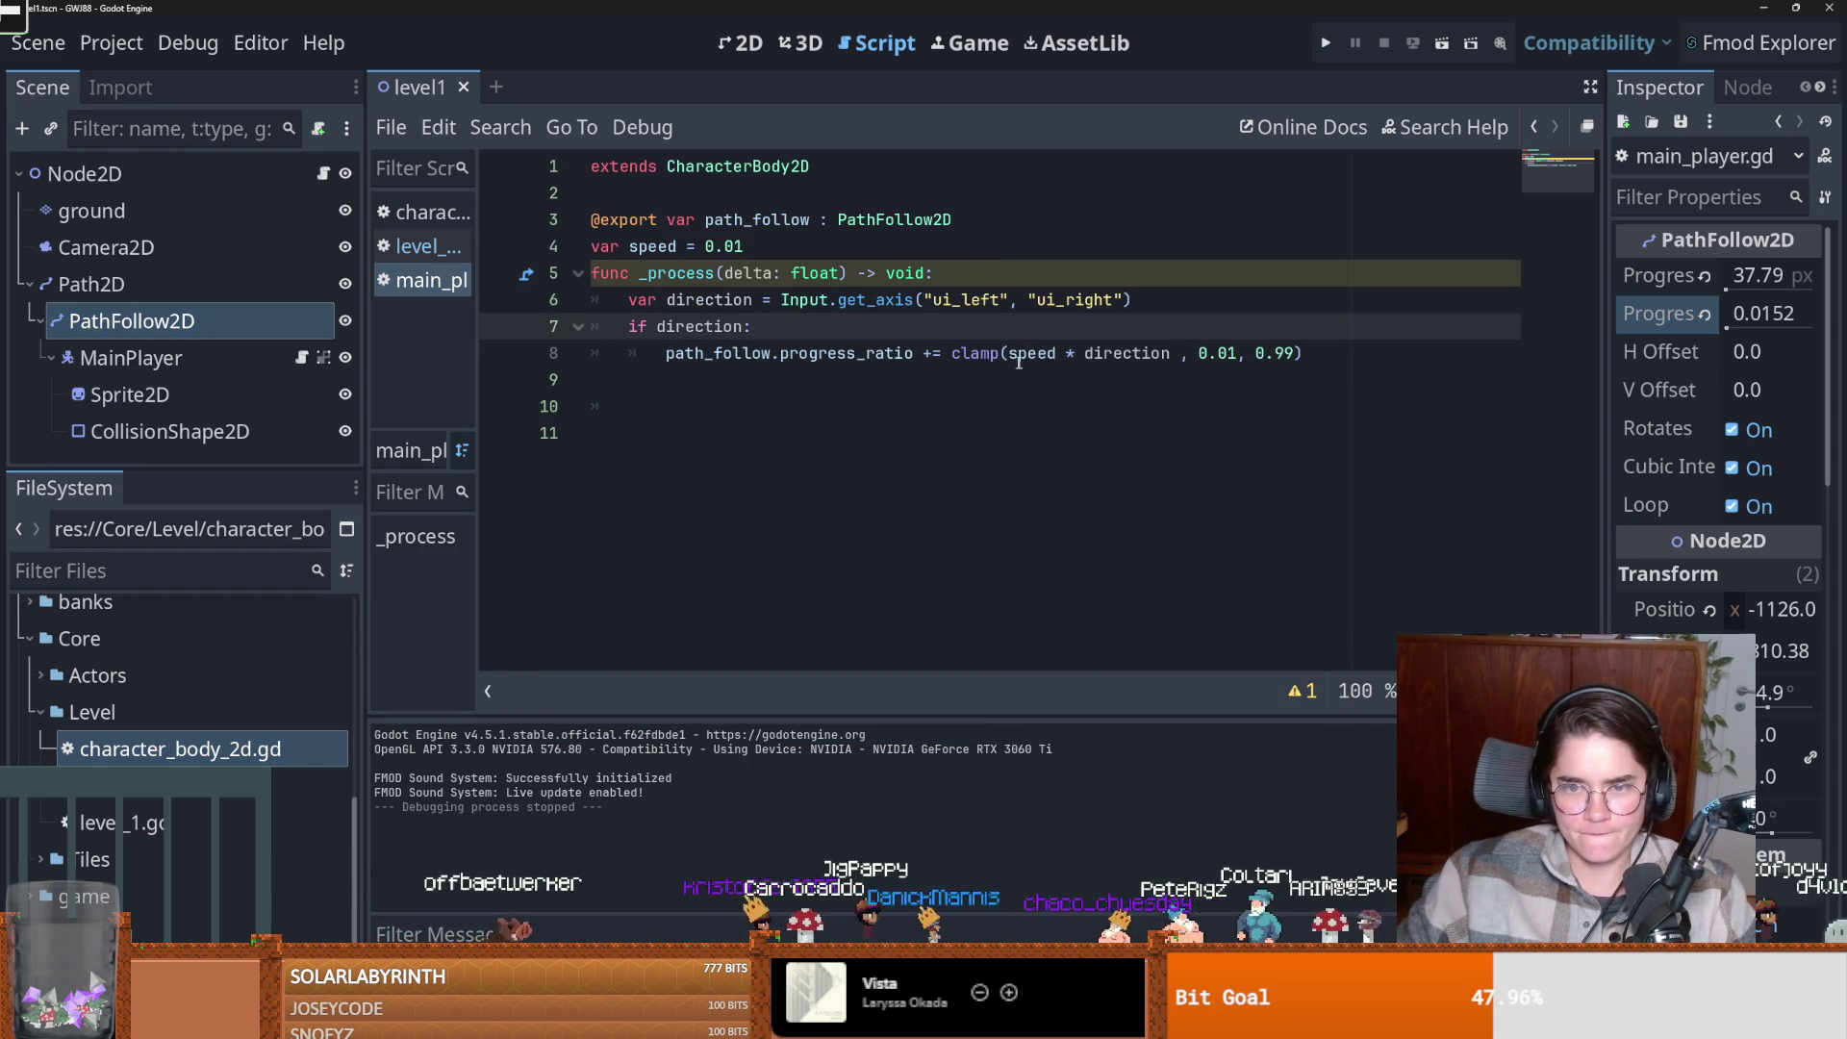
{"action": "double_click", "coordinate": [1030, 354]}
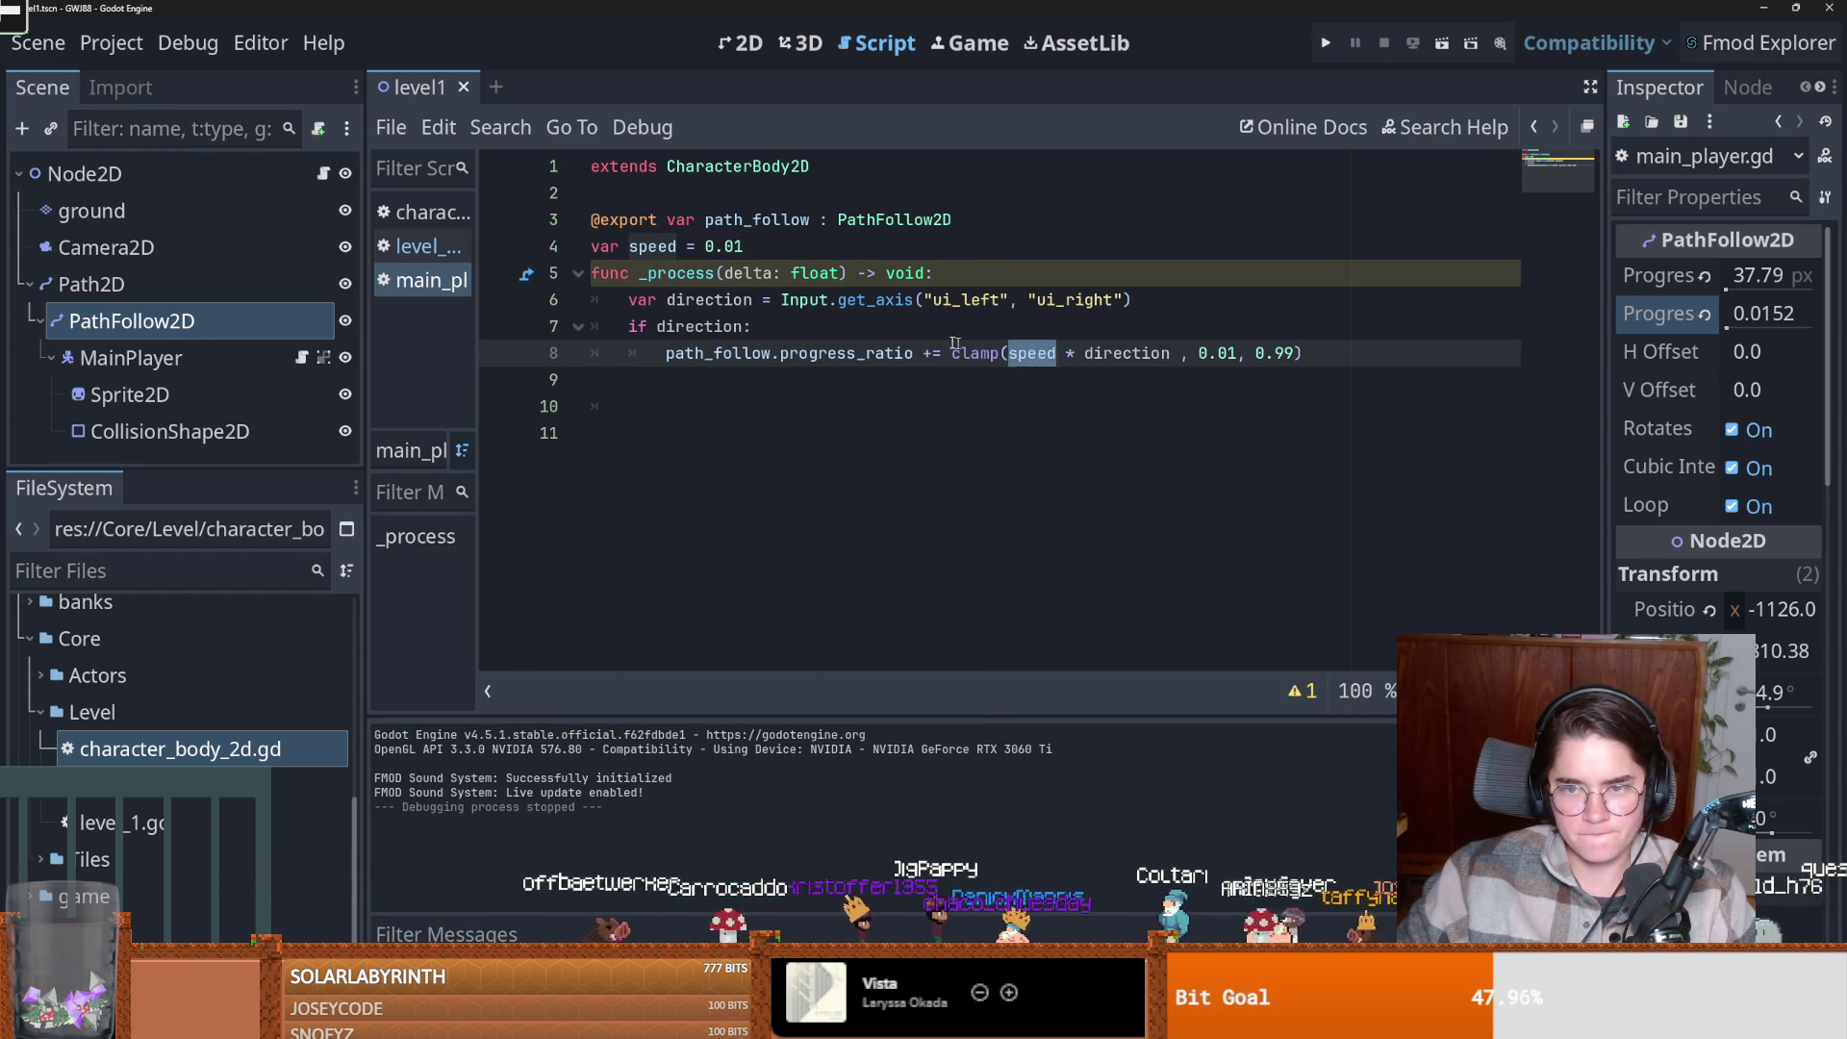
{"action": "left_click", "coordinate": [915, 338]}
{"action": "key", "text": "Return"}
{"action": "type", "text": "var ratio ="}
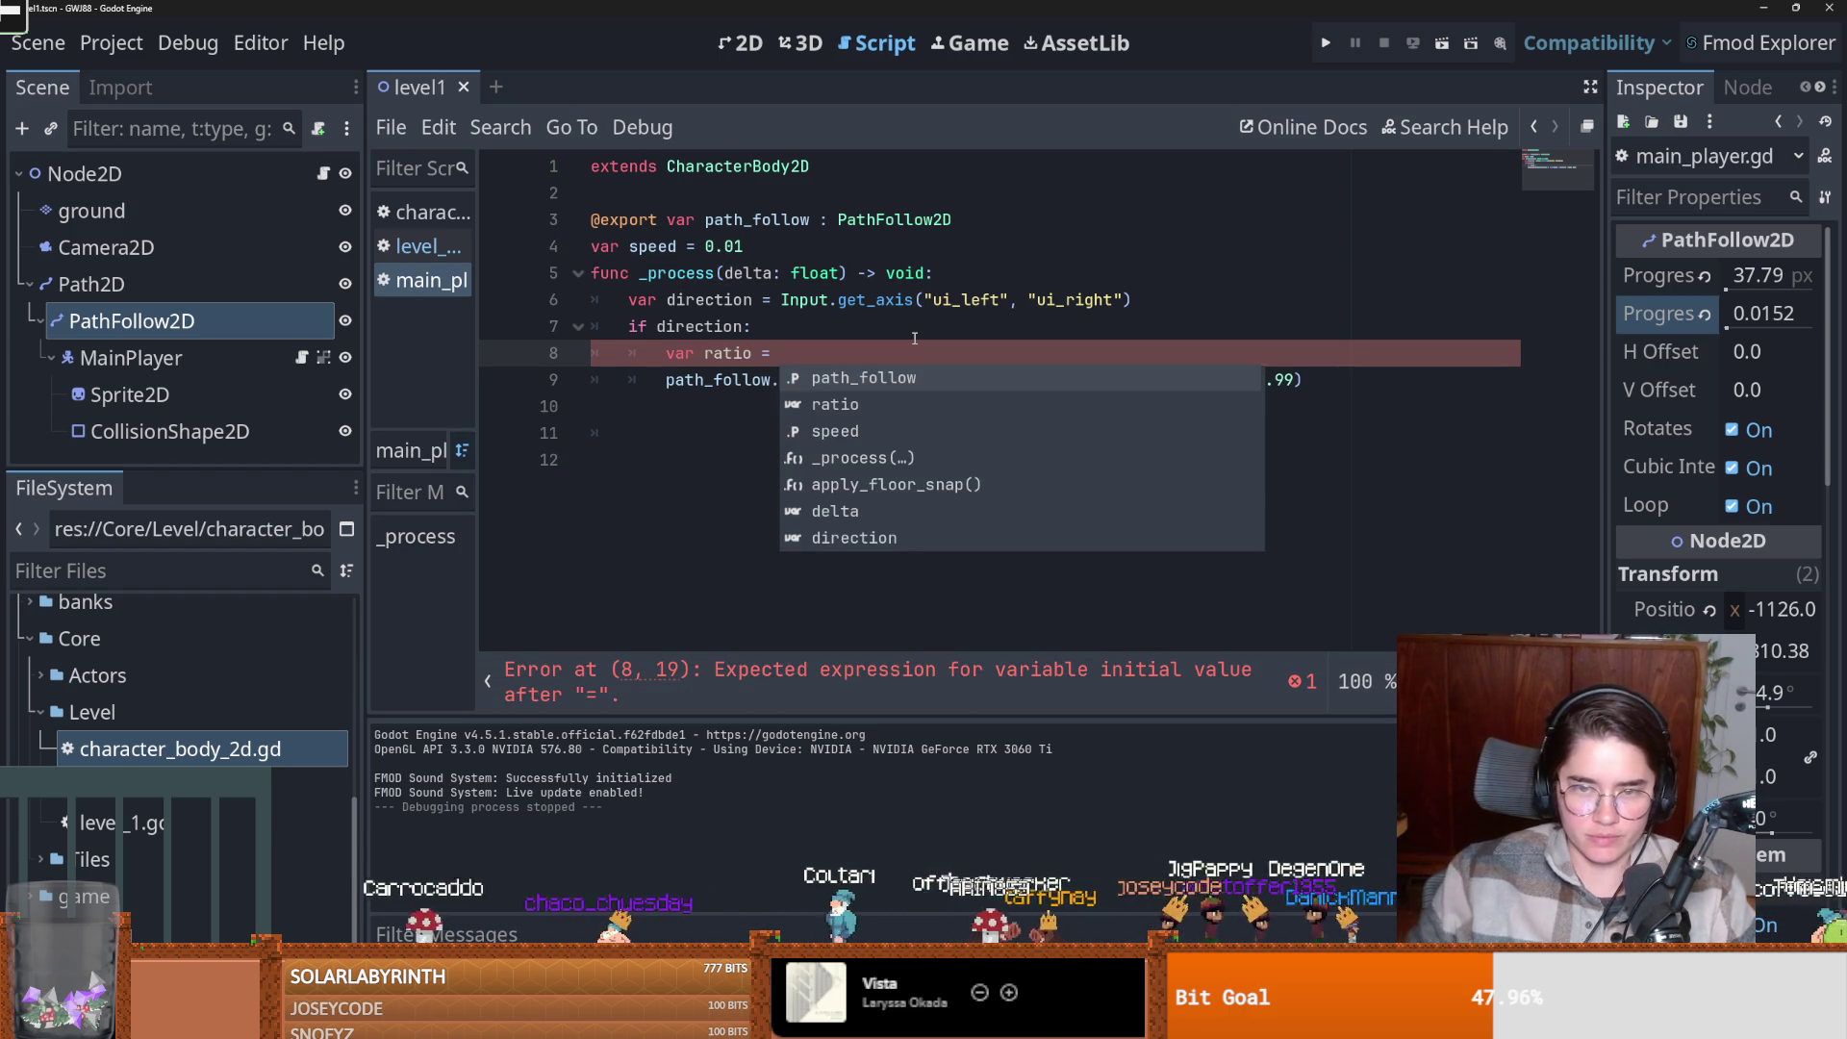
{"action": "left_click", "coordinate": [915, 338]}
- Assign speed * direction to ratio and use ratio inside the clamp call
{"action": "left_click_drag", "start_coordinate": [1172, 381], "coordinate": [1009, 382]}
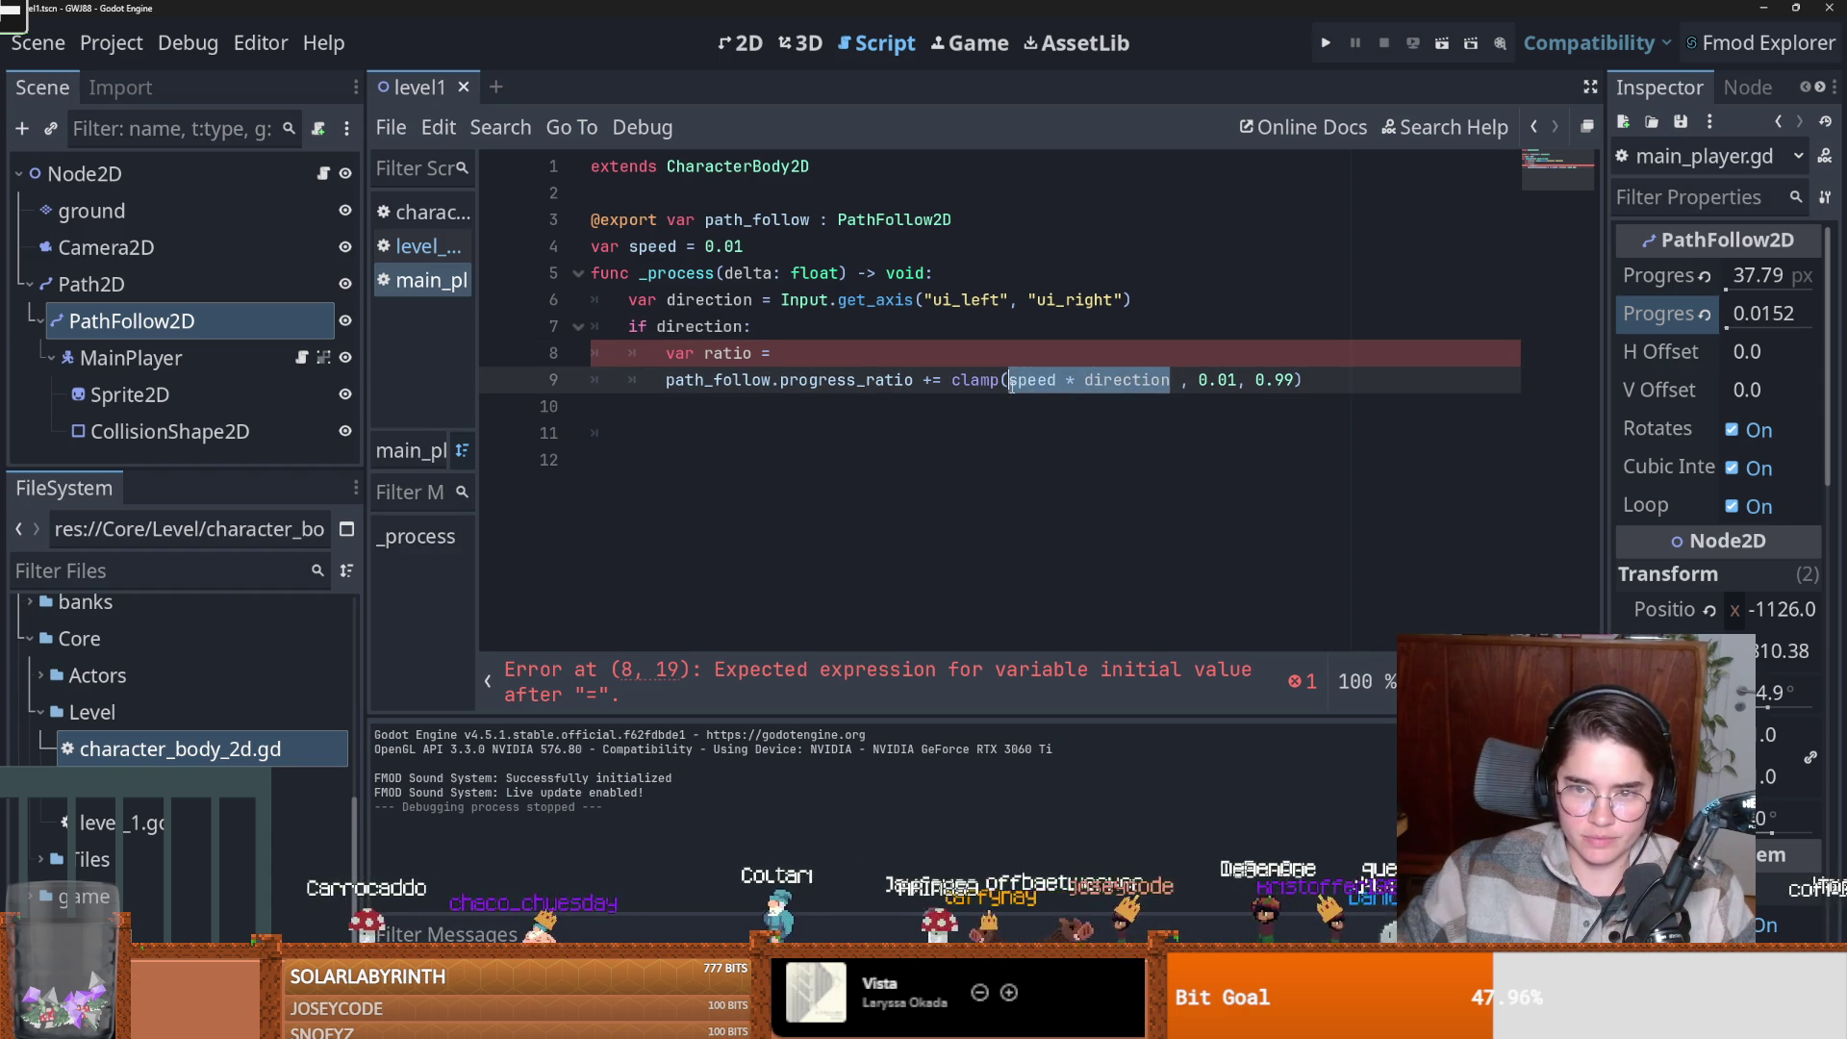
{"action": "key", "text": "ctrl+c"}
{"action": "left_click", "coordinate": [857, 353]}
{"action": "key", "text": "ctrl+v"}
{"action": "left_click_drag", "start_coordinate": [1170, 380], "coordinate": [1009, 382]}
{"action": "type", "text": "ratio"}
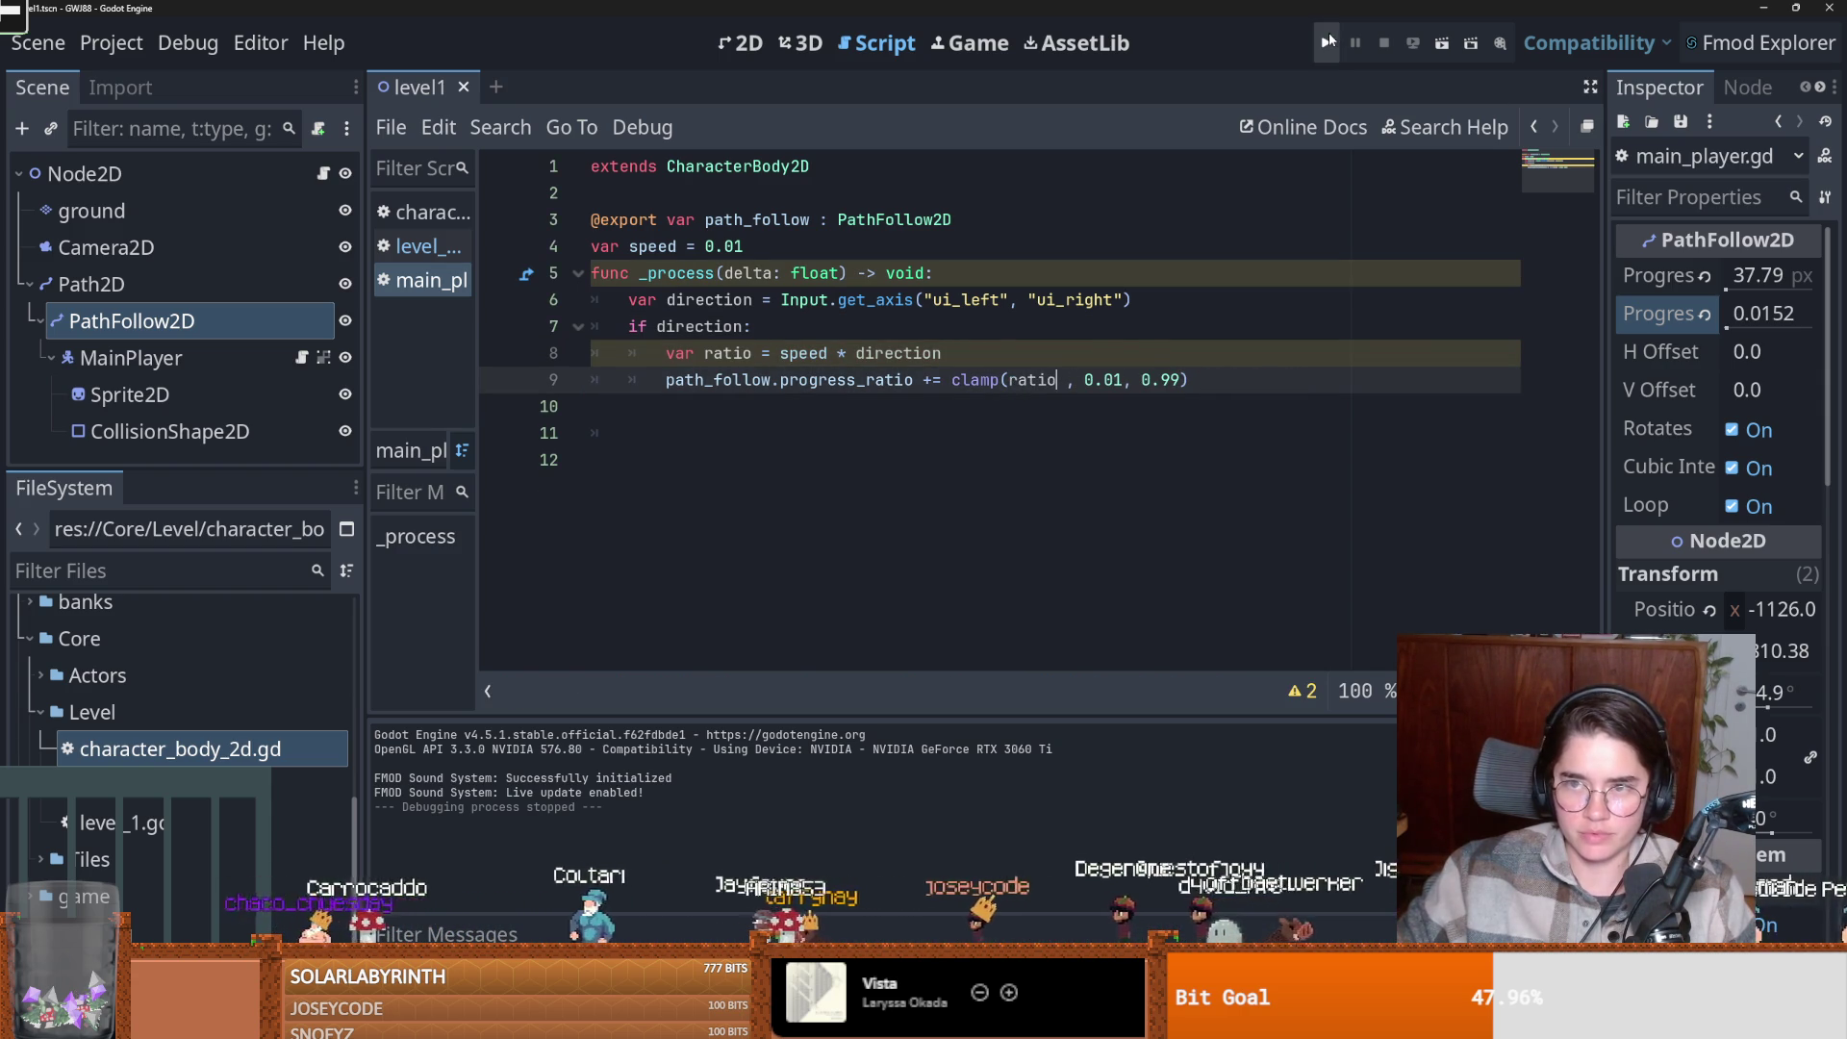
- Add print(ratio) after the ratio line, save, and test-run the game
{"action": "left_click", "coordinate": [1028, 355]}
{"action": "key", "text": "Return"}
{"action": "type", "text": "int(ra"}
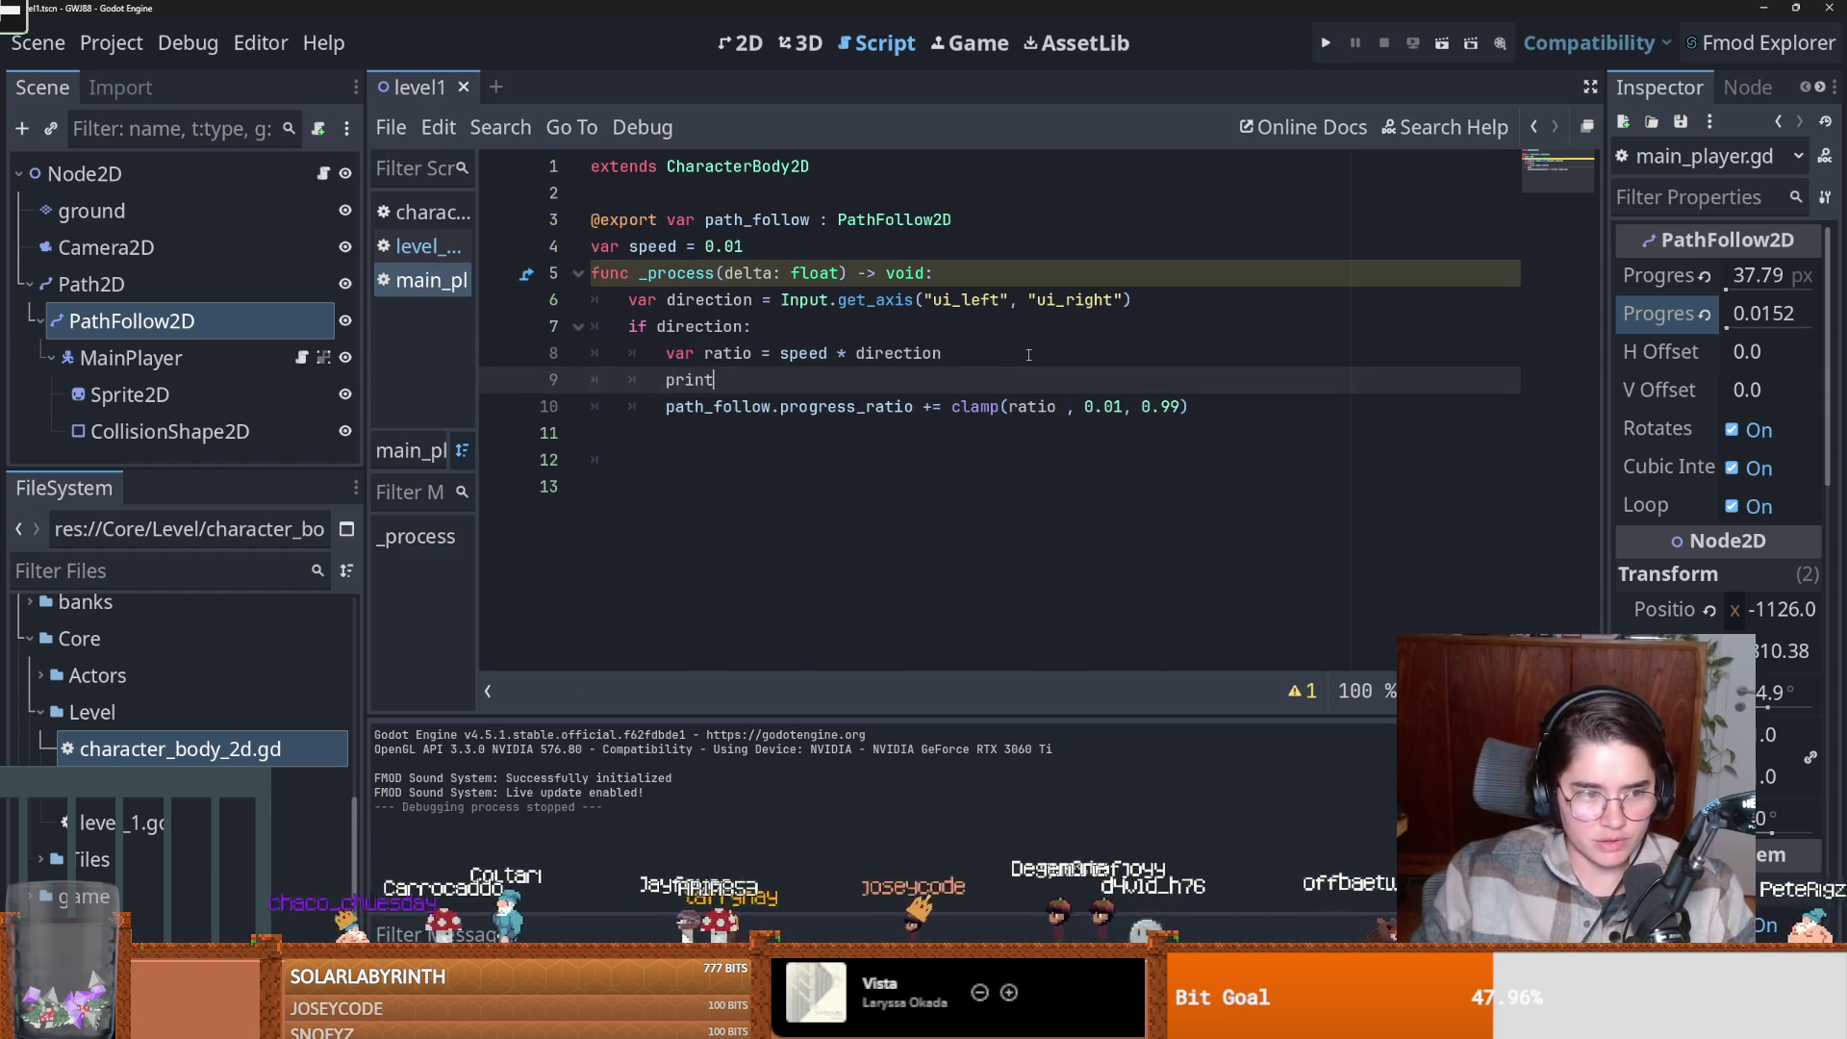
{"action": "type", "text": "tio"}
{"action": "key", "text": "ctrl+s"}
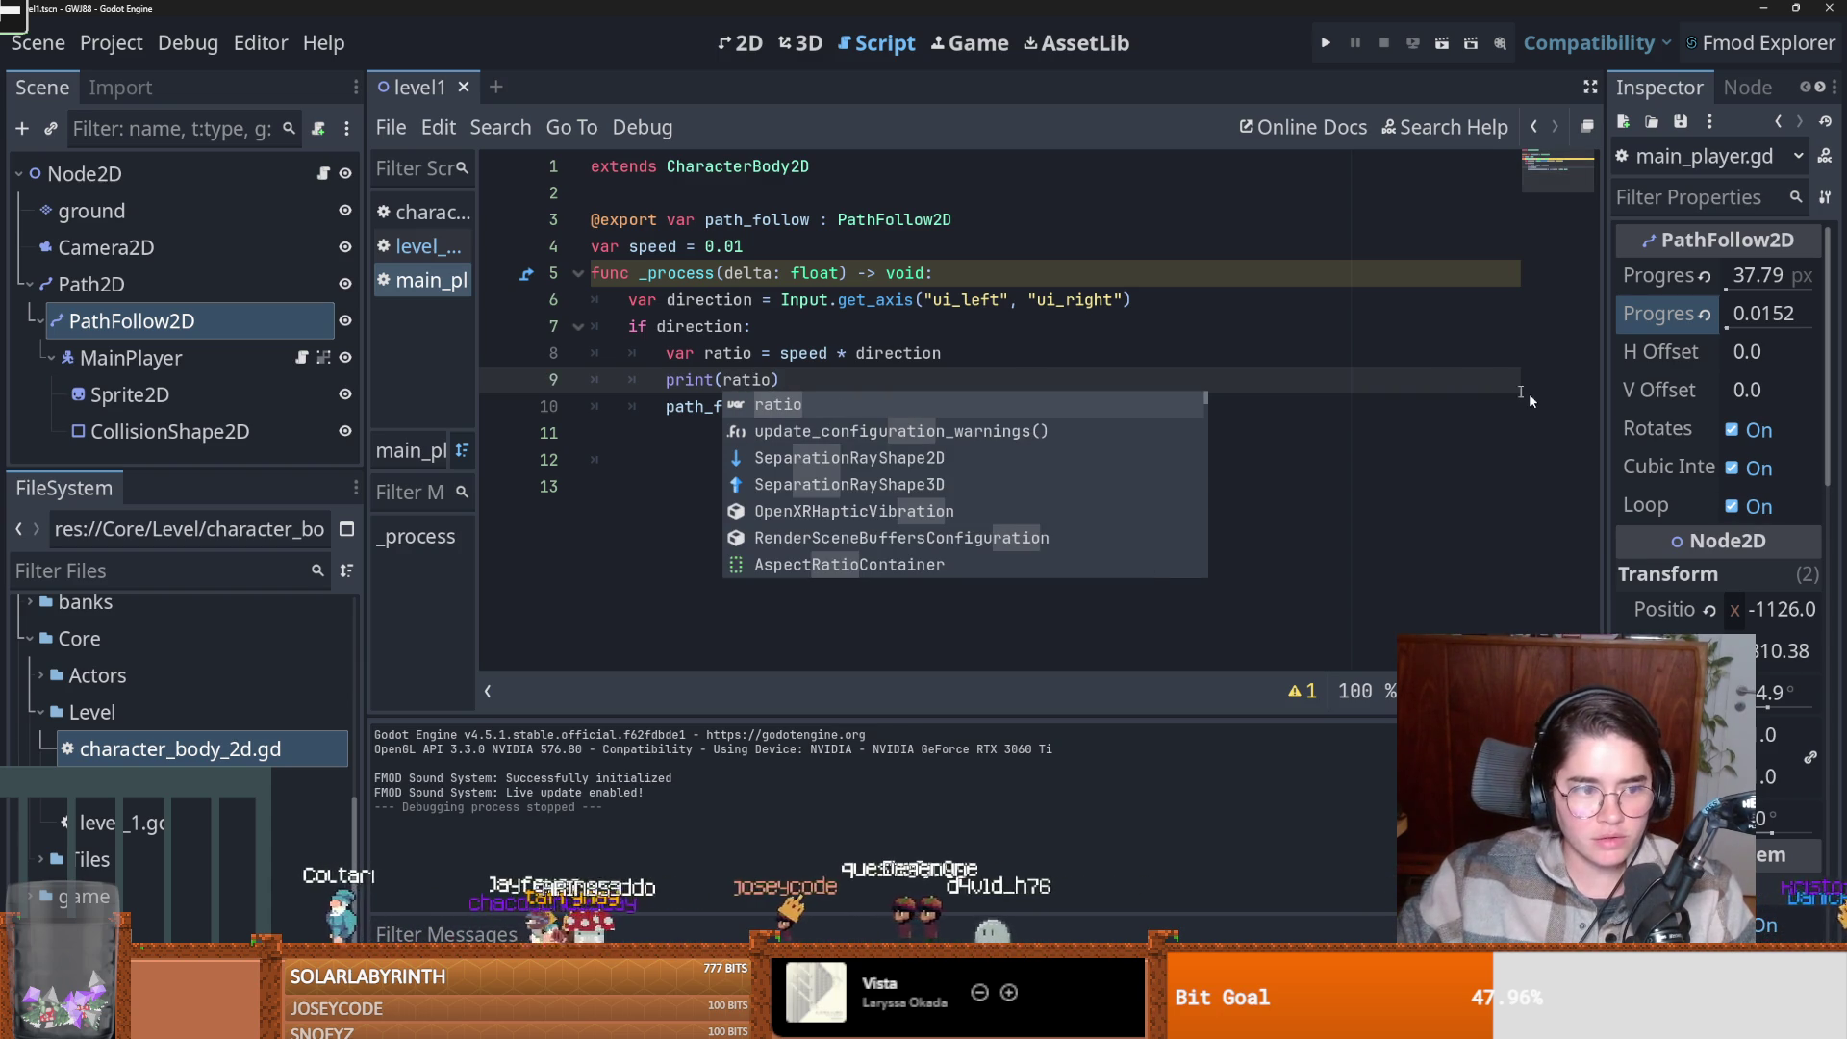
{"action": "left_click", "coordinate": [1327, 42]}
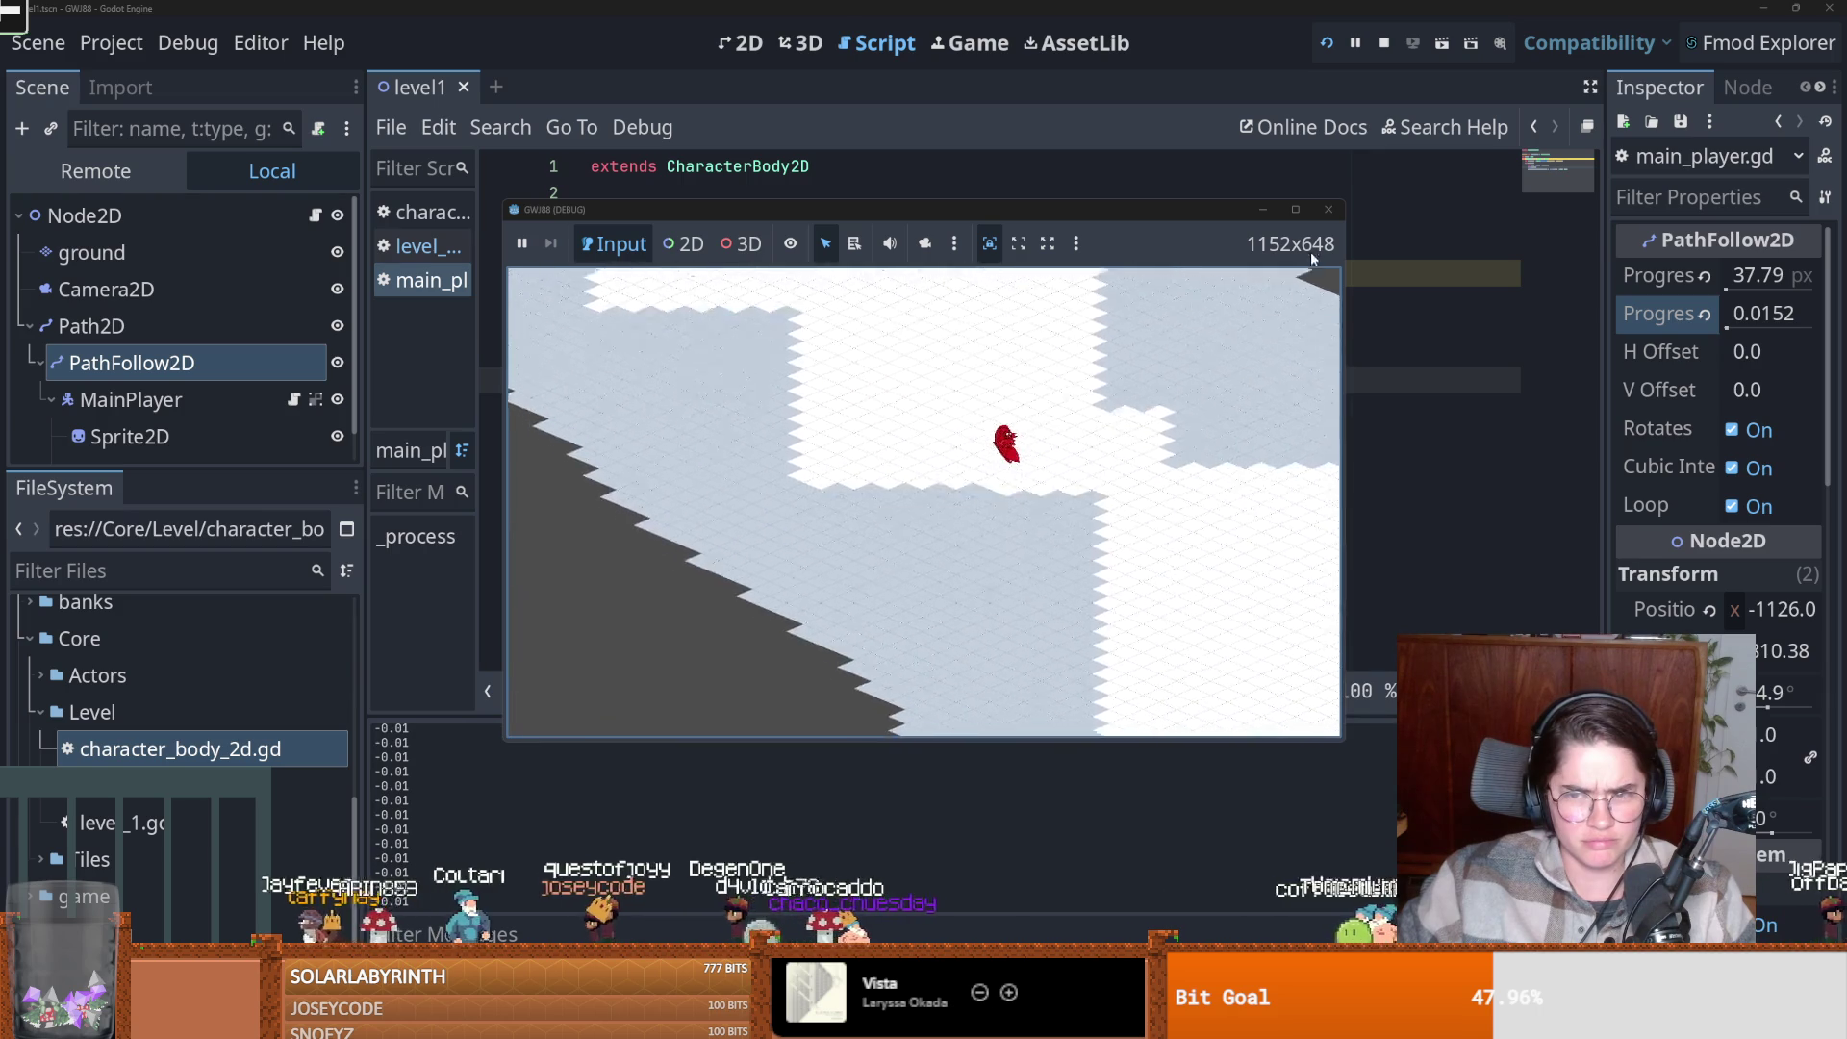
{"action": "left_click", "coordinate": [1341, 210]}
- Relaunch the game to watch printed ratio values while moving left and right
{"action": "left_click", "coordinate": [919, 385]}
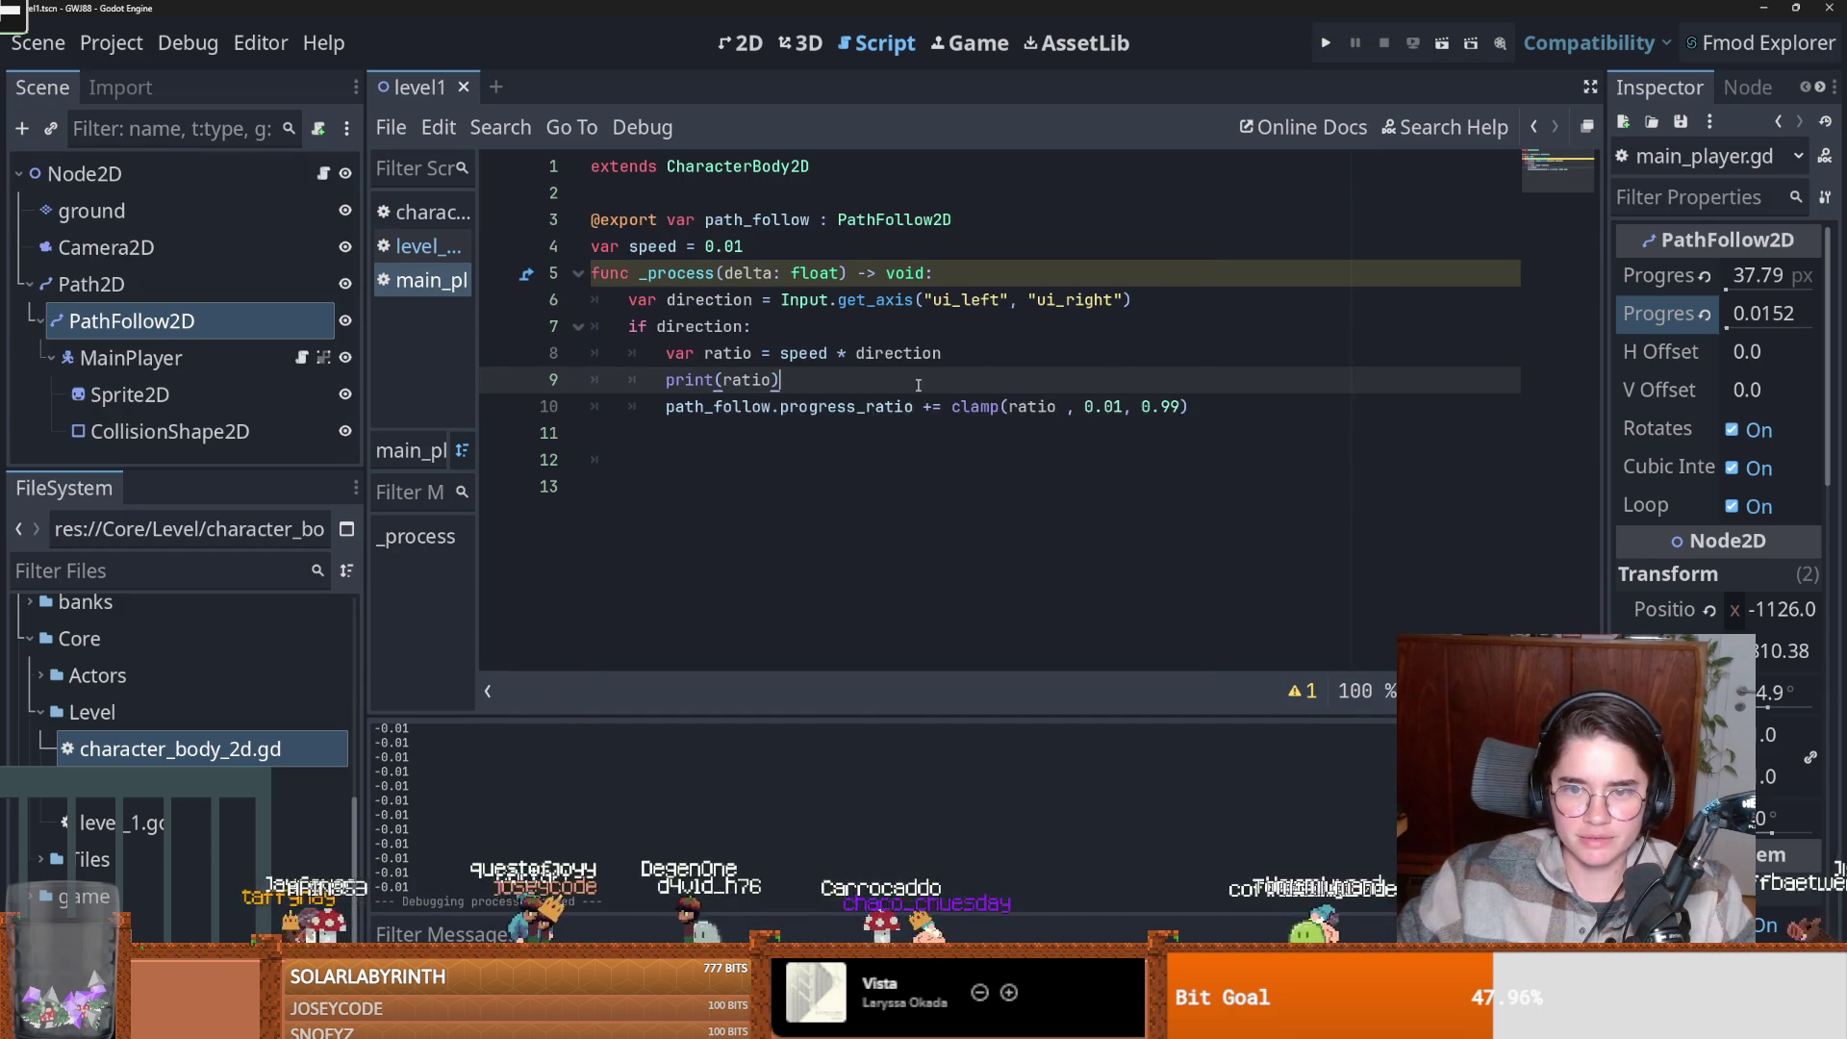
{"action": "left_click", "coordinate": [987, 406]}
{"action": "left_click", "coordinate": [731, 382]}
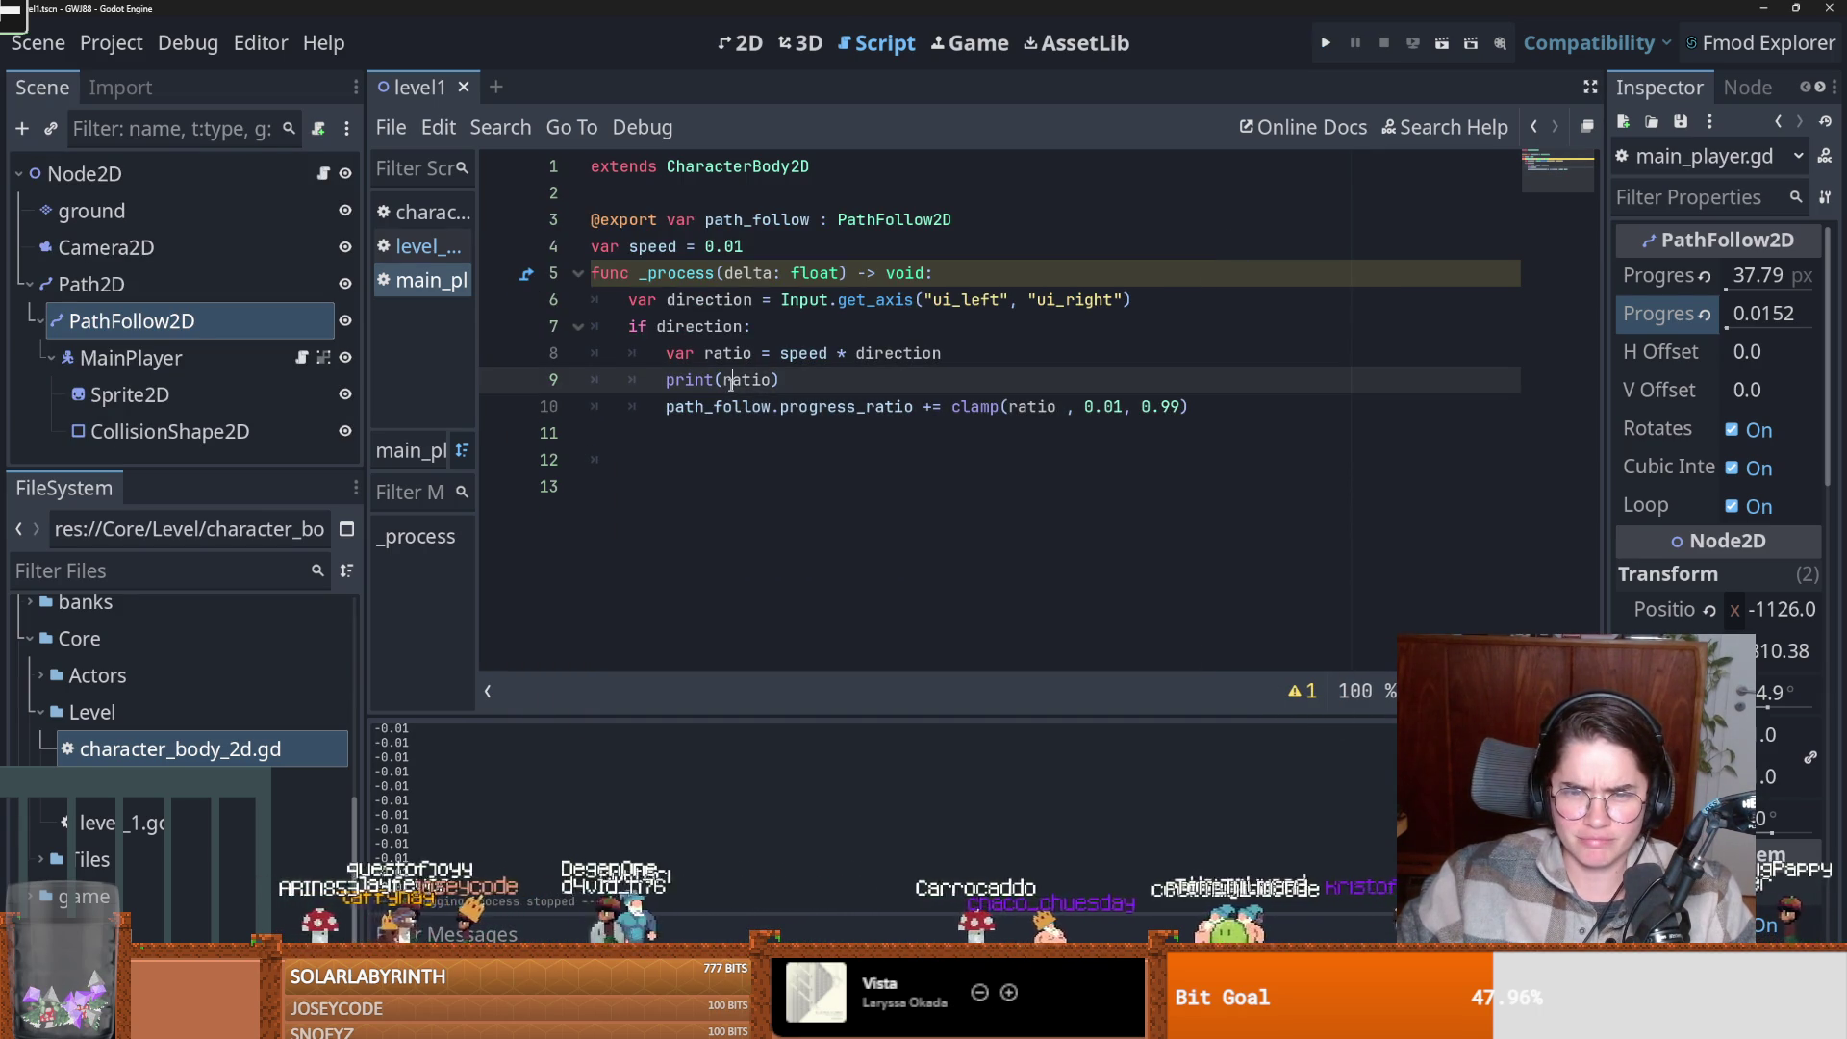
{"action": "left_click", "coordinate": [807, 354]}
{"action": "left_click", "coordinate": [870, 357]}
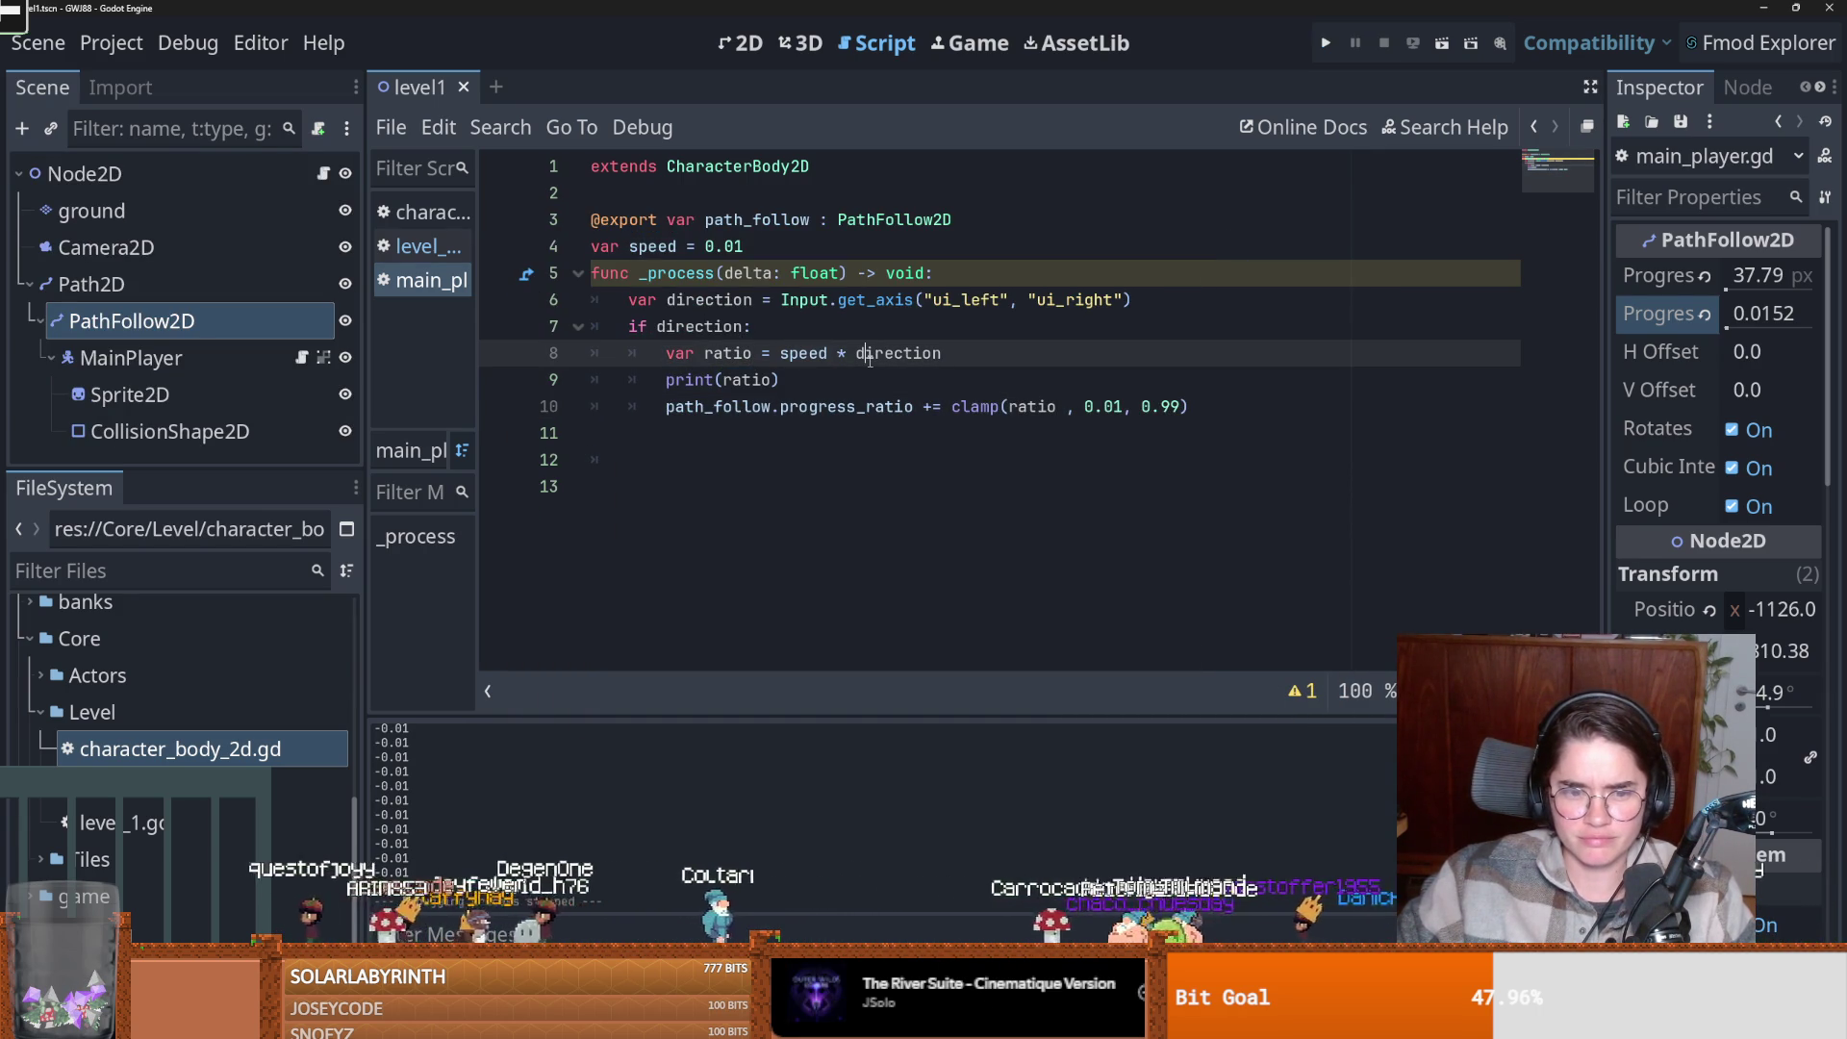
{"action": "key", "text": "F5"}
{"action": "key", "text": "Left"}
{"action": "key", "text": "F5"}
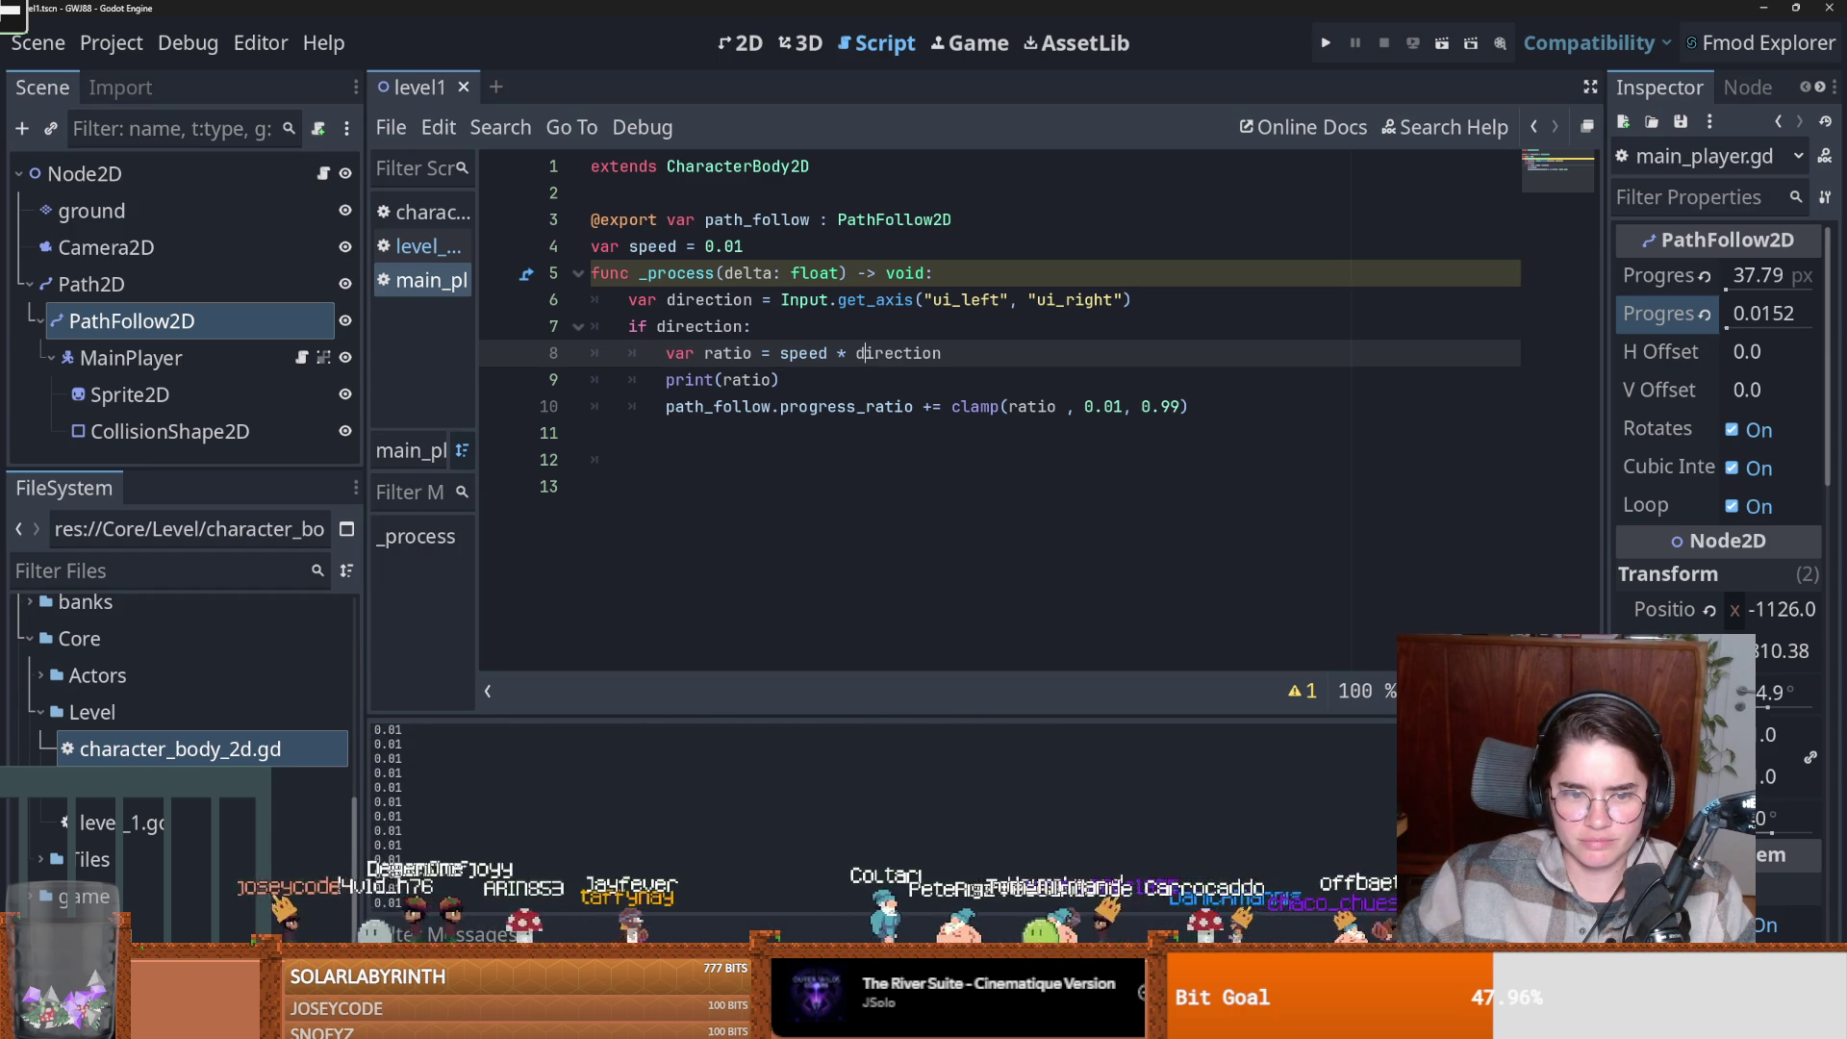
- Append '+ path_follow.progress_ratio' to the ratio line and run the project
{"action": "left_click", "coordinate": [948, 355]}
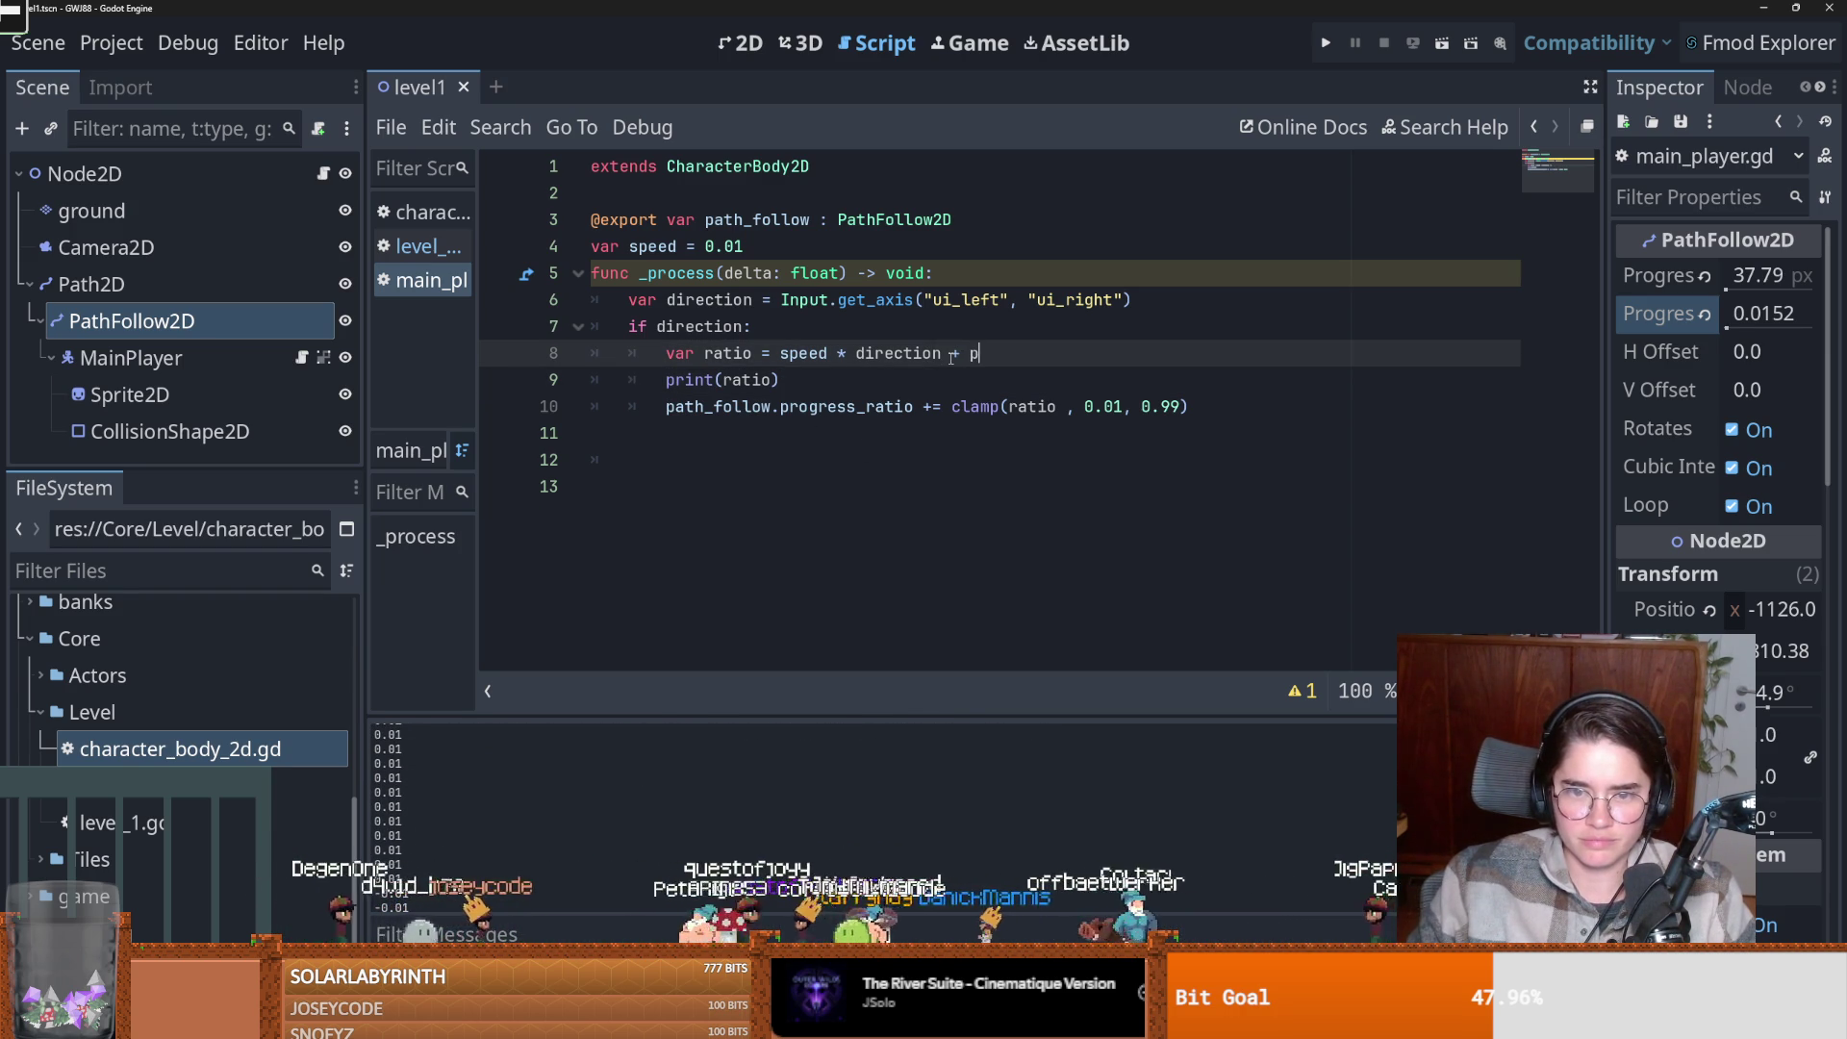
{"action": "key", "text": "Return"}
{"action": "type", "text": ".pr"}
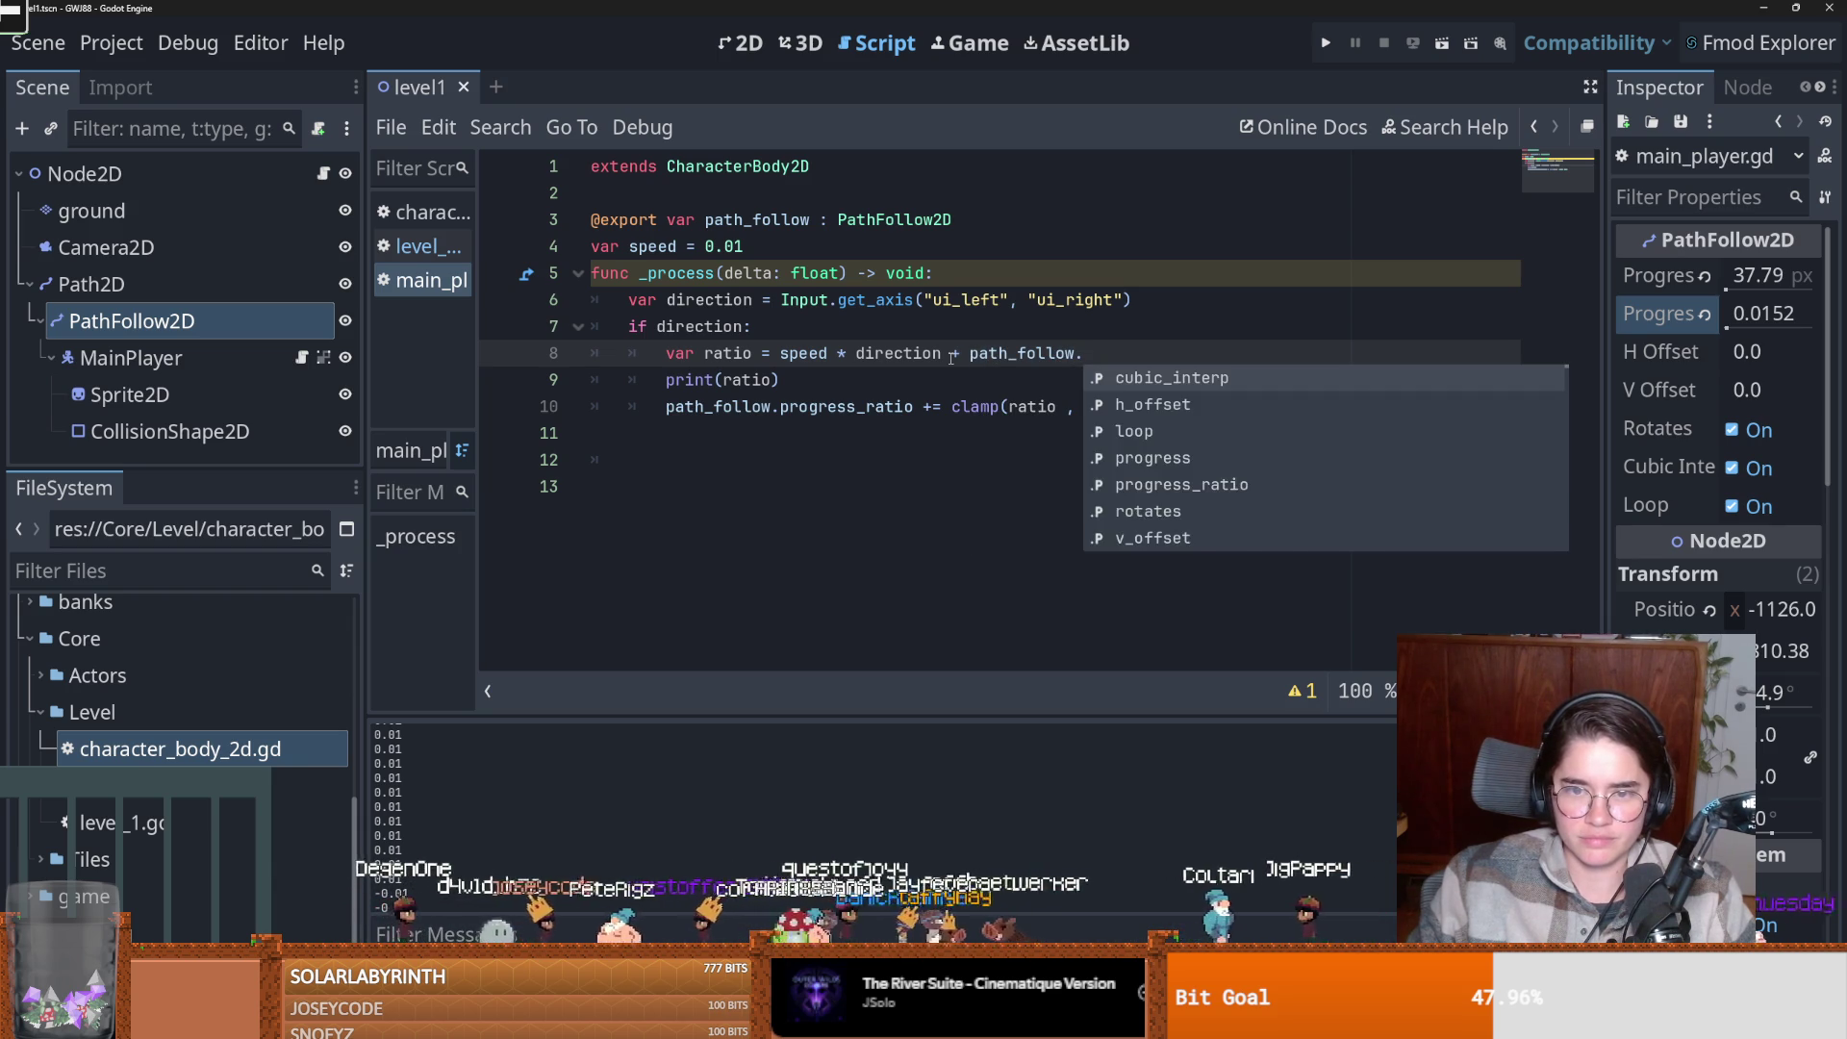
{"action": "type", "text": "o"}
{"action": "key", "text": "Down"}
{"action": "key", "text": "Return"}
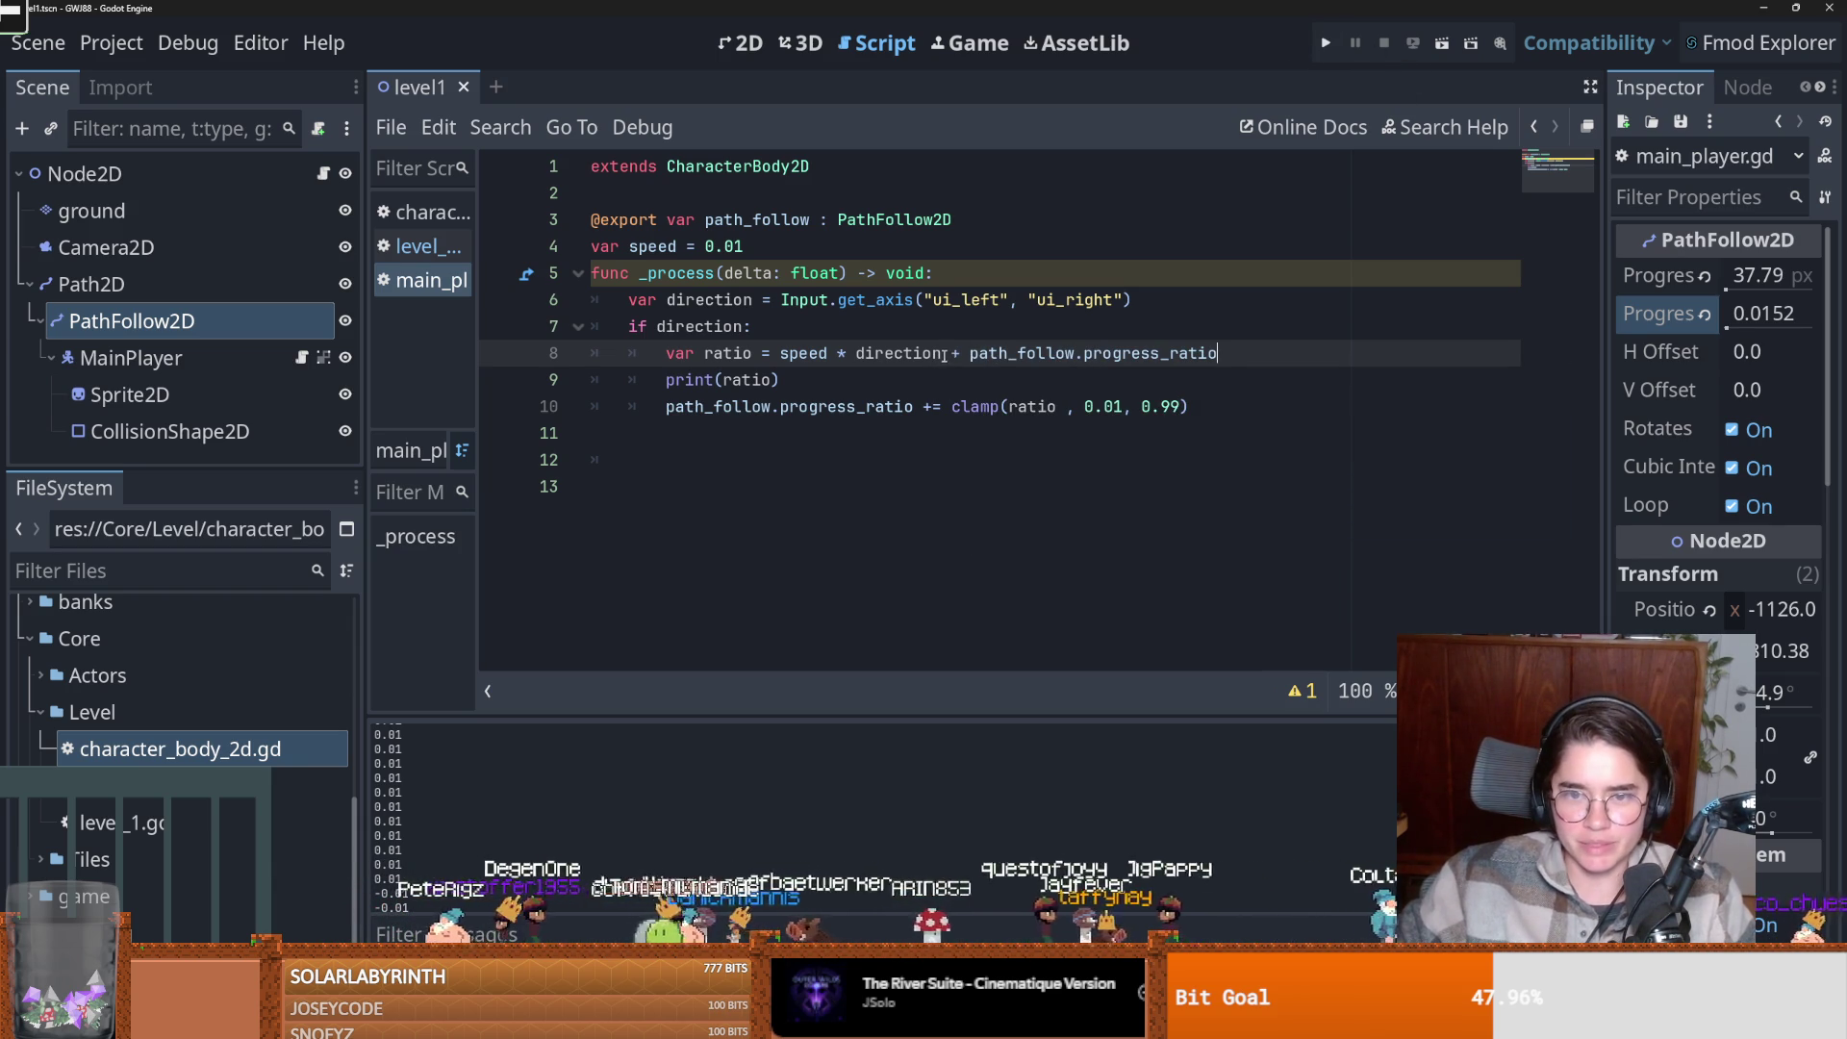
{"action": "left_click", "coordinate": [1320, 44]}
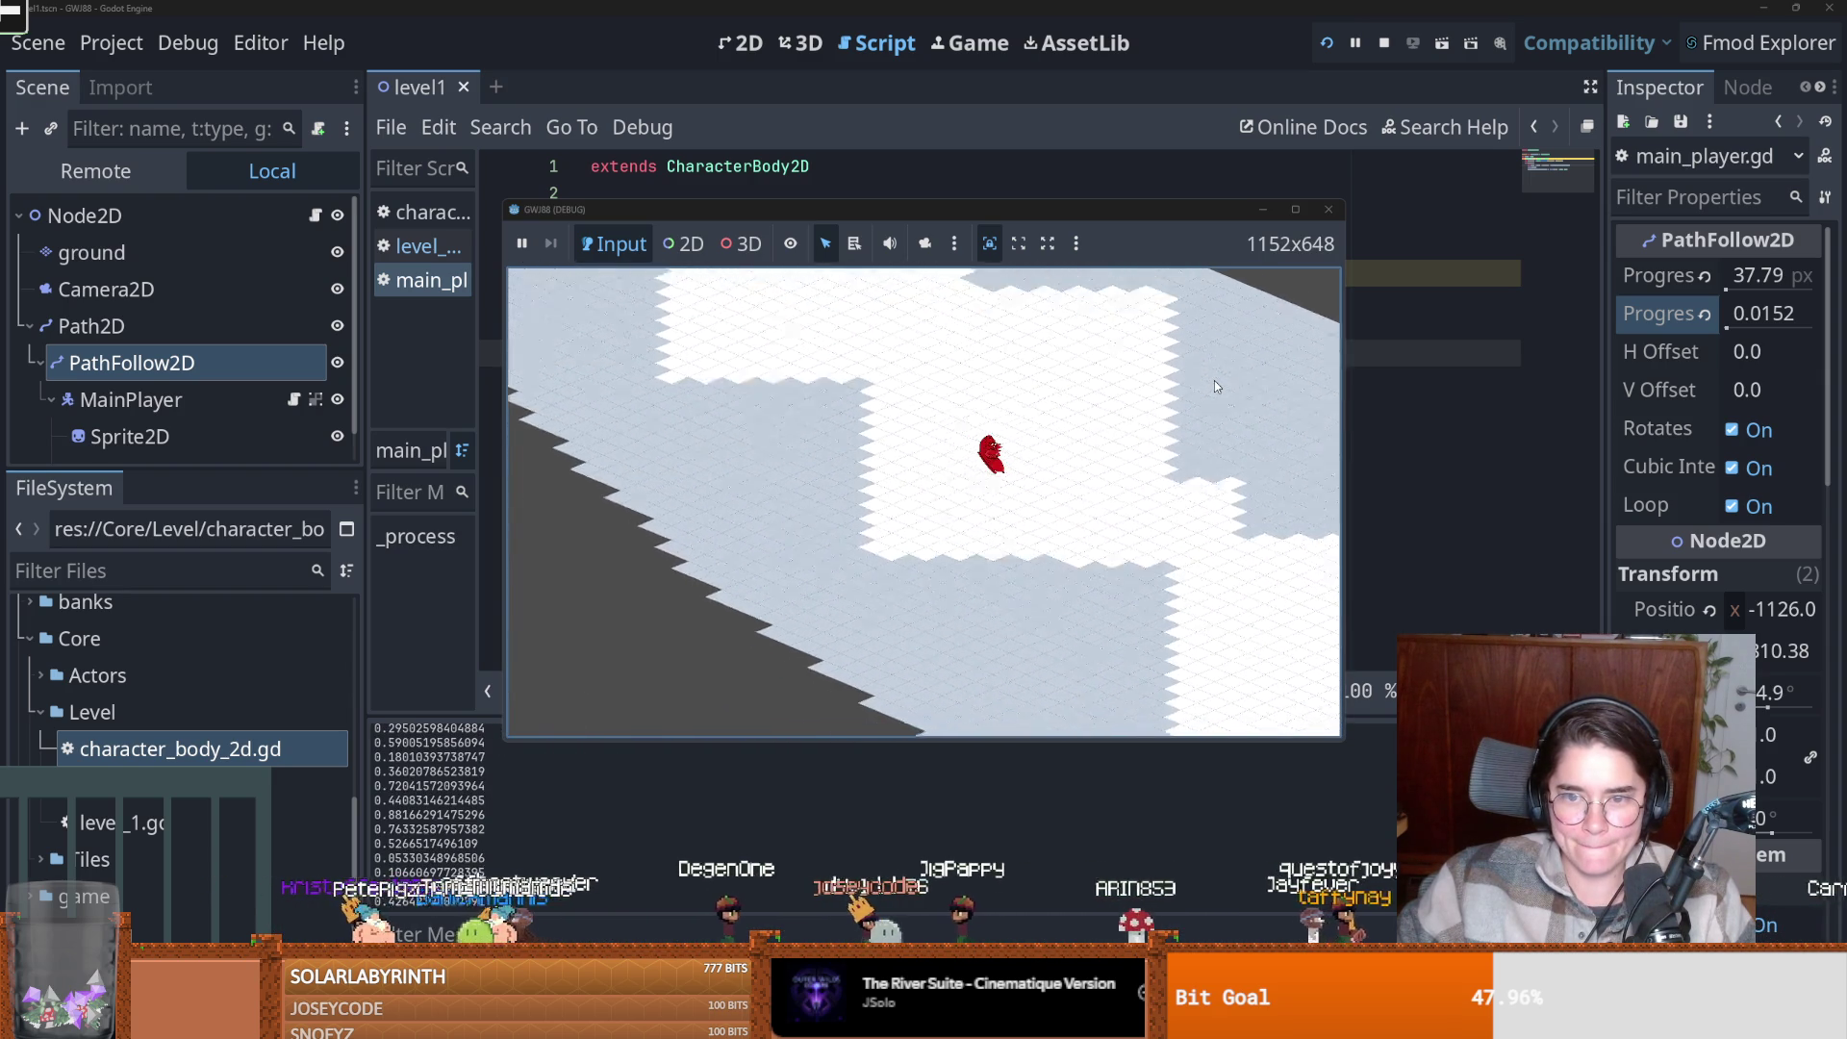
- Stop the game and review the terms of the ratio formula
{"action": "key", "text": "F8"}
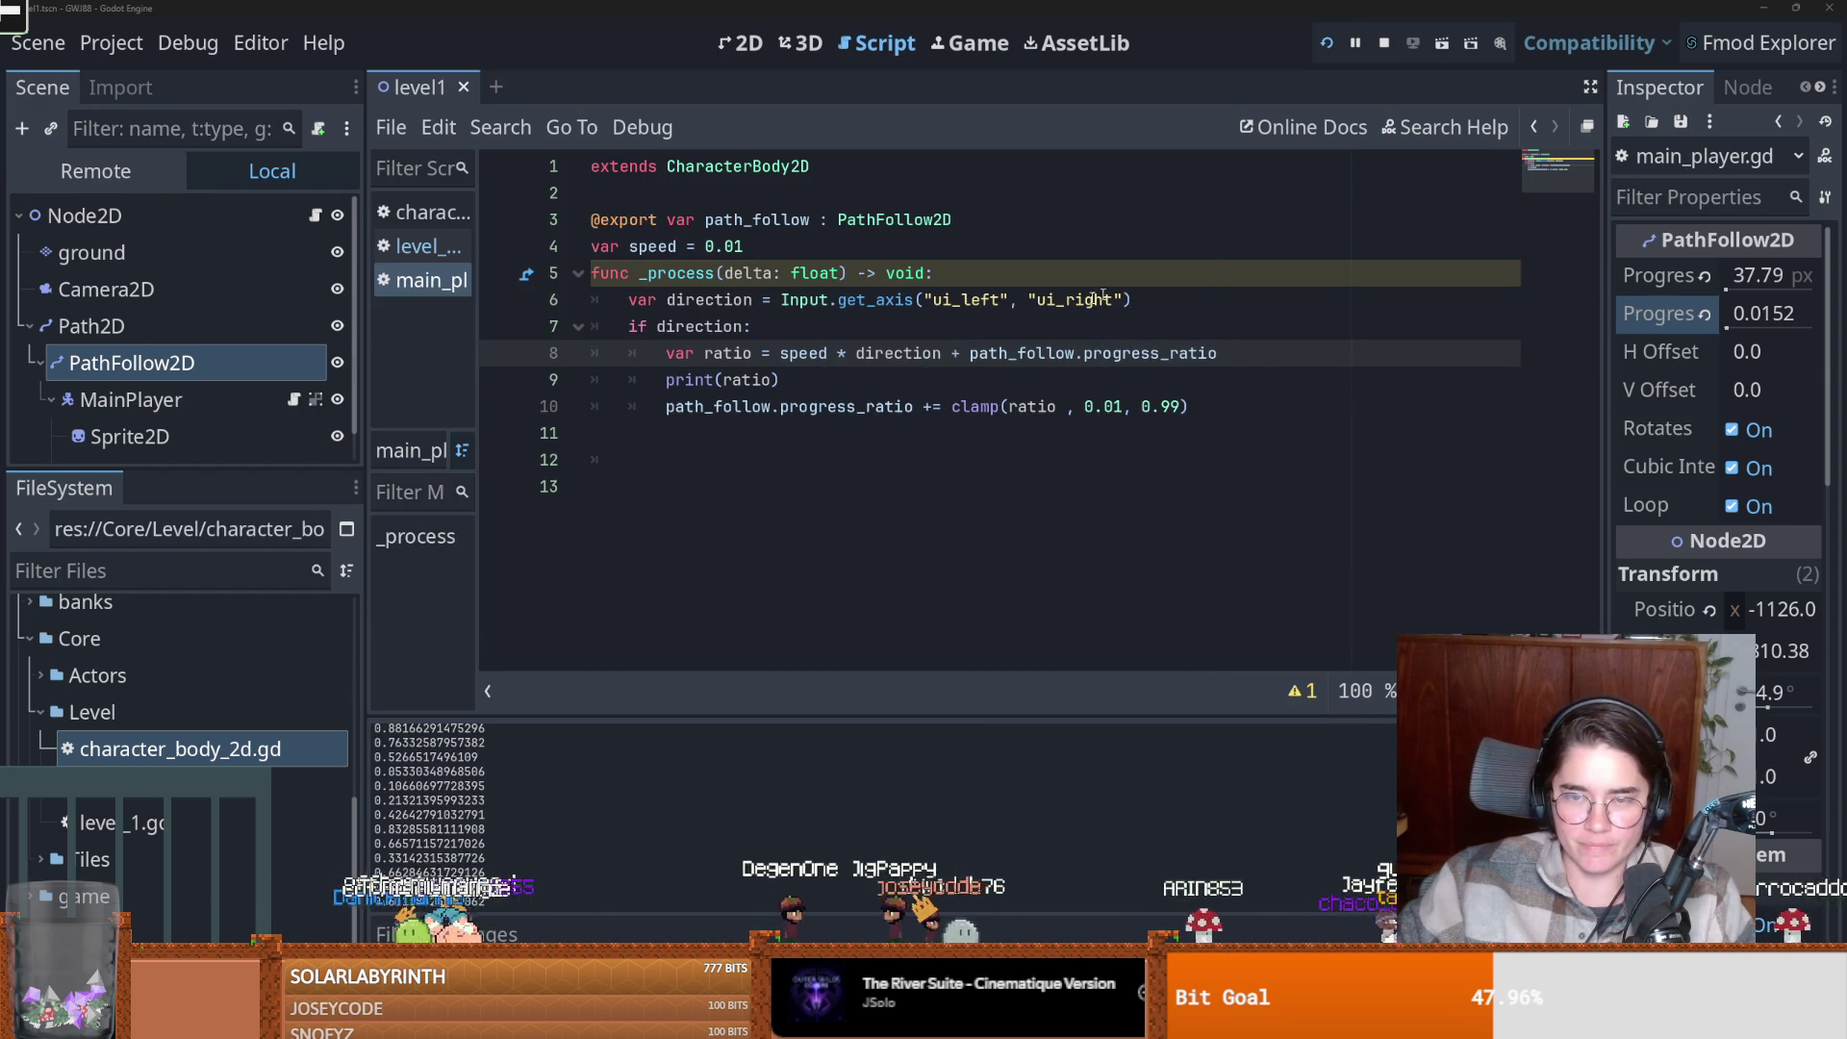
{"action": "left_click", "coordinate": [1034, 371]}
{"action": "double_click", "coordinate": [1010, 354]}
{"action": "double_click", "coordinate": [1145, 354]}
{"action": "double_click", "coordinate": [985, 355]}
{"action": "double_click", "coordinate": [887, 354]}
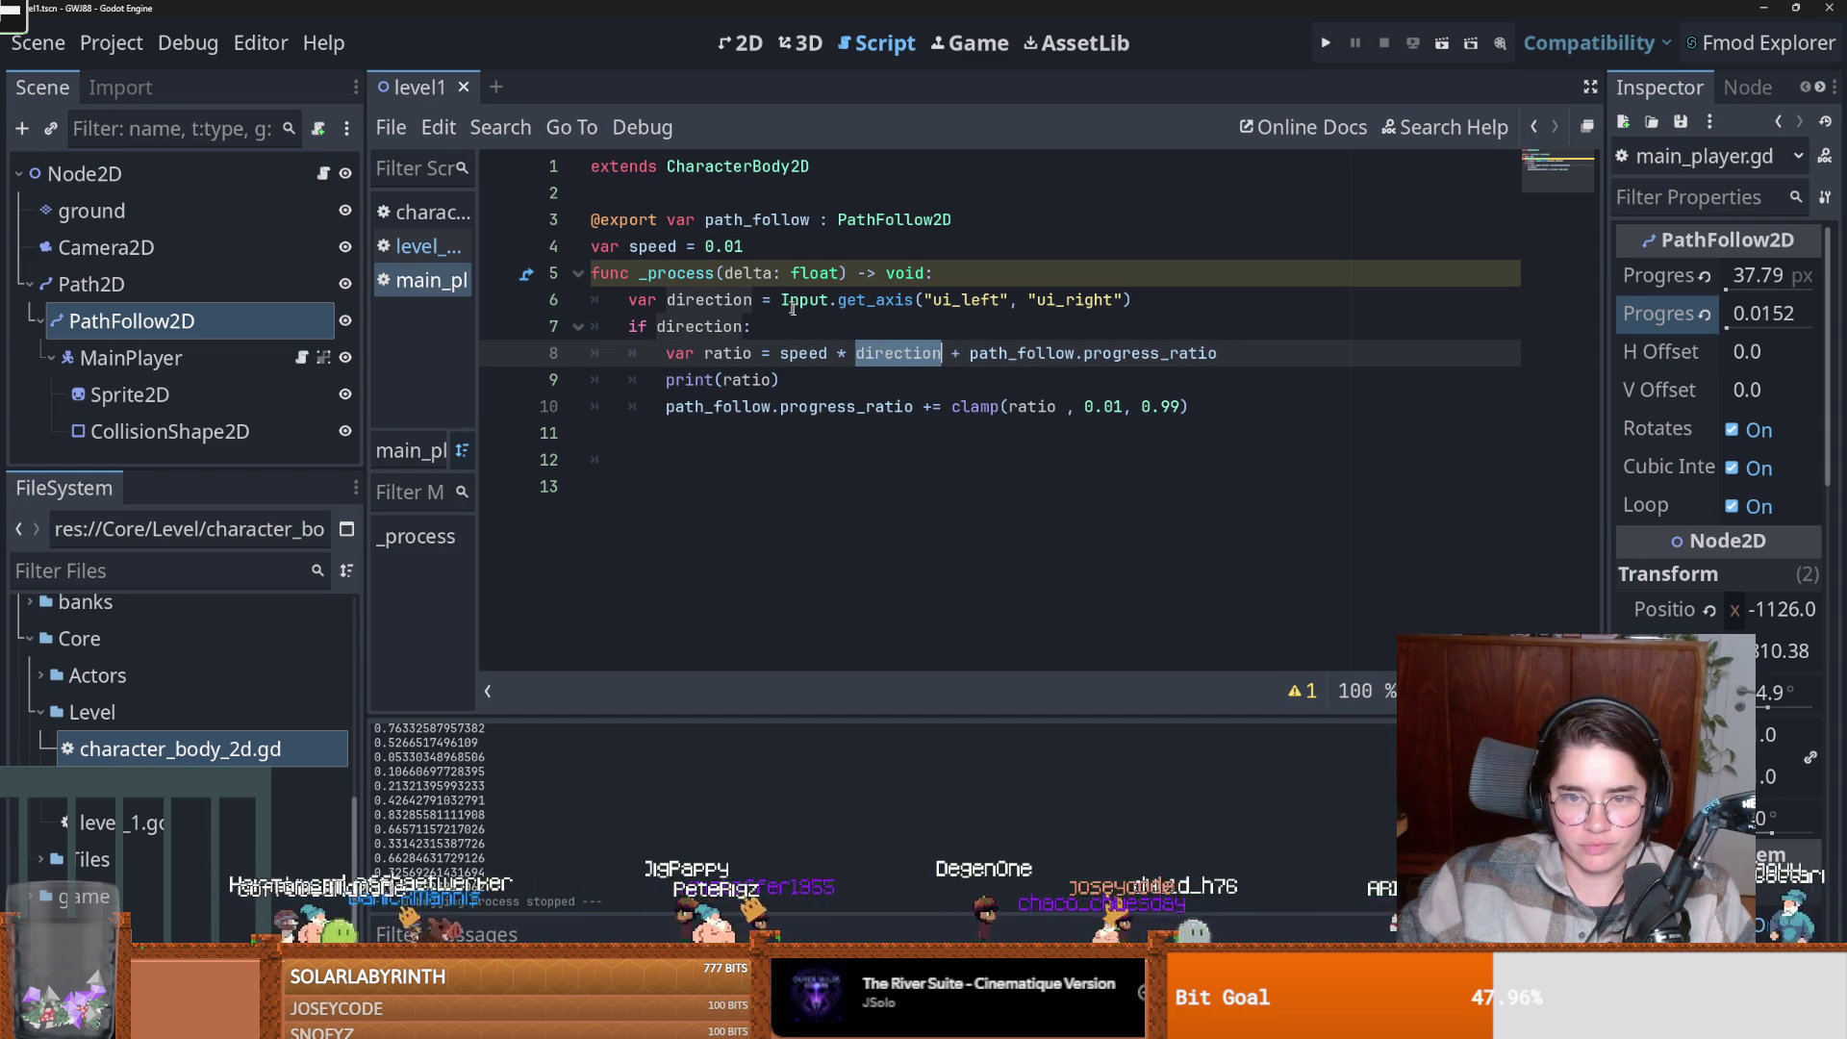
{"action": "left_click", "coordinate": [898, 356]}
{"action": "double_click", "coordinate": [909, 354]}
{"action": "left_click", "coordinate": [936, 354]}
{"action": "left_click_drag", "start_coordinate": [909, 356], "coordinate": [782, 354]}
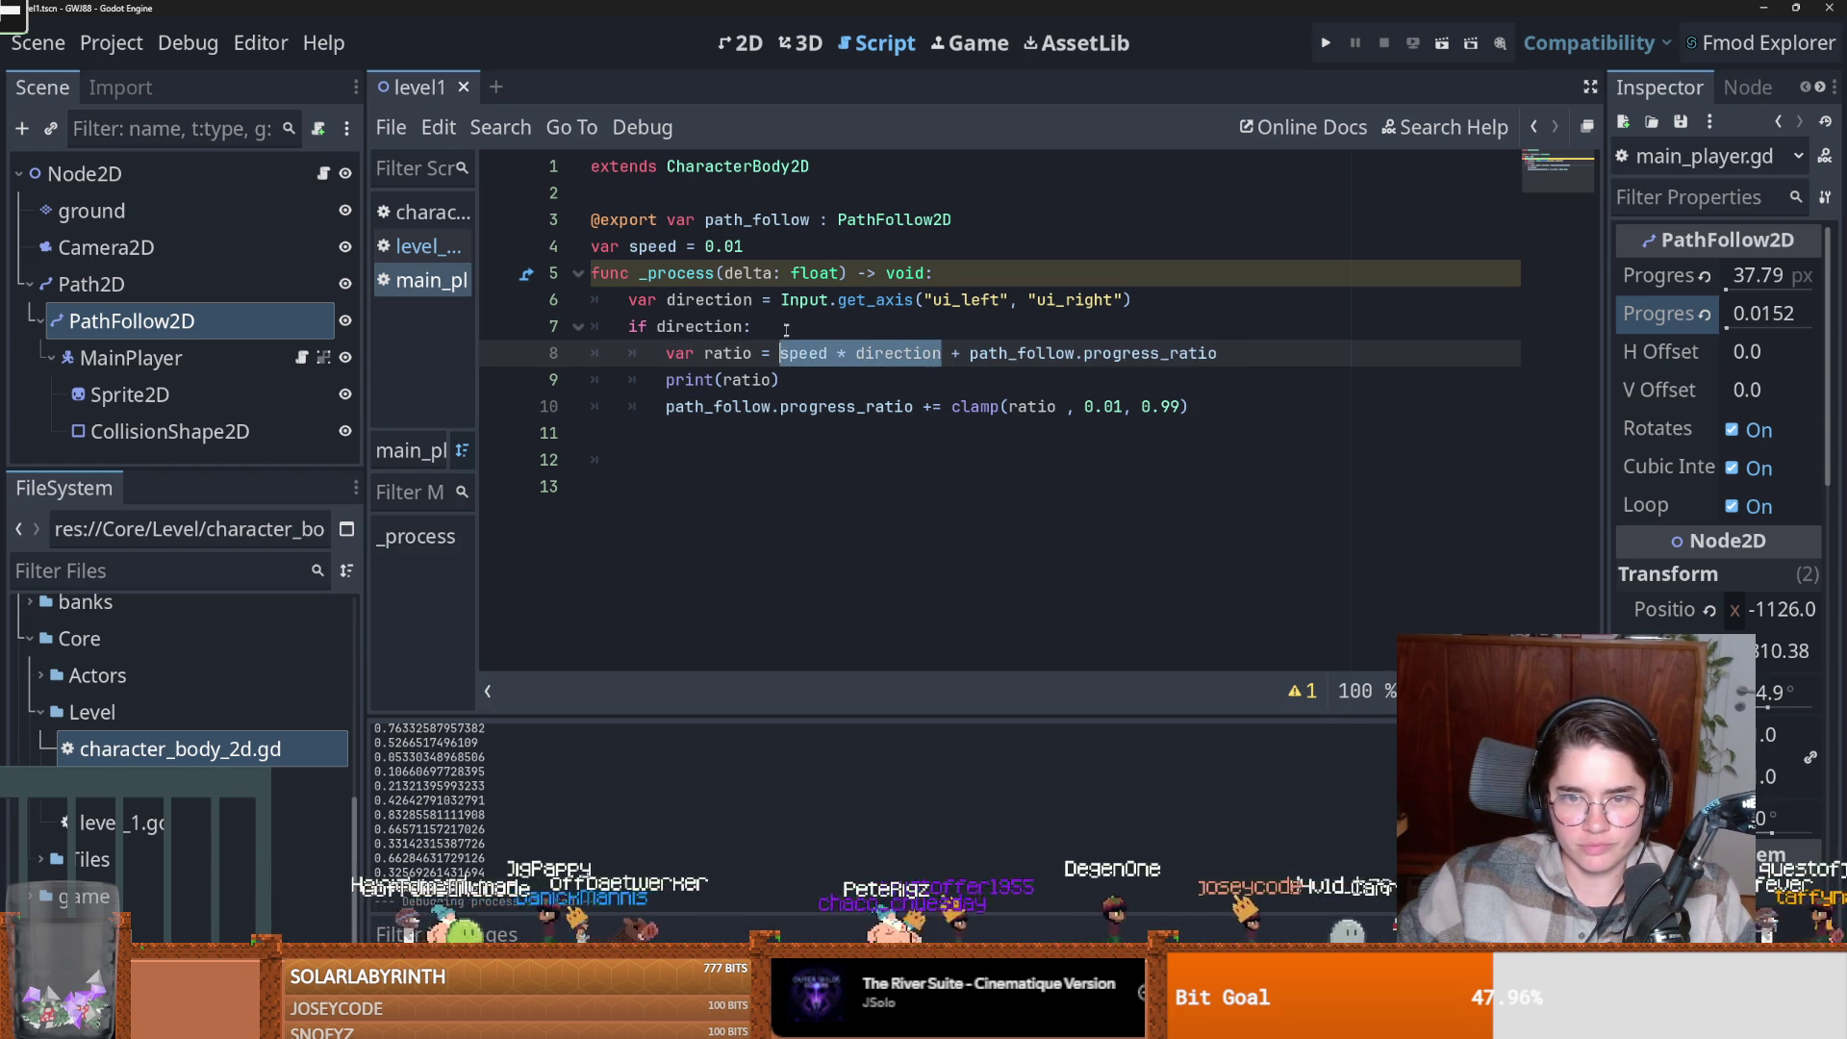
- Lower speed on line 4 stepwise to 0.0000001, test-running the game after each change
{"action": "left_click", "coordinate": [756, 246]}
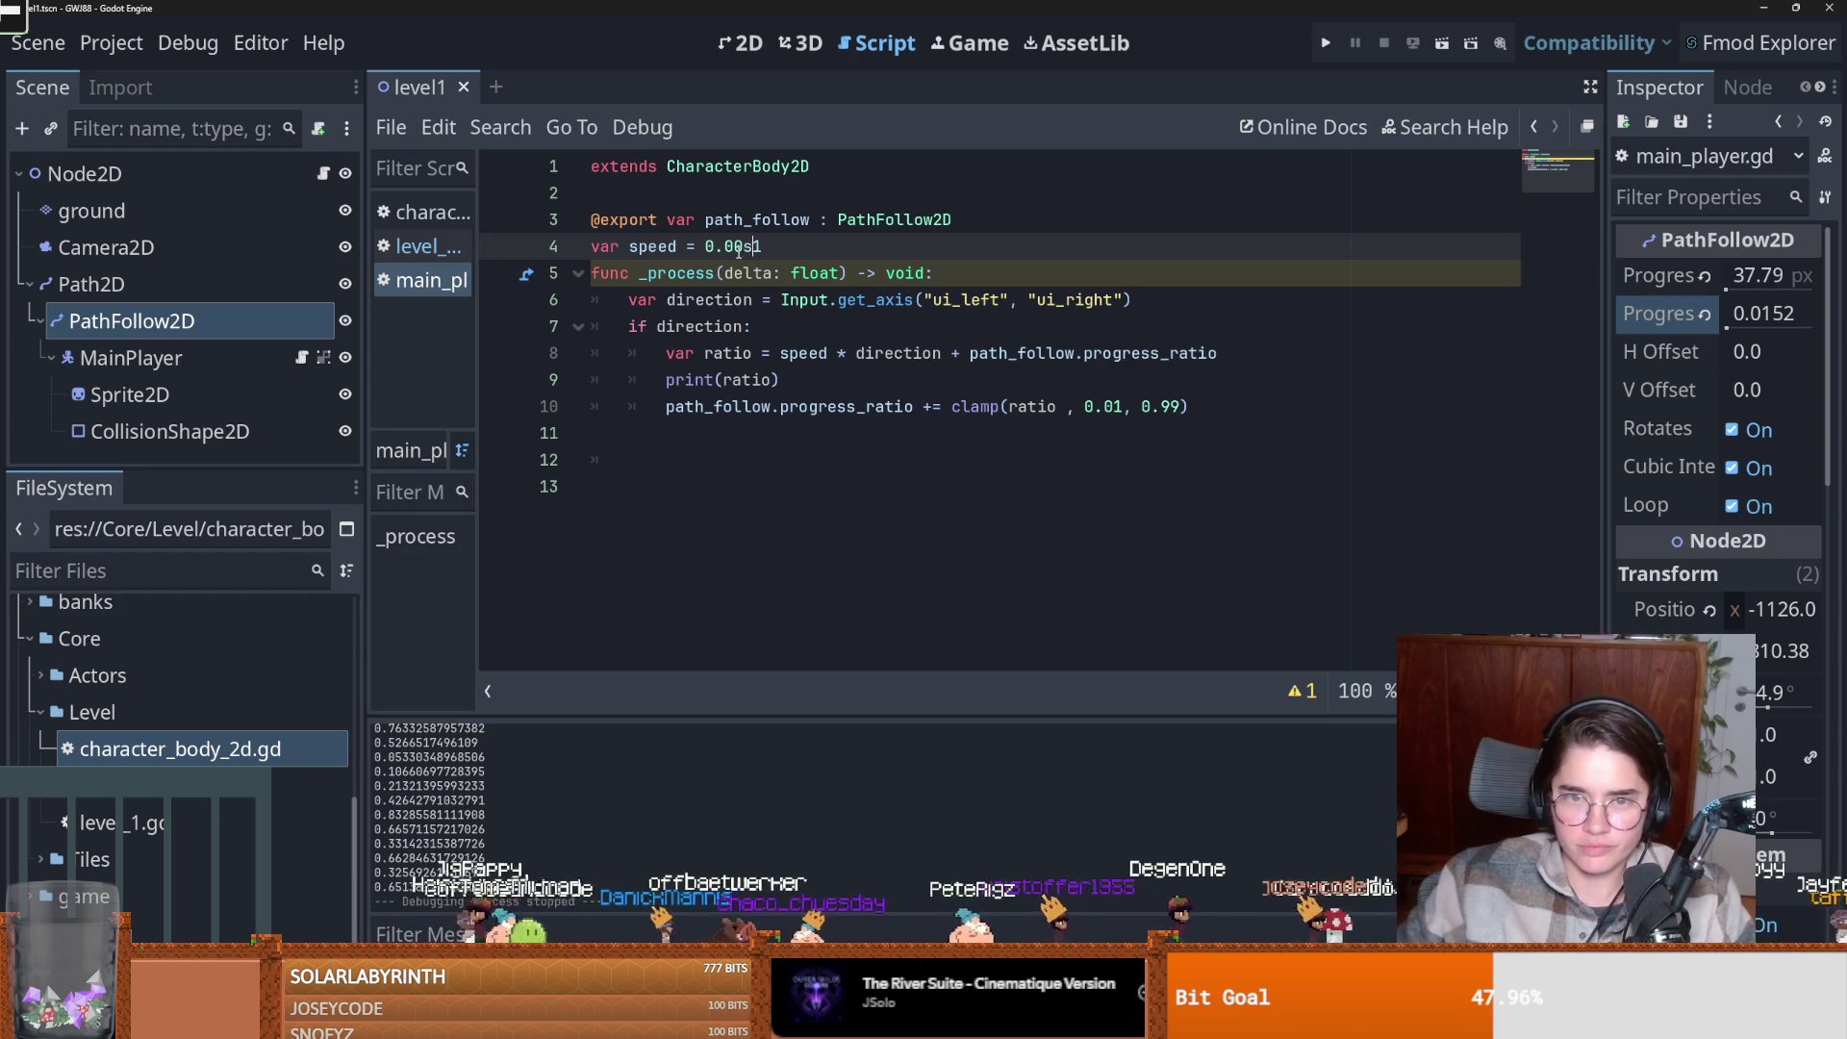
{"action": "left_click", "coordinate": [1328, 44]}
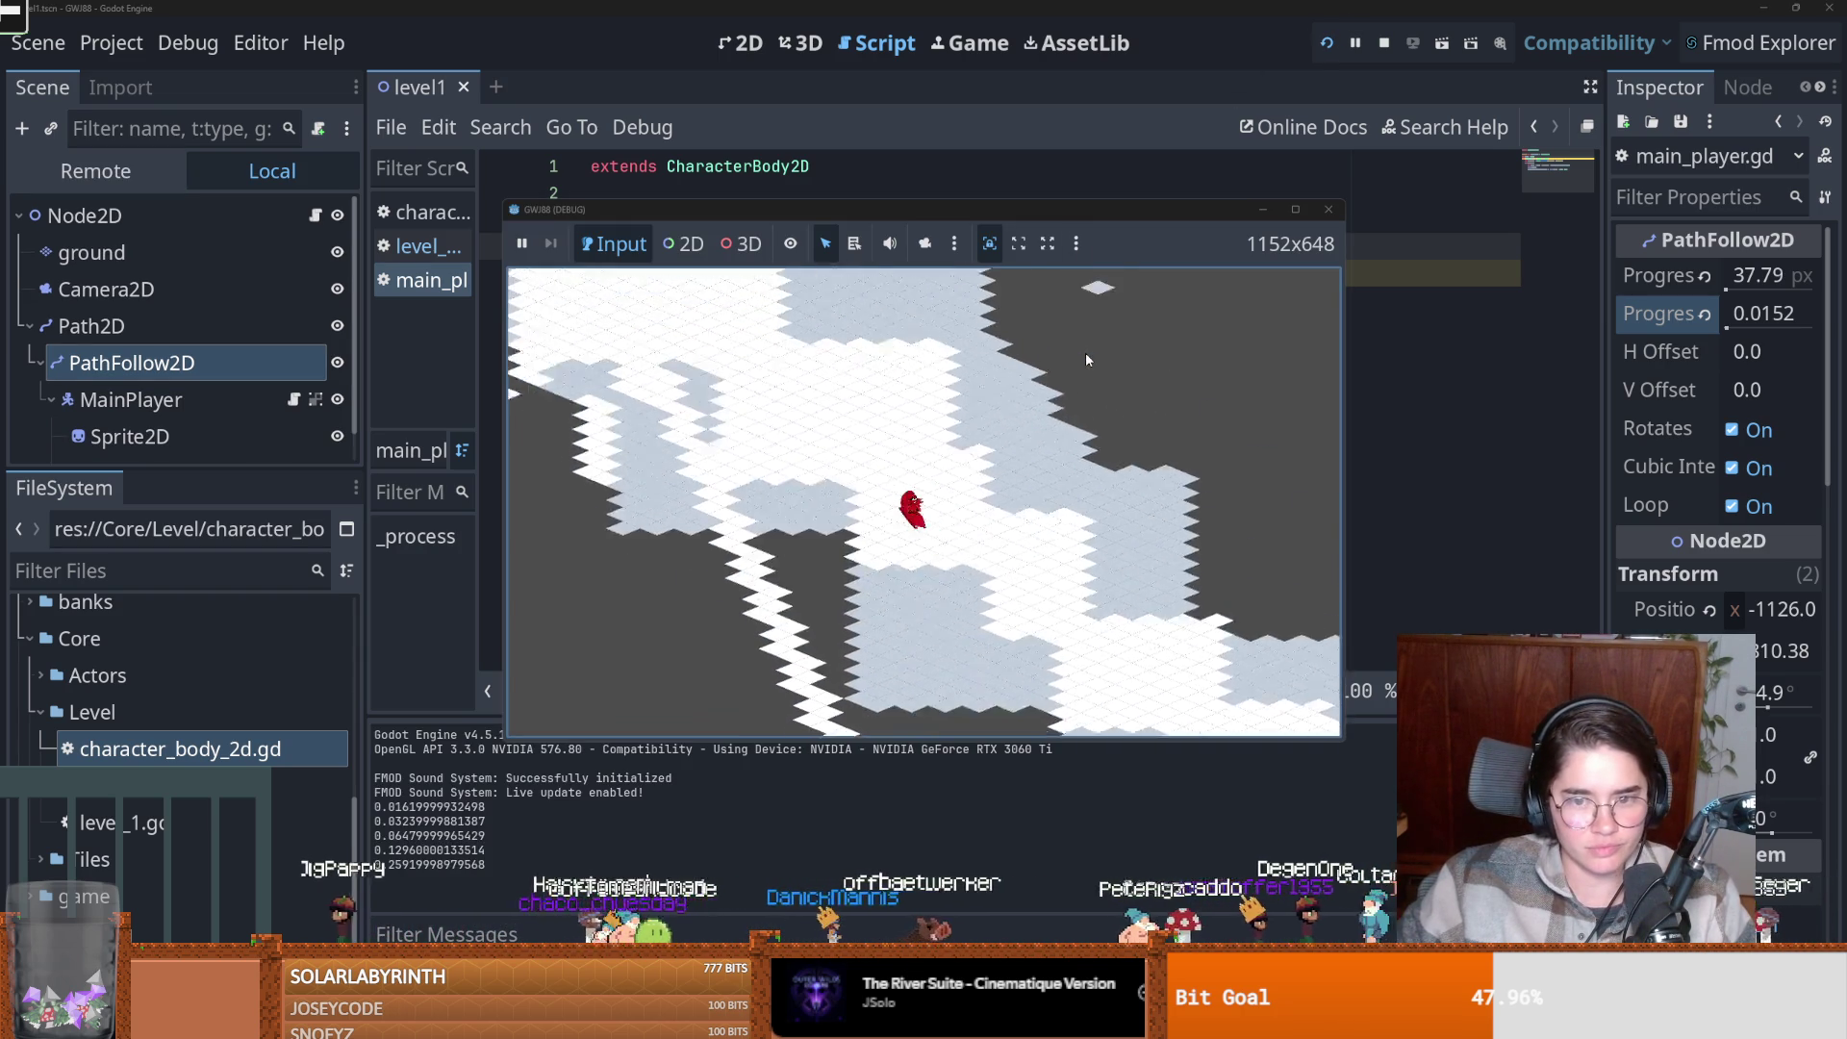
{"action": "left_click", "coordinate": [1320, 216]}
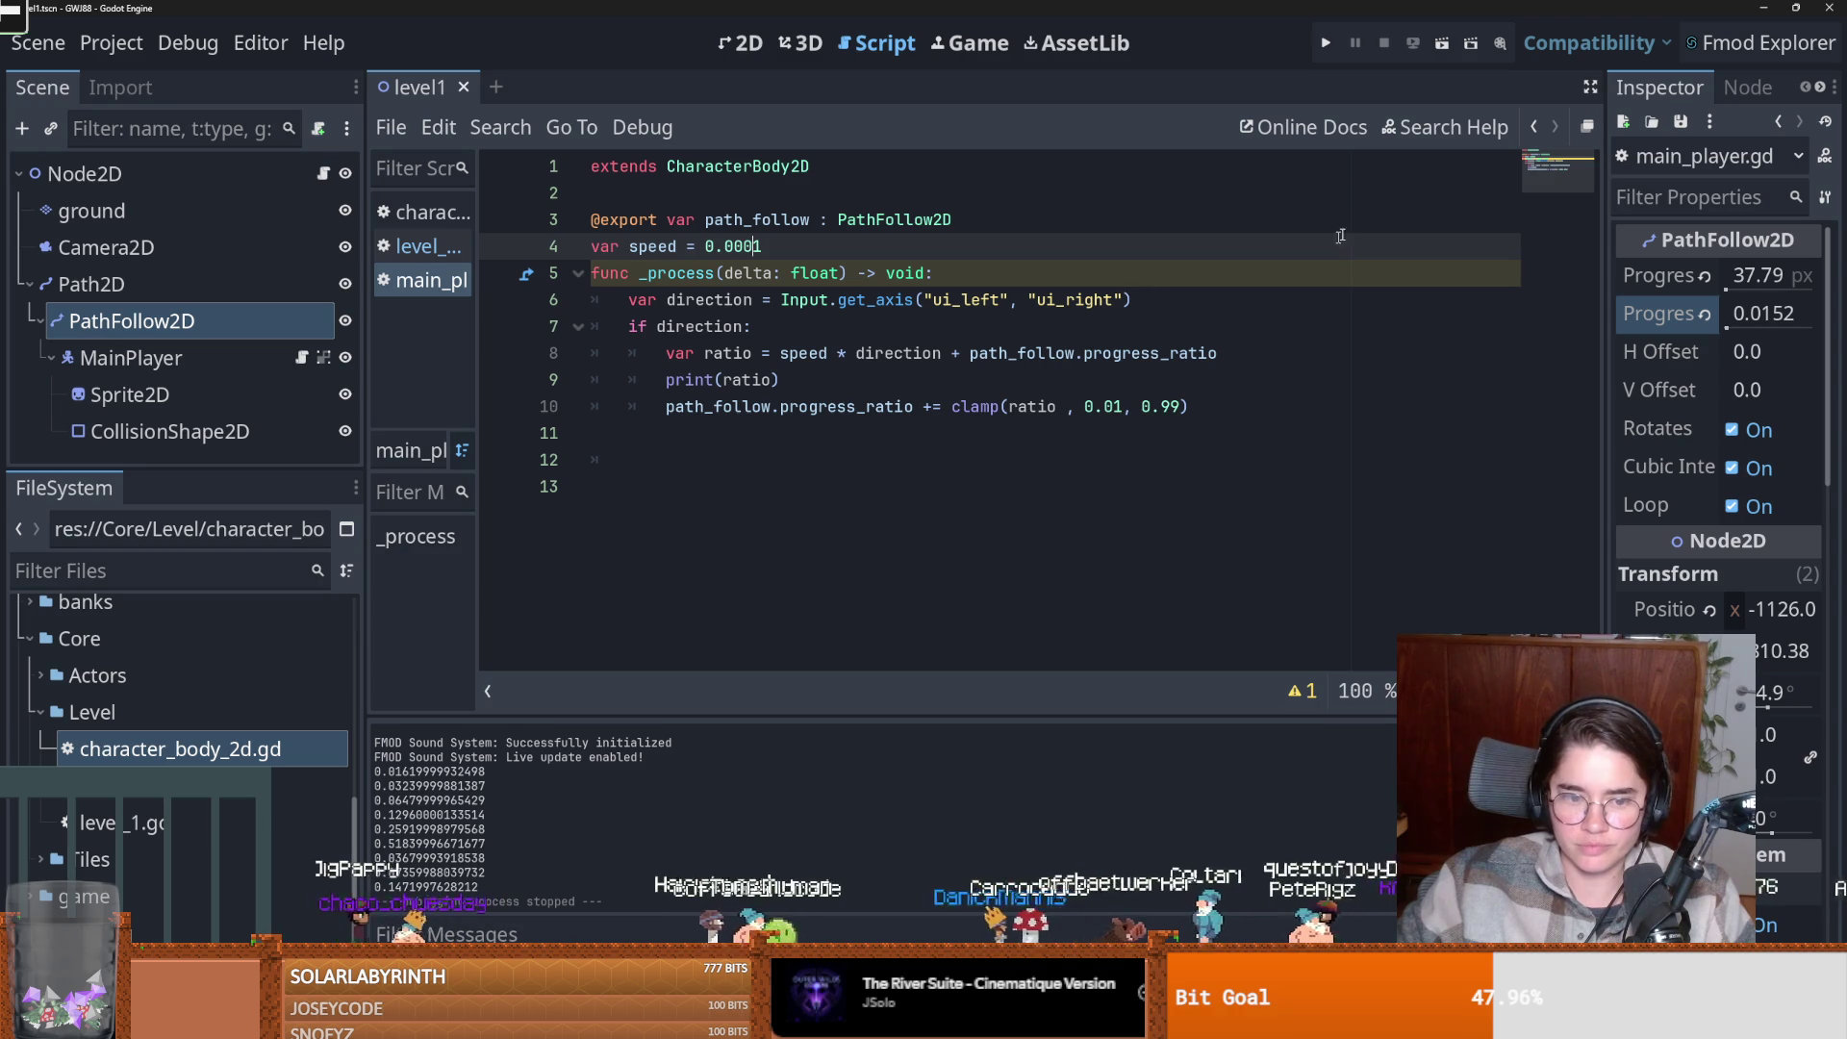
{"action": "left_click", "coordinate": [1325, 42]}
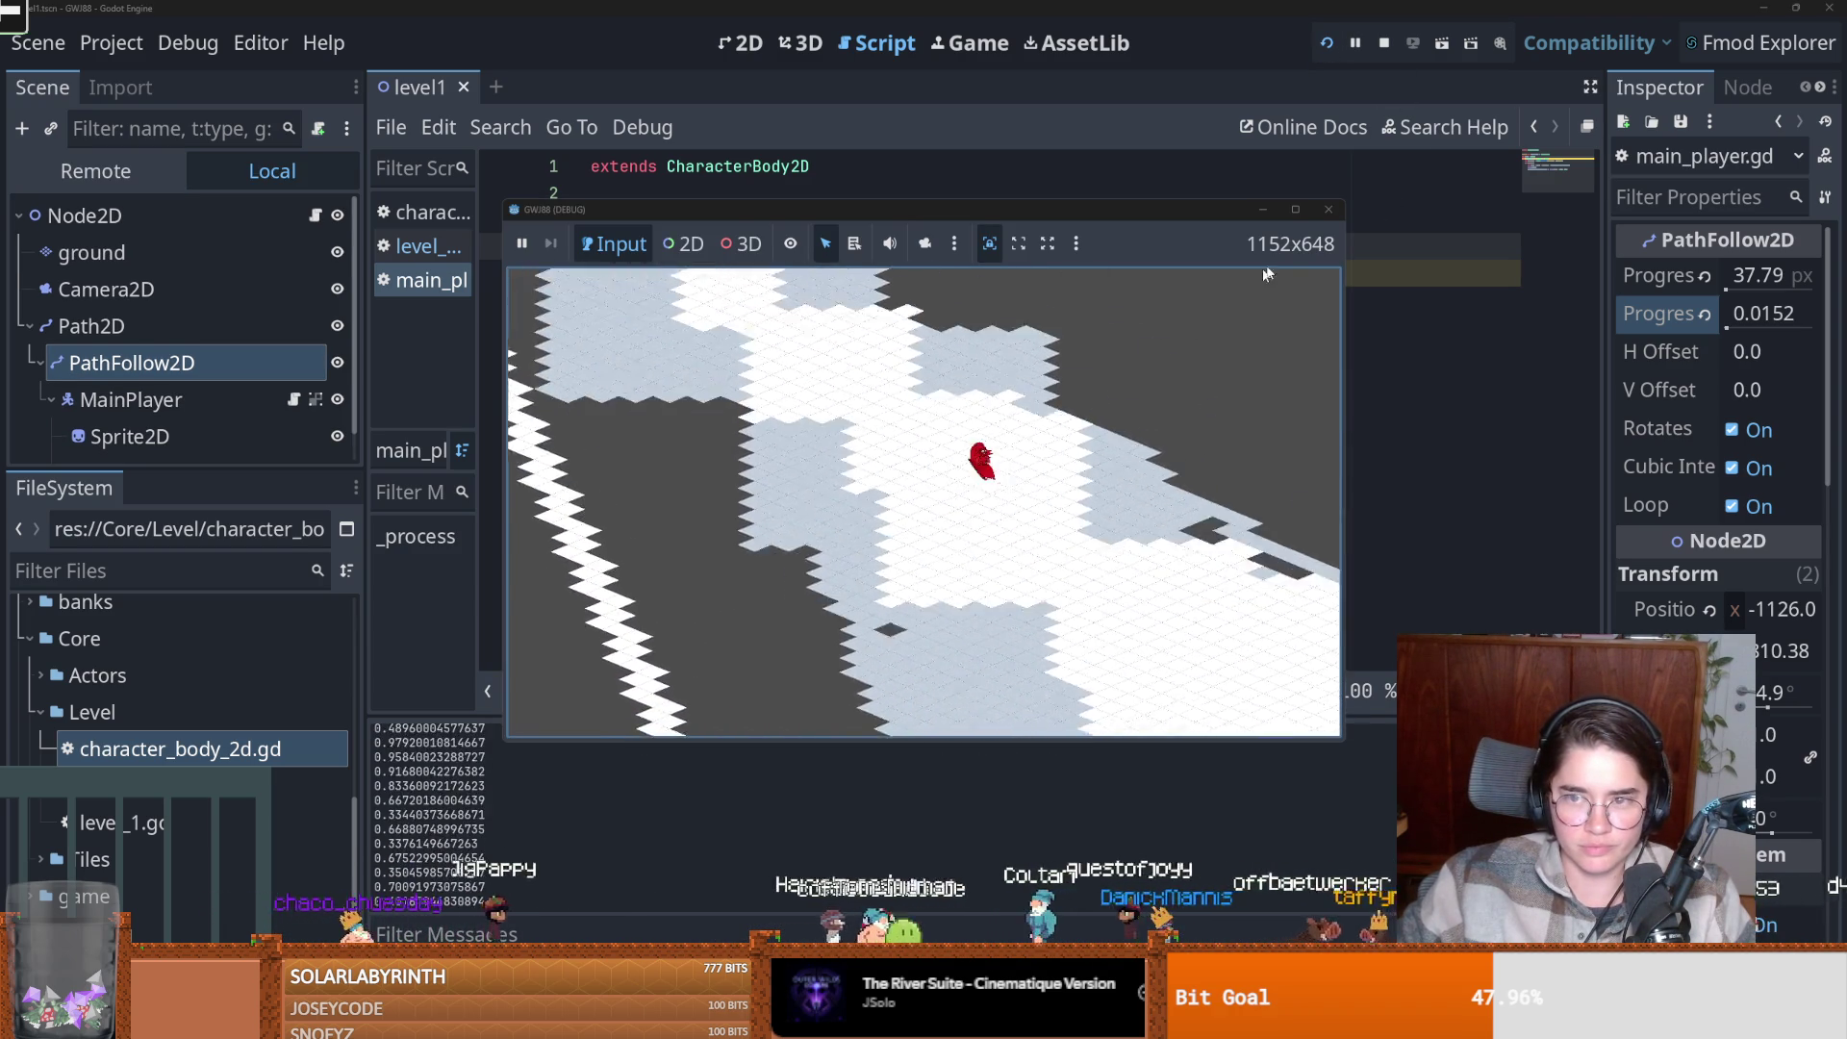
{"action": "key", "text": "F8"}
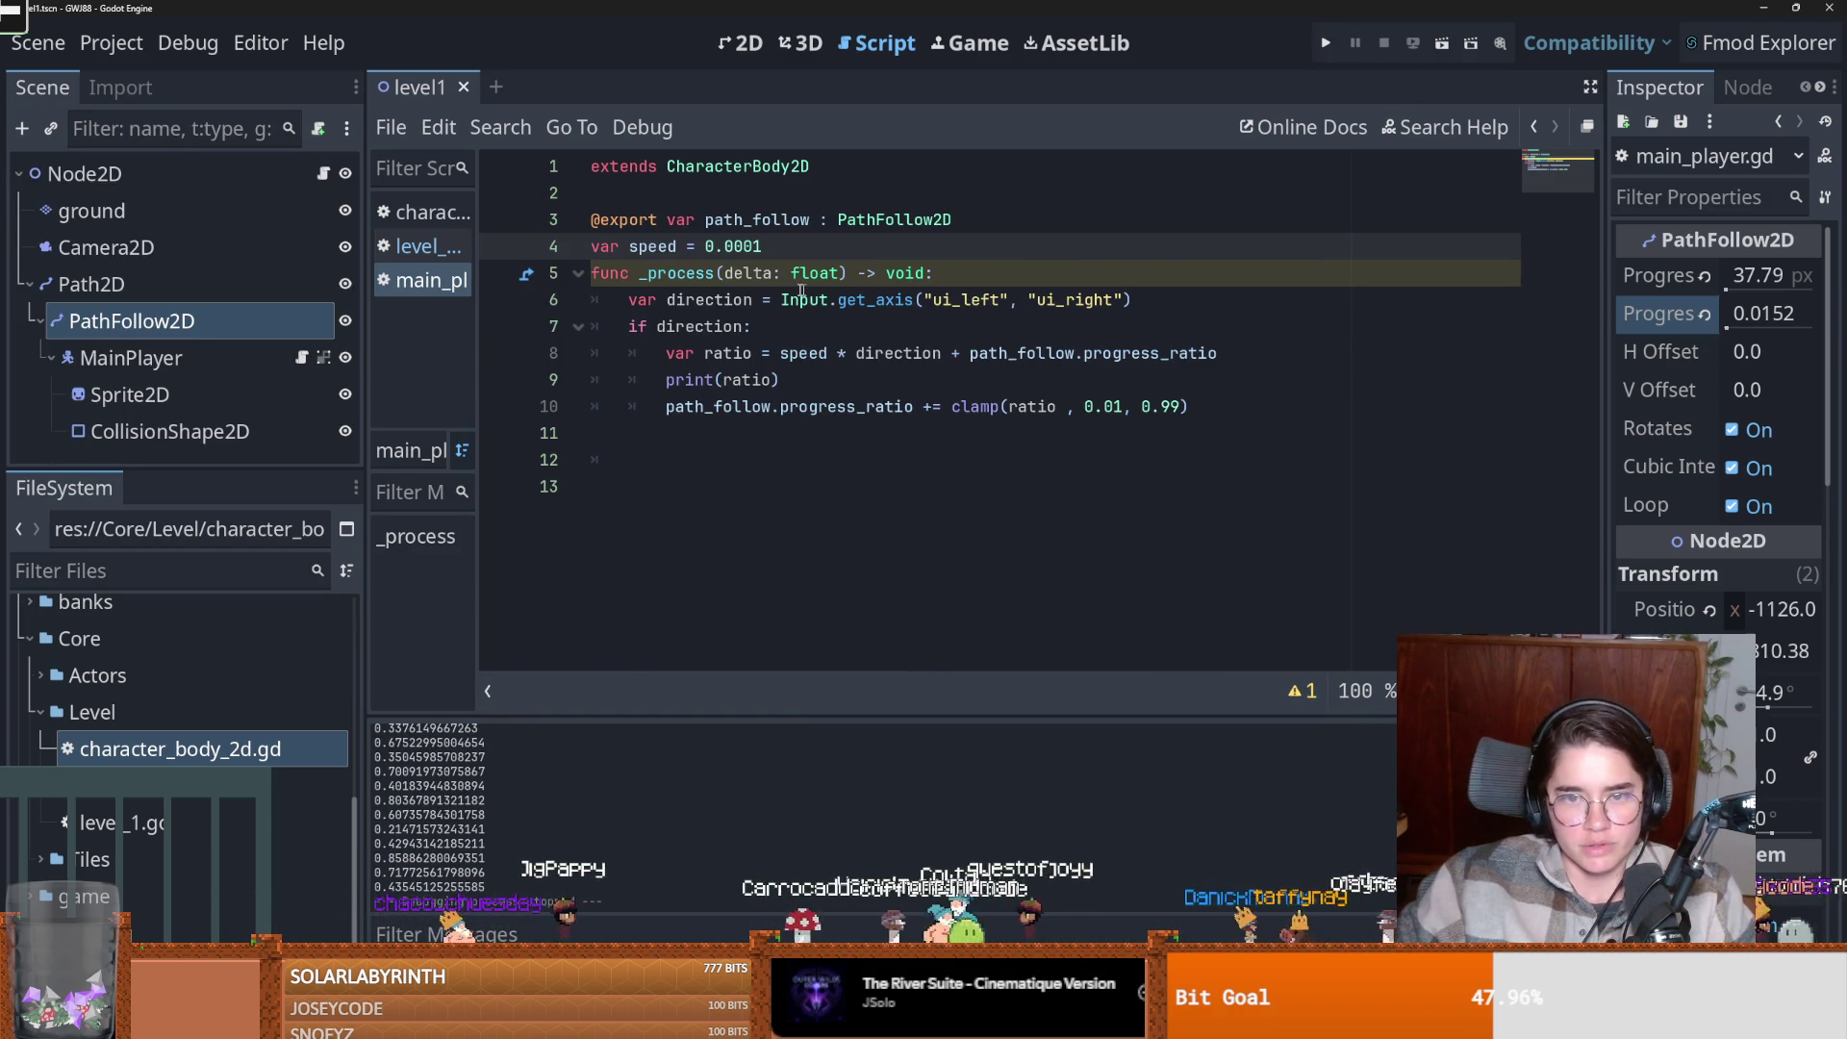
{"action": "key", "text": "F5"}
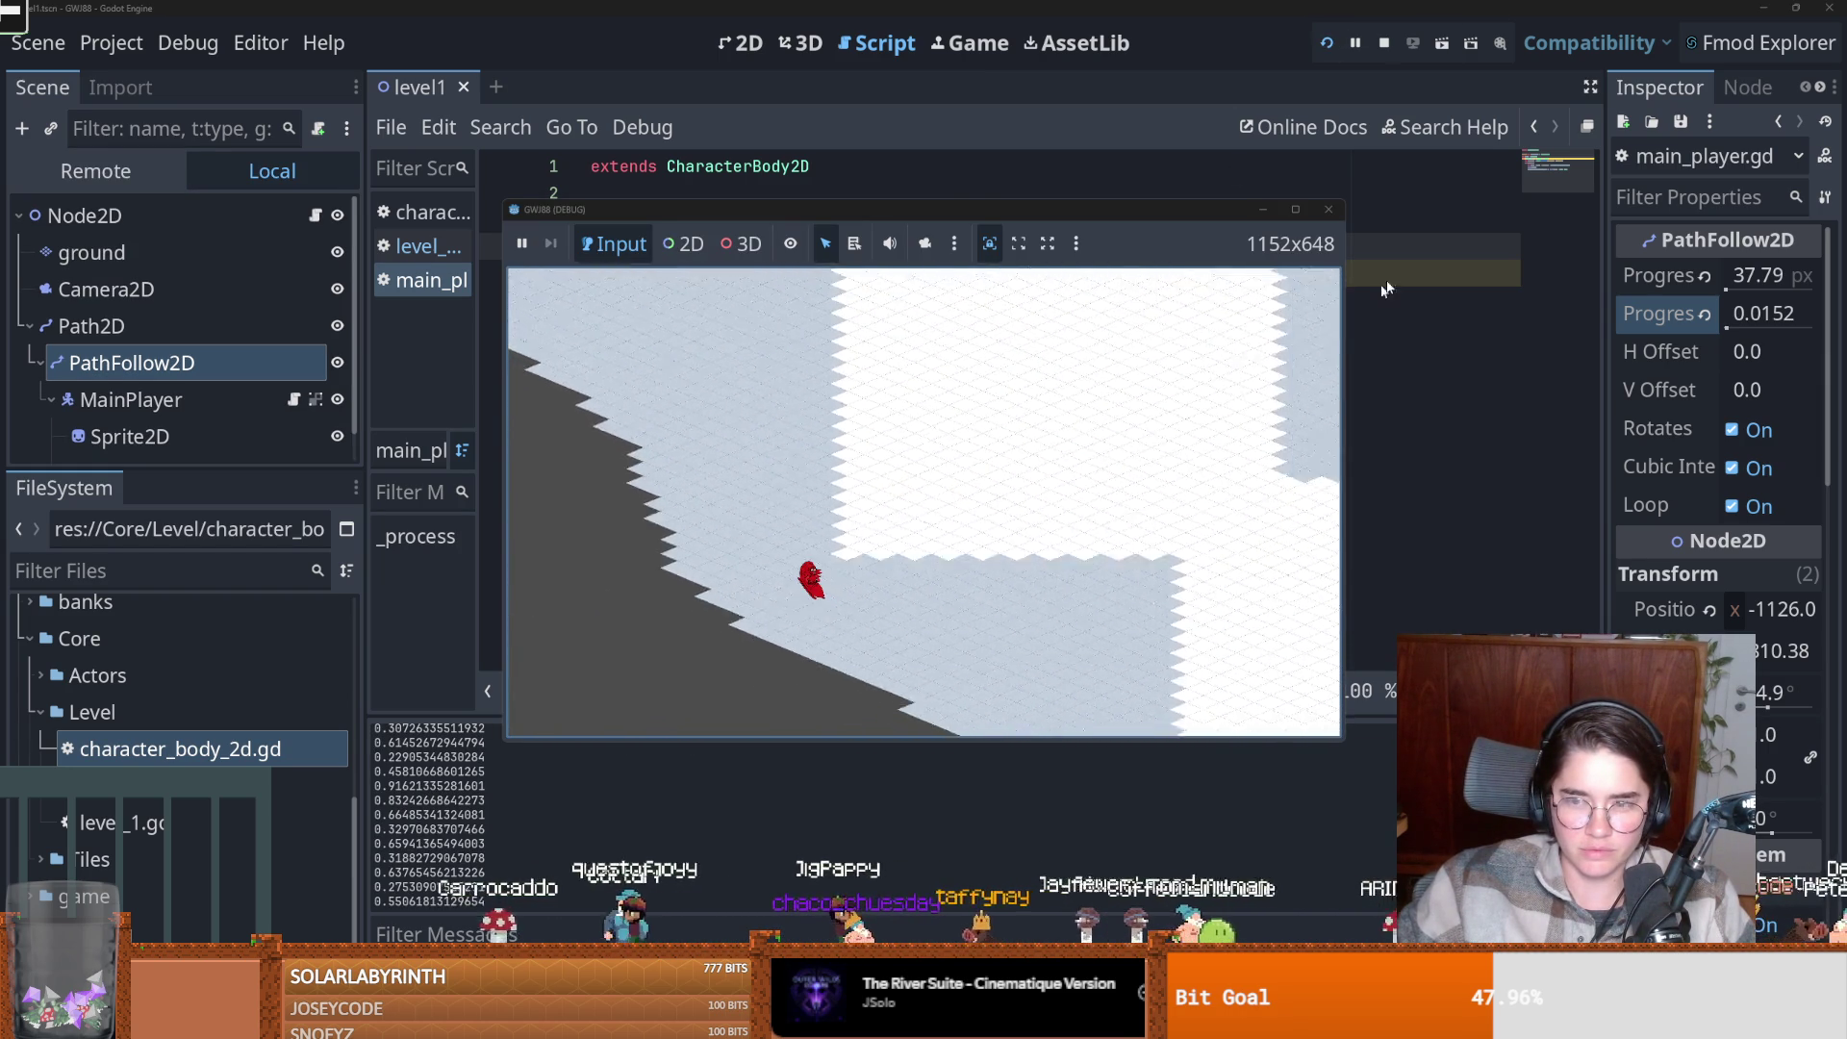
{"action": "left_click", "coordinate": [1330, 210]}
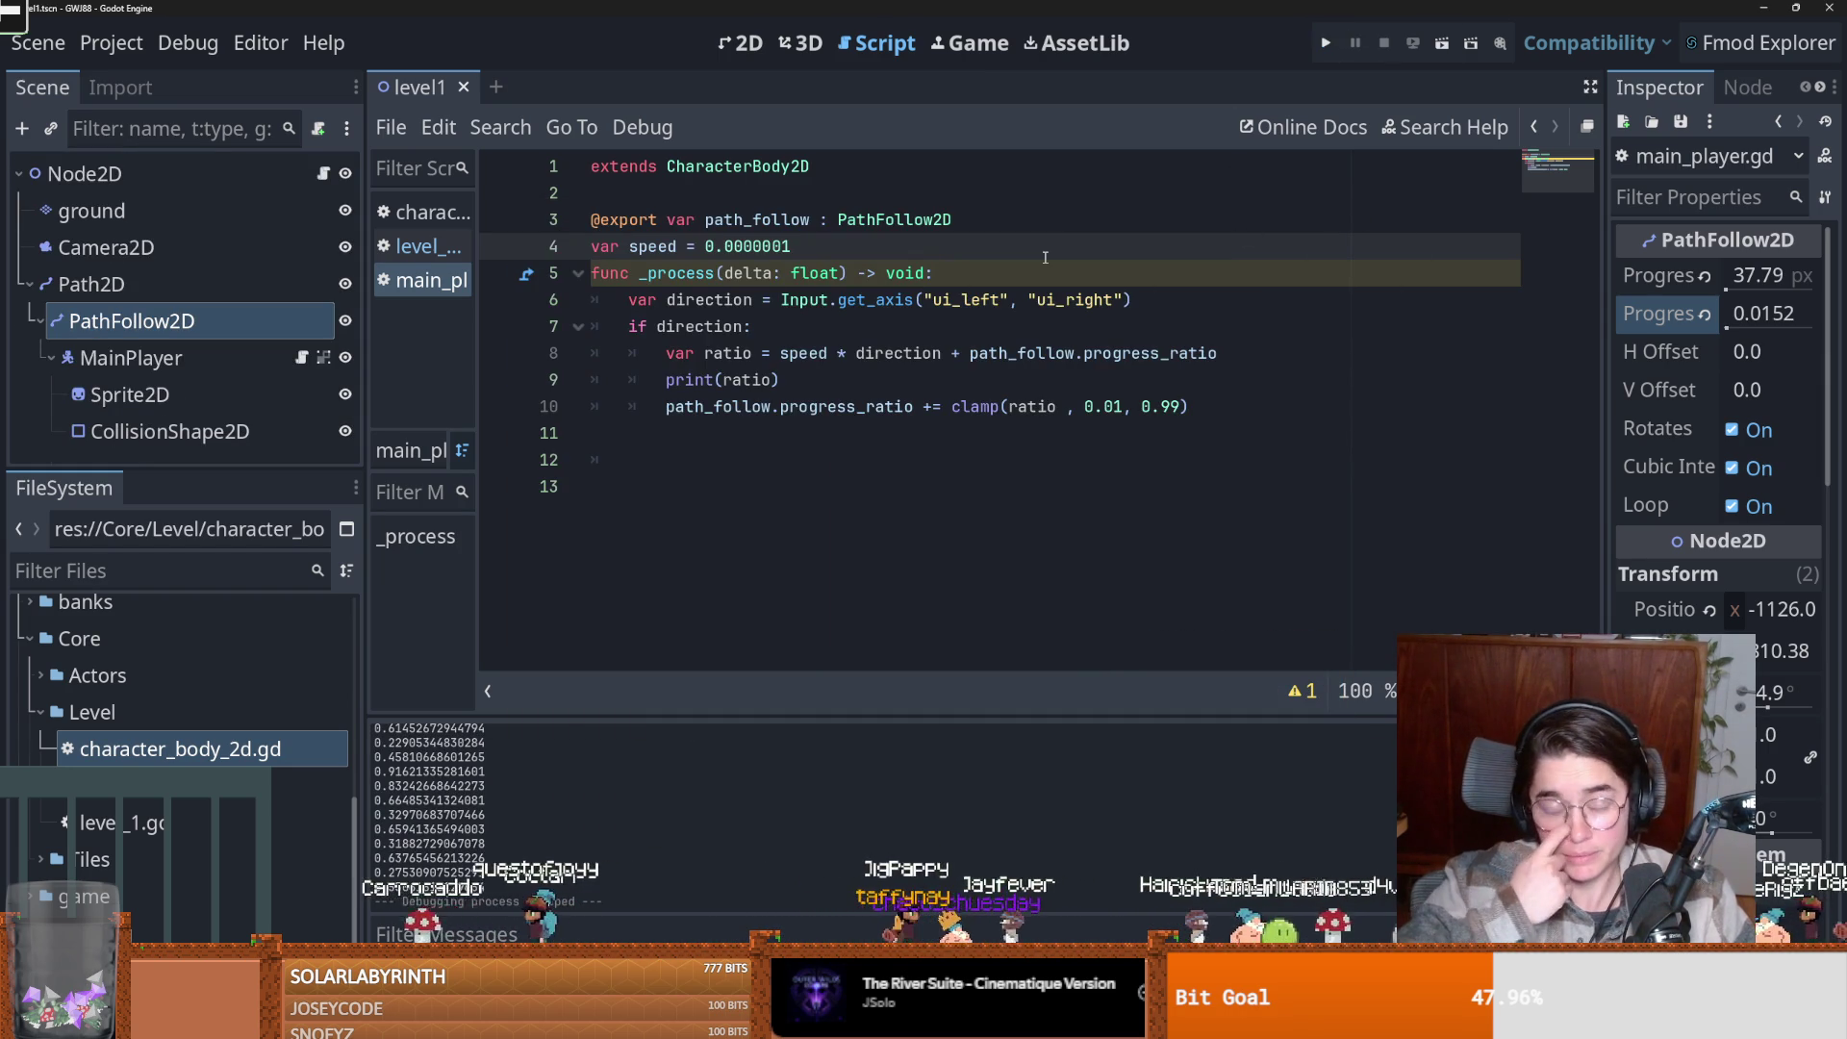
{"action": "left_click", "coordinate": [937, 355]}
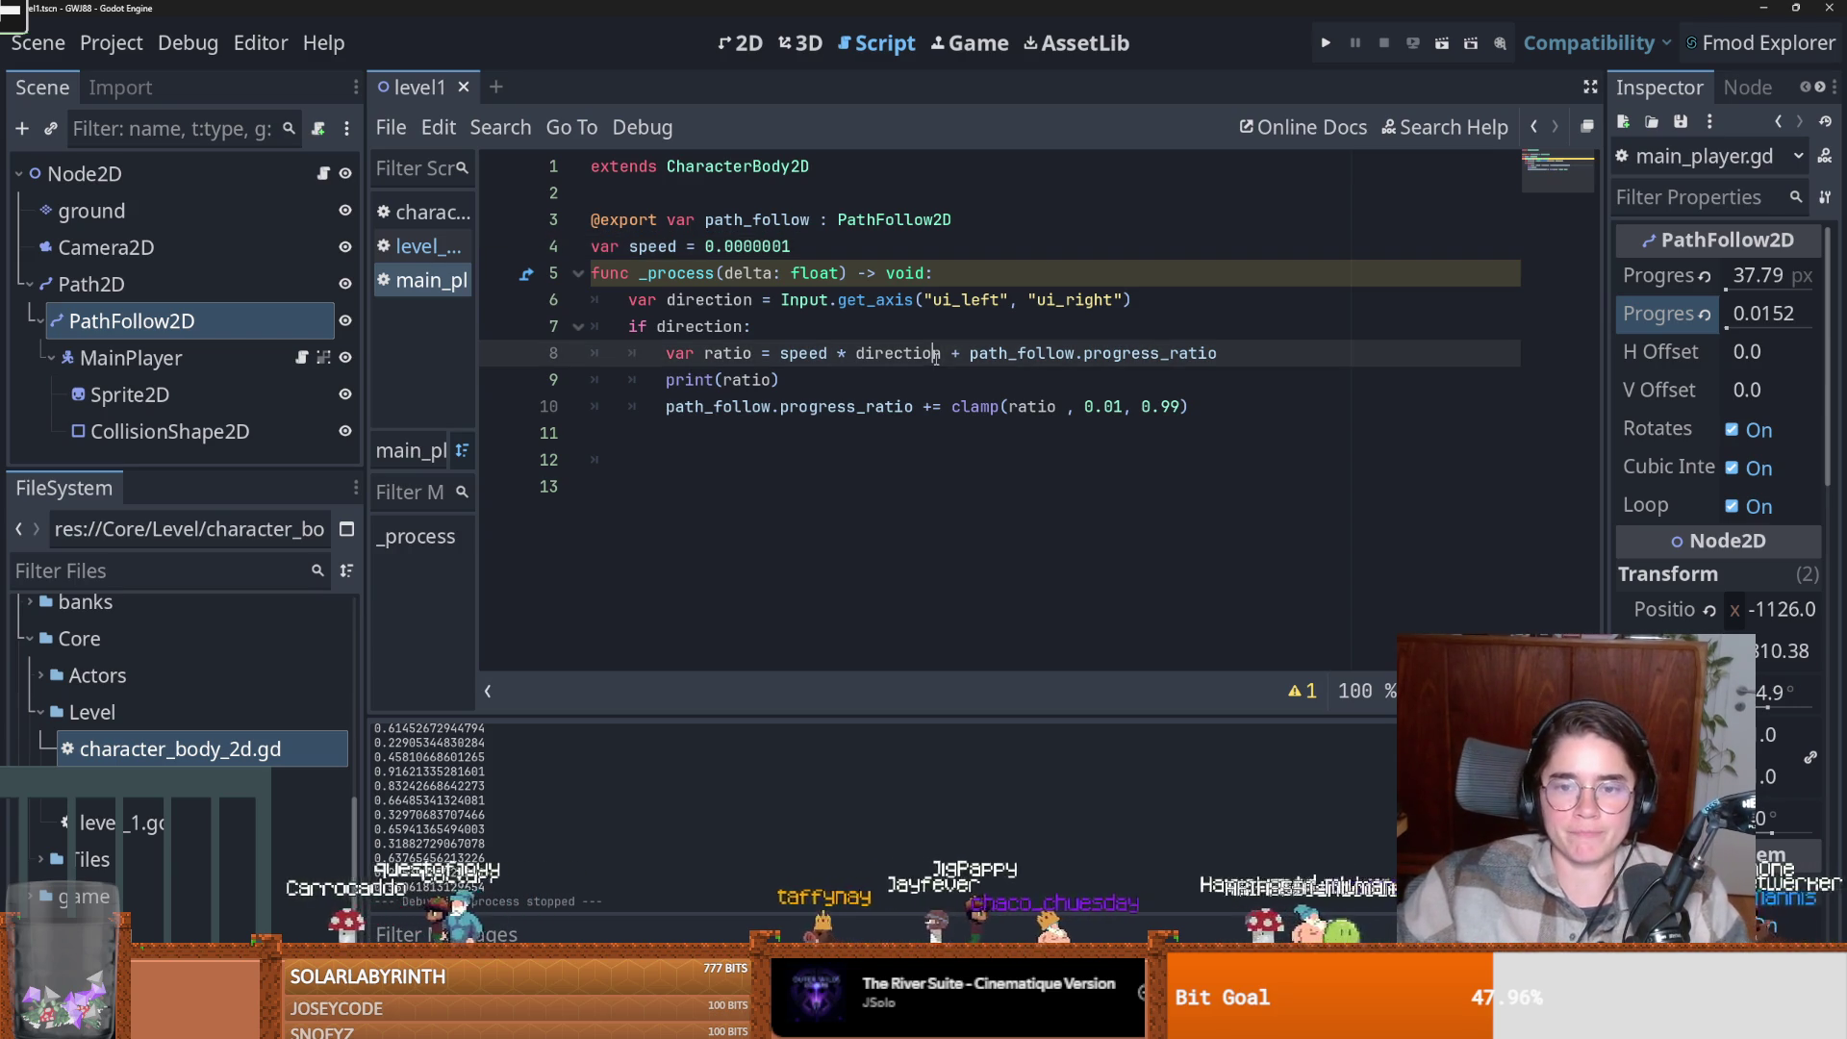
{"action": "left_click_drag", "start_coordinate": [843, 353], "coordinate": [782, 353]}
{"action": "left_click", "coordinate": [856, 354]}
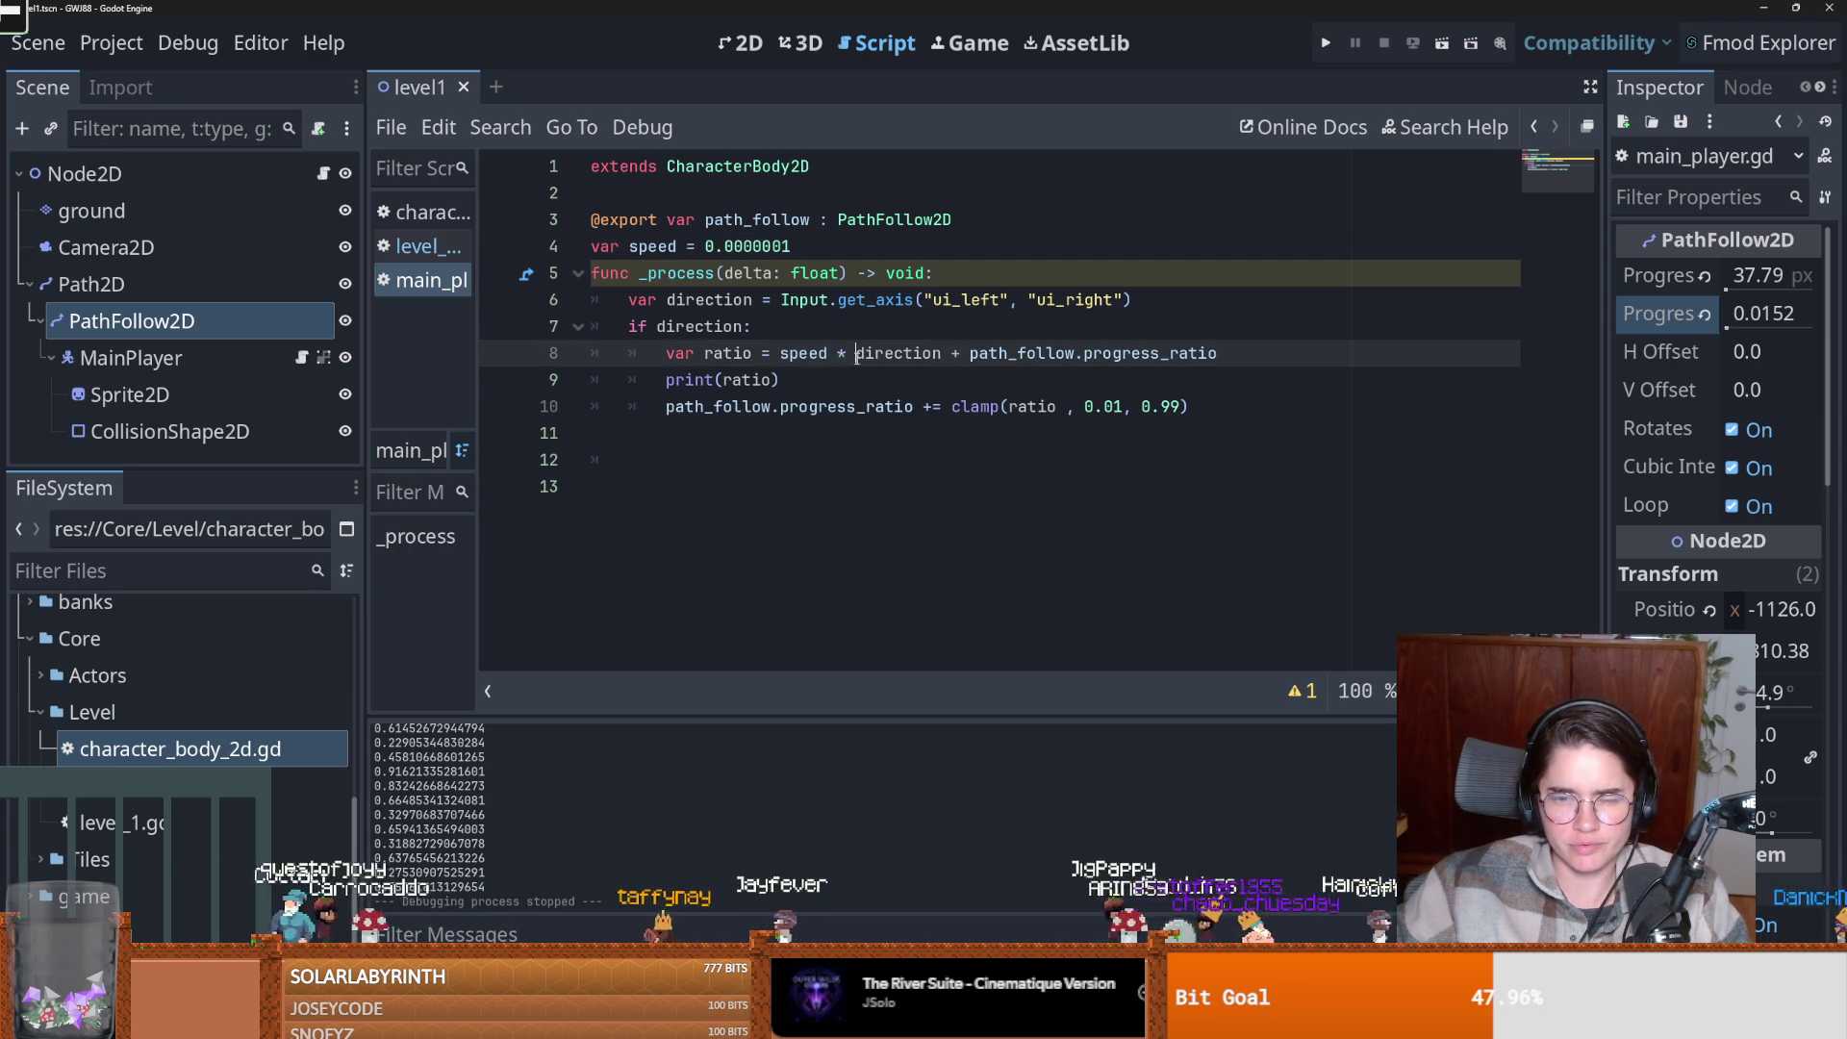
{"action": "double_click", "coordinate": [972, 353]}
{"action": "double_click", "coordinate": [1107, 353]}
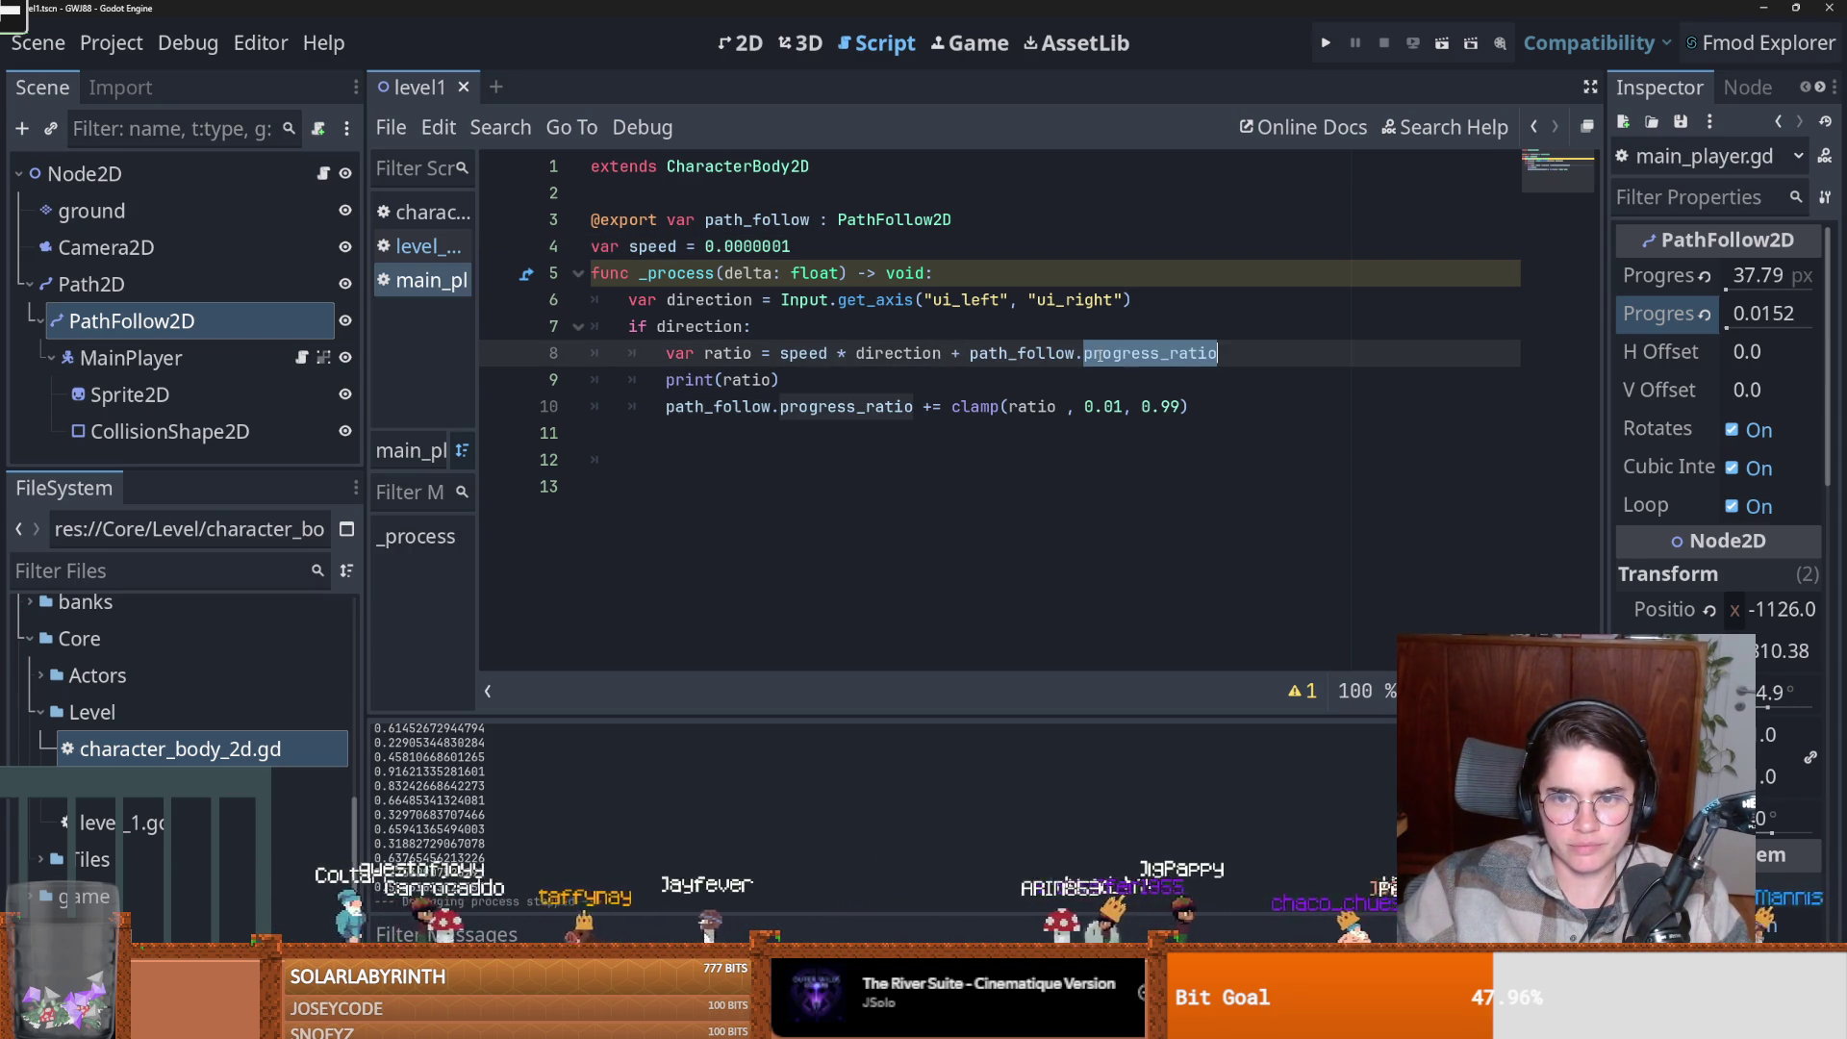
{"action": "left_click", "coordinate": [955, 378]}
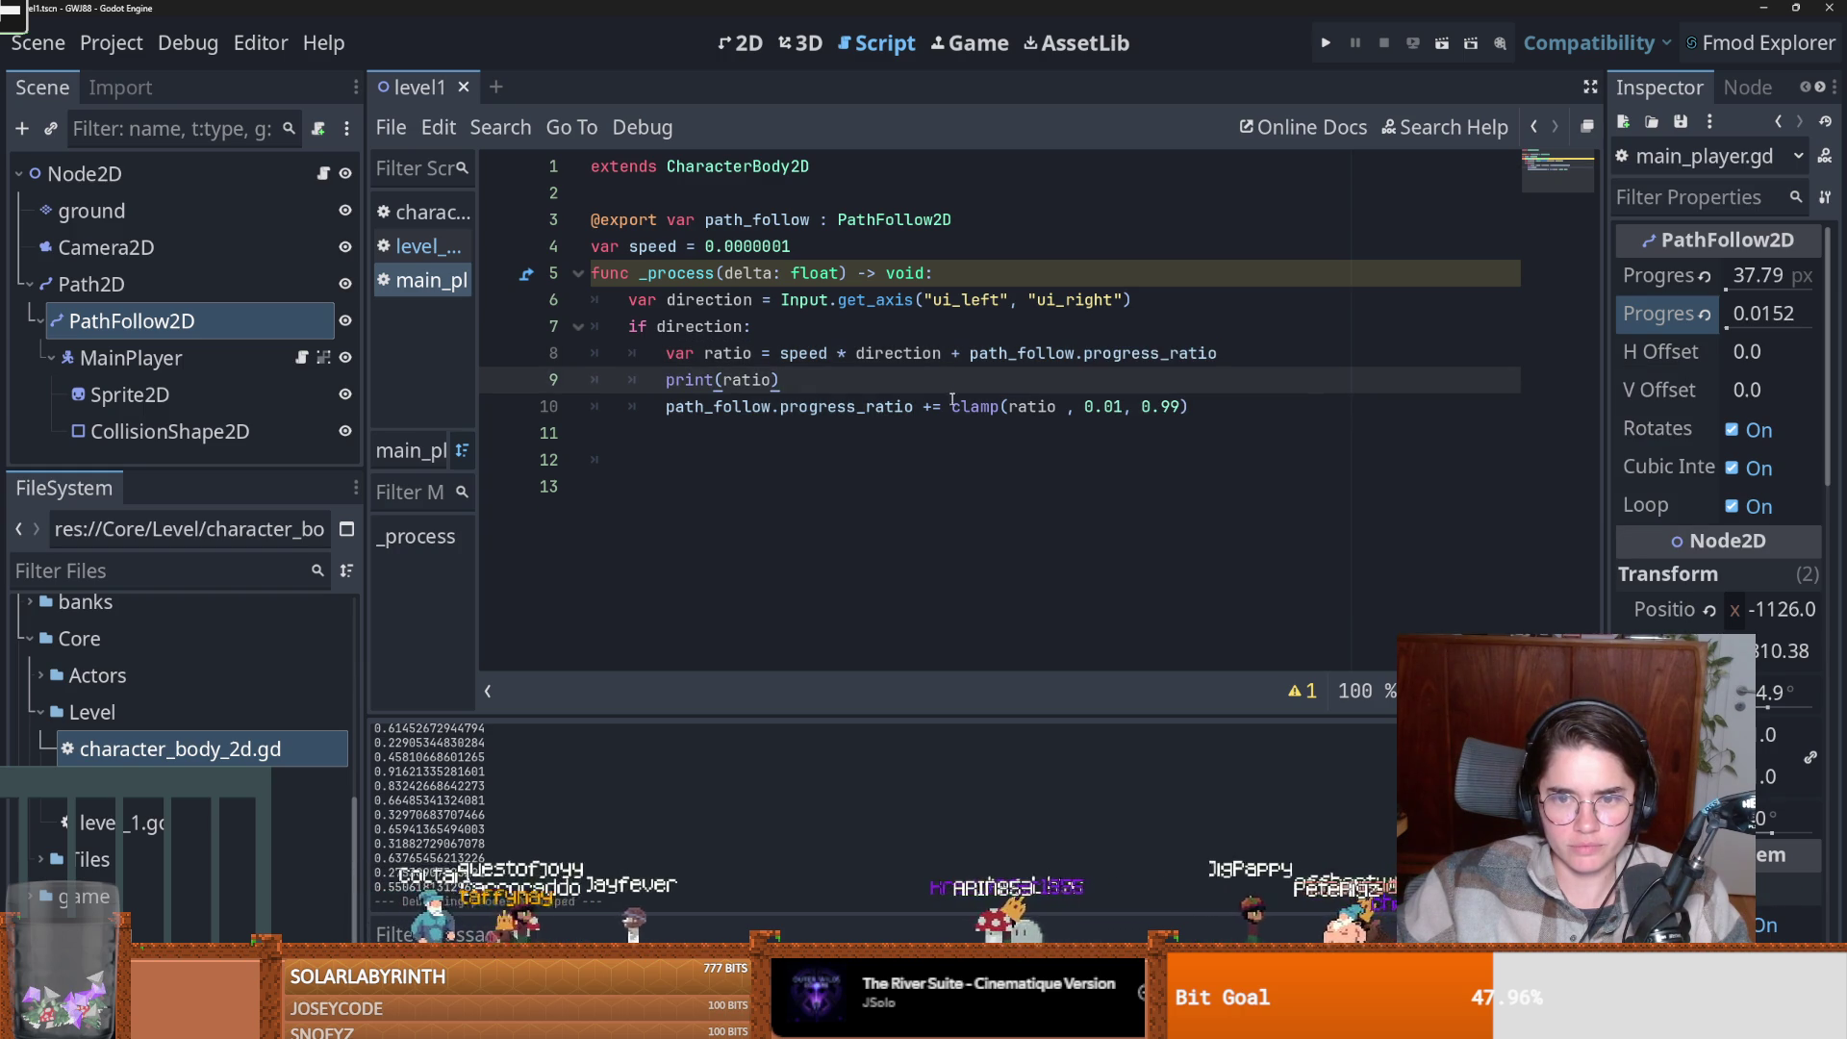
{"action": "double_click", "coordinate": [976, 407]}
{"action": "left_click", "coordinate": [789, 367]}
{"action": "left_click", "coordinate": [806, 372]}
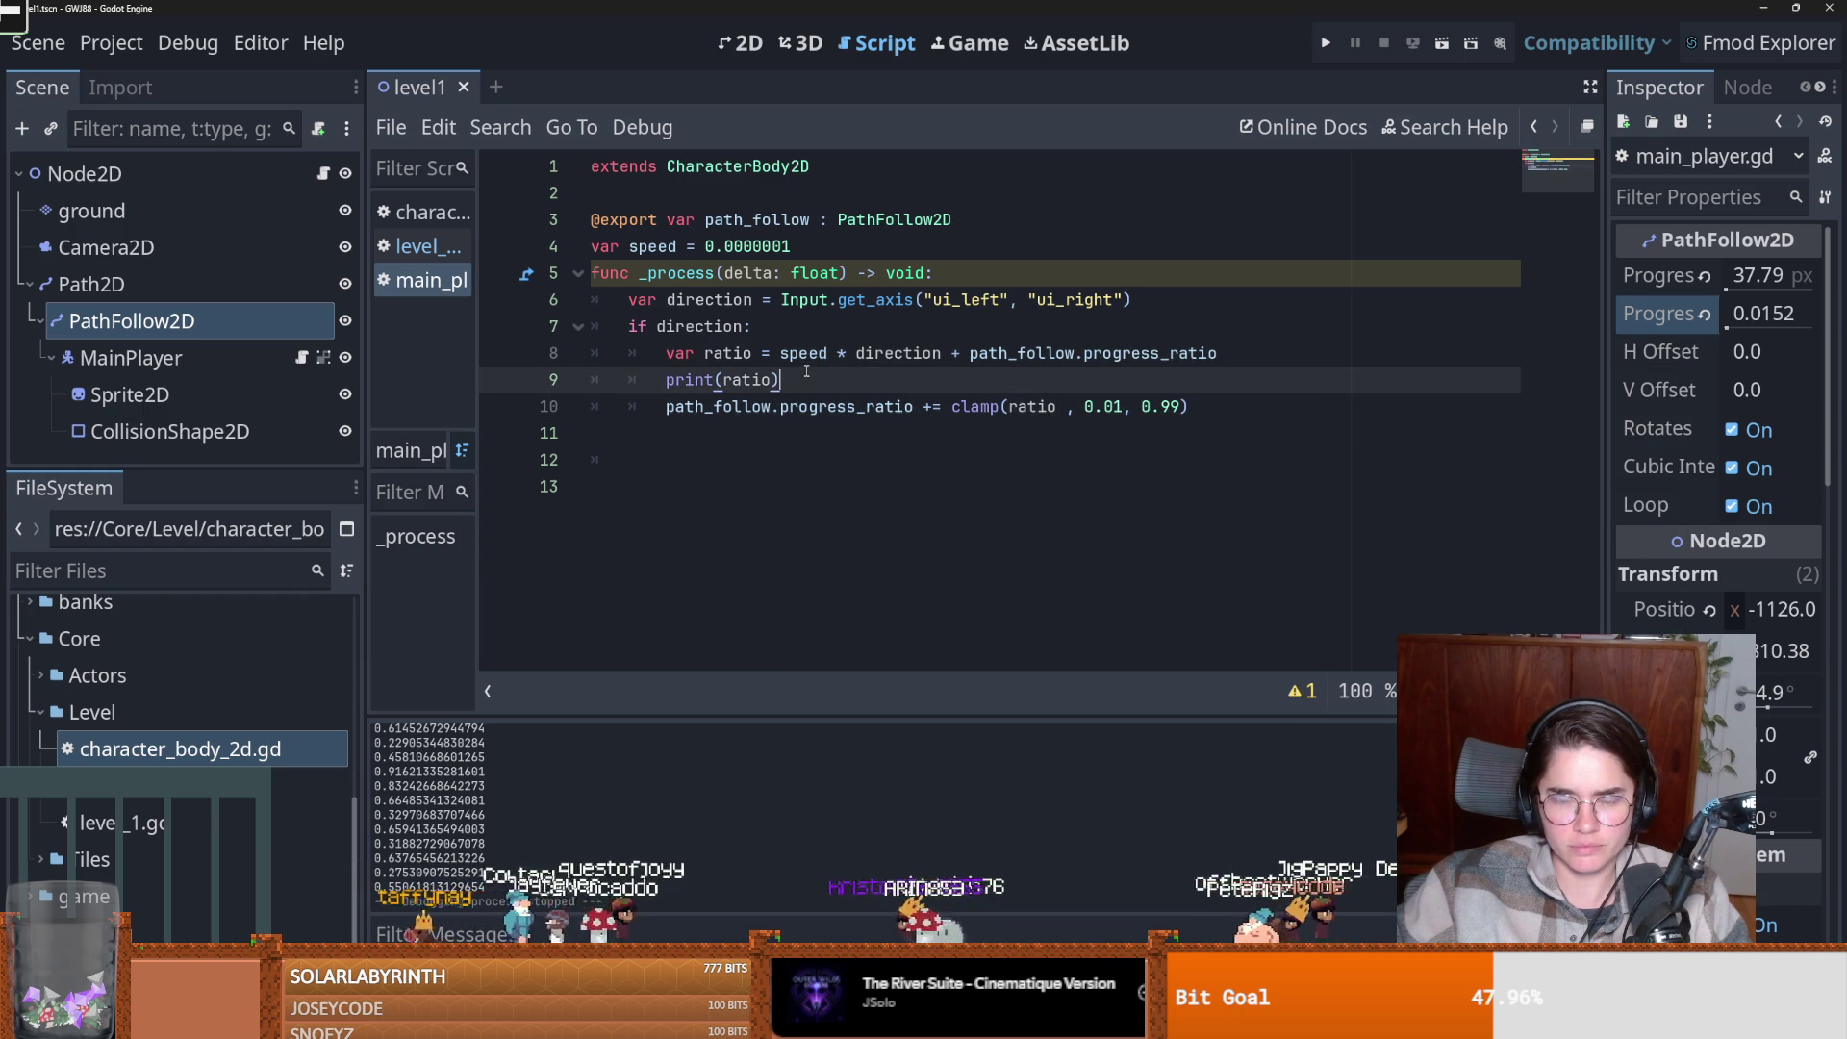
{"action": "scroll", "coordinate": [707, 763], "scroll_direction": "up", "scroll_amount": 5}
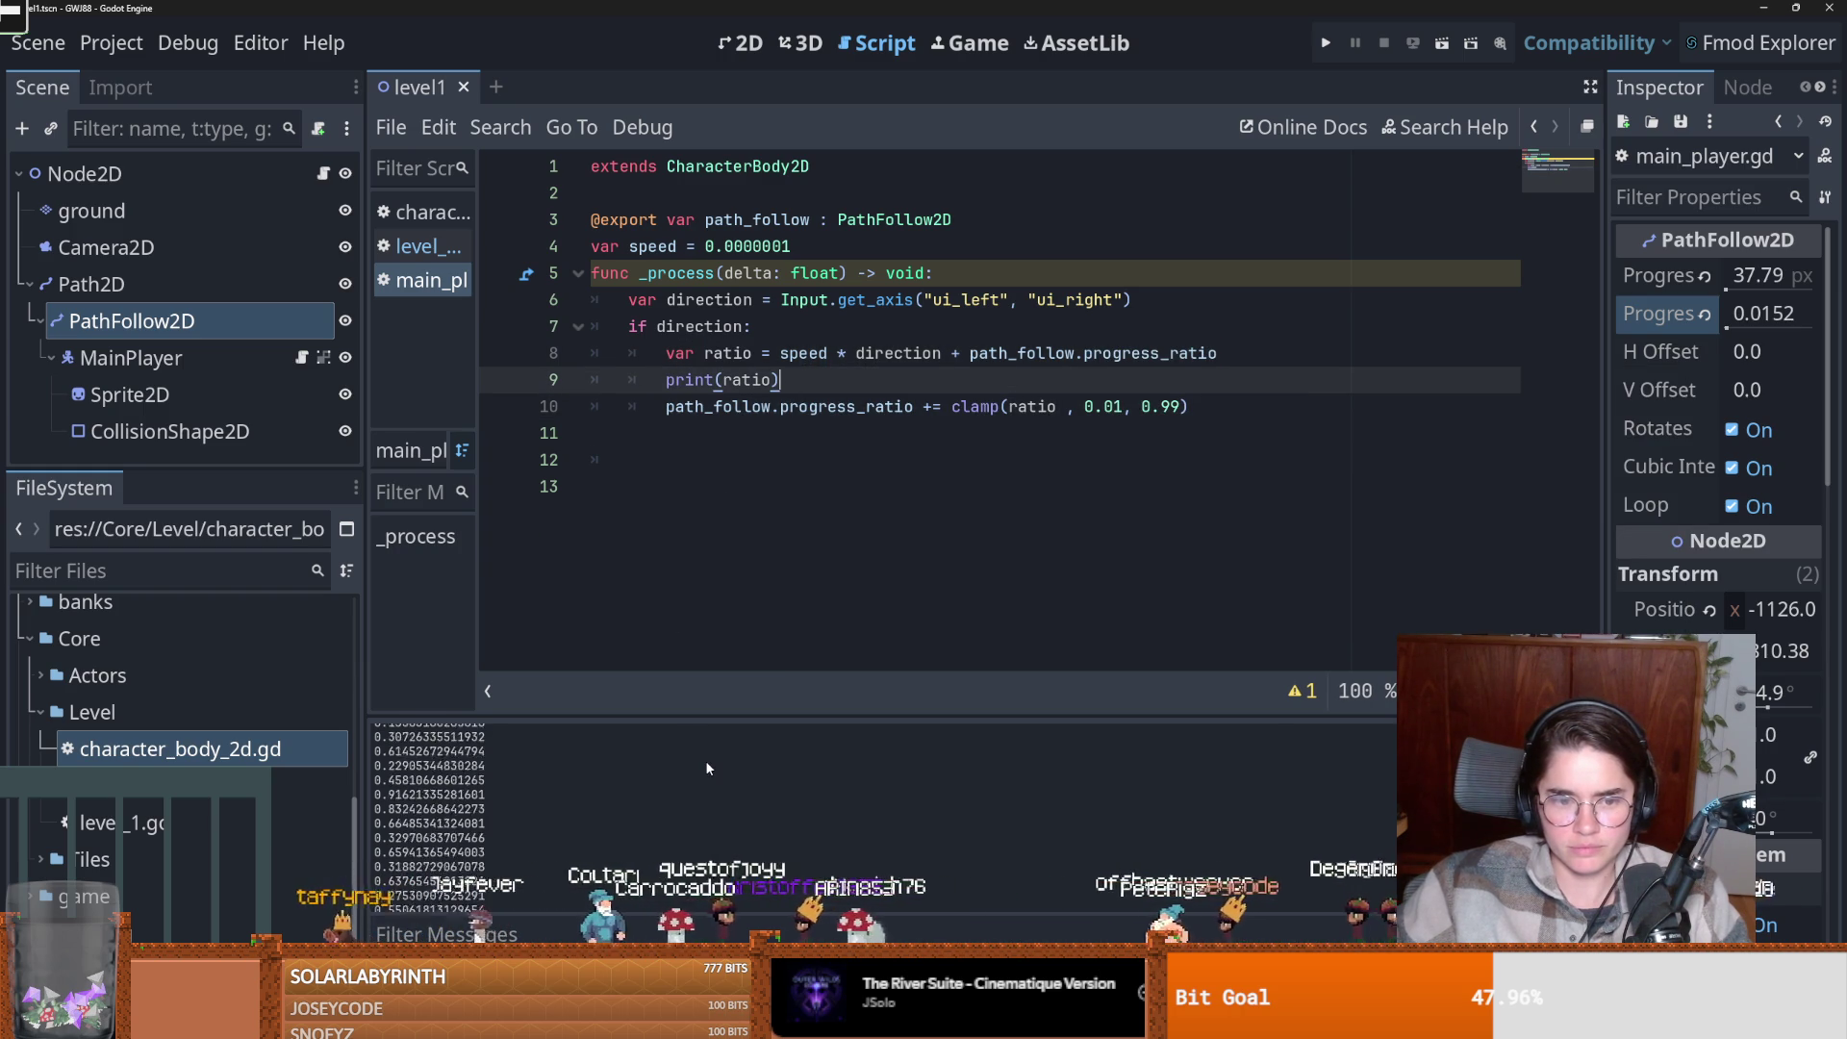
{"action": "scroll", "coordinate": [706, 762], "scroll_direction": "up", "scroll_amount": 2}
{"action": "left_click", "coordinate": [863, 439]}
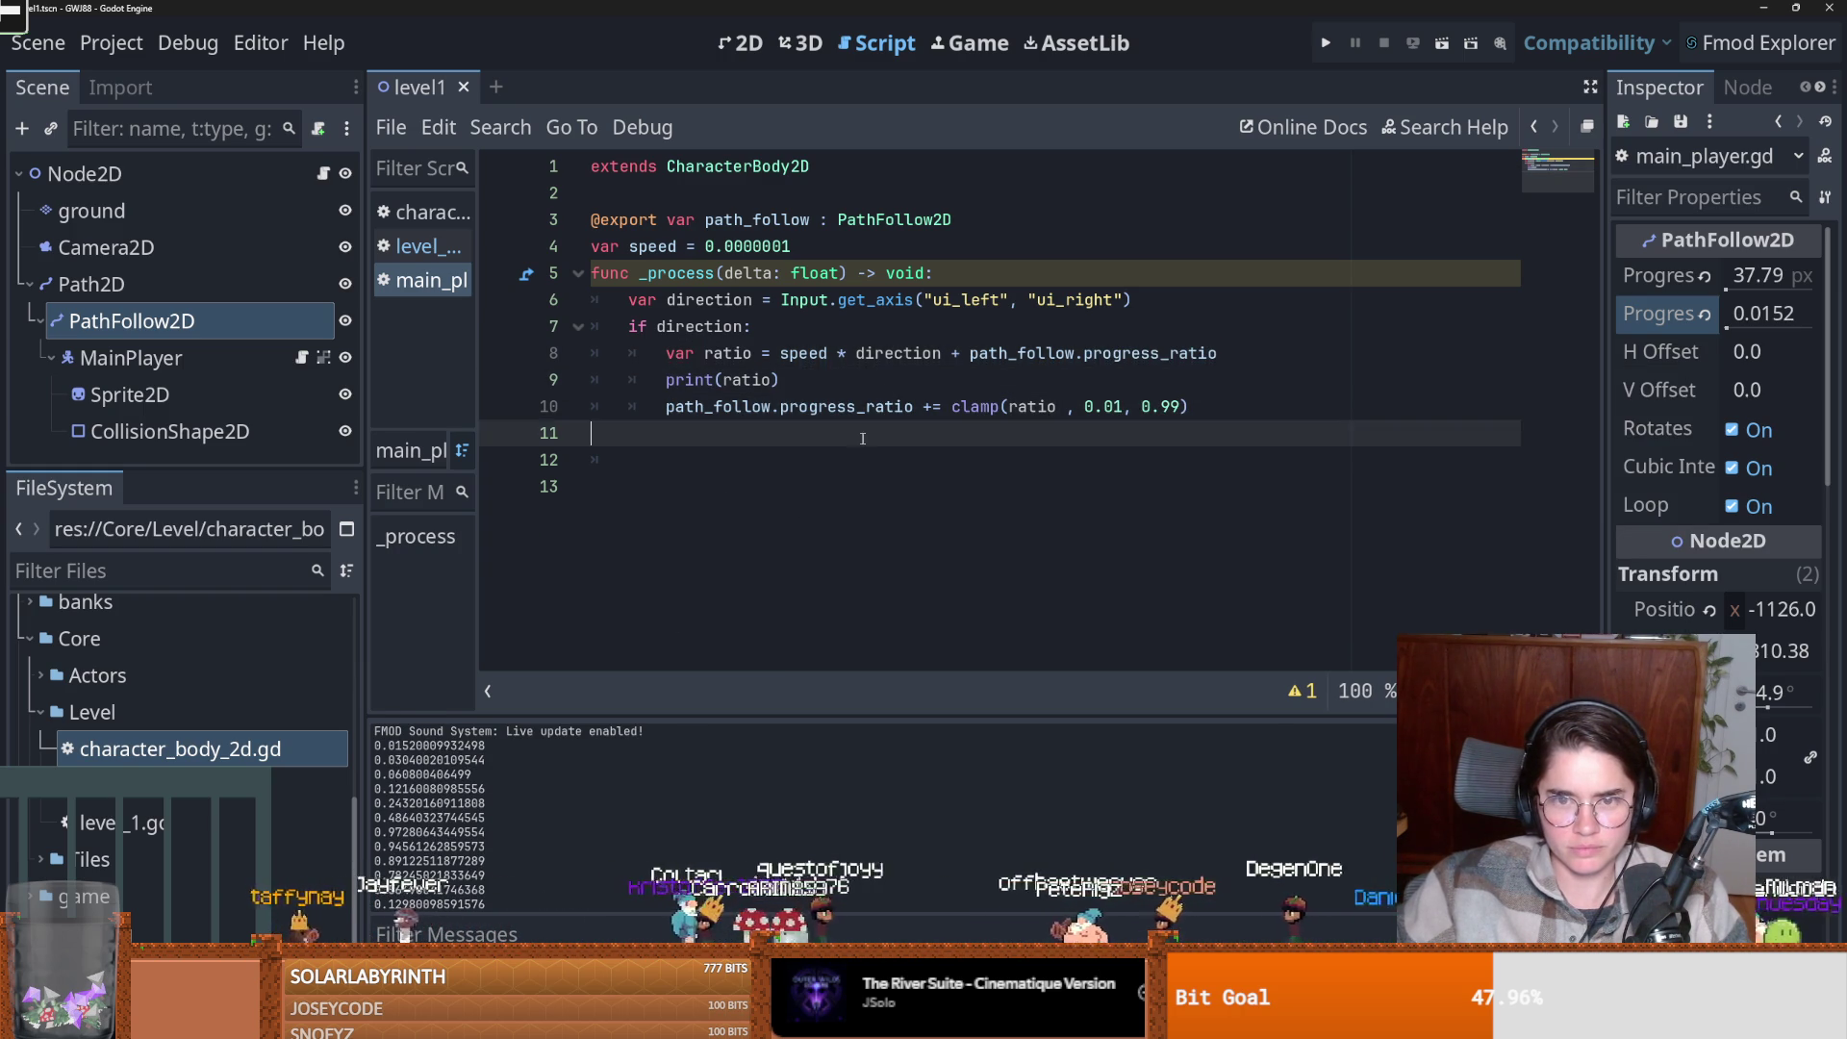
{"action": "left_click", "coordinate": [940, 353]}
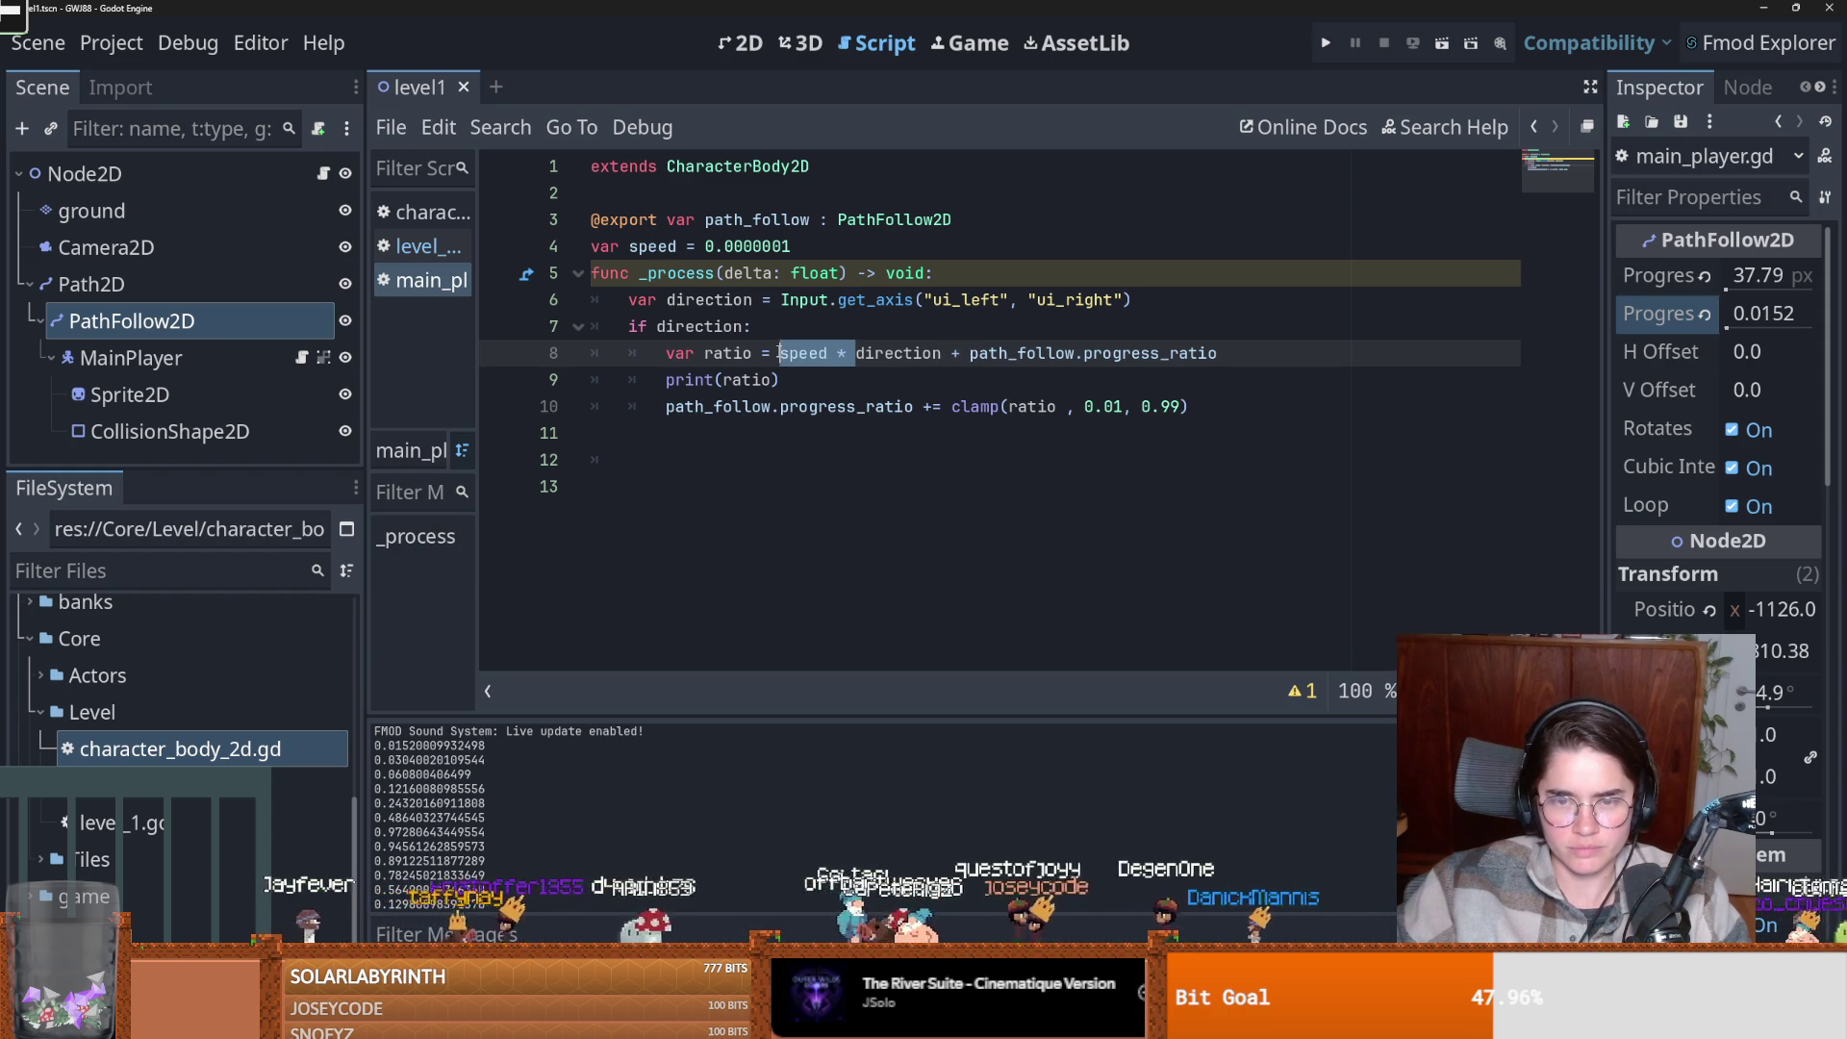
{"action": "left_click", "coordinate": [863, 355]}
{"action": "left_click_drag", "start_coordinate": [916, 358], "coordinate": [850, 359]}
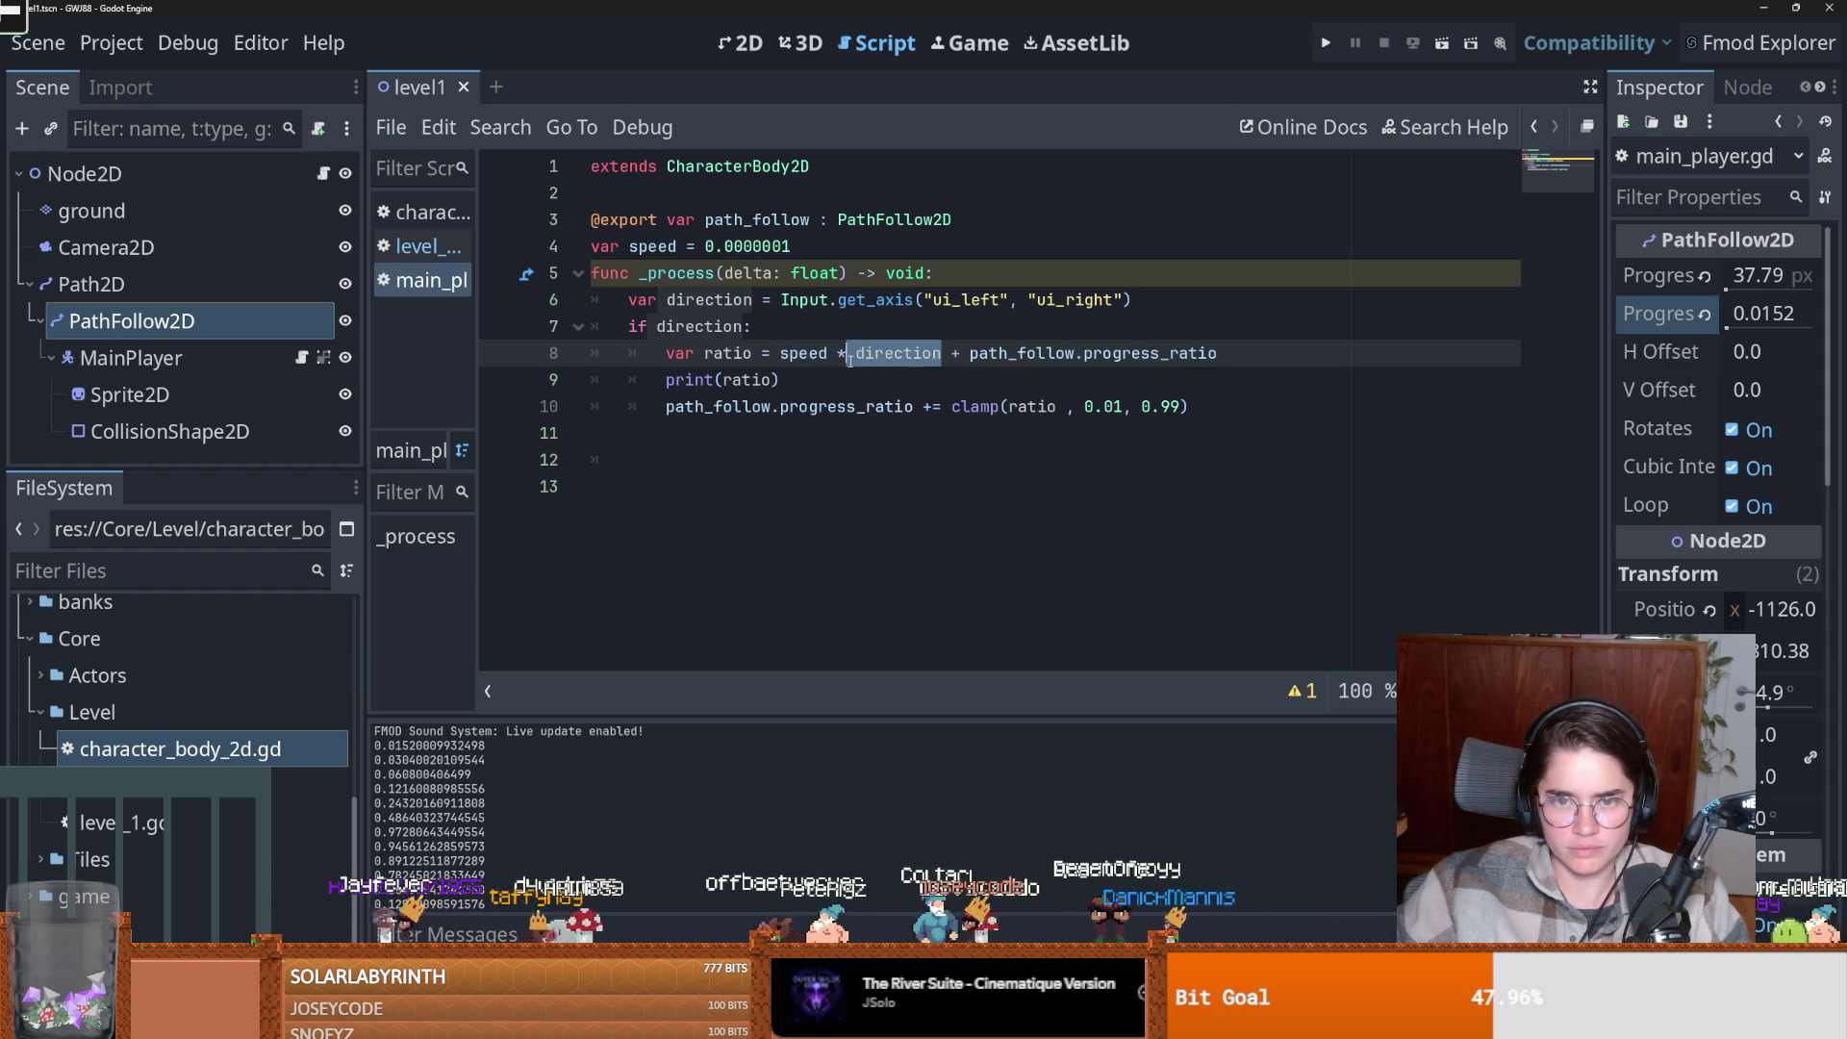
{"action": "left_click", "coordinate": [915, 357]}
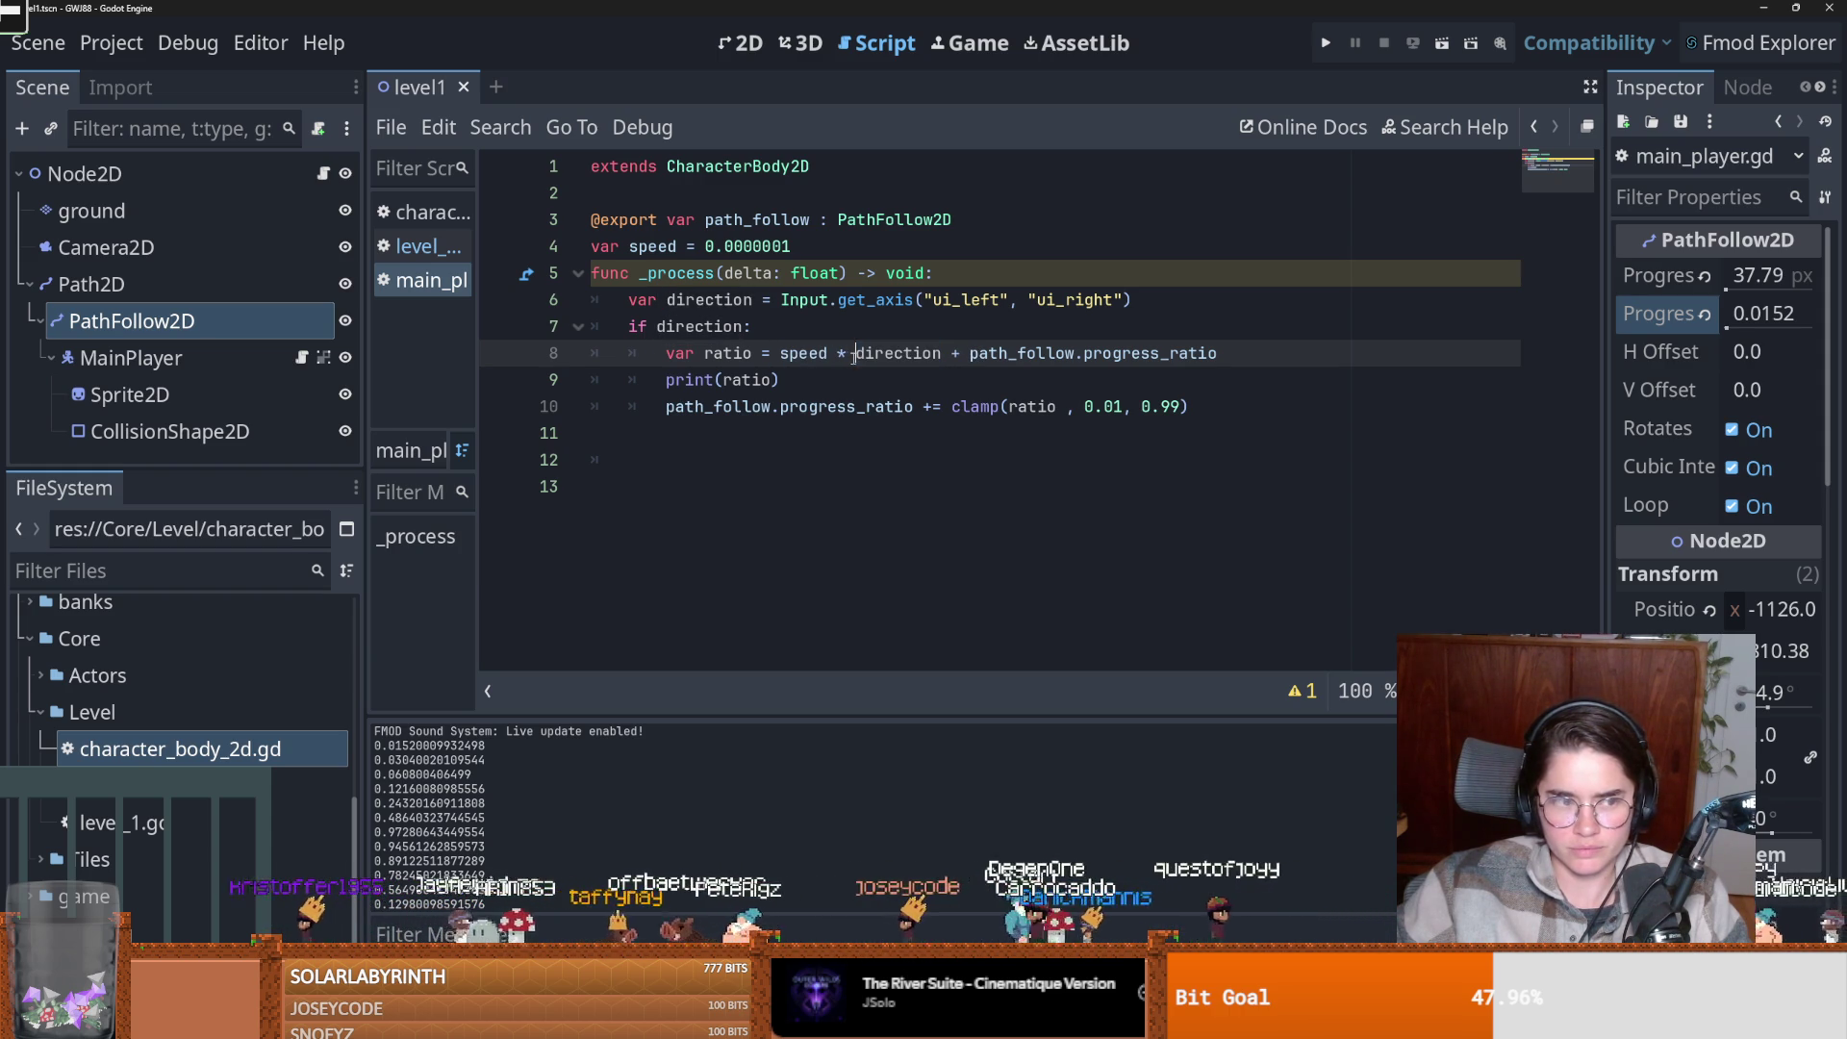
{"action": "mouse_move", "coordinate": [916, 356]}
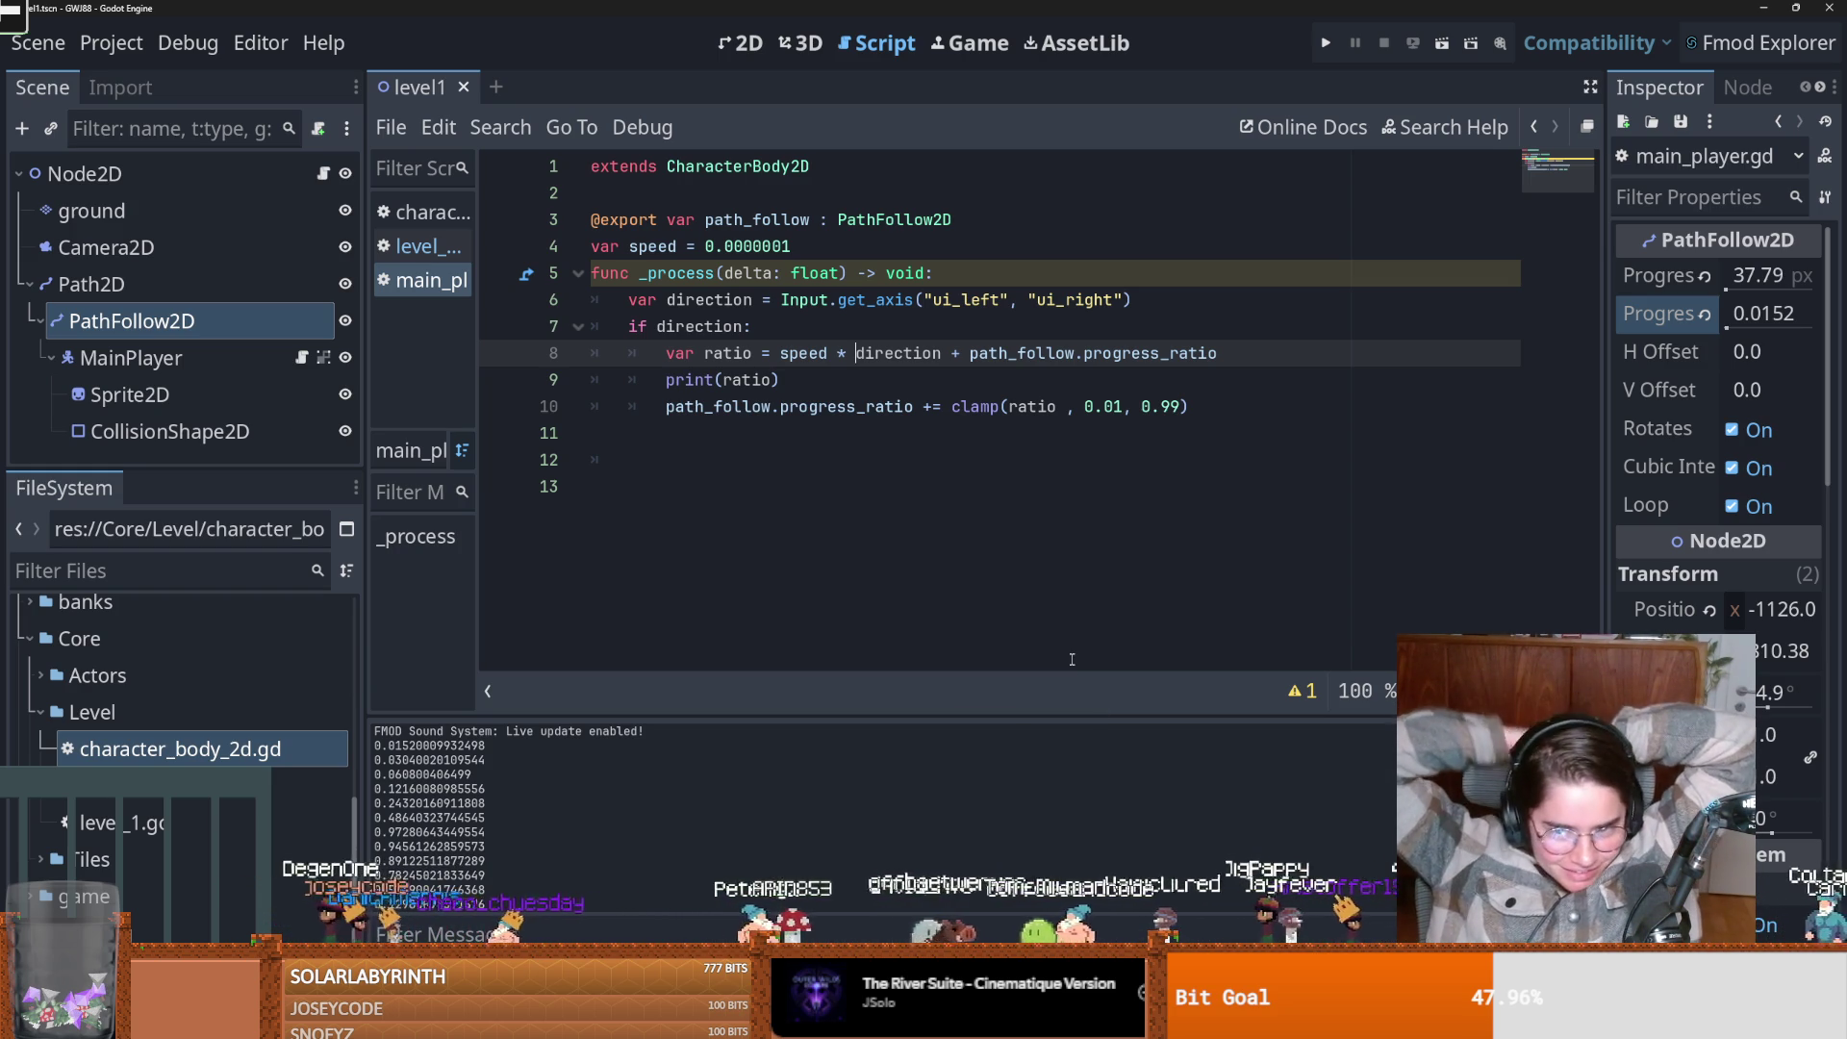
- Change line 7's condition to 'direction == 1' with a blank line below it
{"action": "left_click", "coordinate": [1250, 355]}
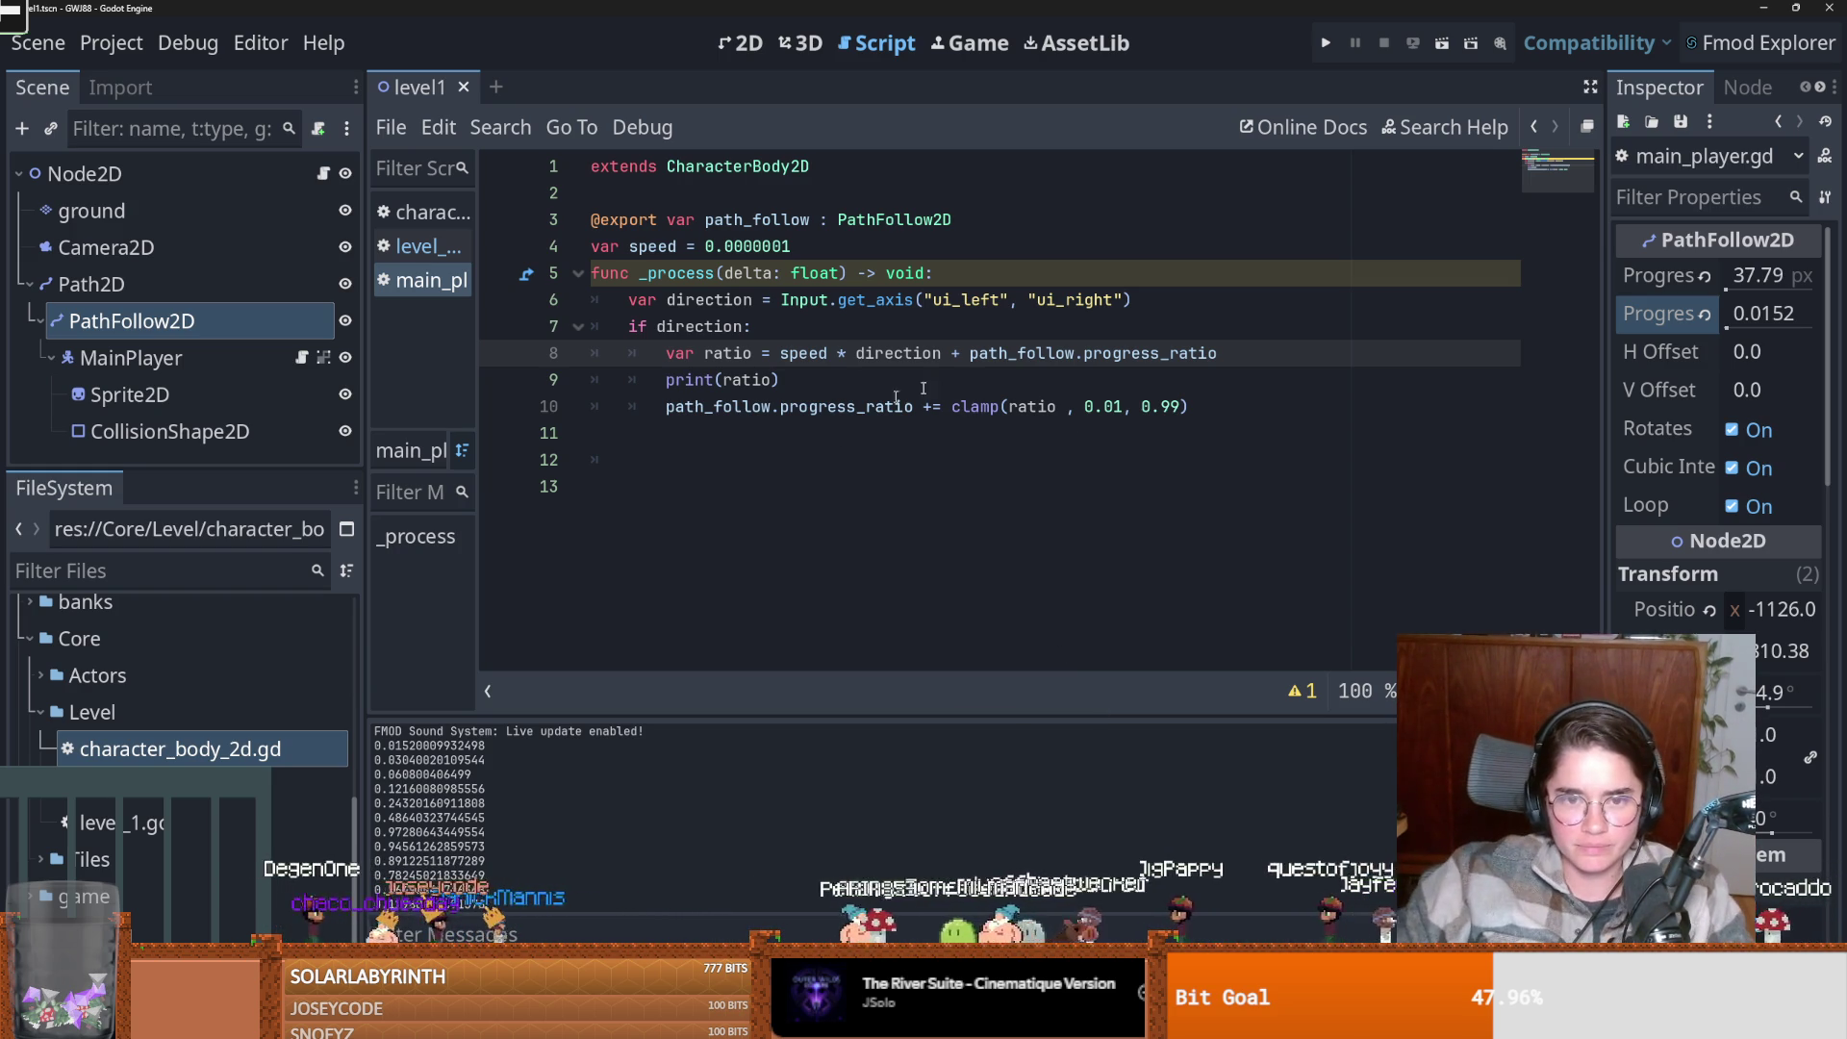
{"action": "left_click", "coordinate": [826, 339]}
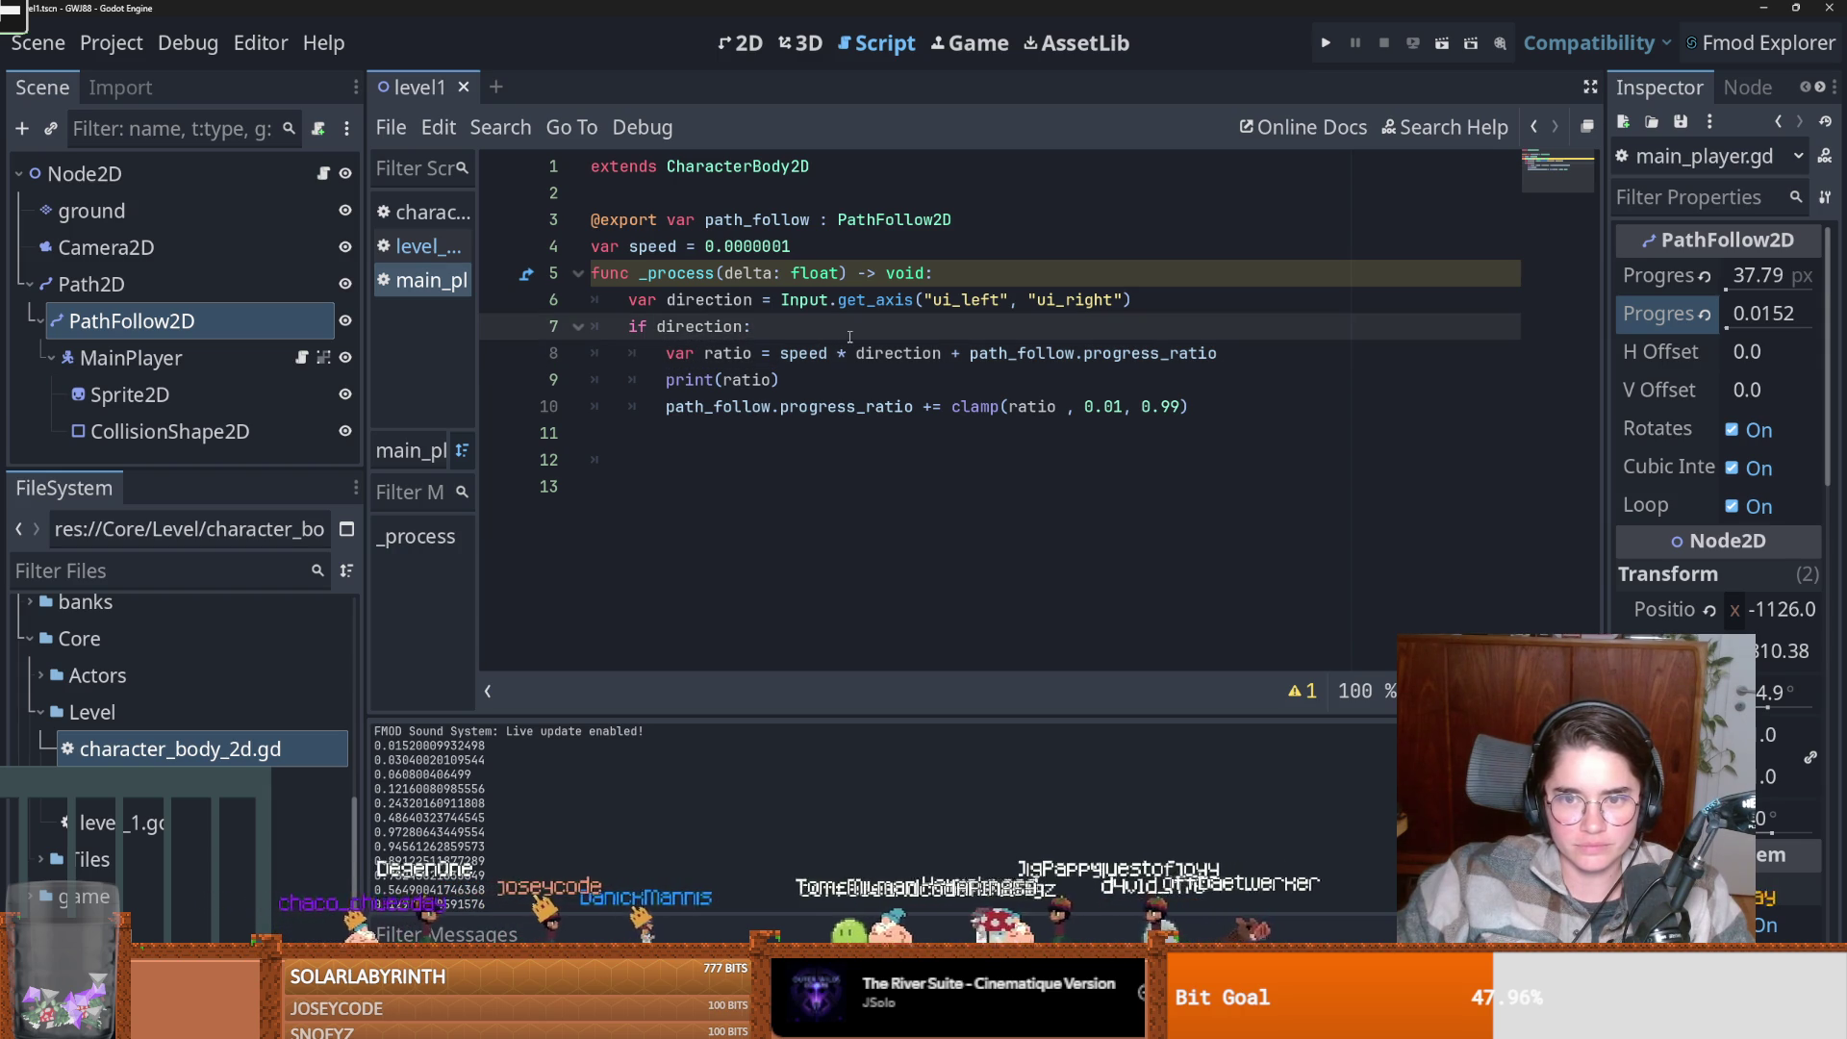
{"action": "key", "text": "Return"}
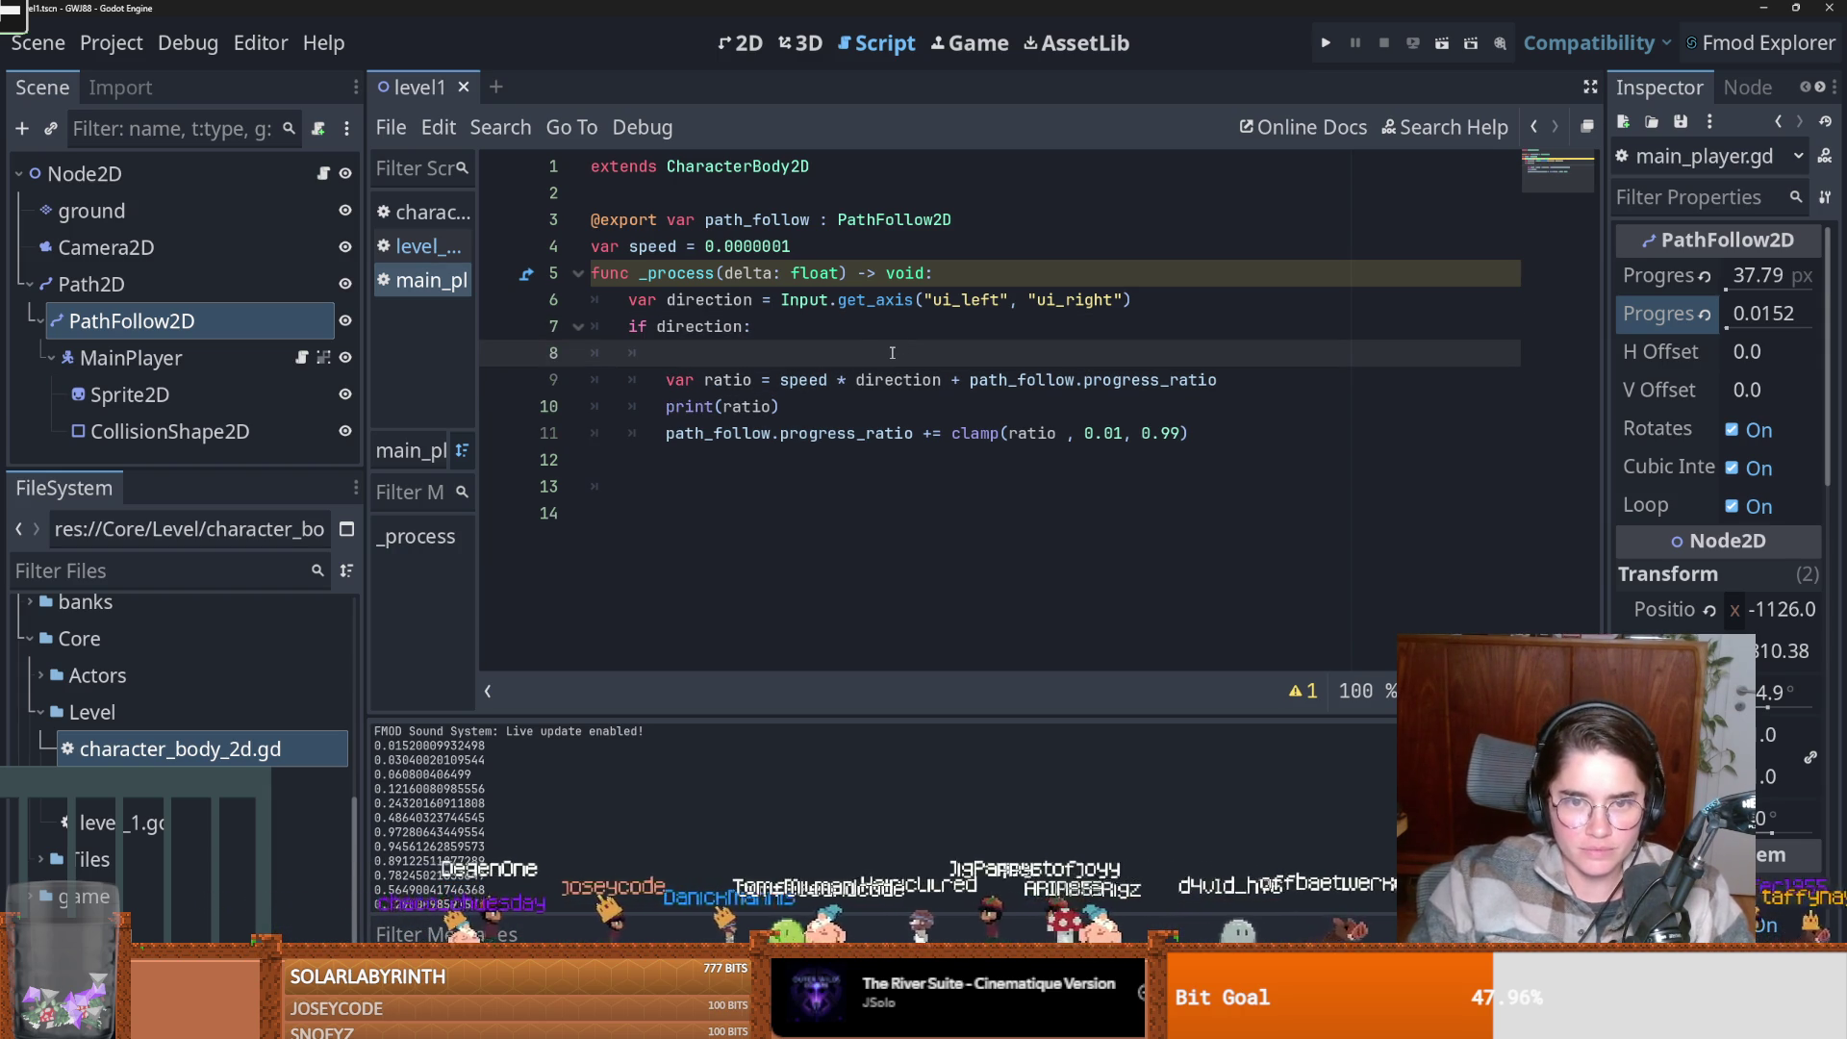
{"action": "left_click", "coordinate": [745, 327]}
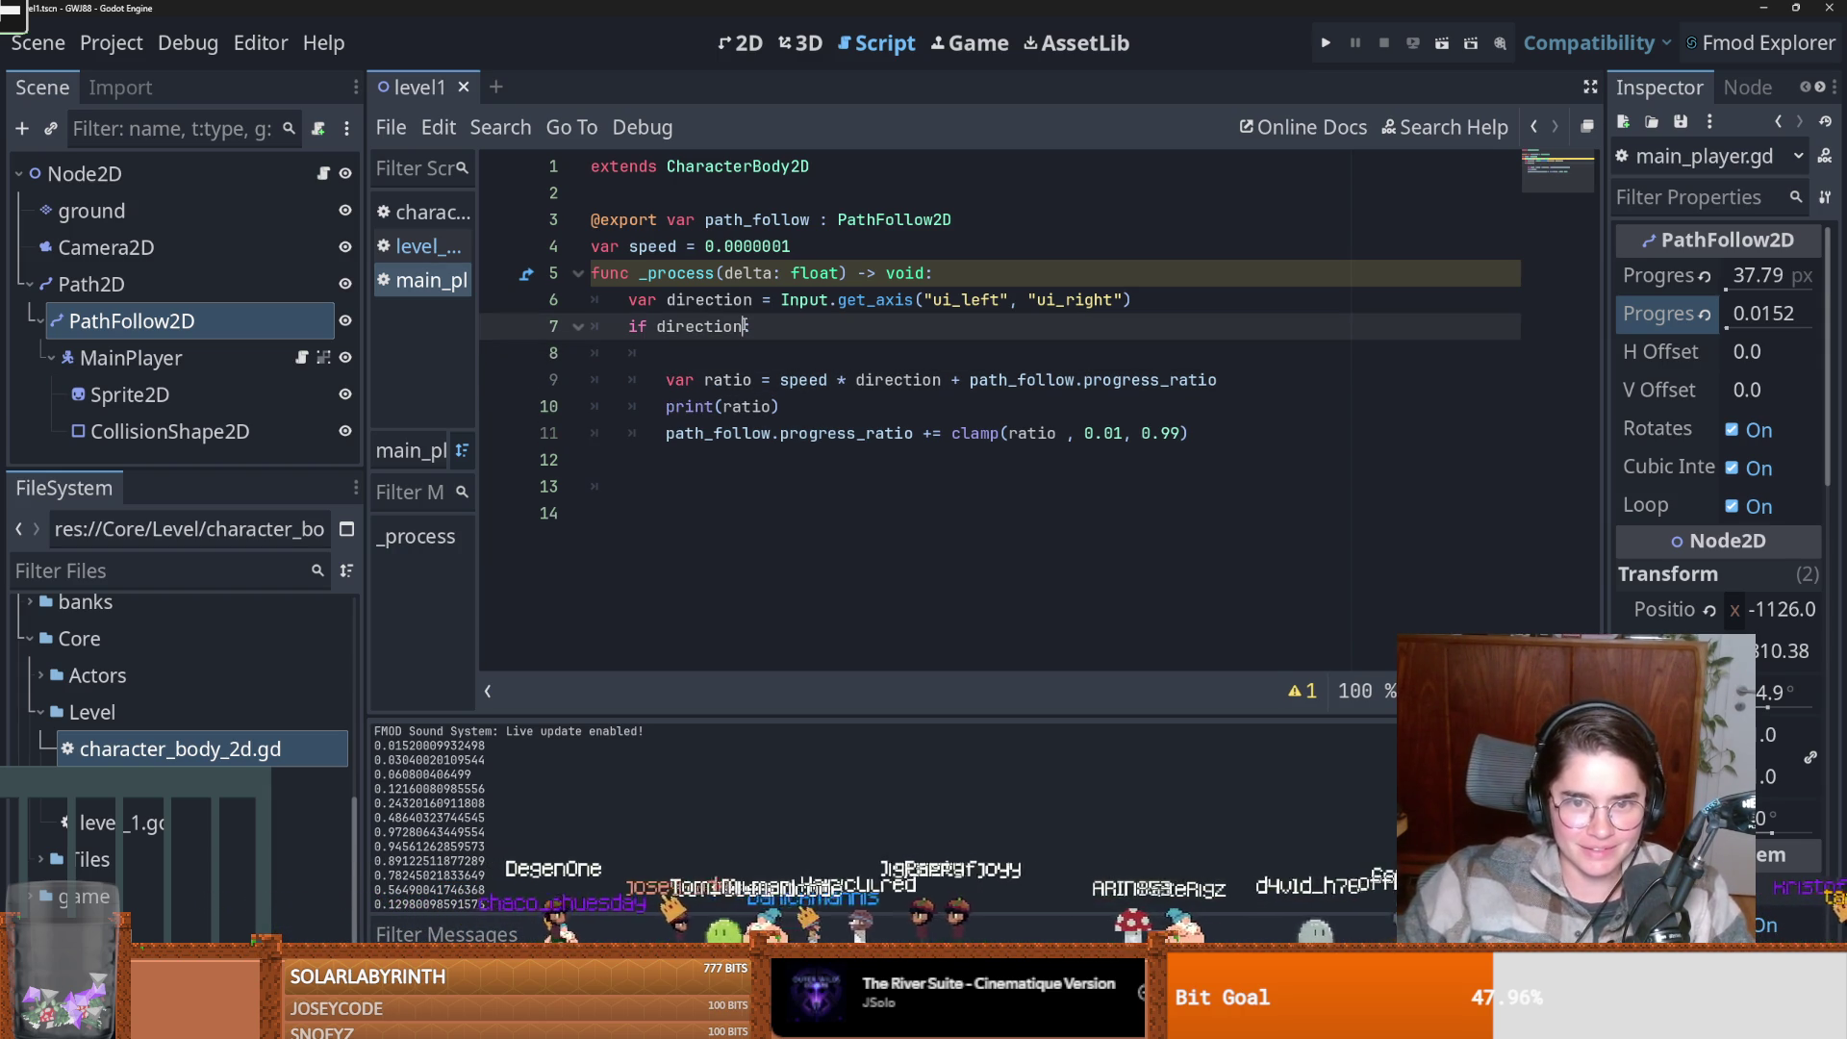
{"action": "type", "text": "--"}
{"action": "key", "text": "BackSpace"}
{"action": "key", "text": "BackSpace"}
{"action": "type", "text": "== "}
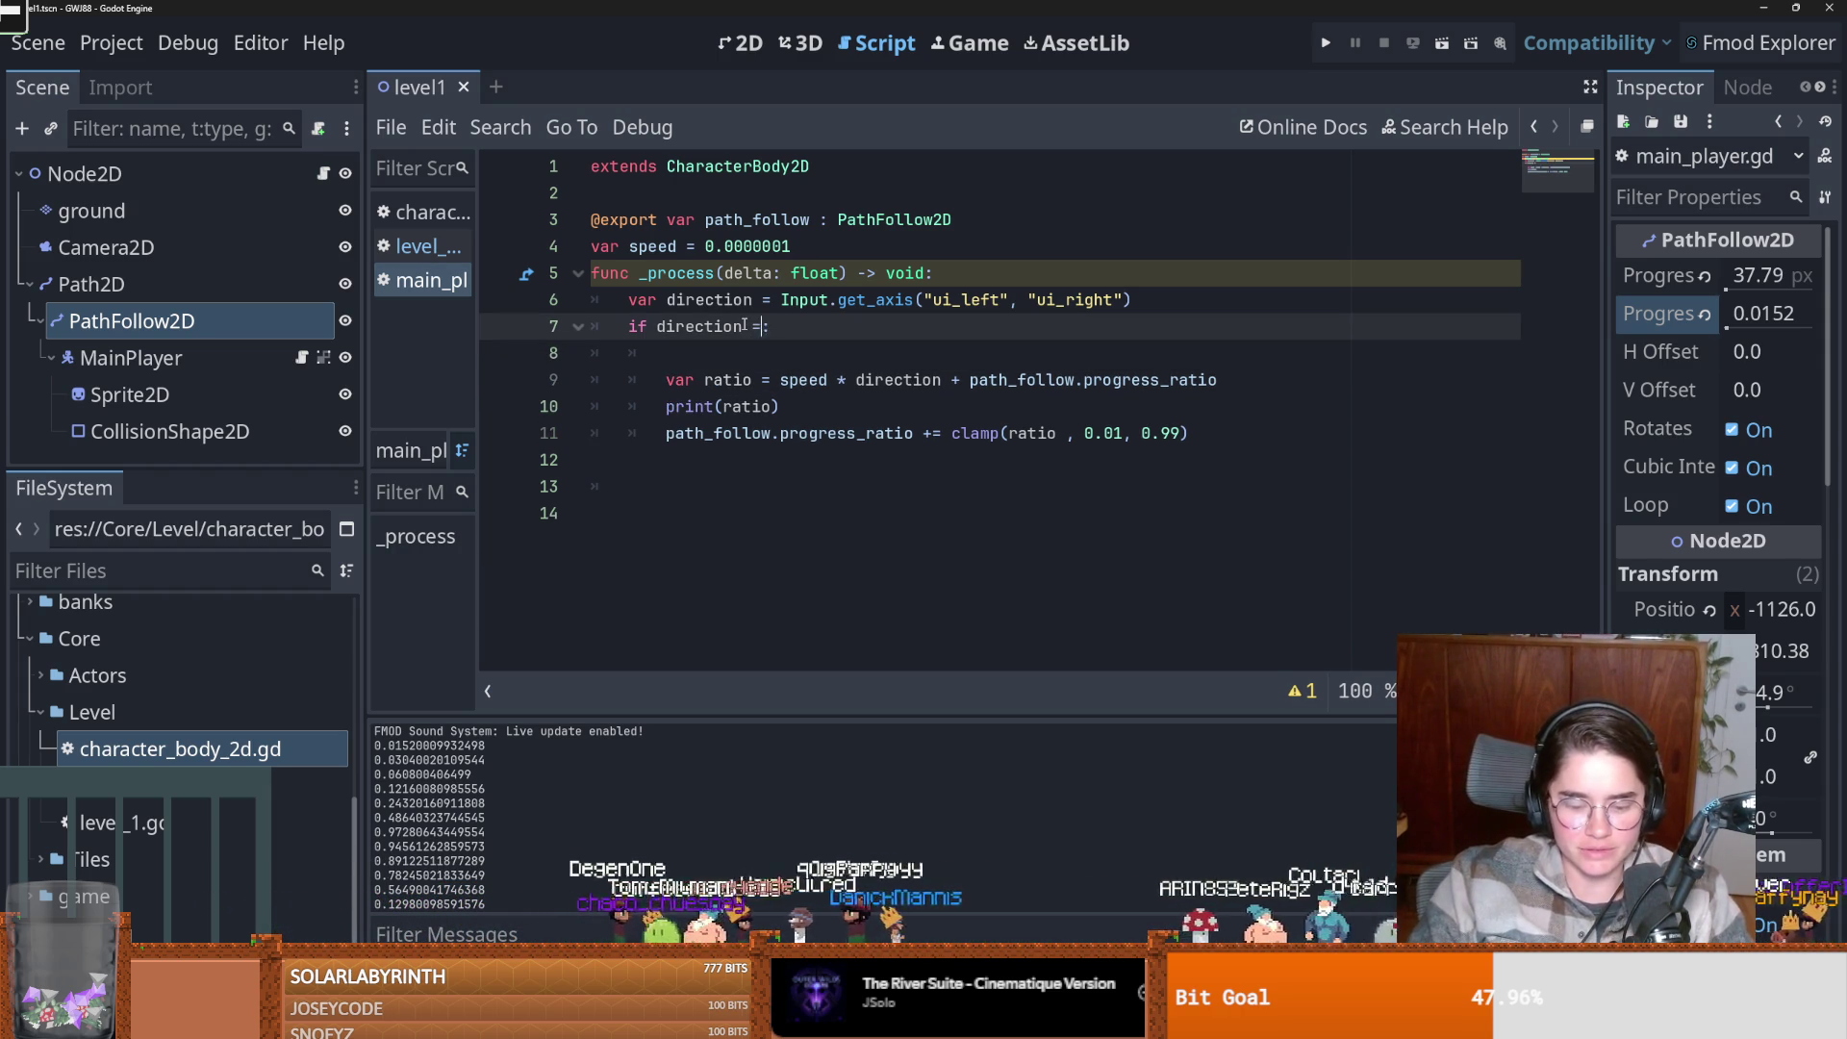
{"action": "type", "text": "1"}
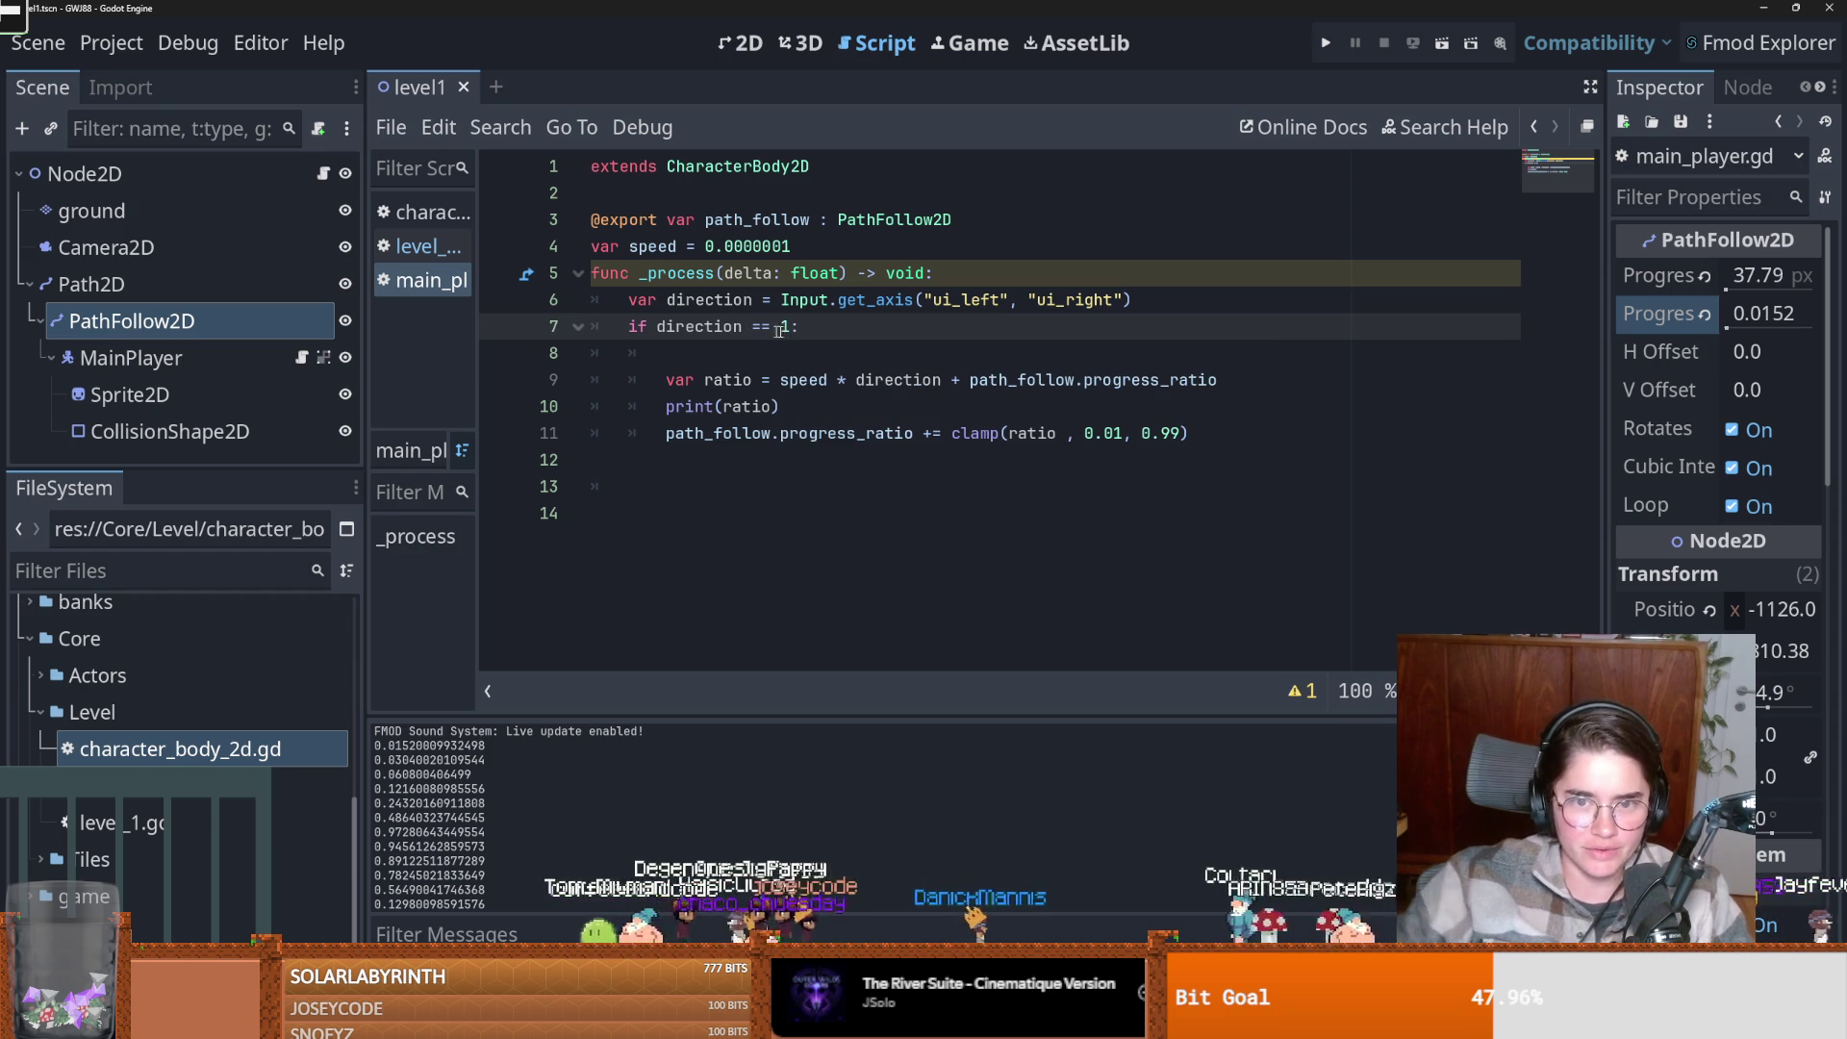
- Remove the speed * direction term from the ratio line and save the script
{"action": "left_click", "coordinate": [846, 382]}
{"action": "left_click_drag", "start_coordinate": [968, 380], "coordinate": [780, 381]}
{"action": "key", "text": "BackSpace"}
{"action": "left_click", "coordinate": [1041, 380]}
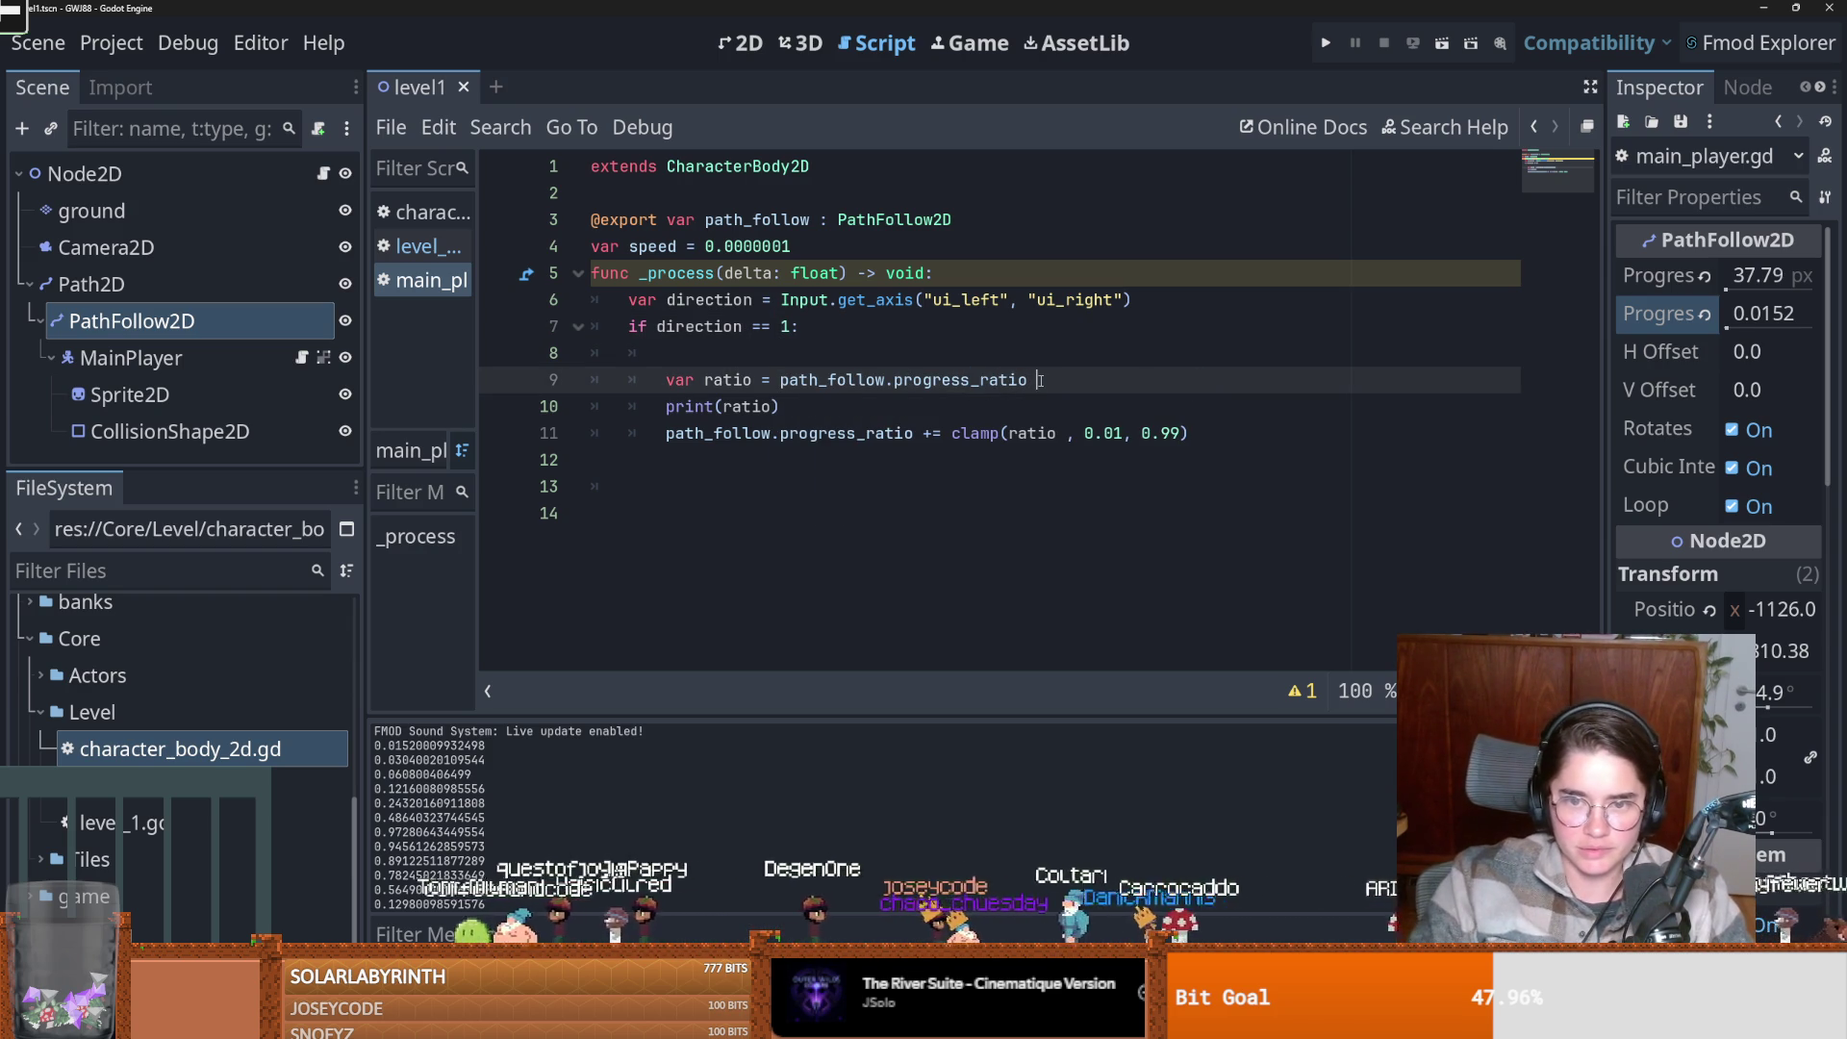
{"action": "type", "text": "0.01"}
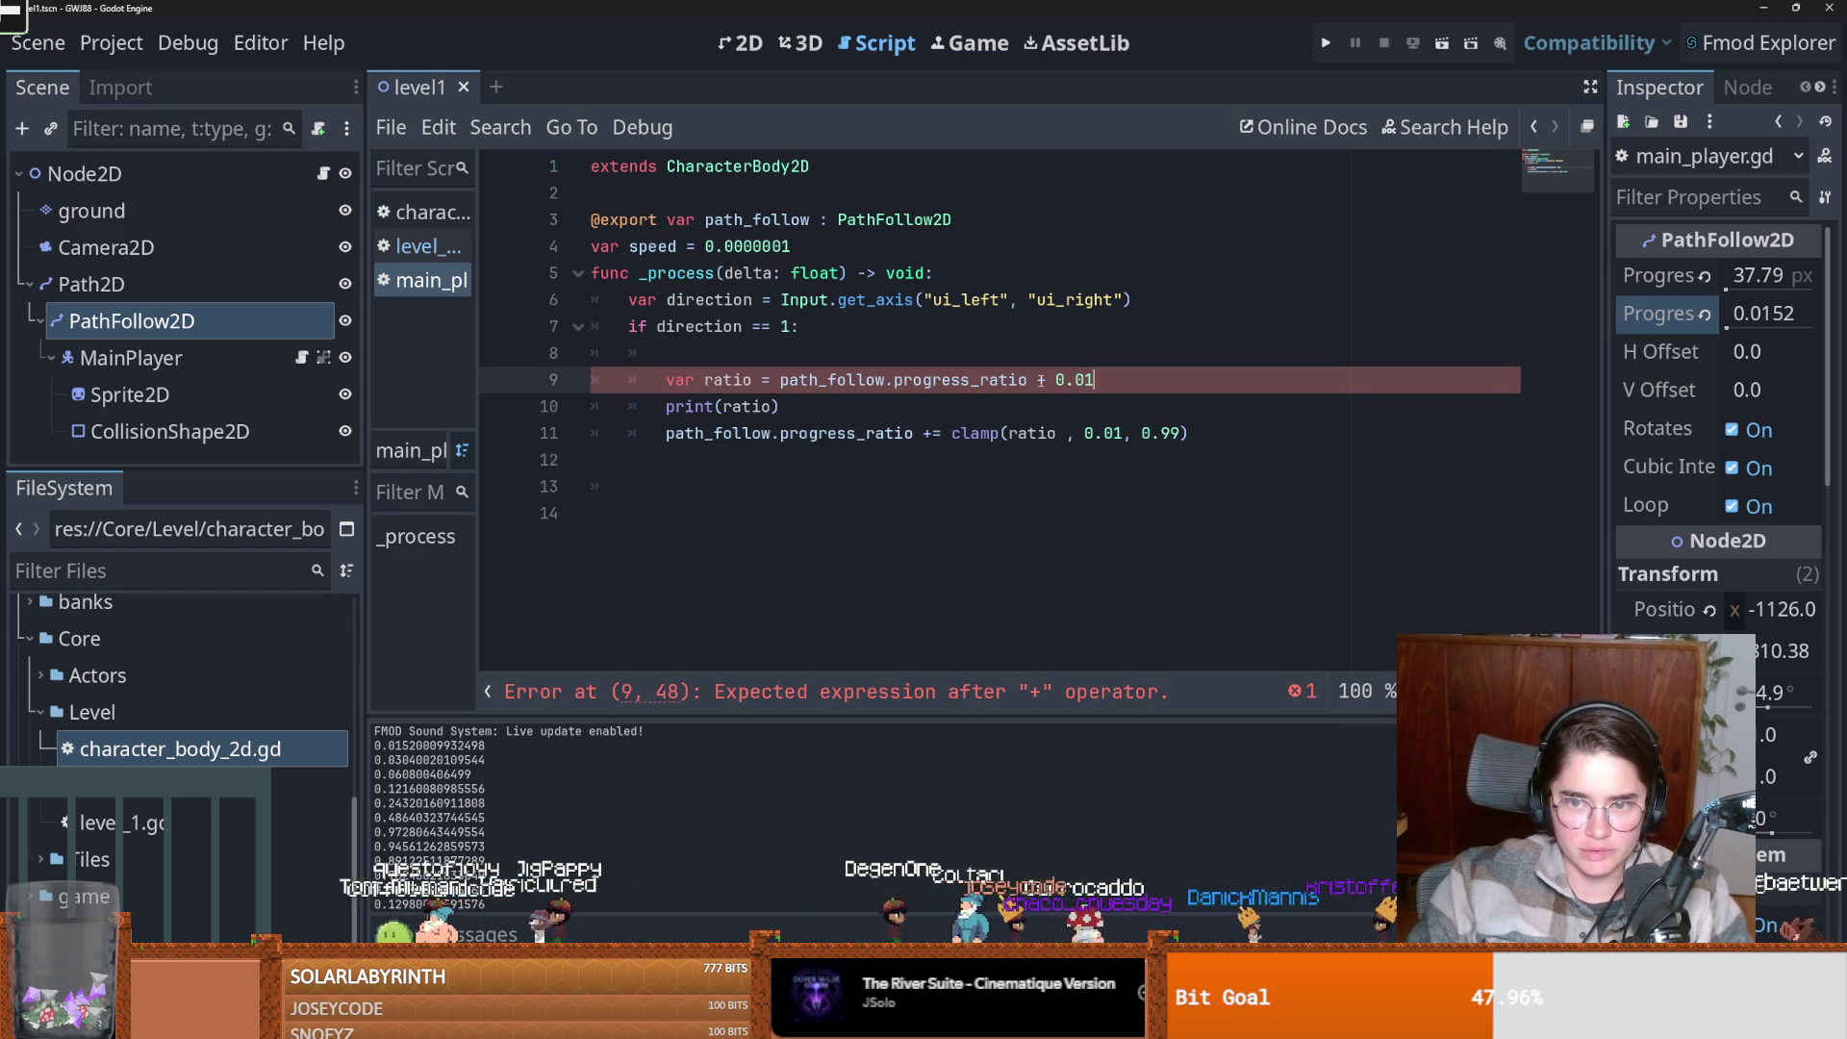
{"action": "key", "text": "ctrl+s"}
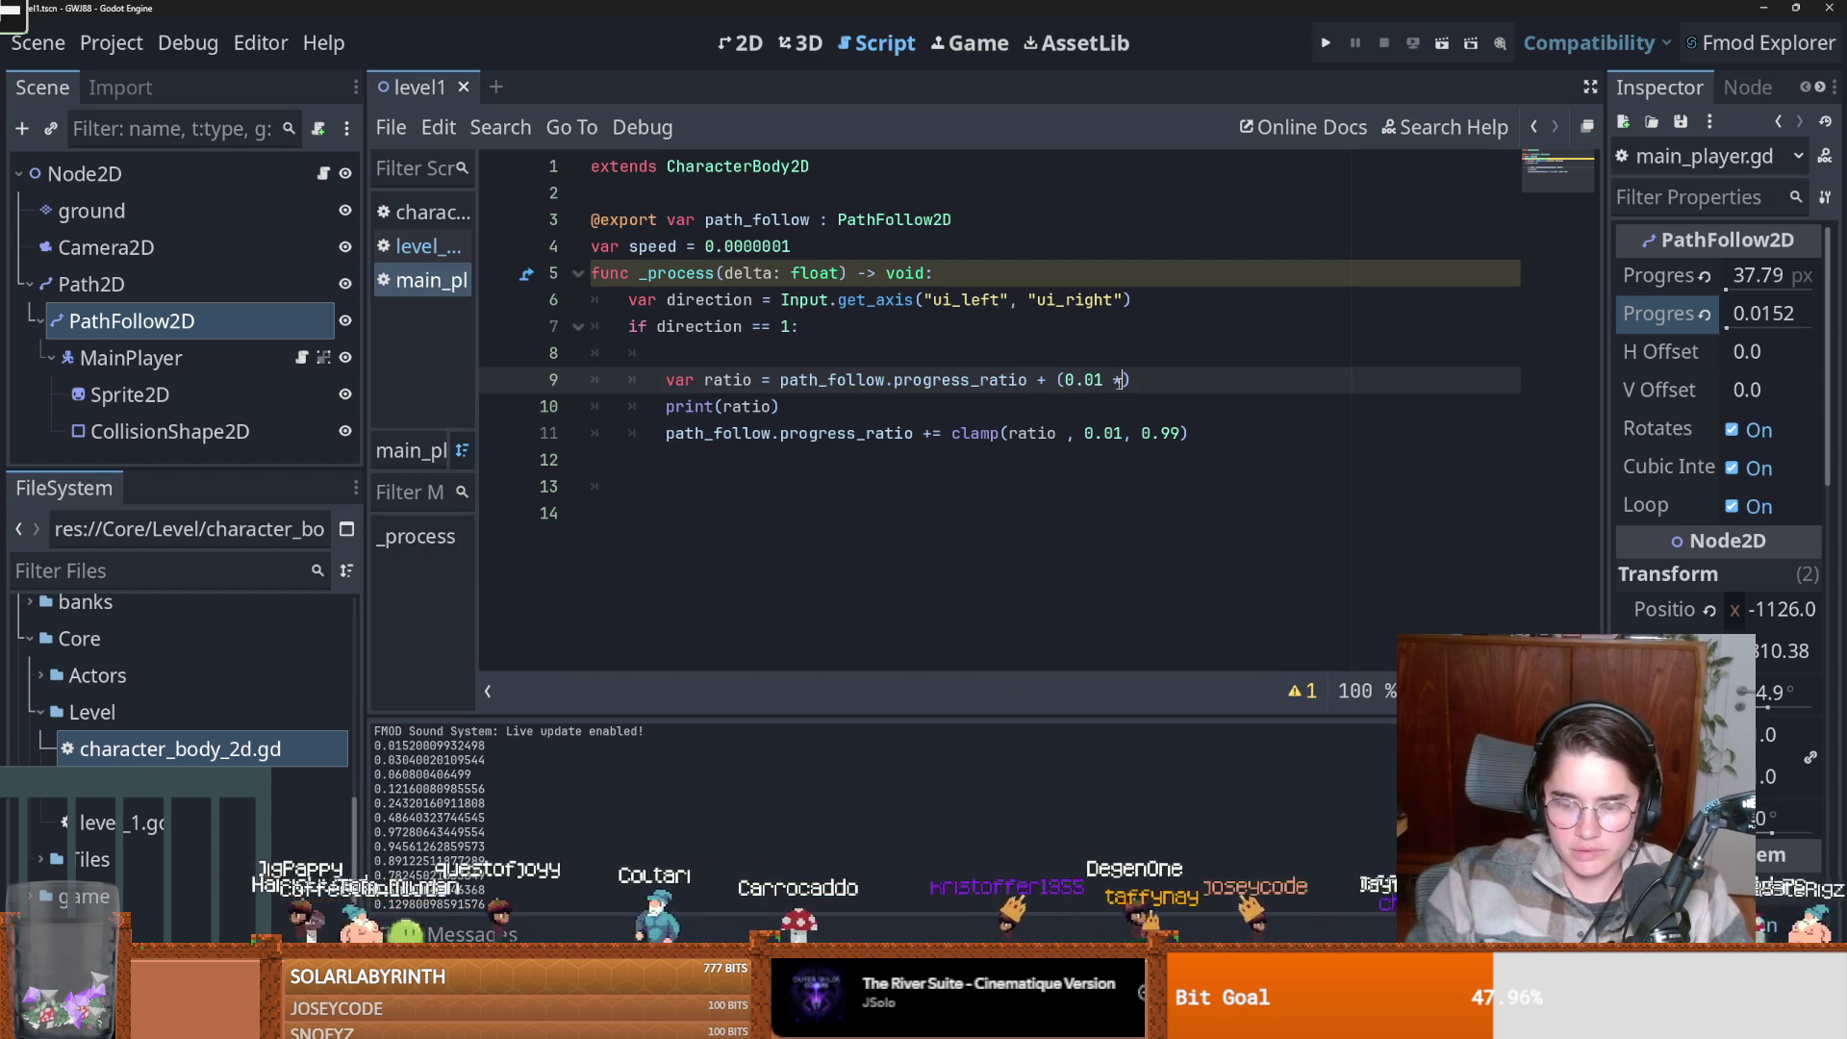
{"action": "key", "text": "Return"}
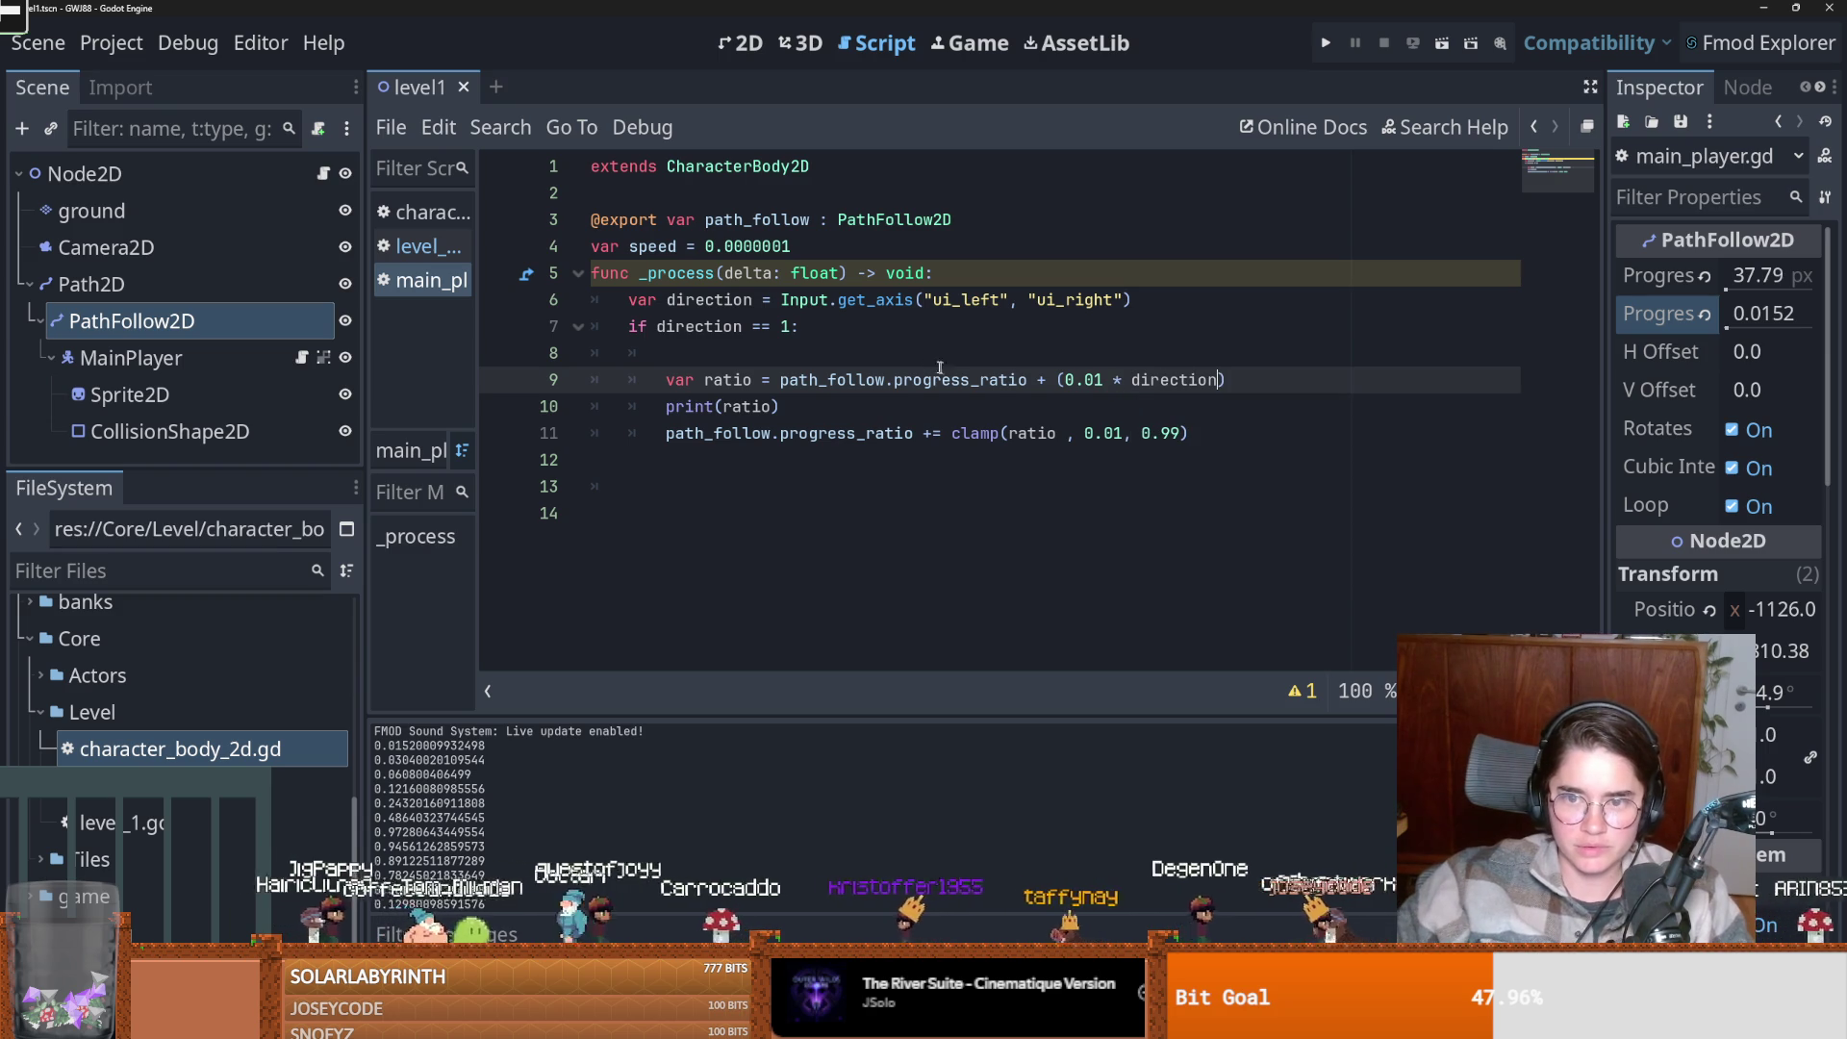
{"action": "left_click", "coordinate": [935, 351]}
{"action": "key", "text": "BackSpace"}
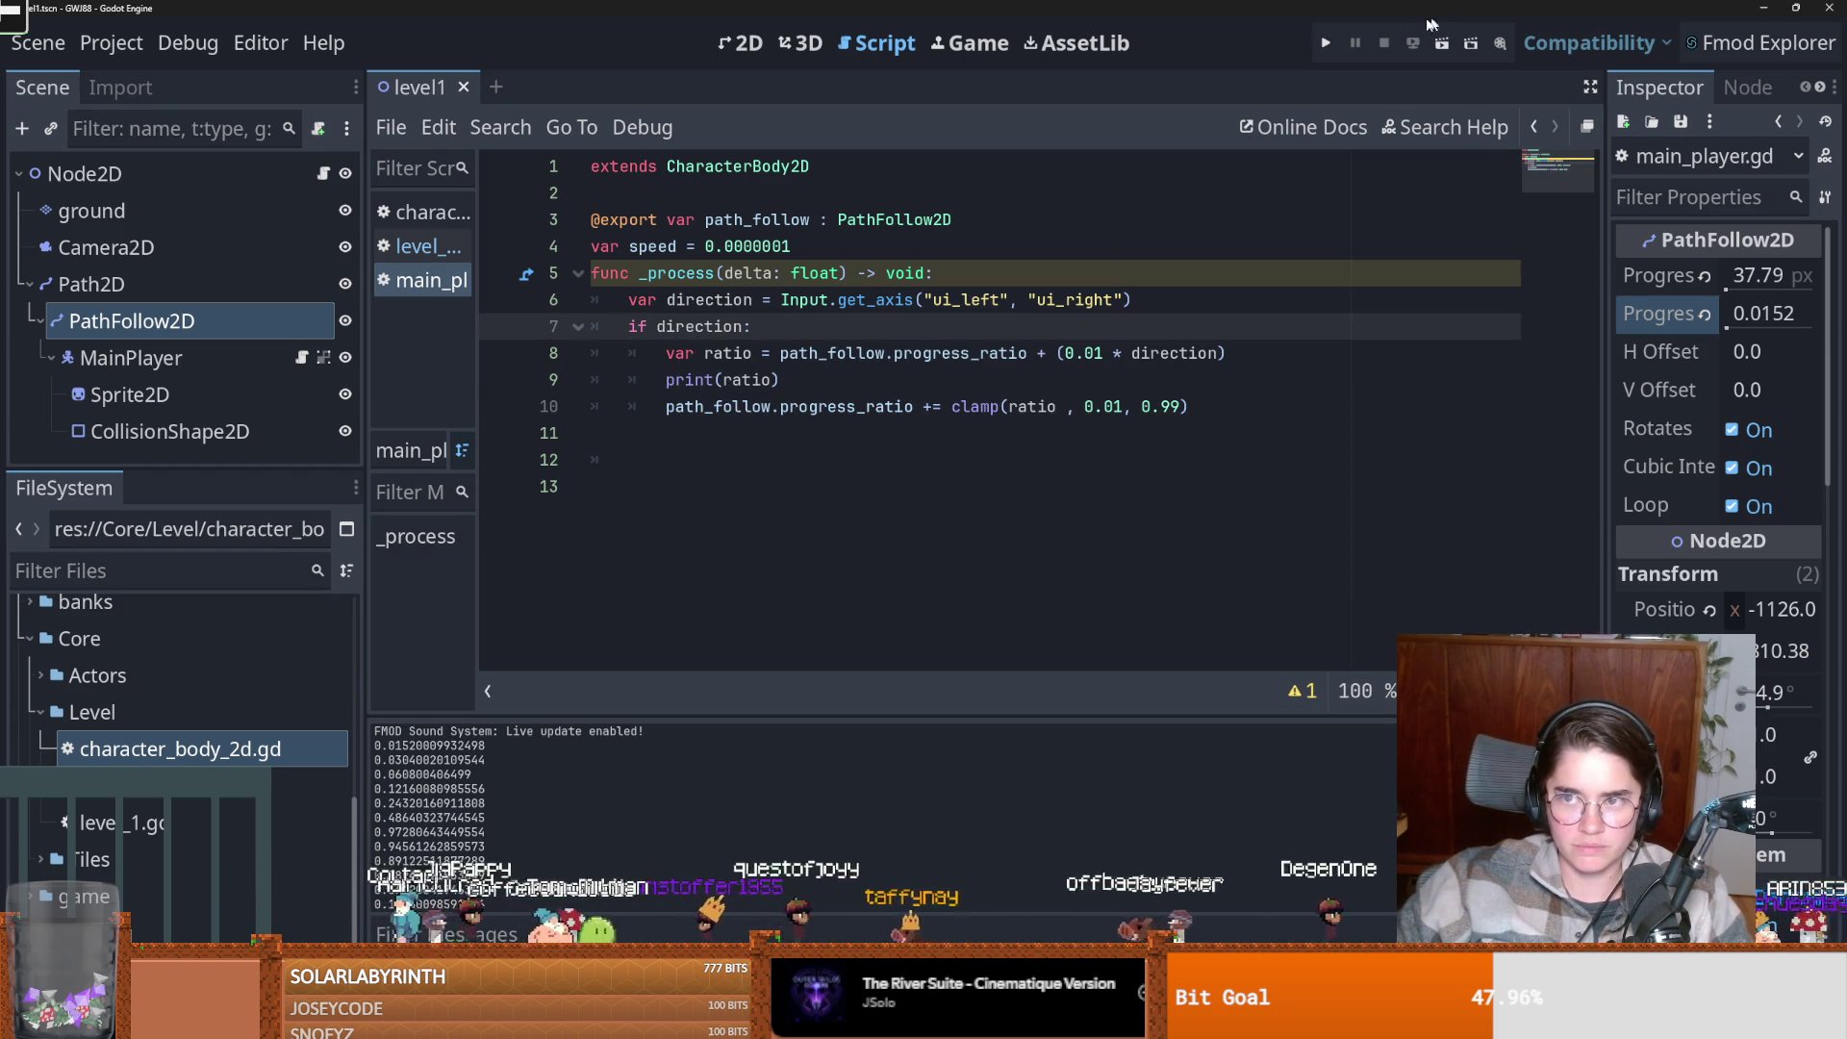
- Test-run the game, then delete the print(ratio) line
{"action": "left_click", "coordinate": [1326, 43]}
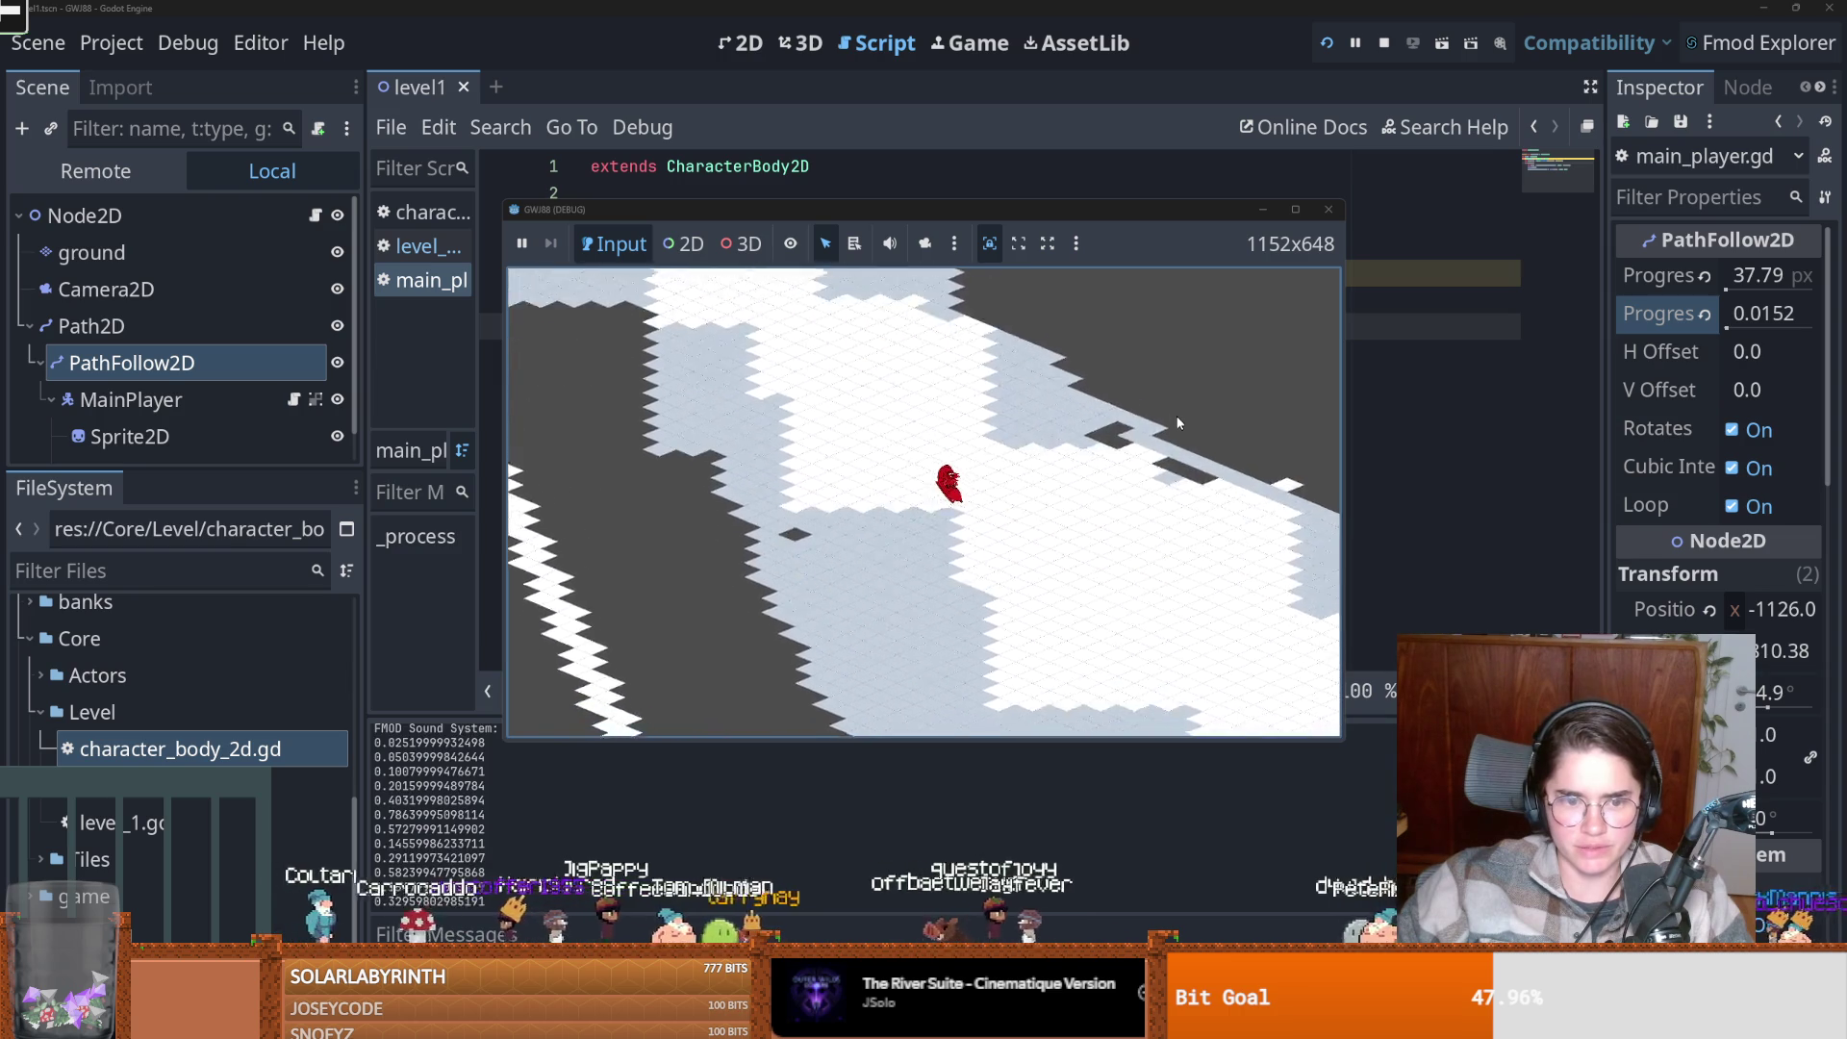
{"action": "key", "text": "F8"}
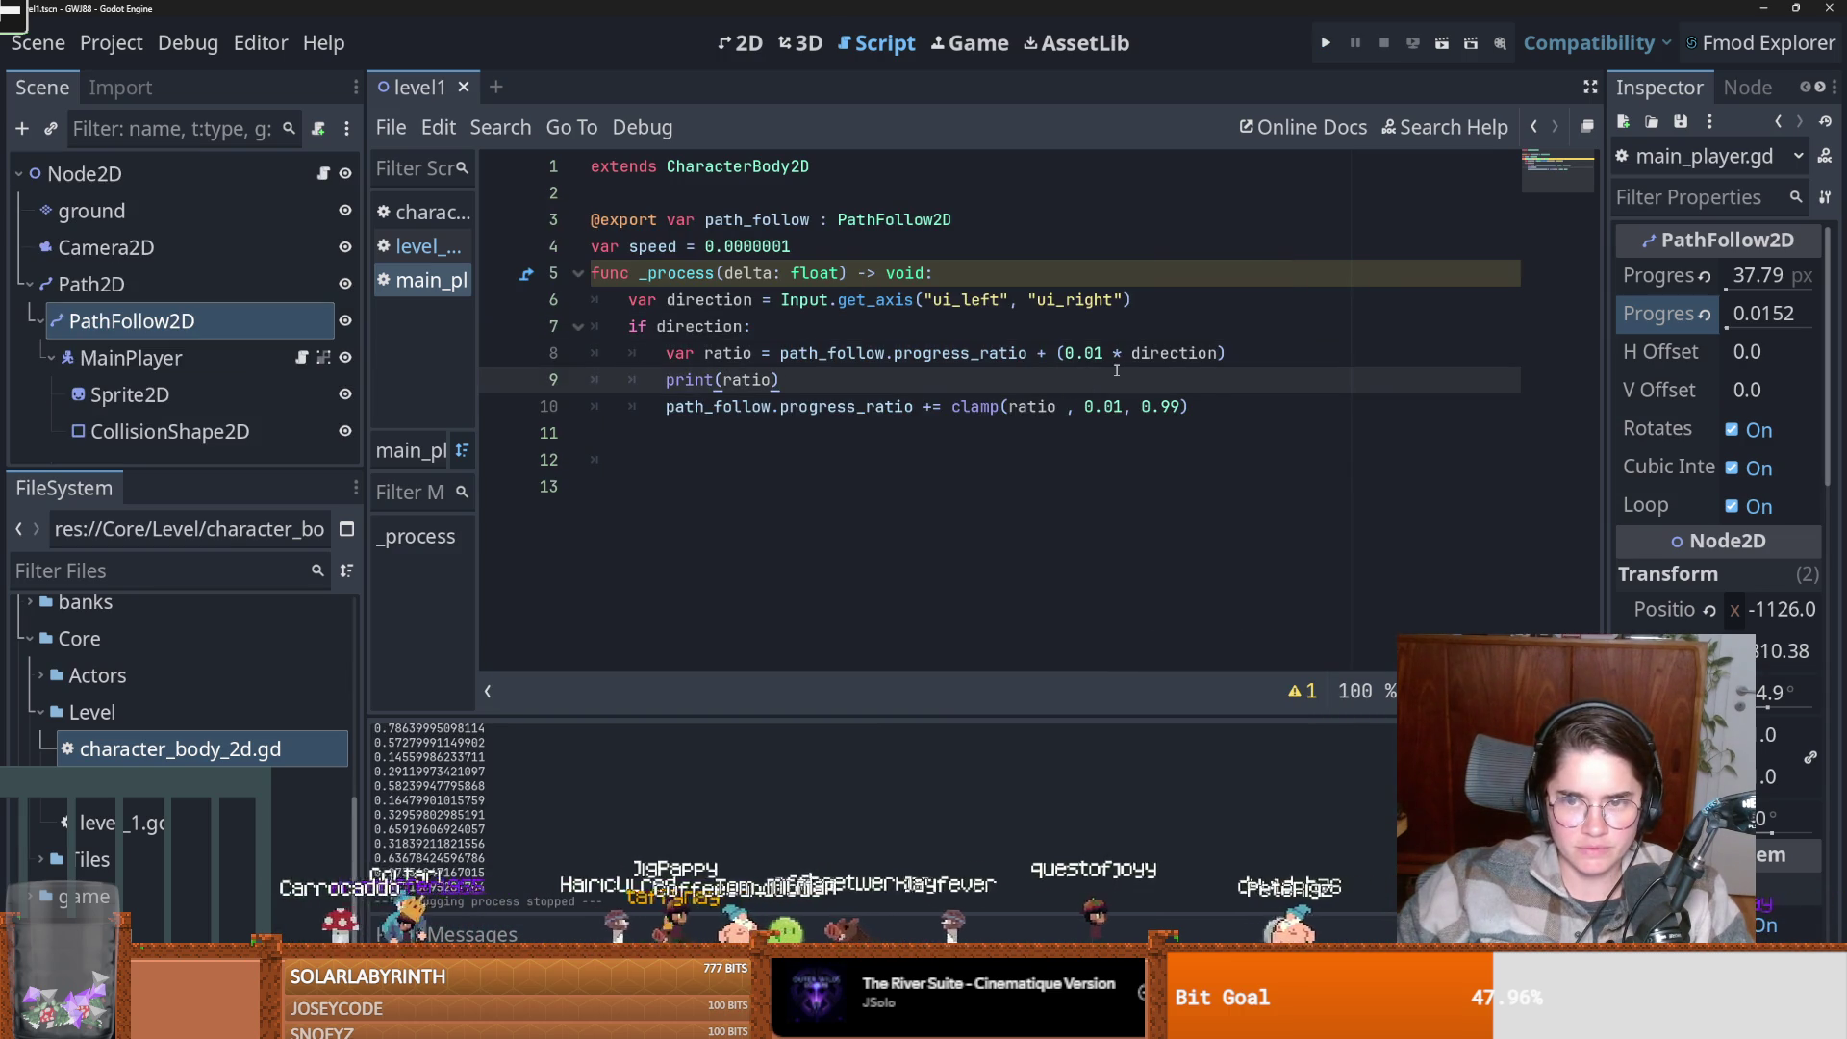
{"action": "double_click", "coordinate": [1103, 353]}
{"action": "left_click_drag", "start_coordinate": [779, 380], "coordinate": [601, 376]}
{"action": "key", "text": "BackSpace"}
{"action": "key", "text": "BackSpace"}
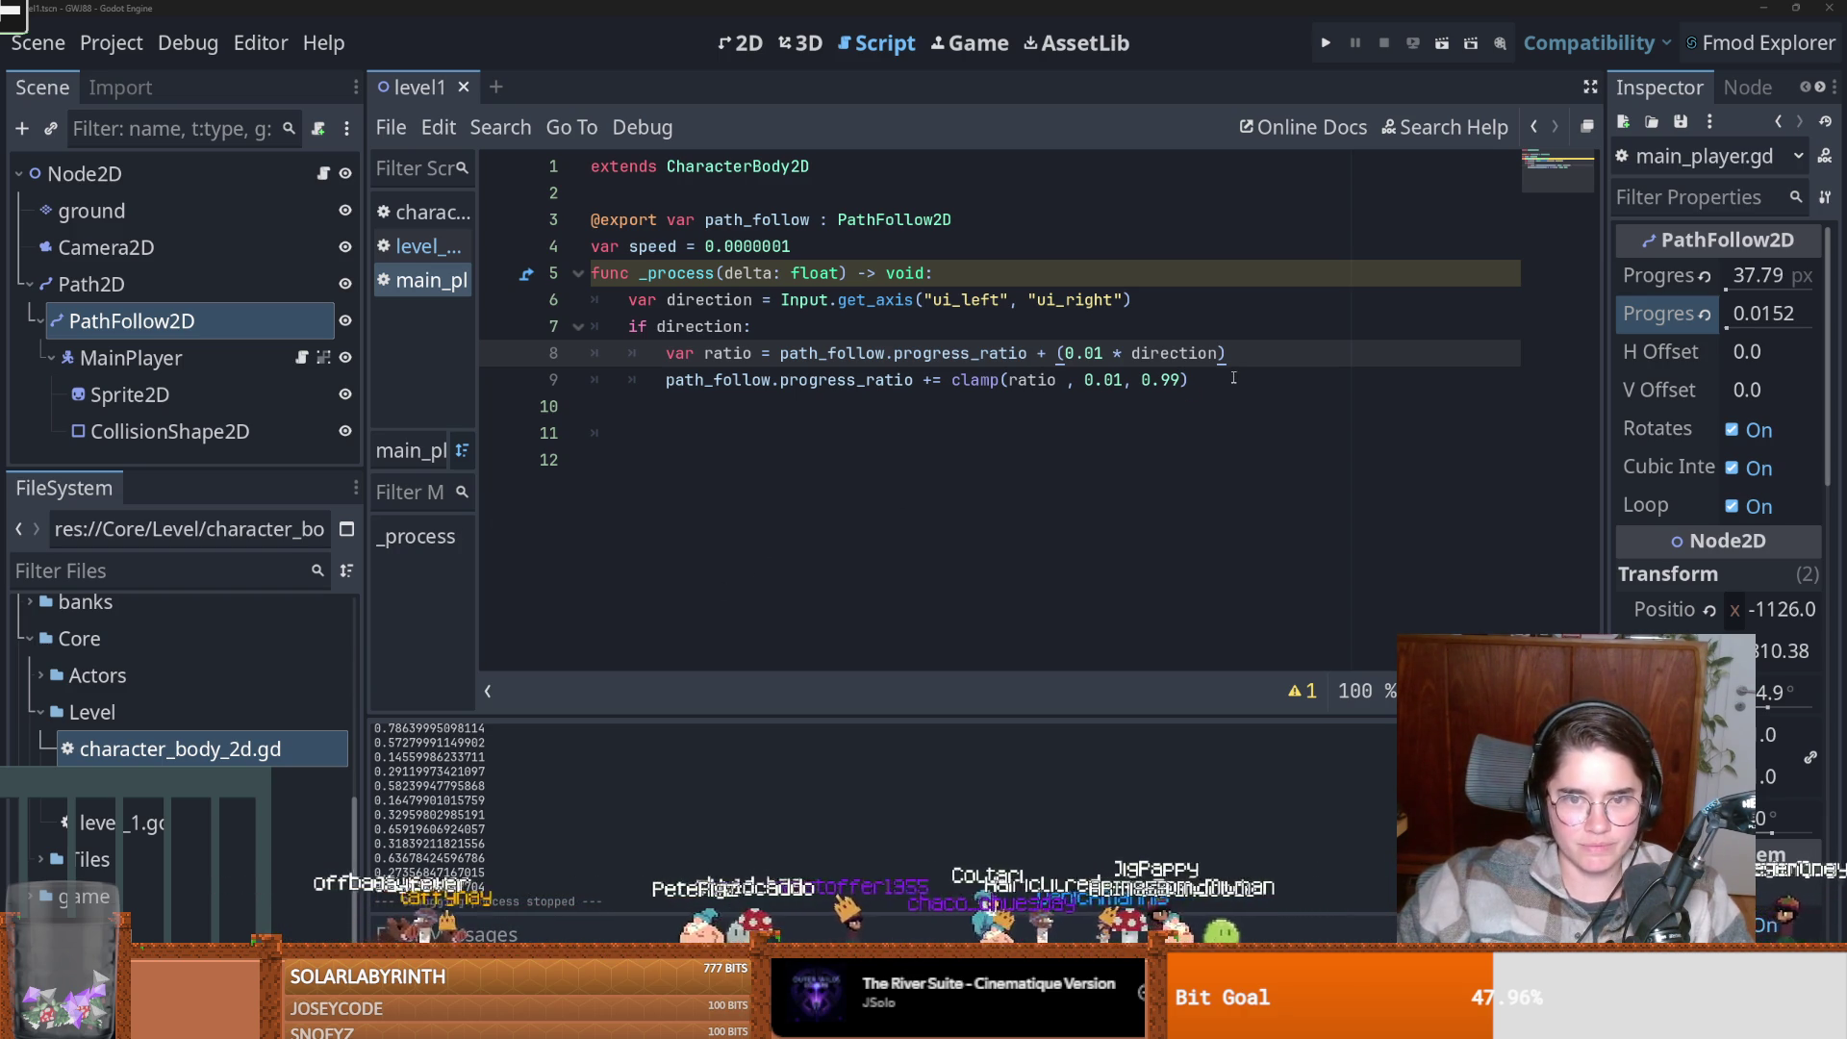
- Paste a clamped progress update line, comment out the old ratio lines, and test-run
{"action": "left_click_drag", "start_coordinate": [1233, 378], "coordinate": [665, 380]}
{"action": "left_click", "coordinate": [920, 413]}
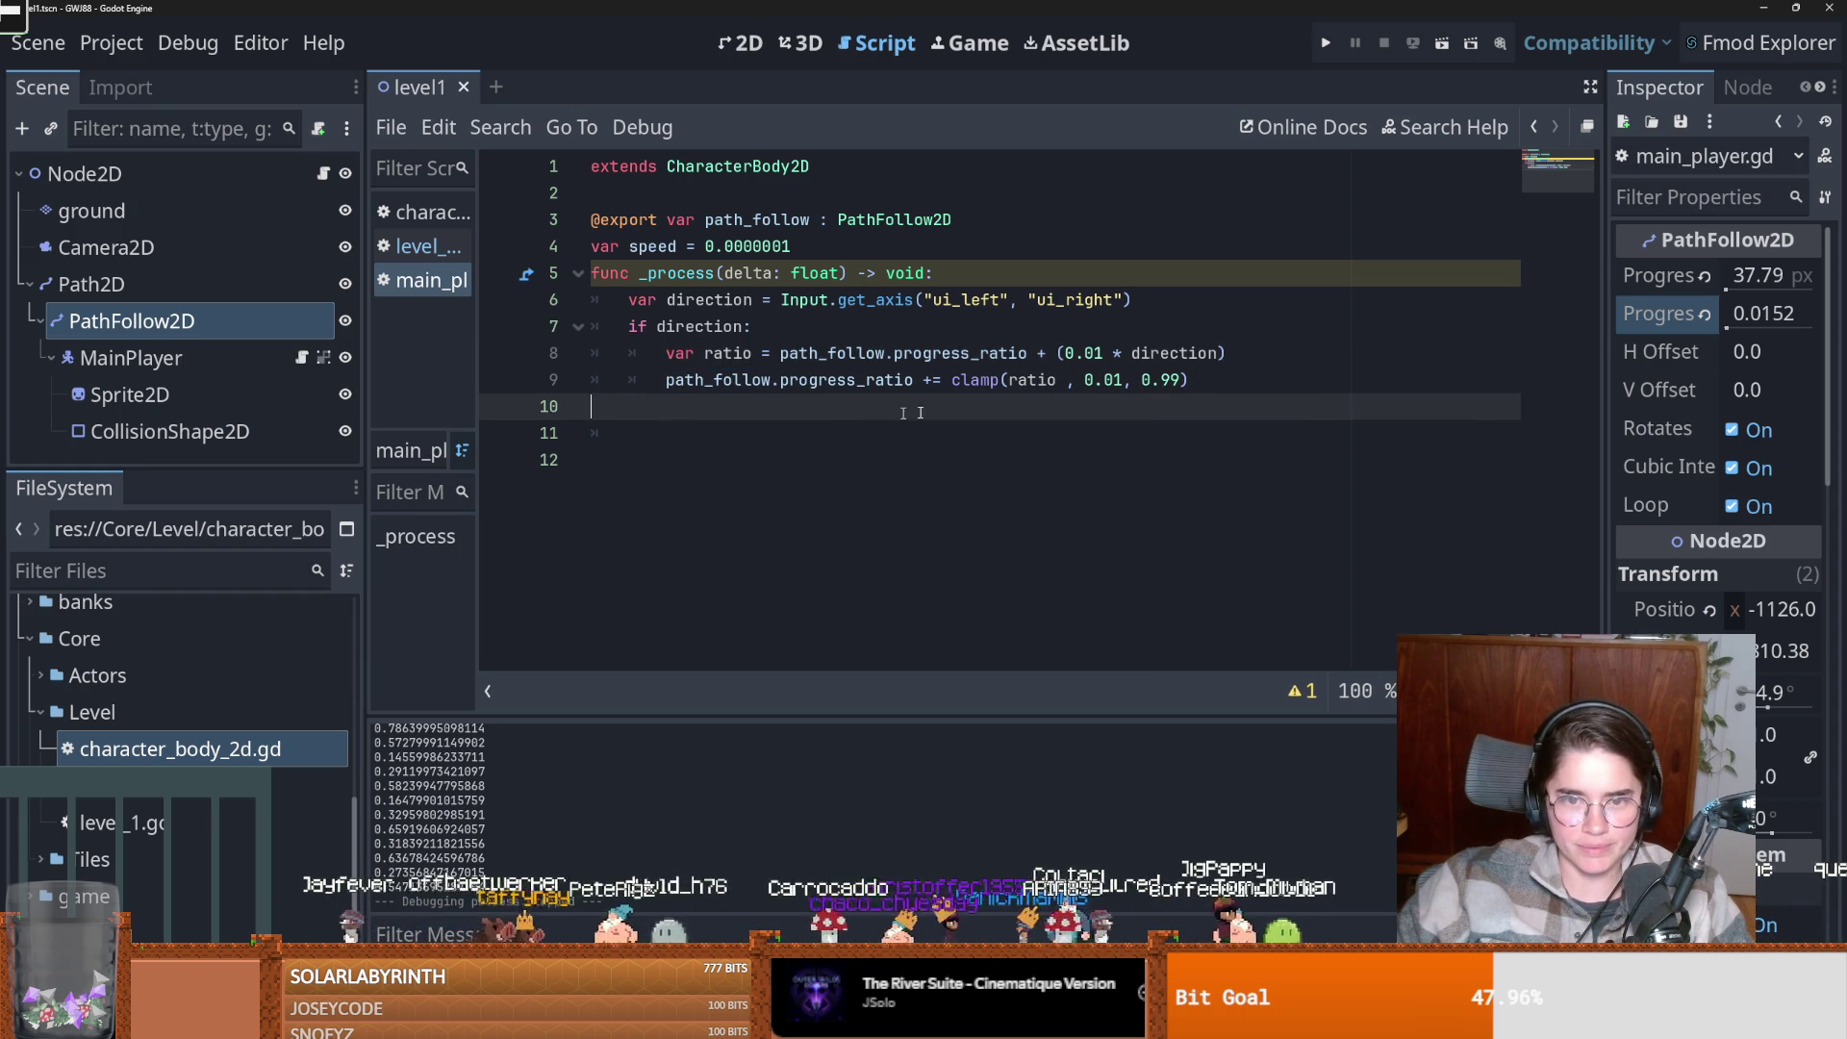
{"action": "type", "text": "path_follow.progress_ratio = clamp(path_follow.progress_ratio, 0.0 , 1.0)"}
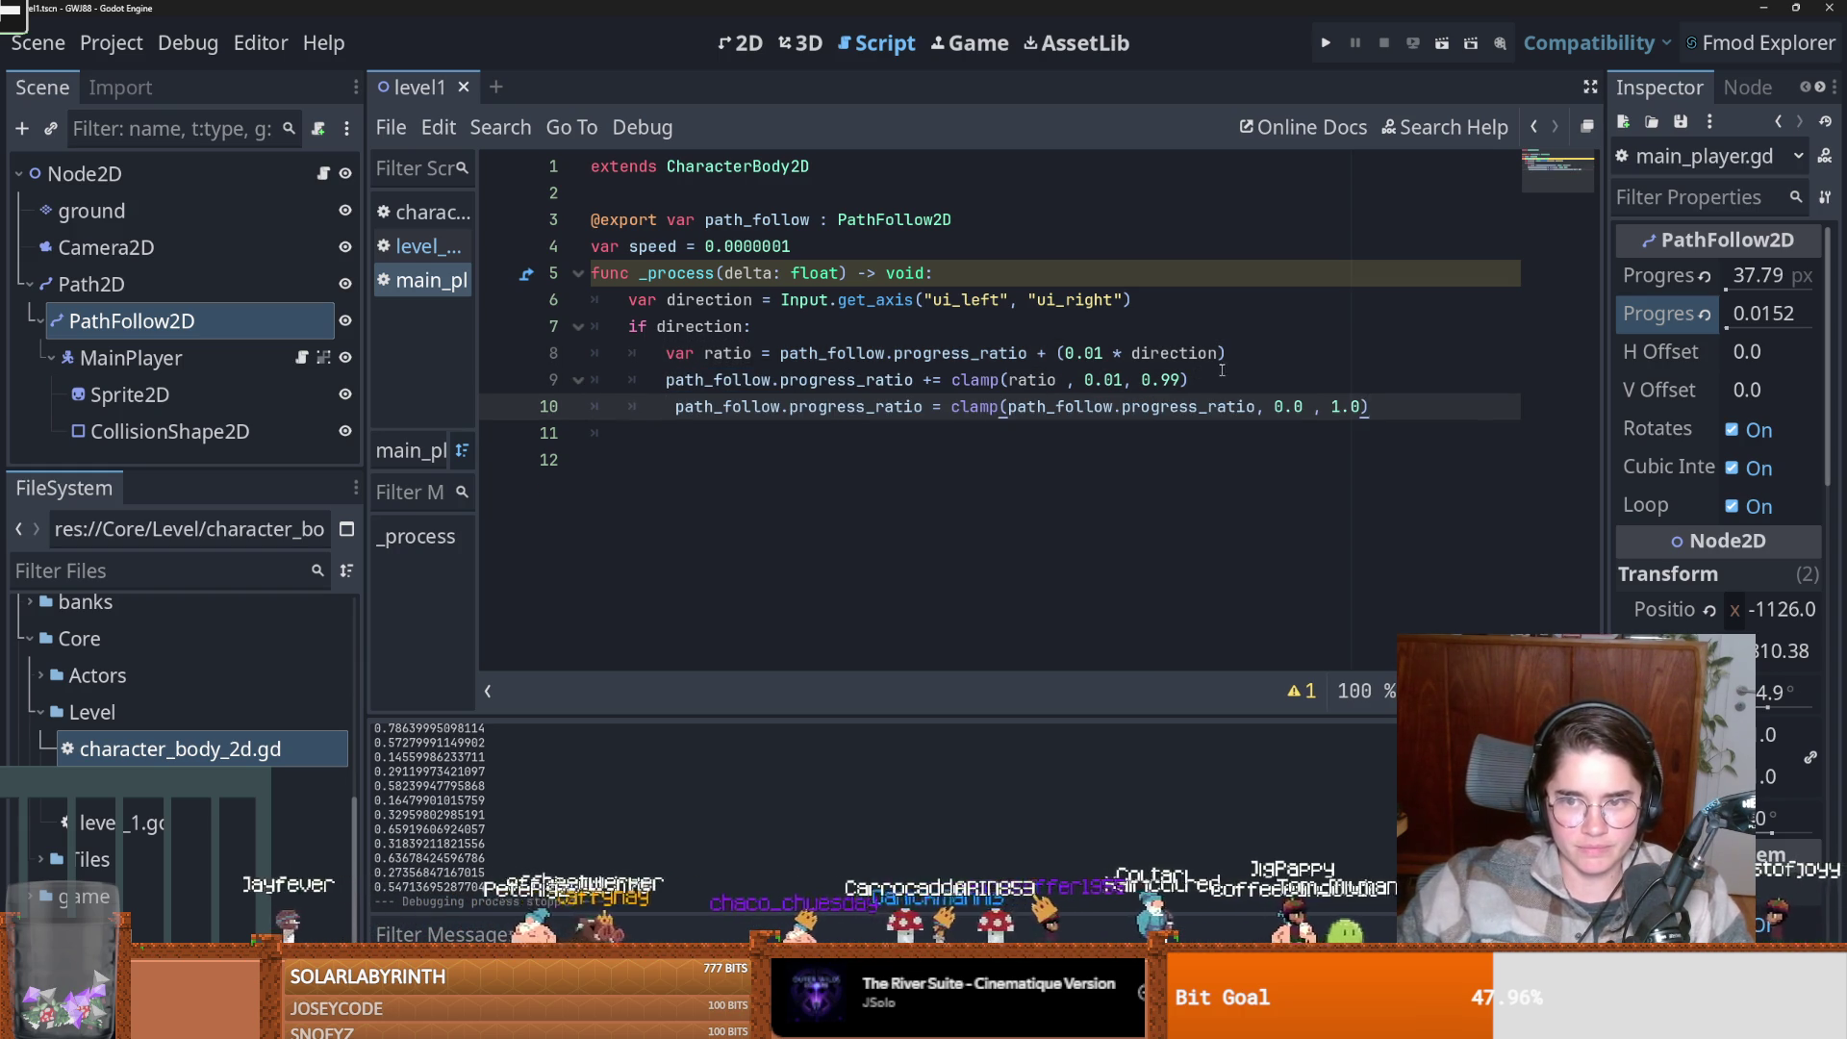
{"action": "left_click_drag", "start_coordinate": [1222, 375], "coordinate": [448, 348]}
{"action": "key", "text": "ctrl+k"}
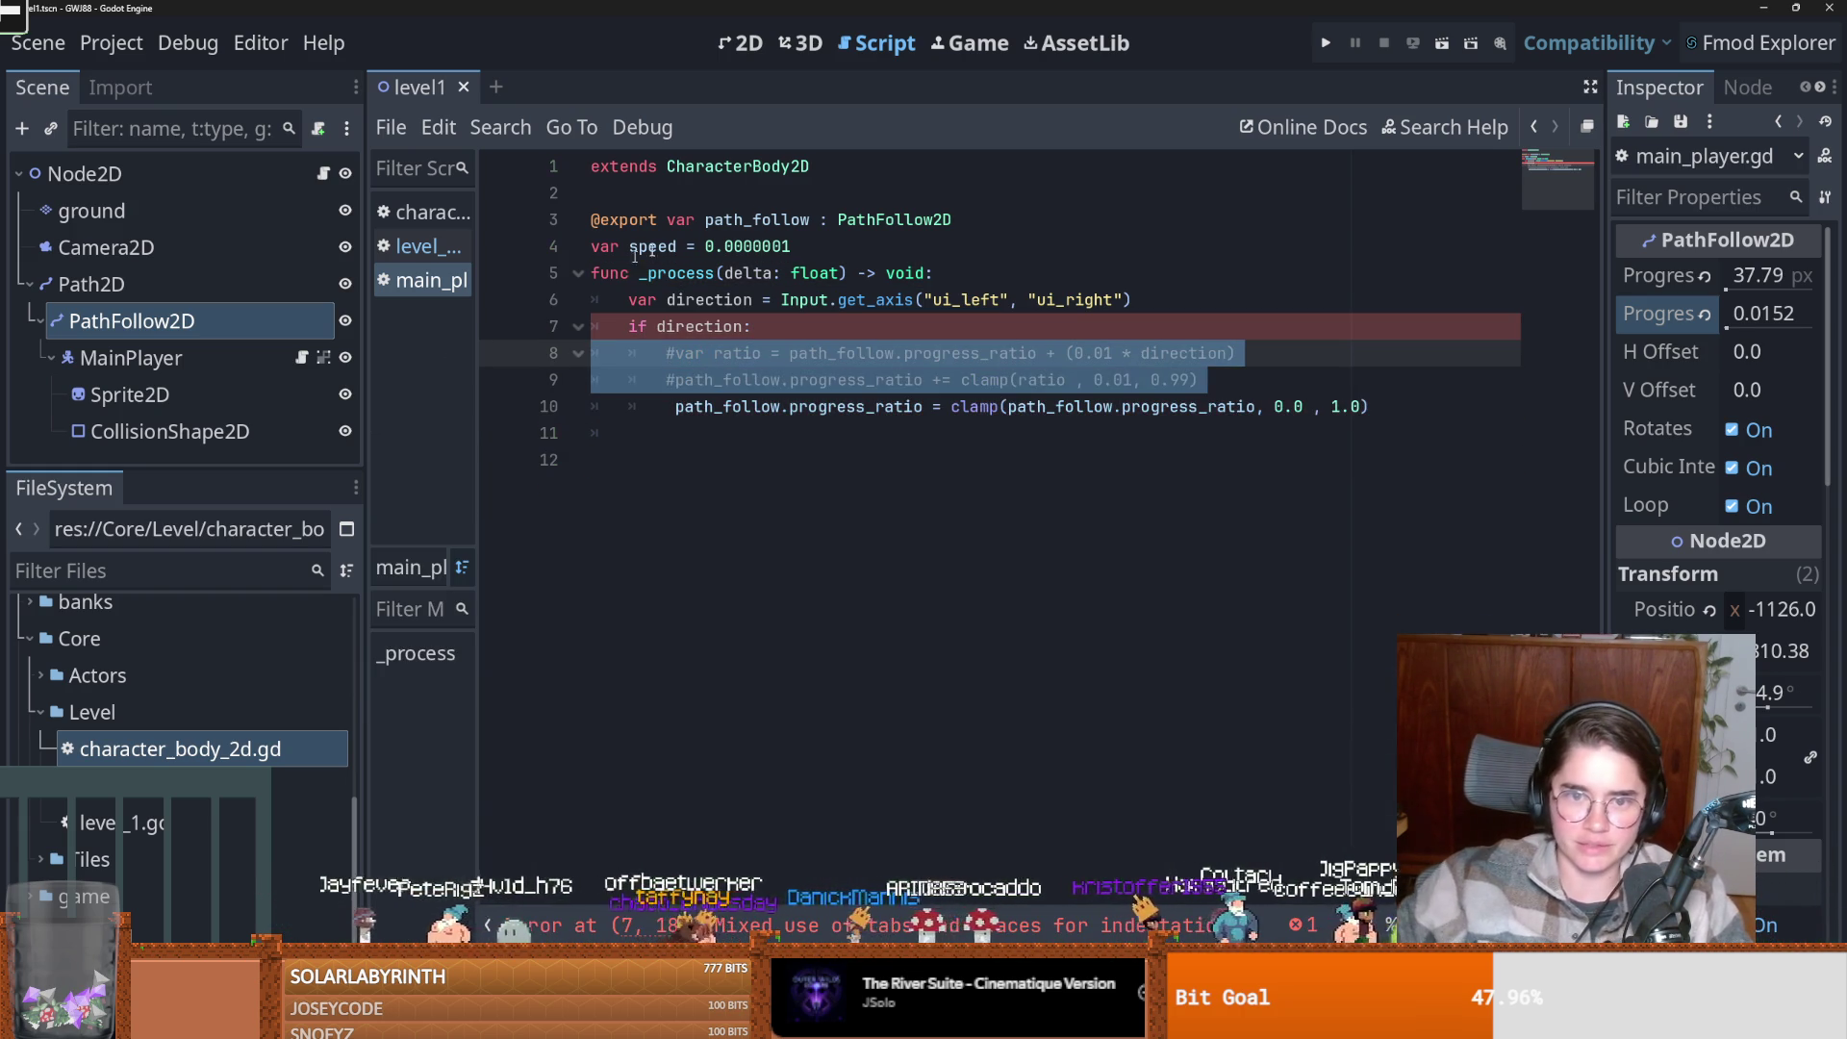
{"action": "left_click", "coordinate": [1326, 42]}
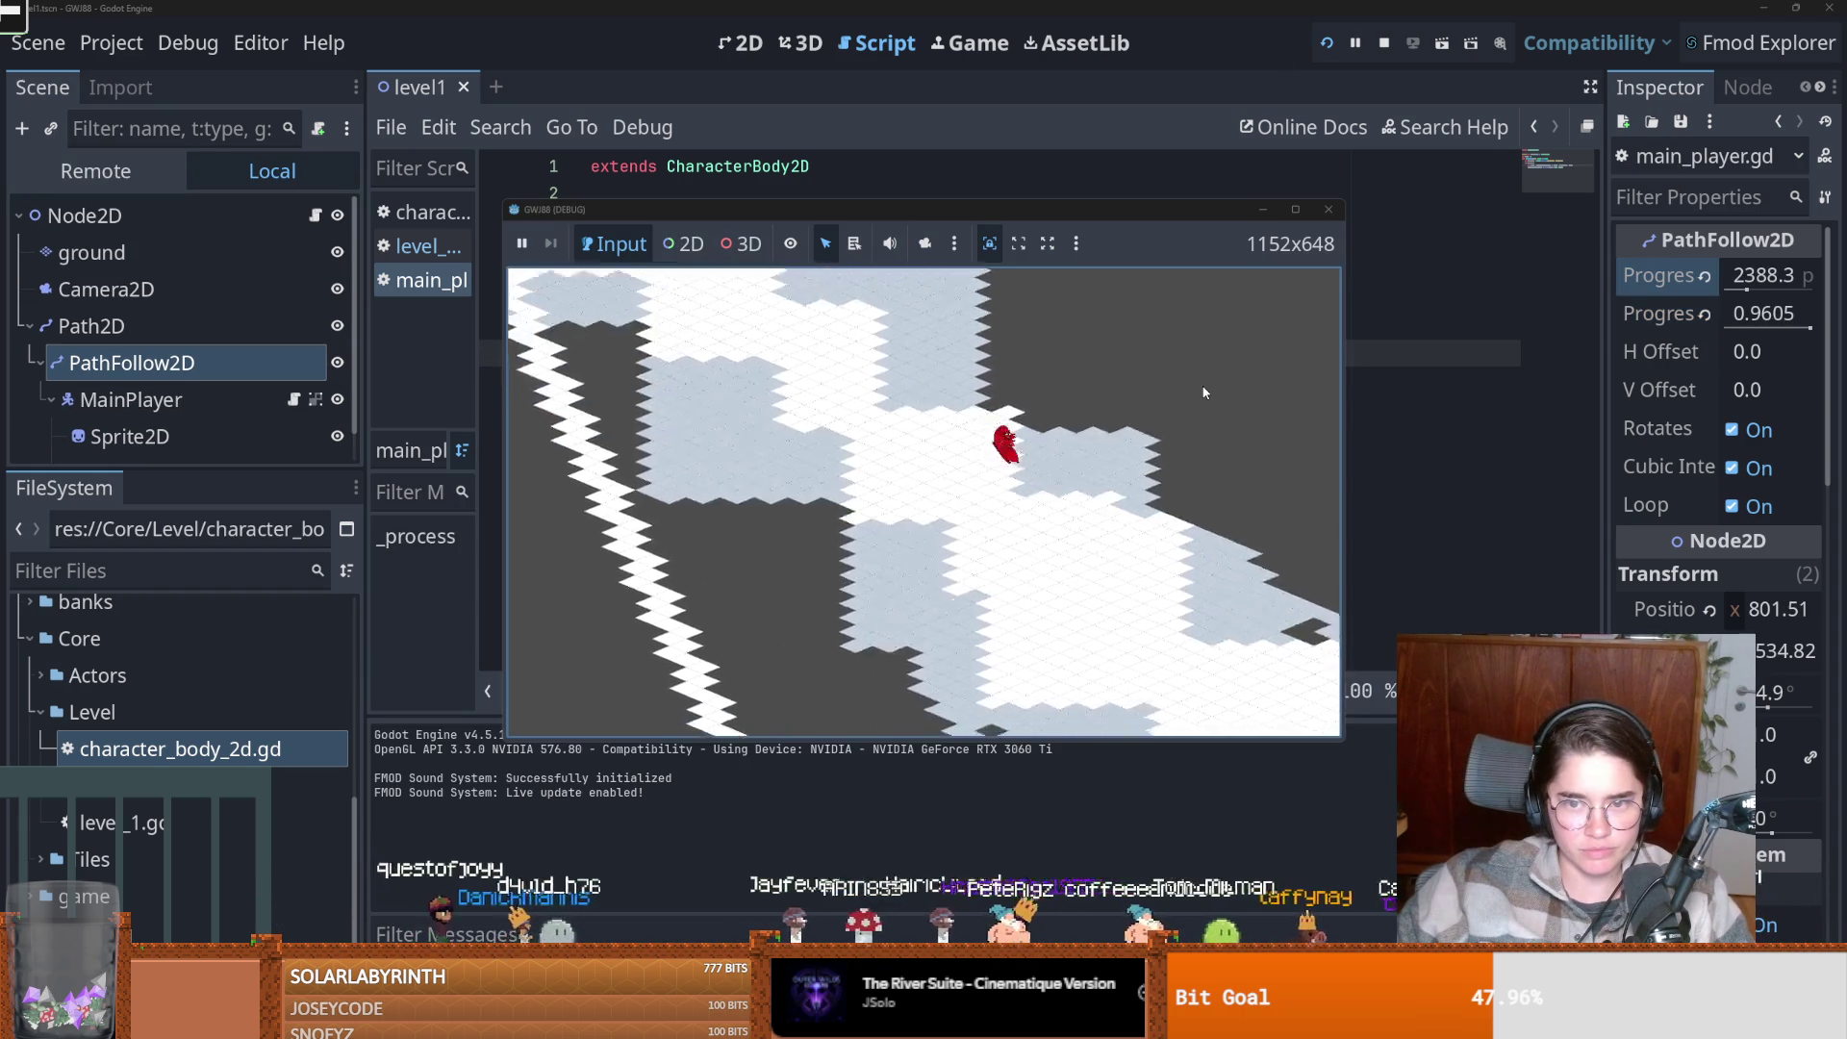
{"action": "left_click", "coordinate": [1329, 209]}
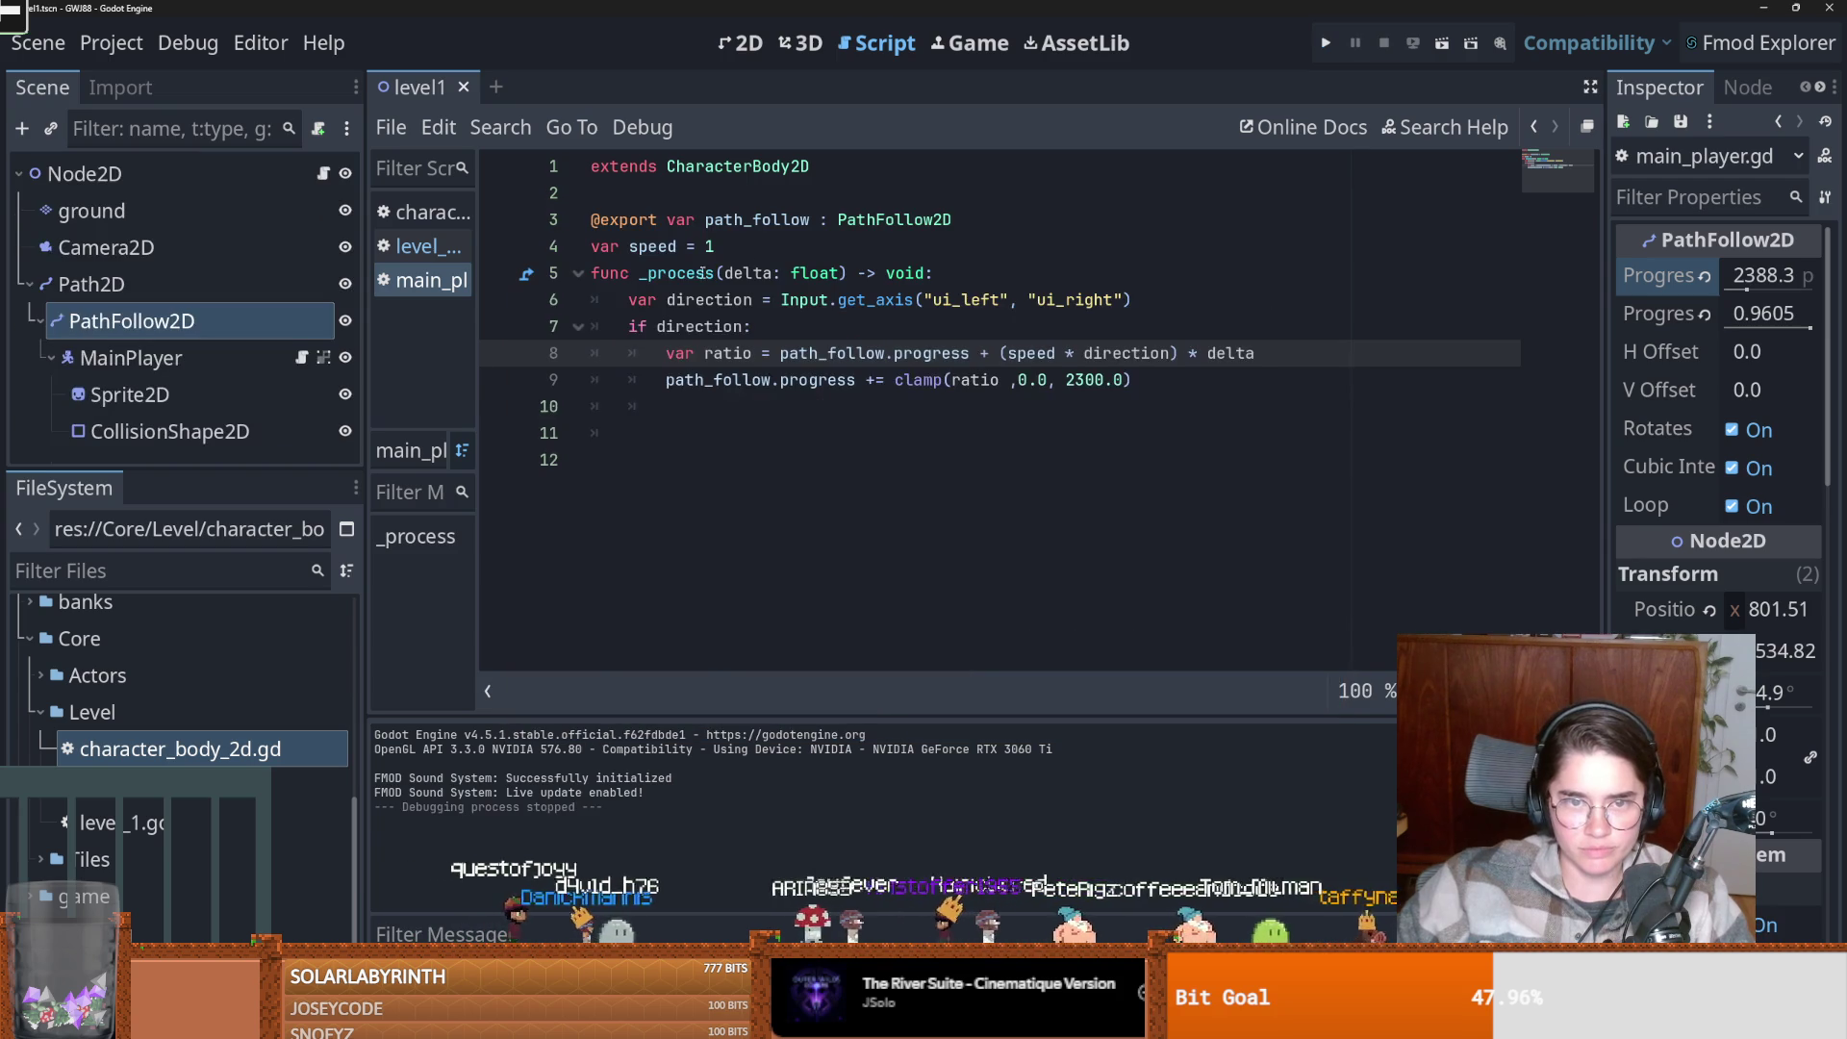
- Remove ' * delta' from the ratio line, test-run the game, then inspect get_axis
{"action": "left_click", "coordinate": [726, 249]}
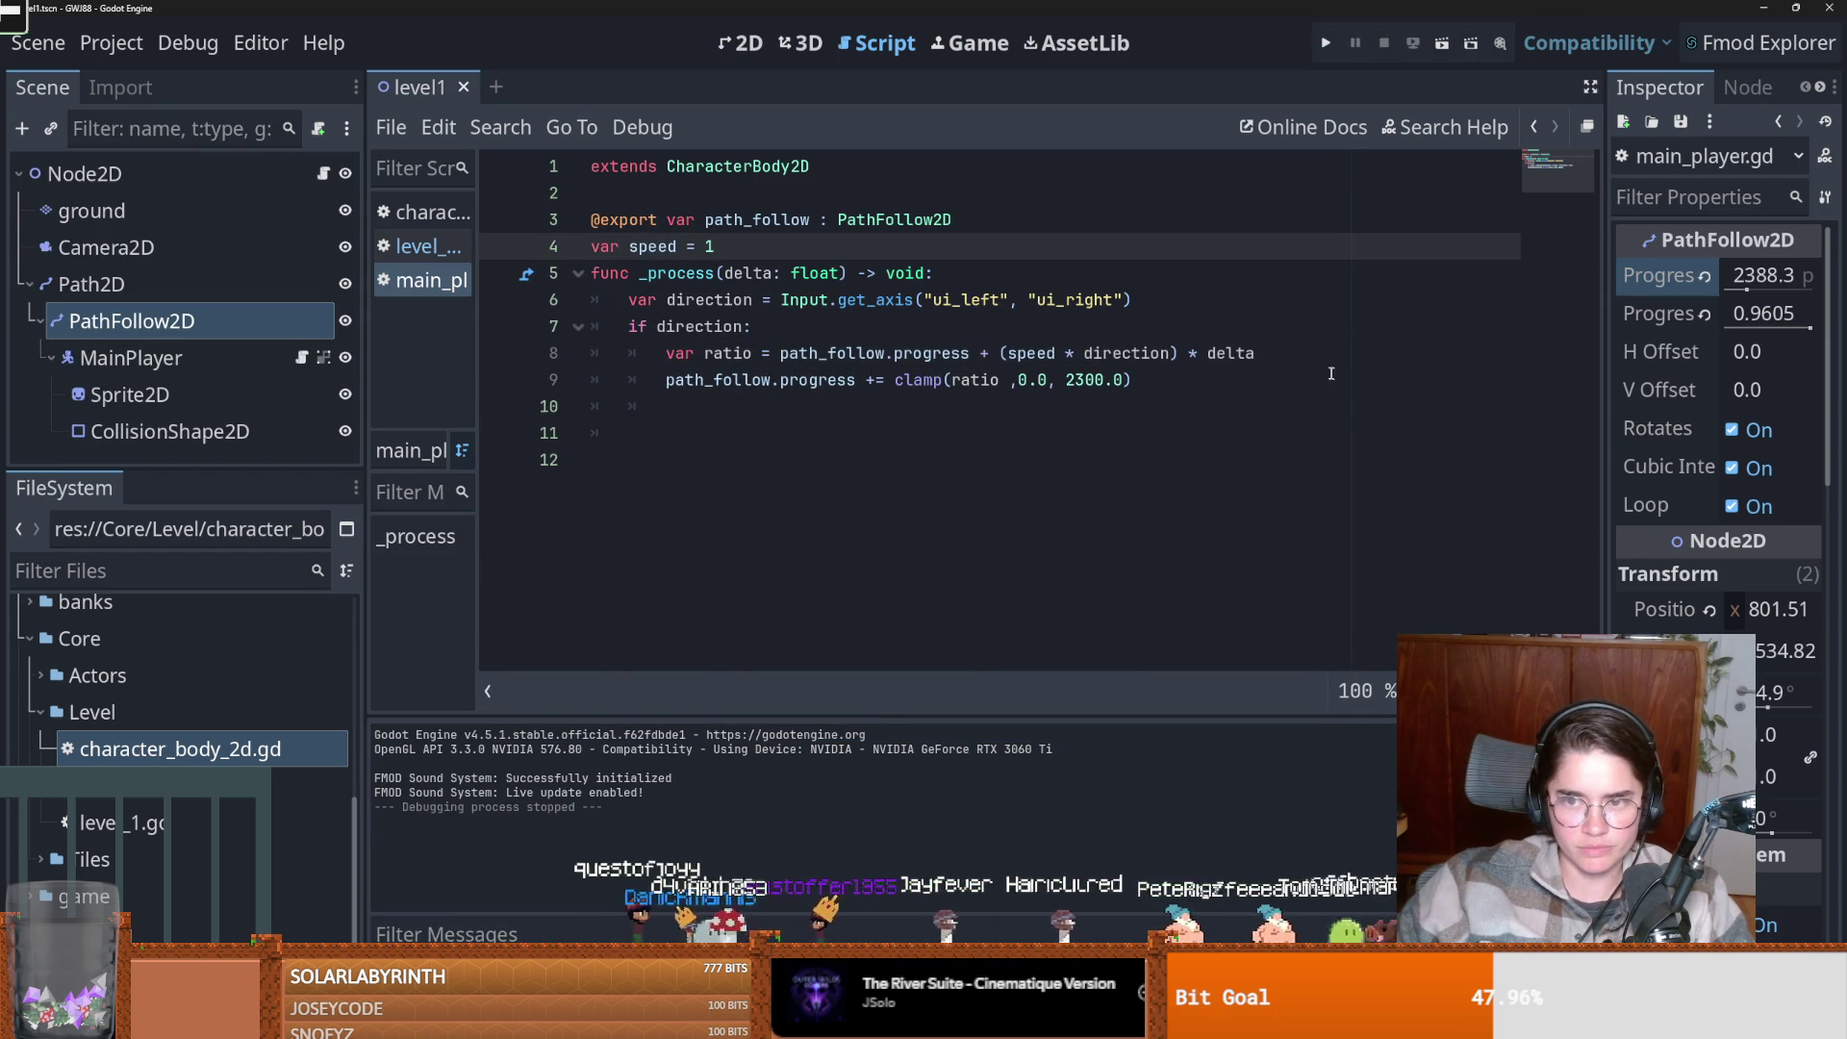
{"action": "left_click", "coordinate": [1179, 353]}
{"action": "key", "text": "shift+End"}
{"action": "key", "text": "Delete"}
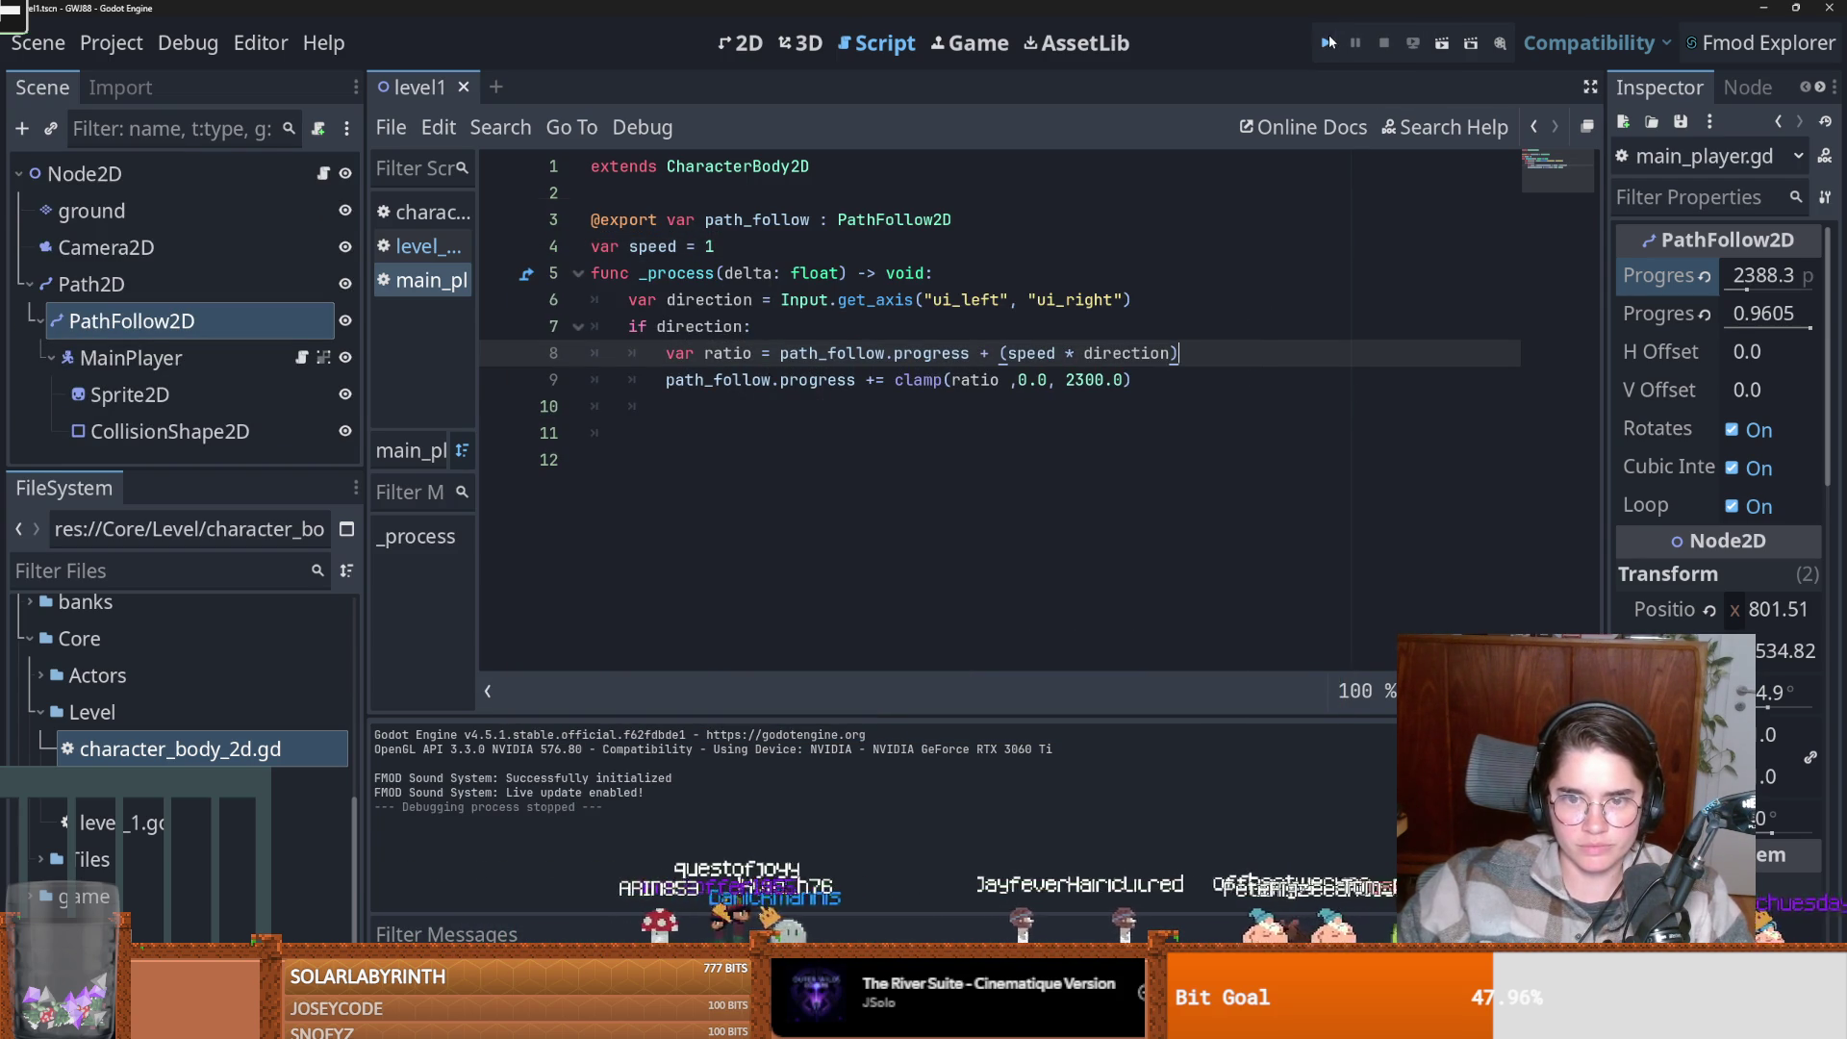
{"action": "left_click", "coordinate": [1328, 38]}
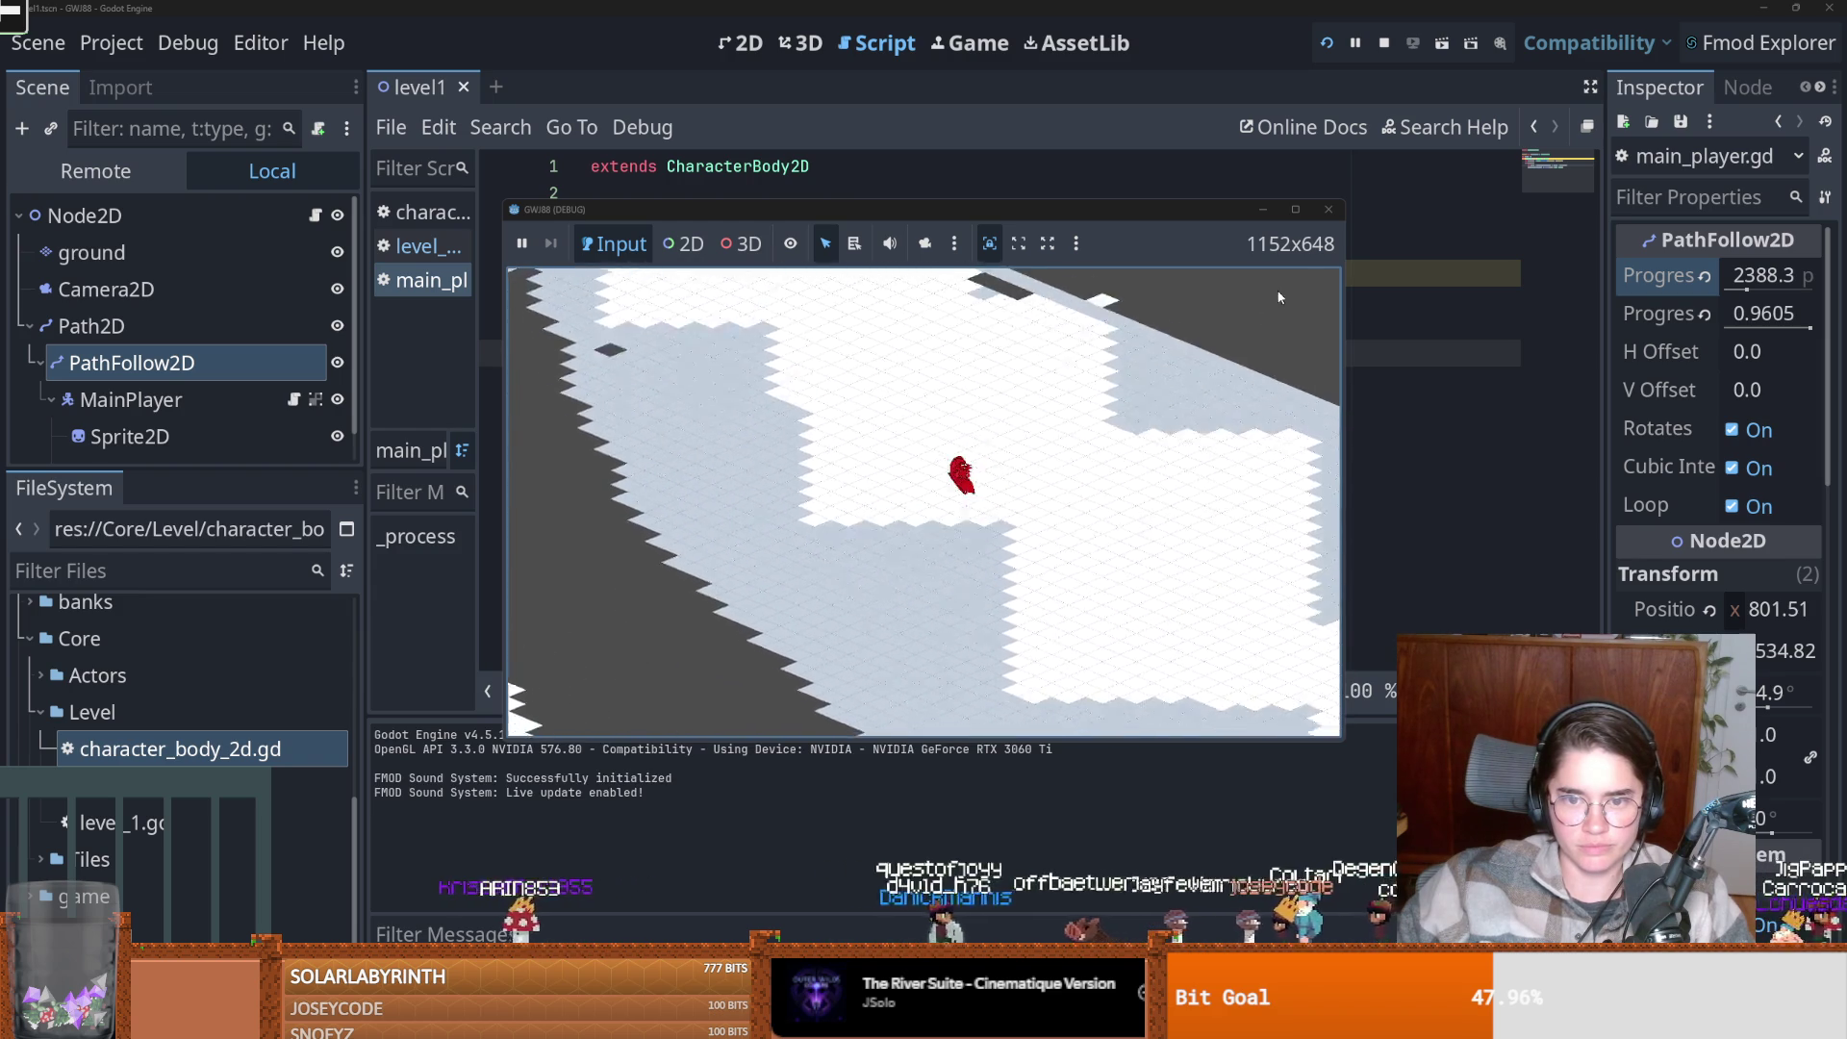
{"action": "key", "text": "F8"}
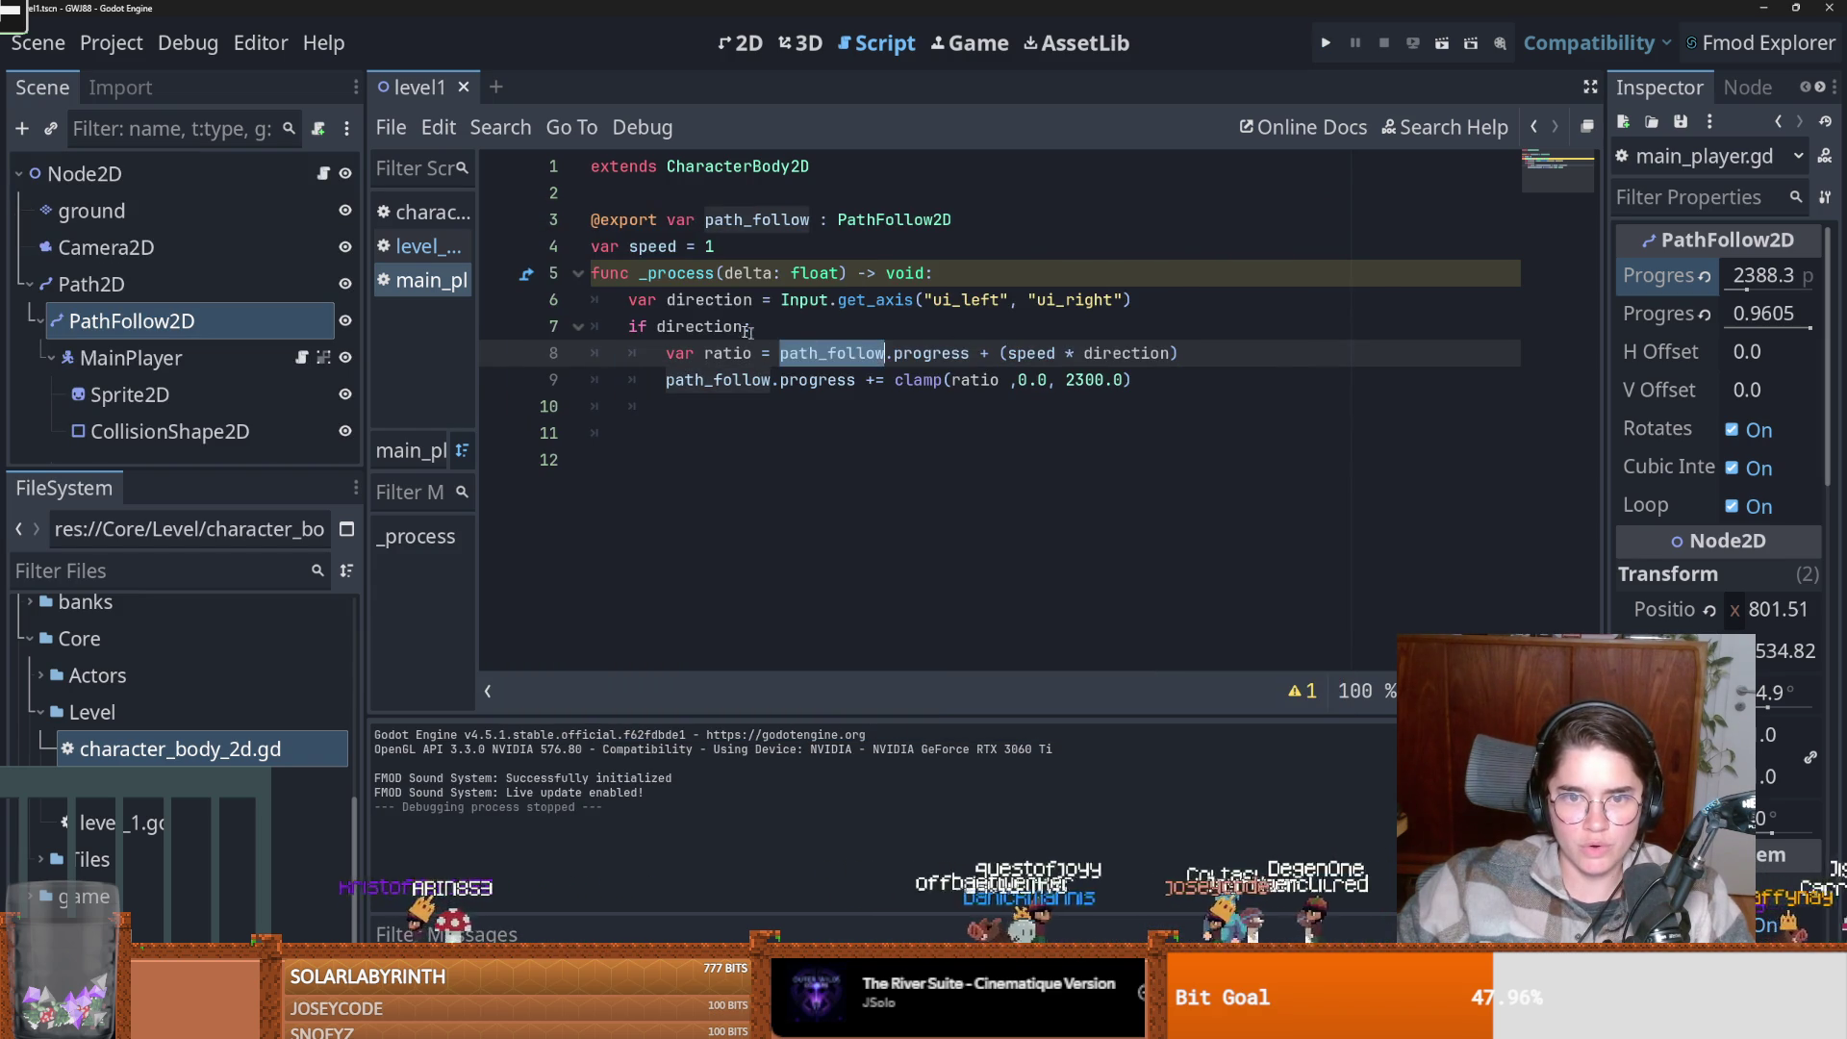
{"action": "double_click", "coordinate": [856, 301]}
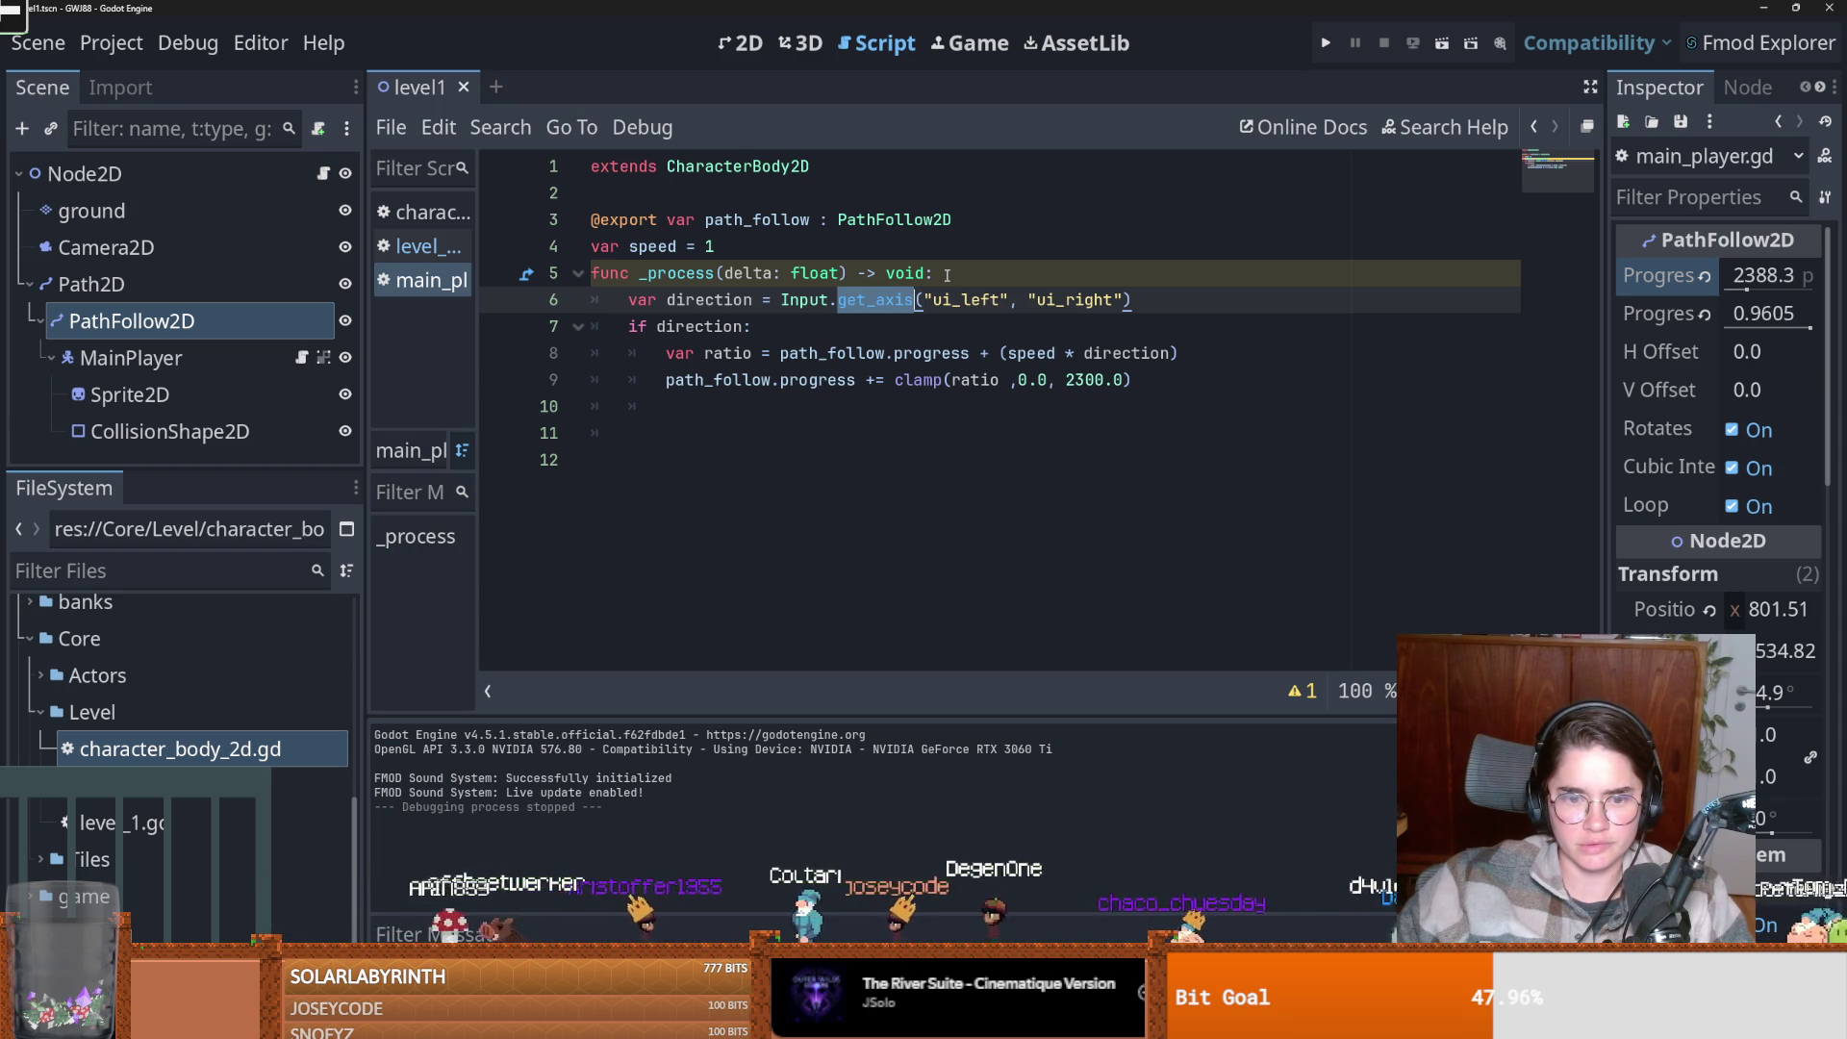
{"action": "left_click", "coordinate": [1175, 380]}
- Add a func _input declaration below _process, then delete that line again
{"action": "key", "text": "Return"}
{"action": "key", "text": "BackSpace"}
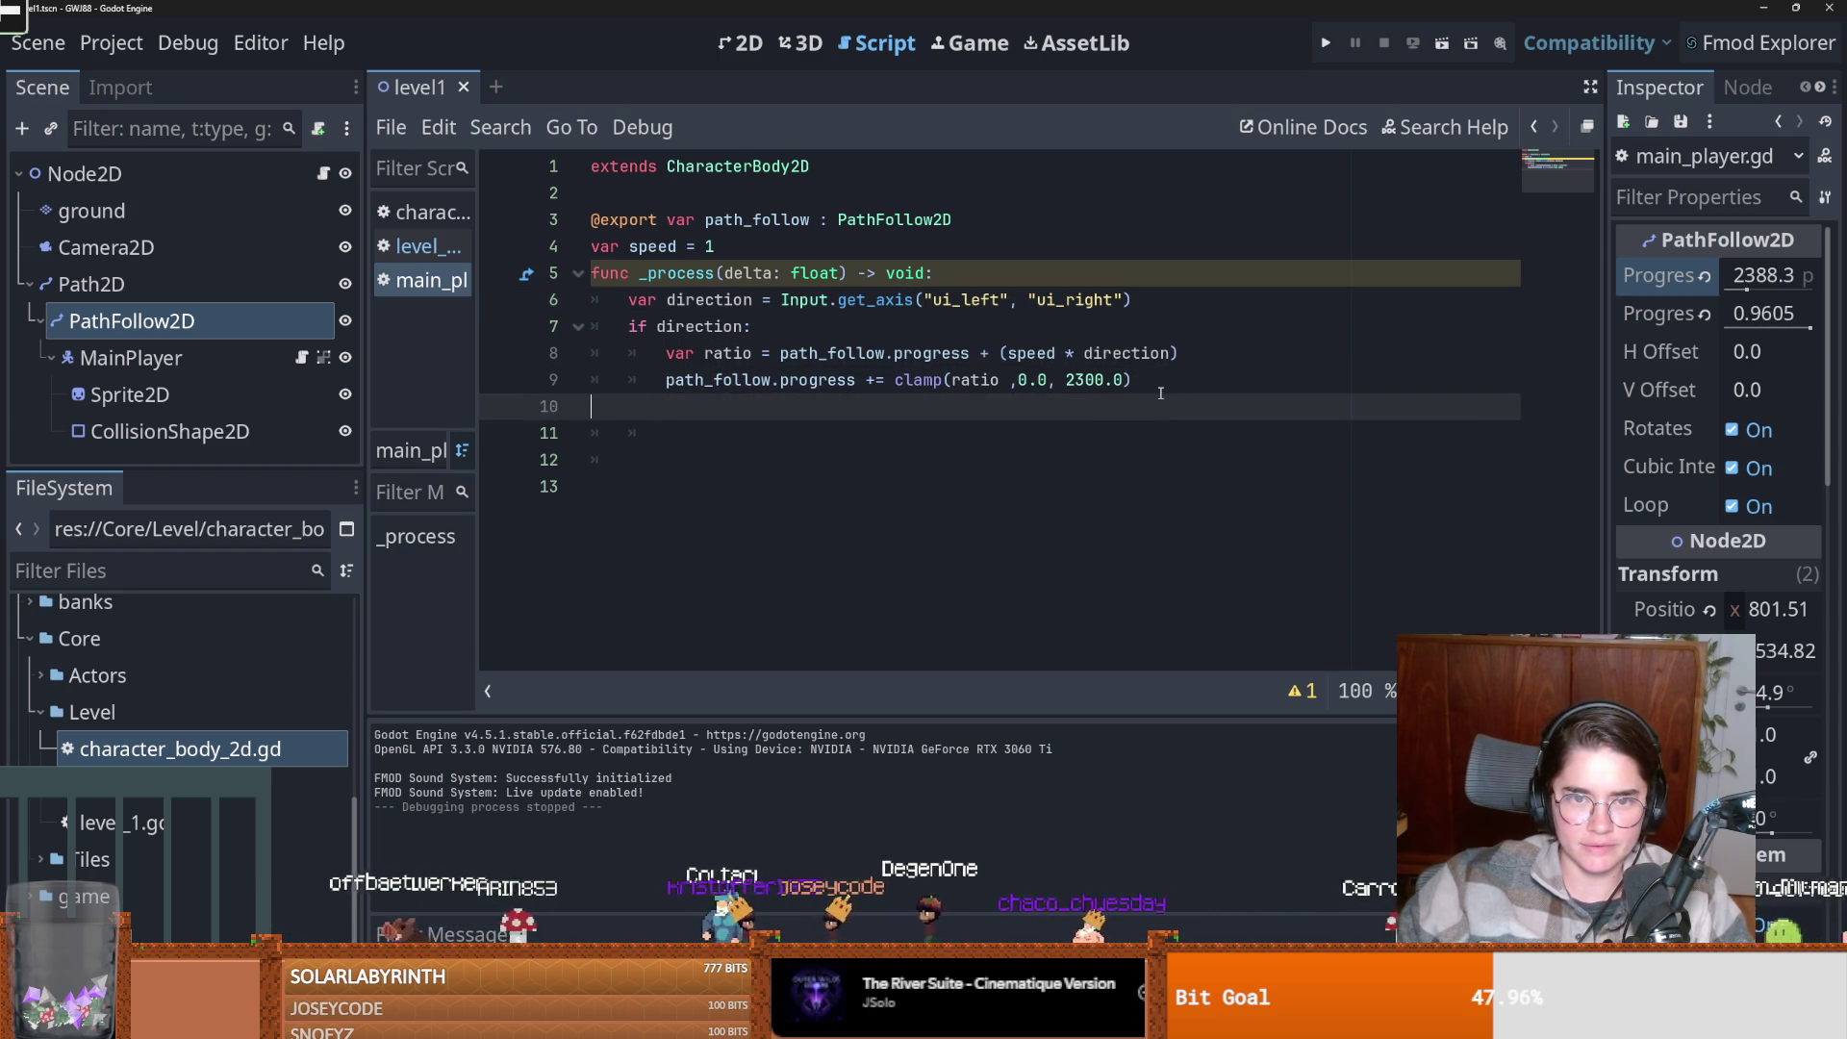
{"action": "key", "text": "Return"}
{"action": "type", "text": "func _inpu"}
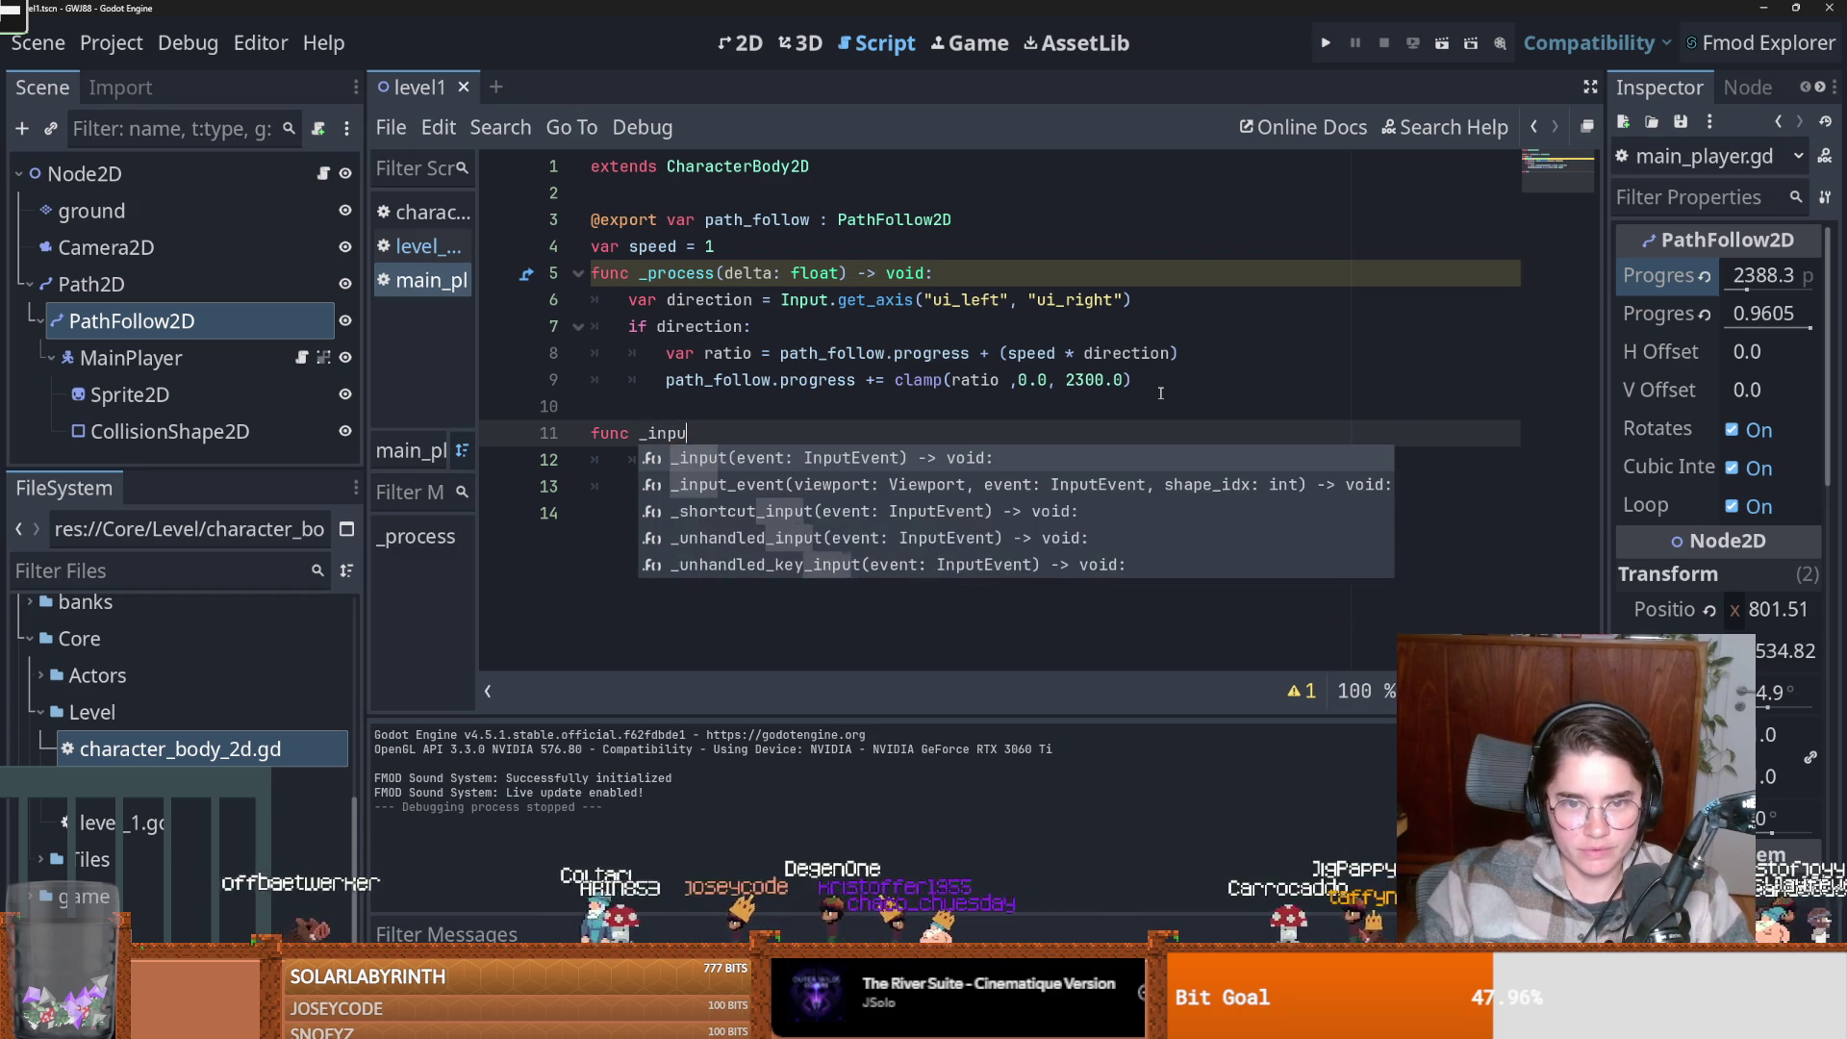
{"action": "key", "text": "Return"}
{"action": "key", "text": "Return"}
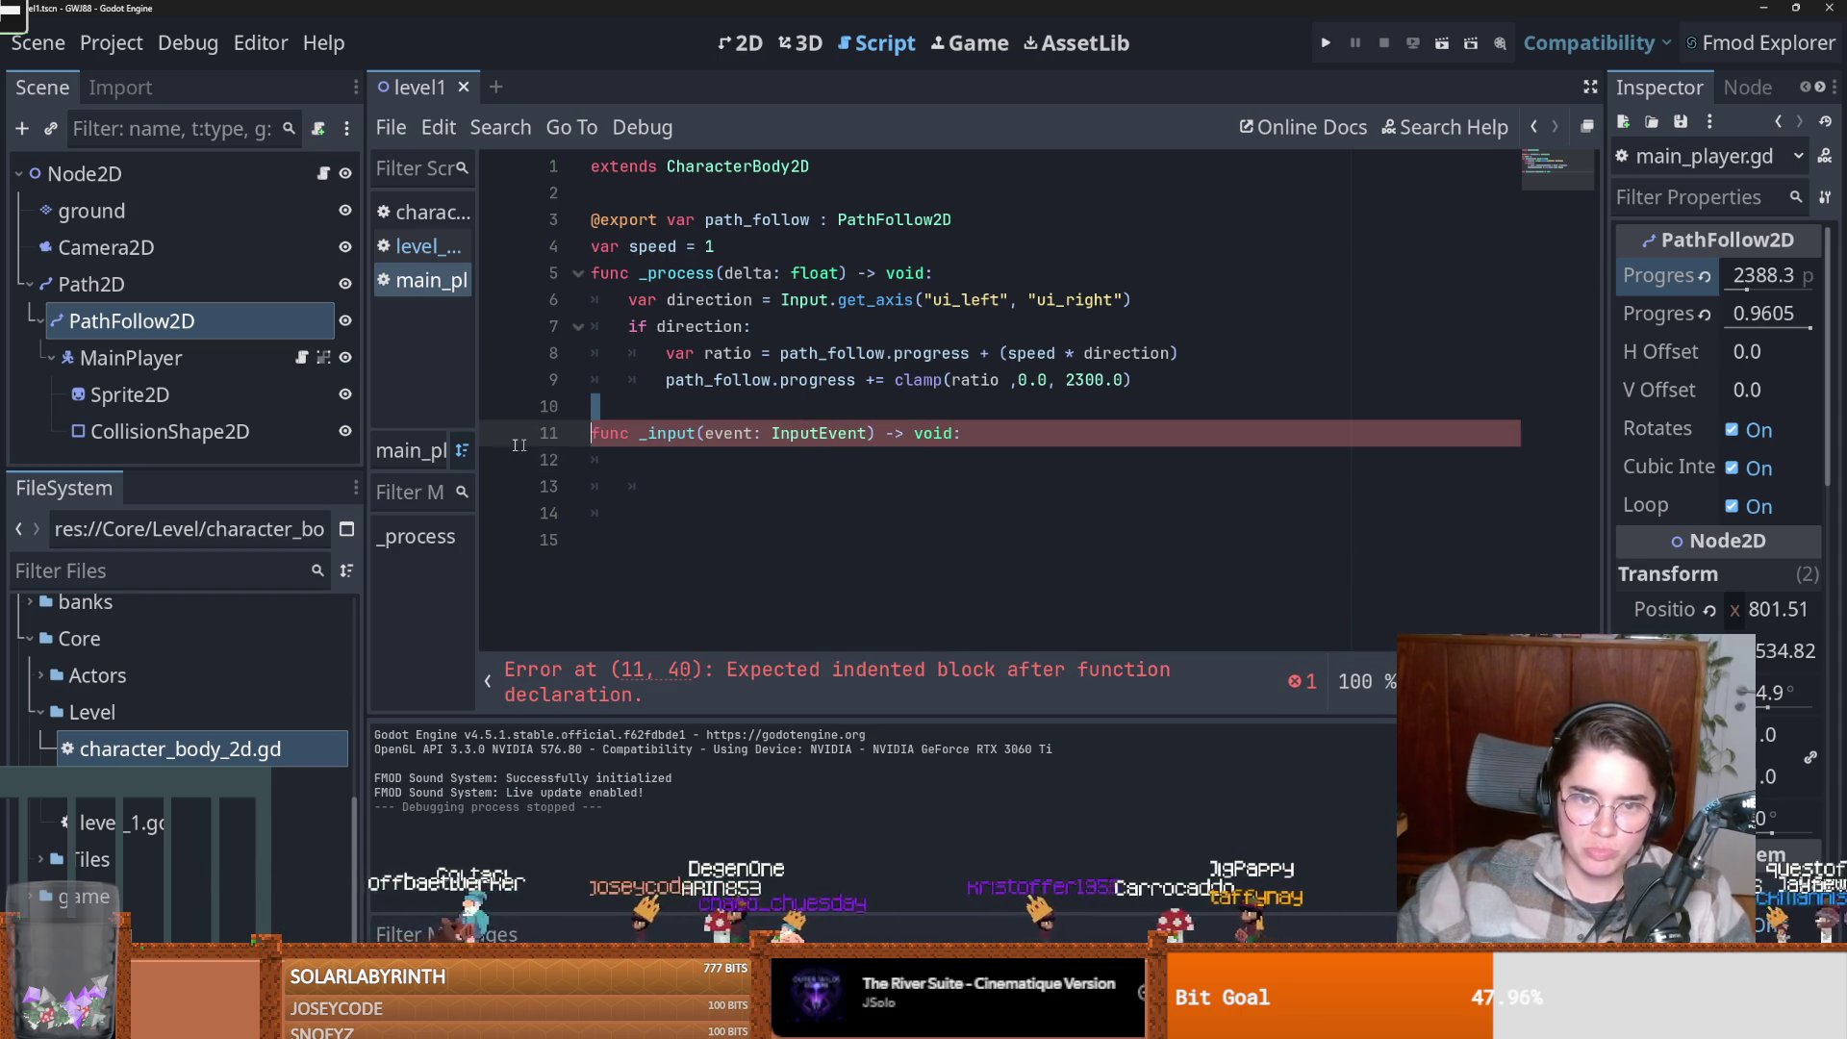
{"action": "left_click_drag", "start_coordinate": [962, 433], "coordinate": [591, 433]}
{"action": "key", "text": "BackSpace"}
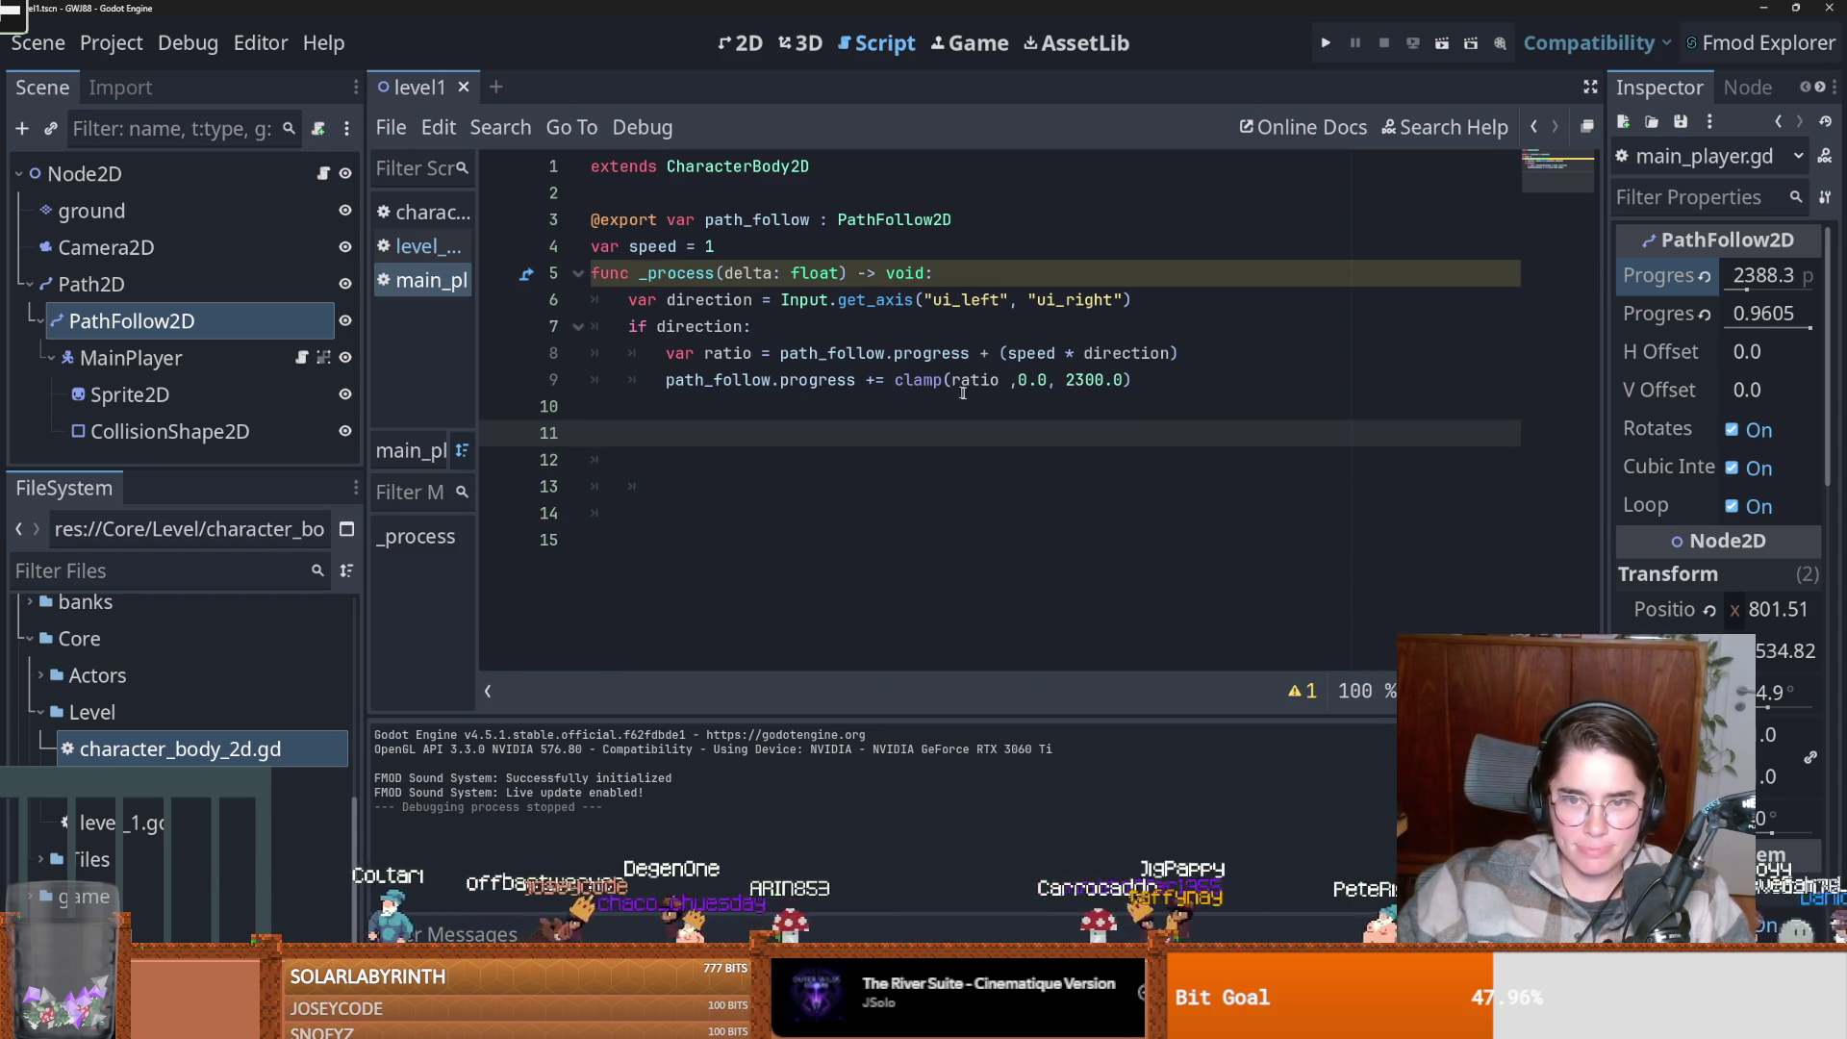
- Add print(ratio) after the ratio calculation, save, and test-run the game
{"action": "double_click", "coordinate": [987, 383]}
{"action": "left_click", "coordinate": [1202, 355]}
{"action": "key", "text": "Return"}
{"action": "type", "text": "print(ratio"}
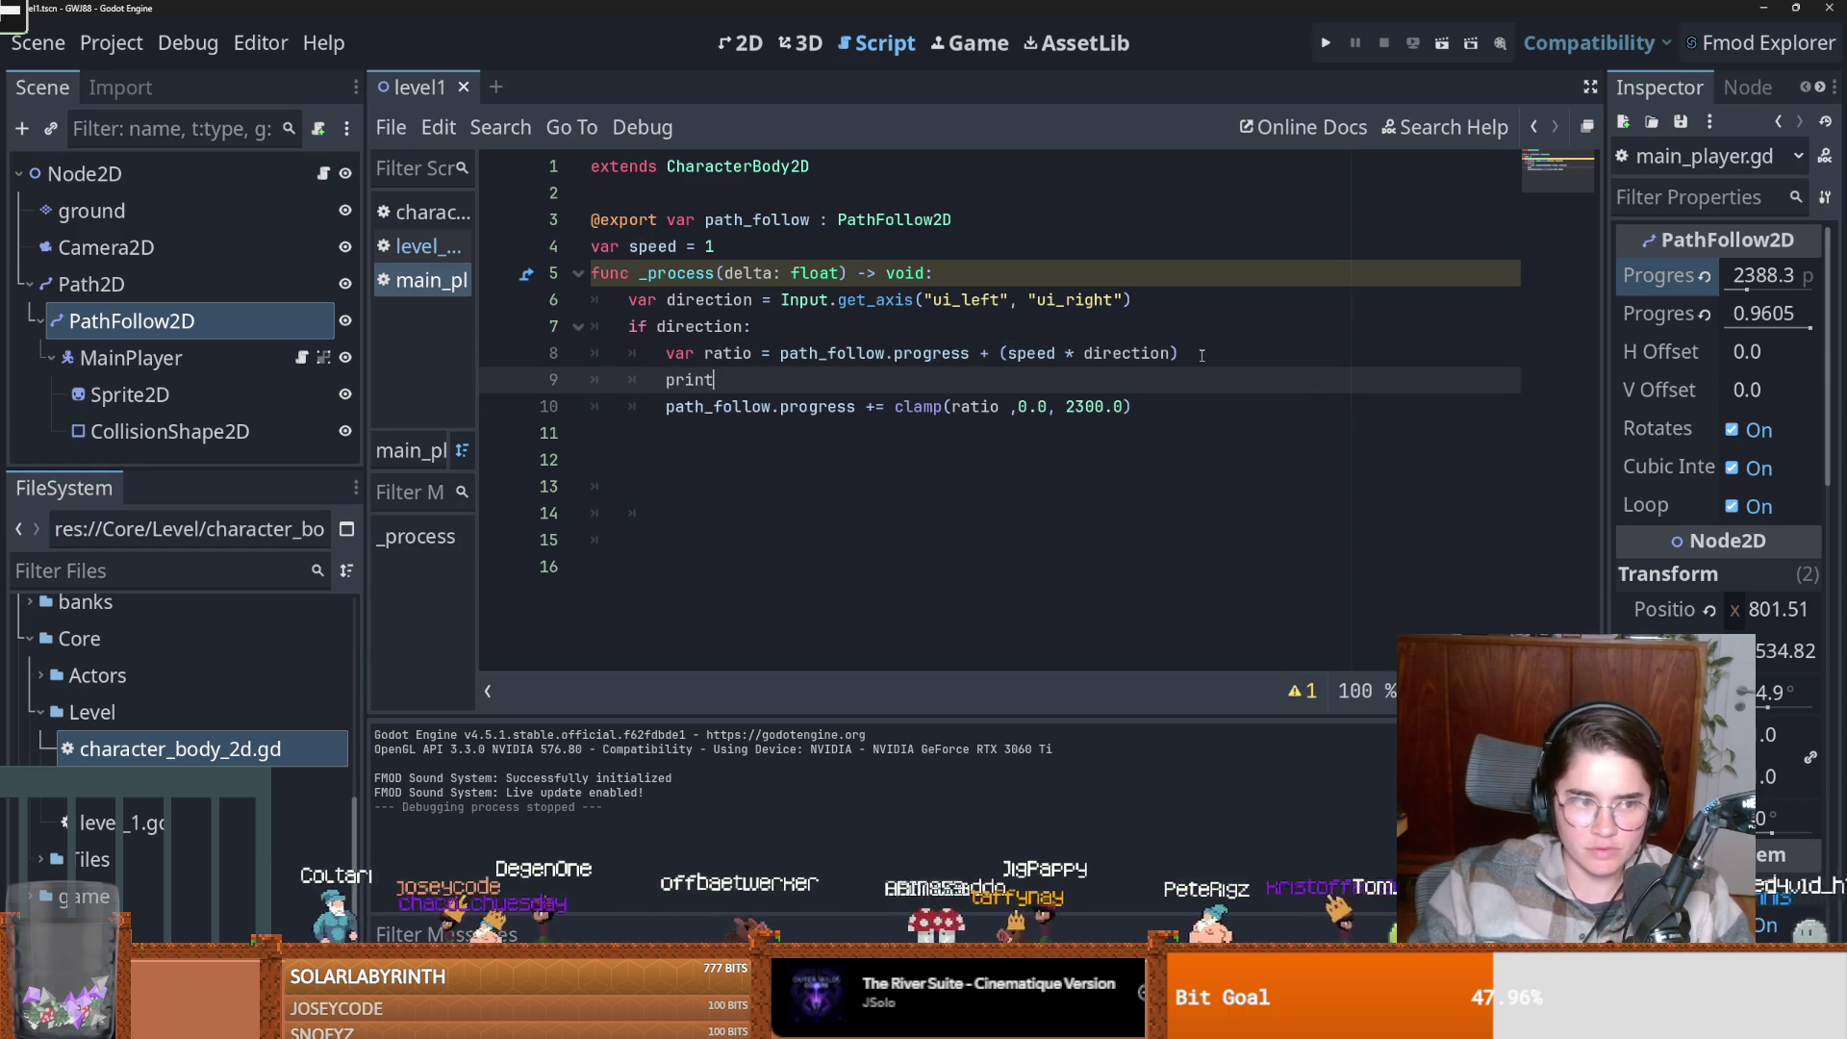
{"action": "key", "text": "ctrl+s"}
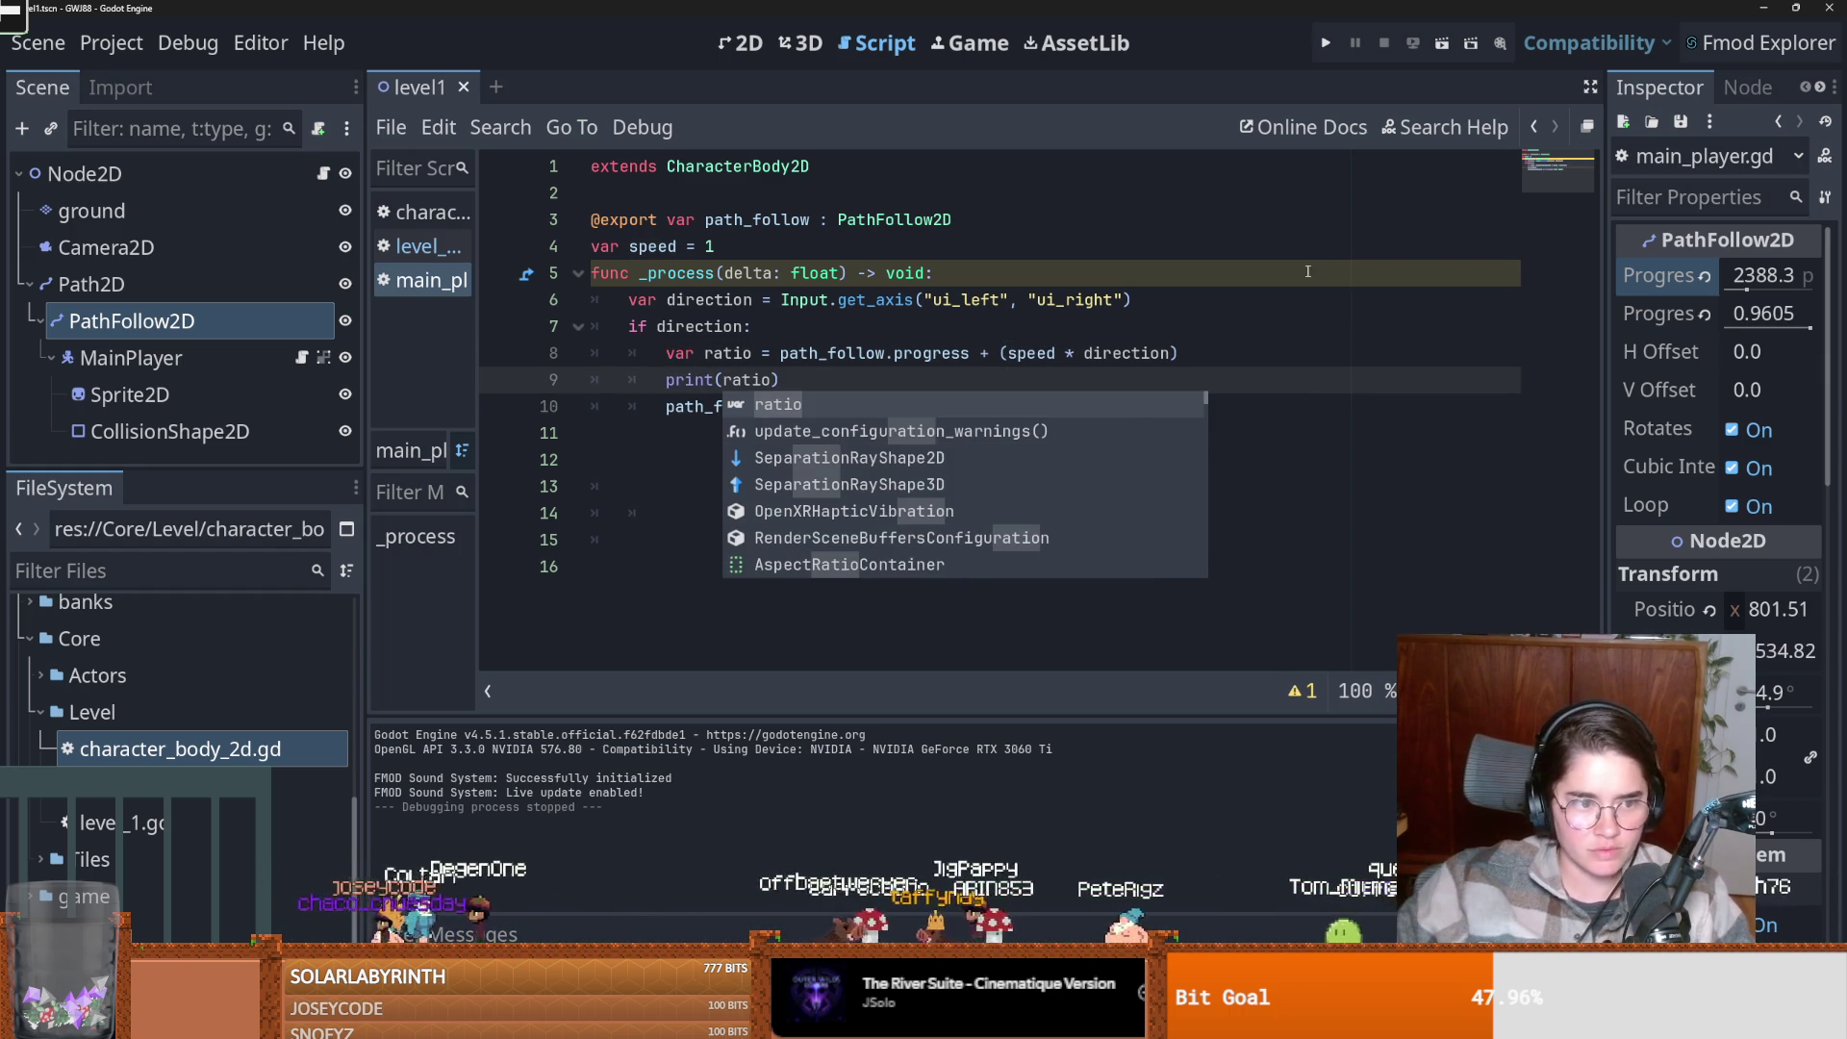
{"action": "left_click", "coordinate": [1329, 42]}
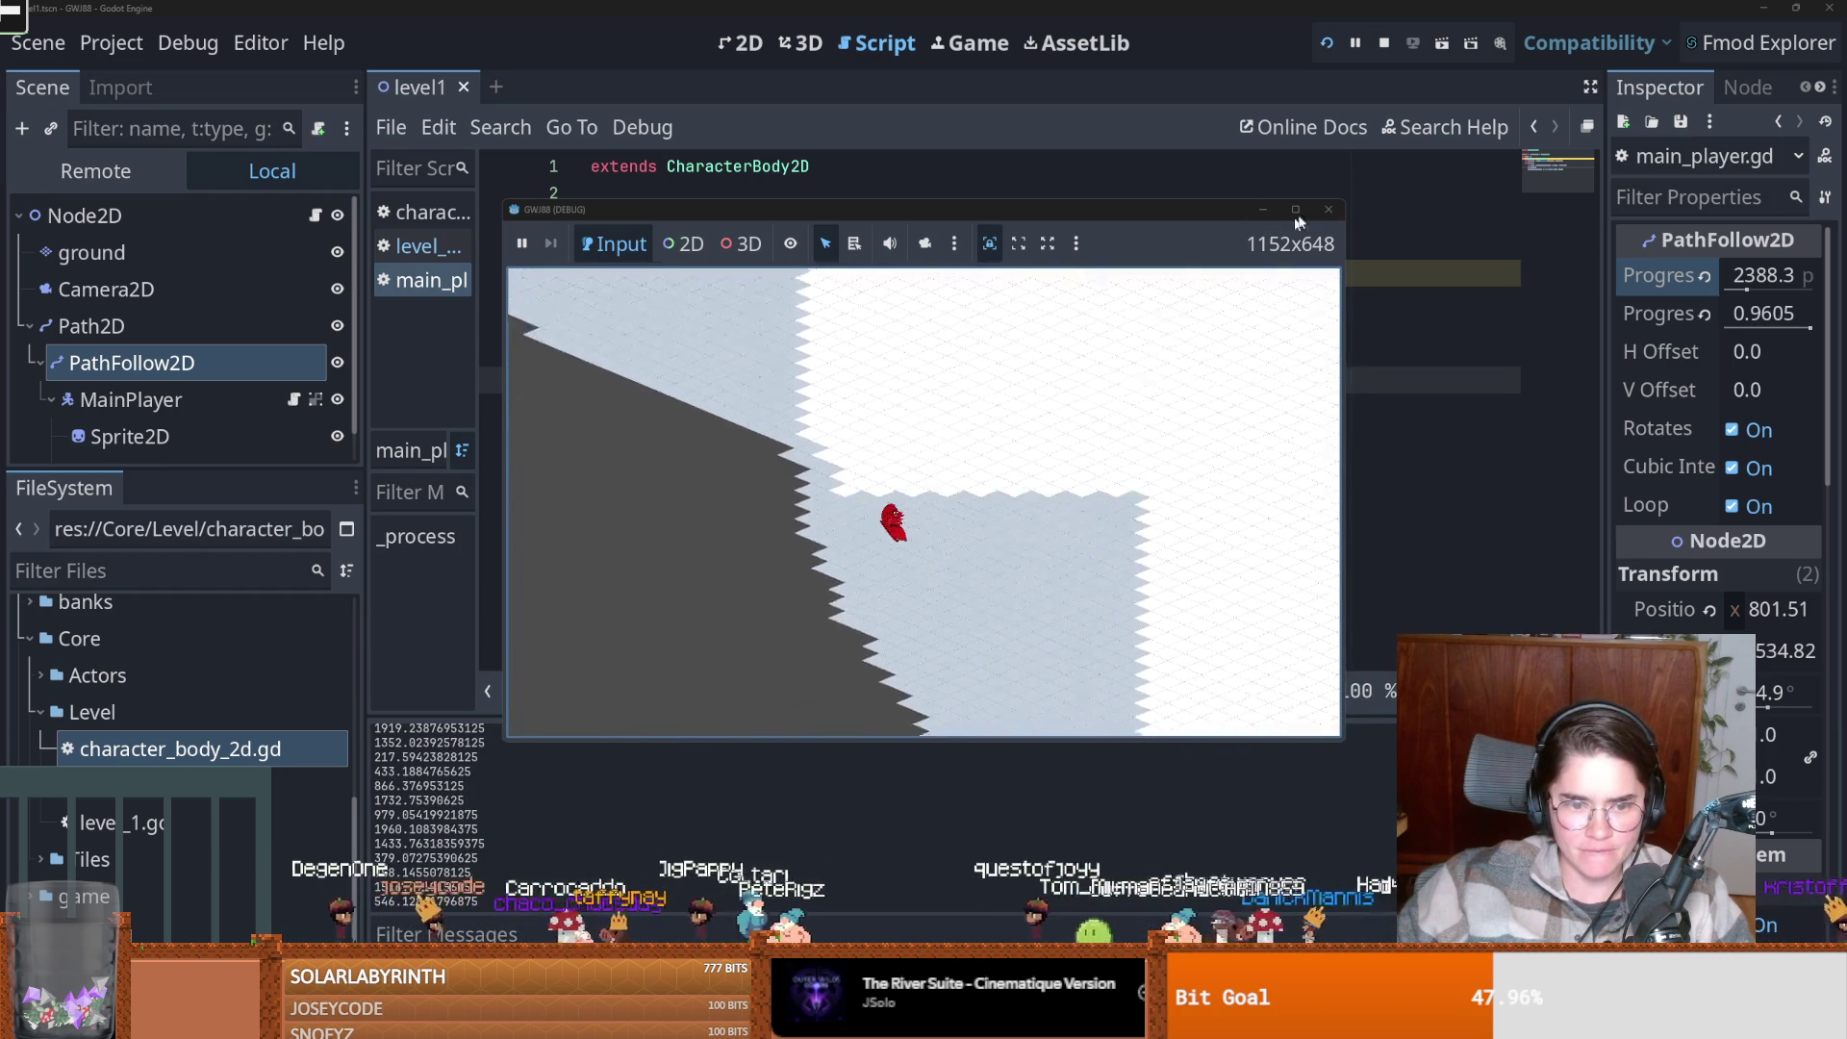
{"action": "left_click", "coordinate": [1329, 210]}
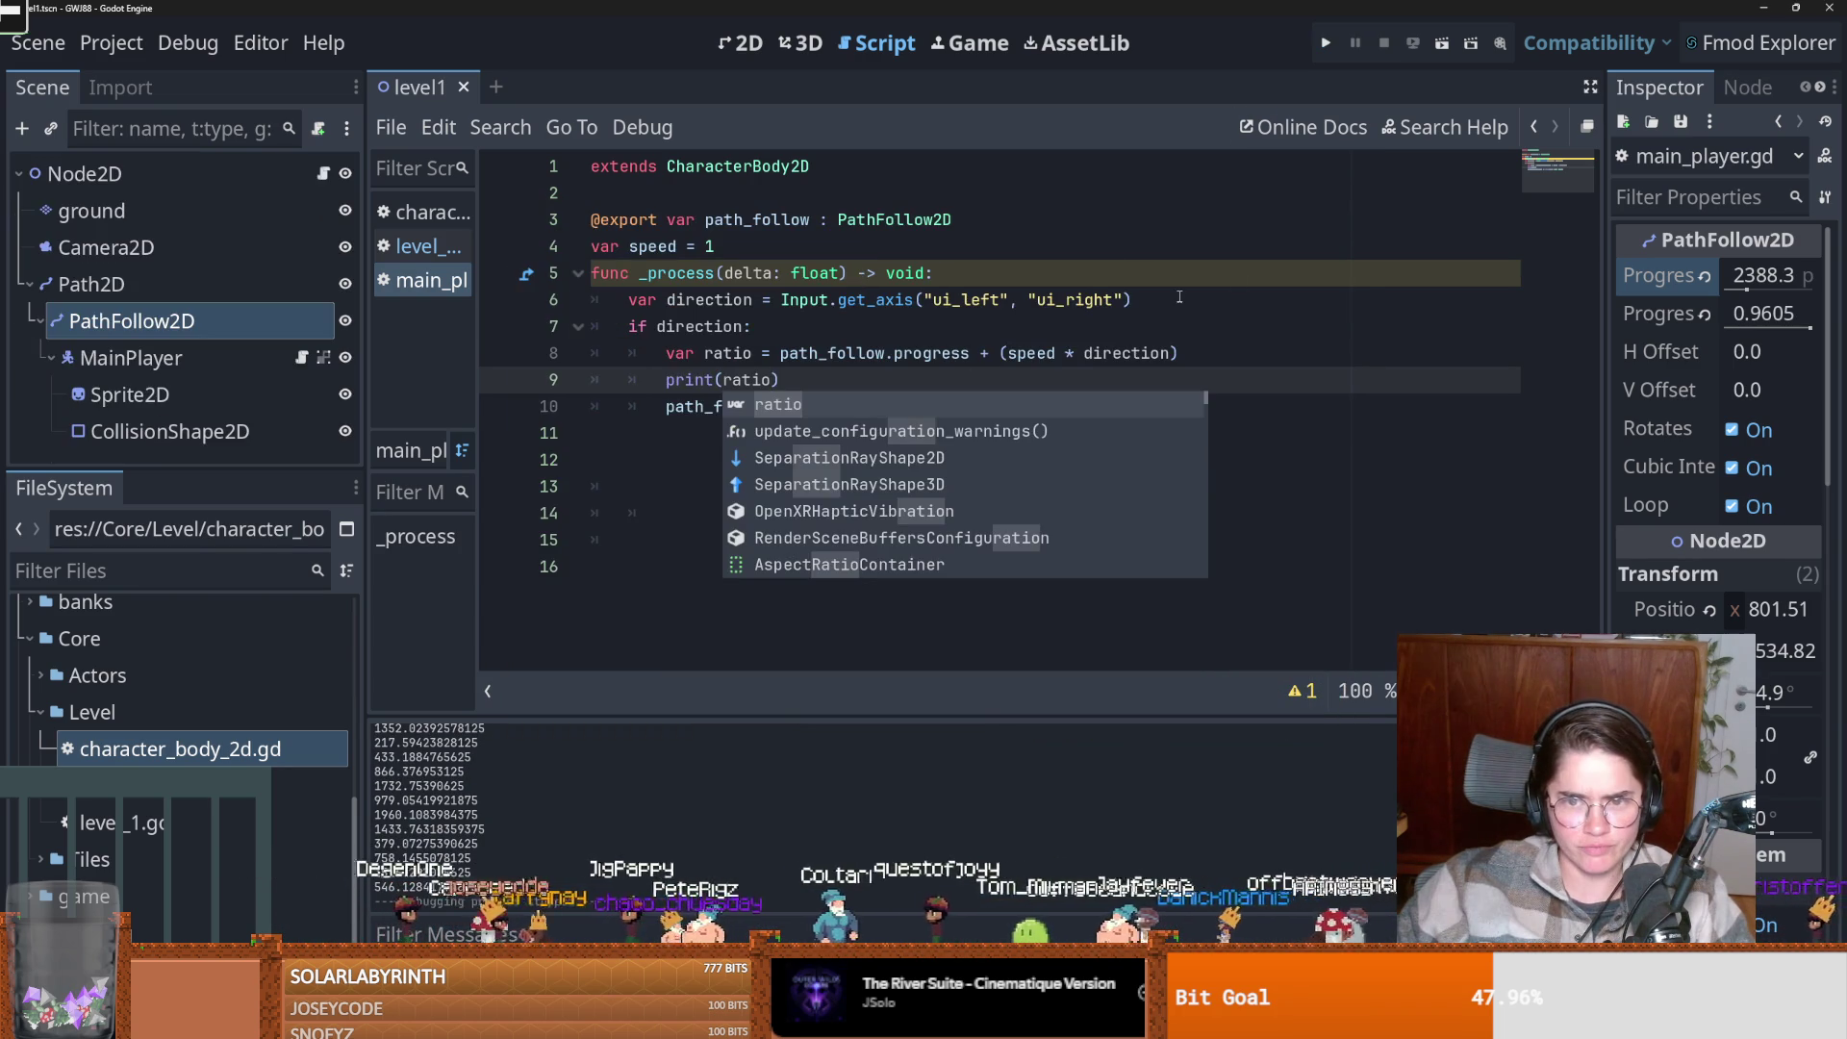
- Copy (speed * direction) from line 8 into a new print() line below it
{"action": "key", "text": "Escape"}
{"action": "double_click", "coordinate": [929, 353]}
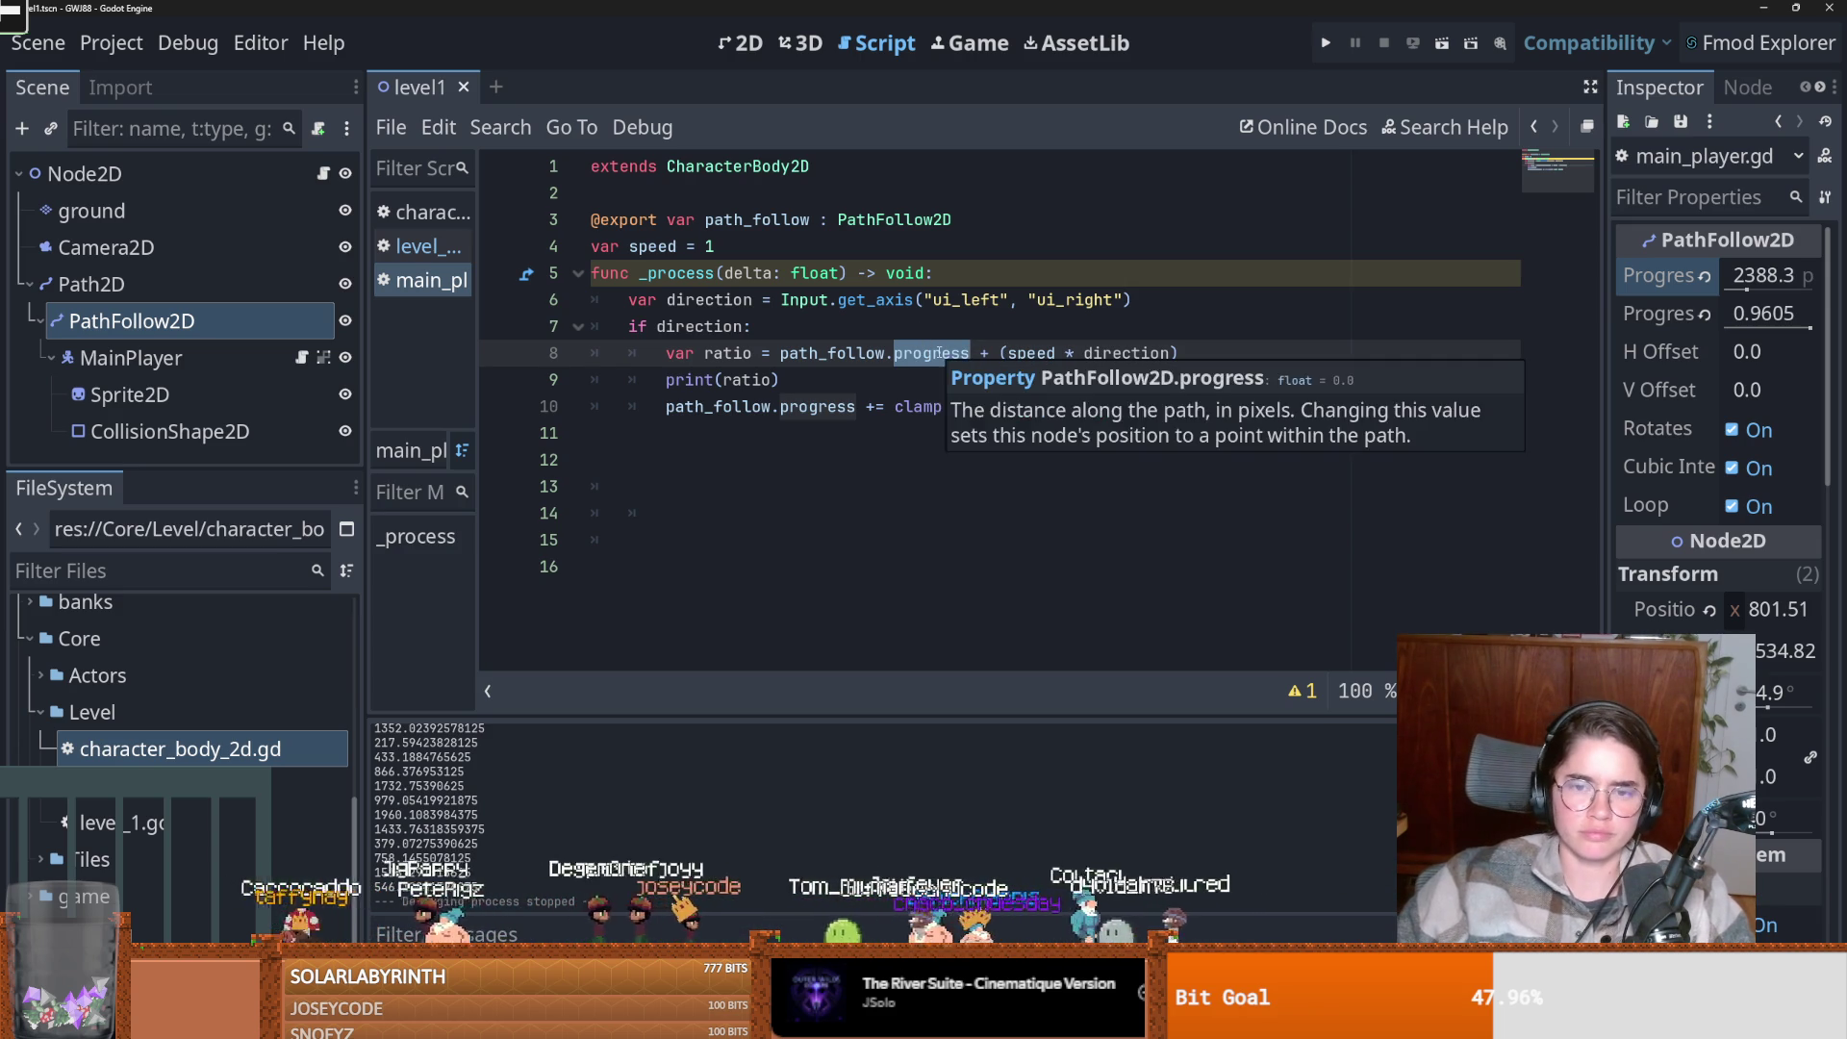
{"action": "left_click", "coordinate": [941, 353]}
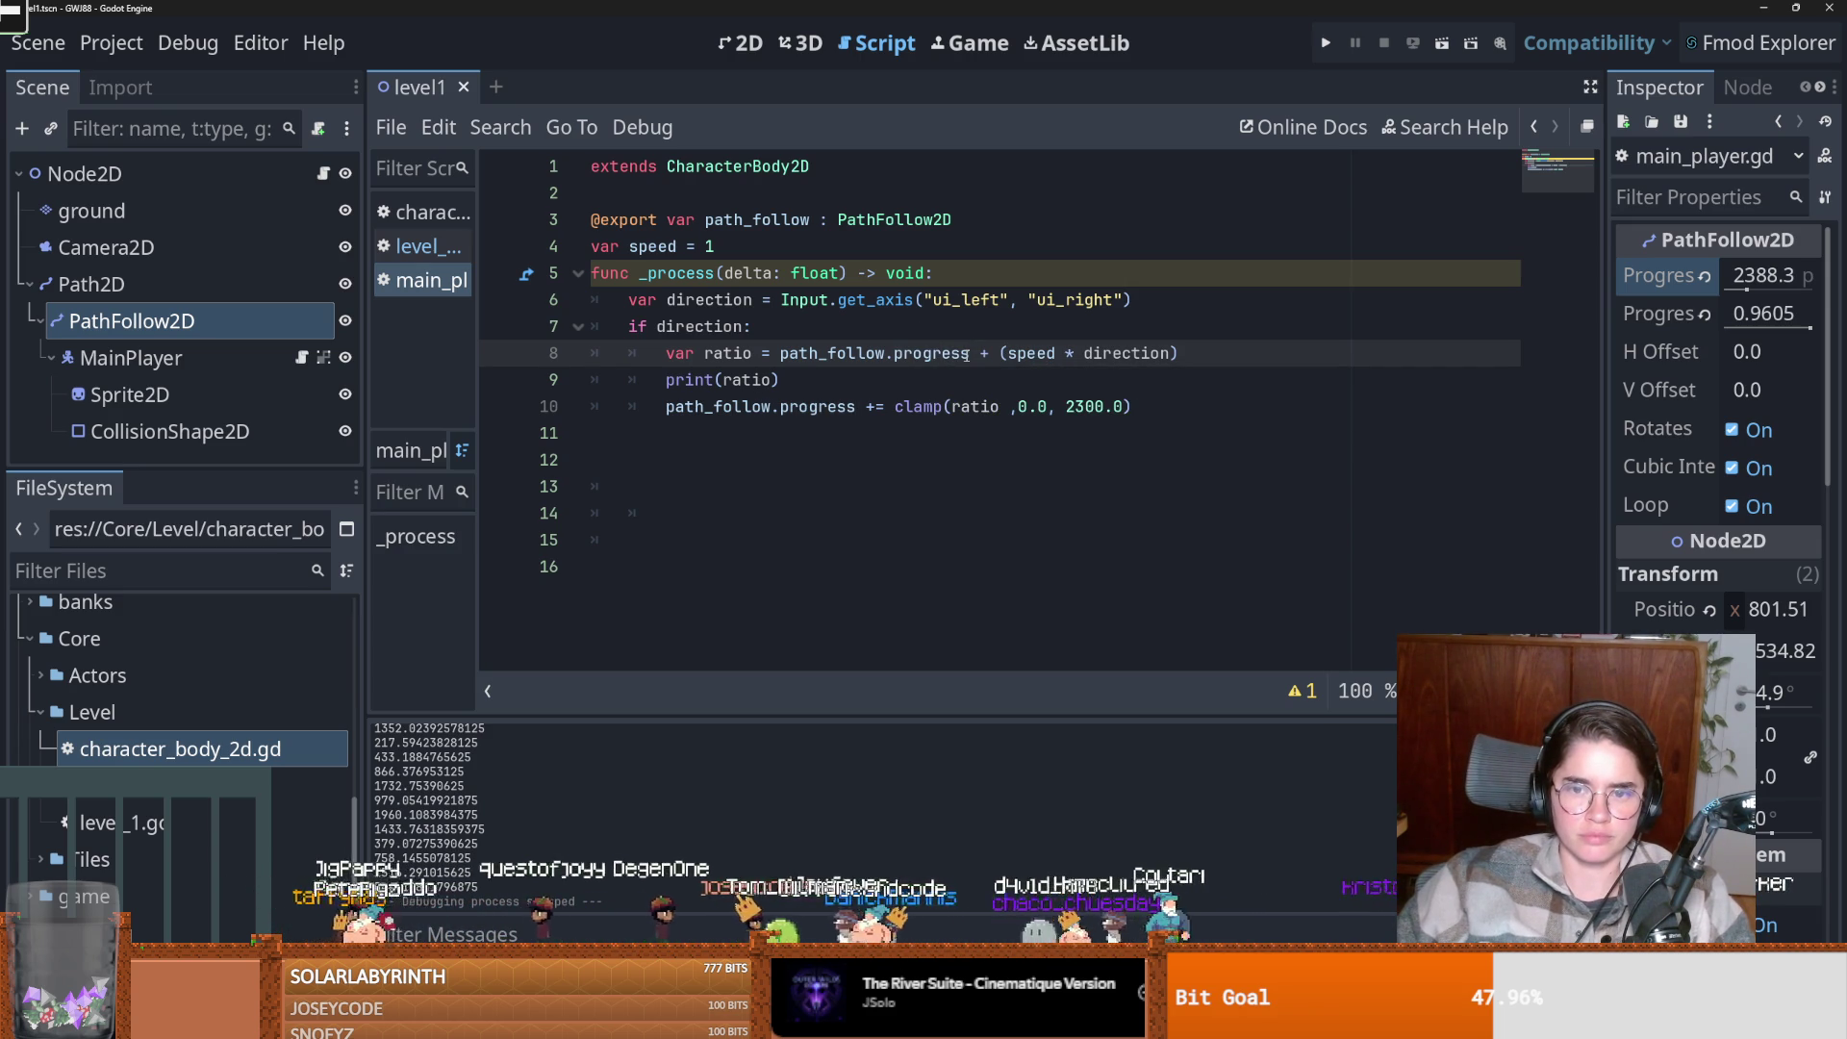
{"action": "double_click", "coordinate": [1001, 354]}
{"action": "key", "text": "ctrl+c"}
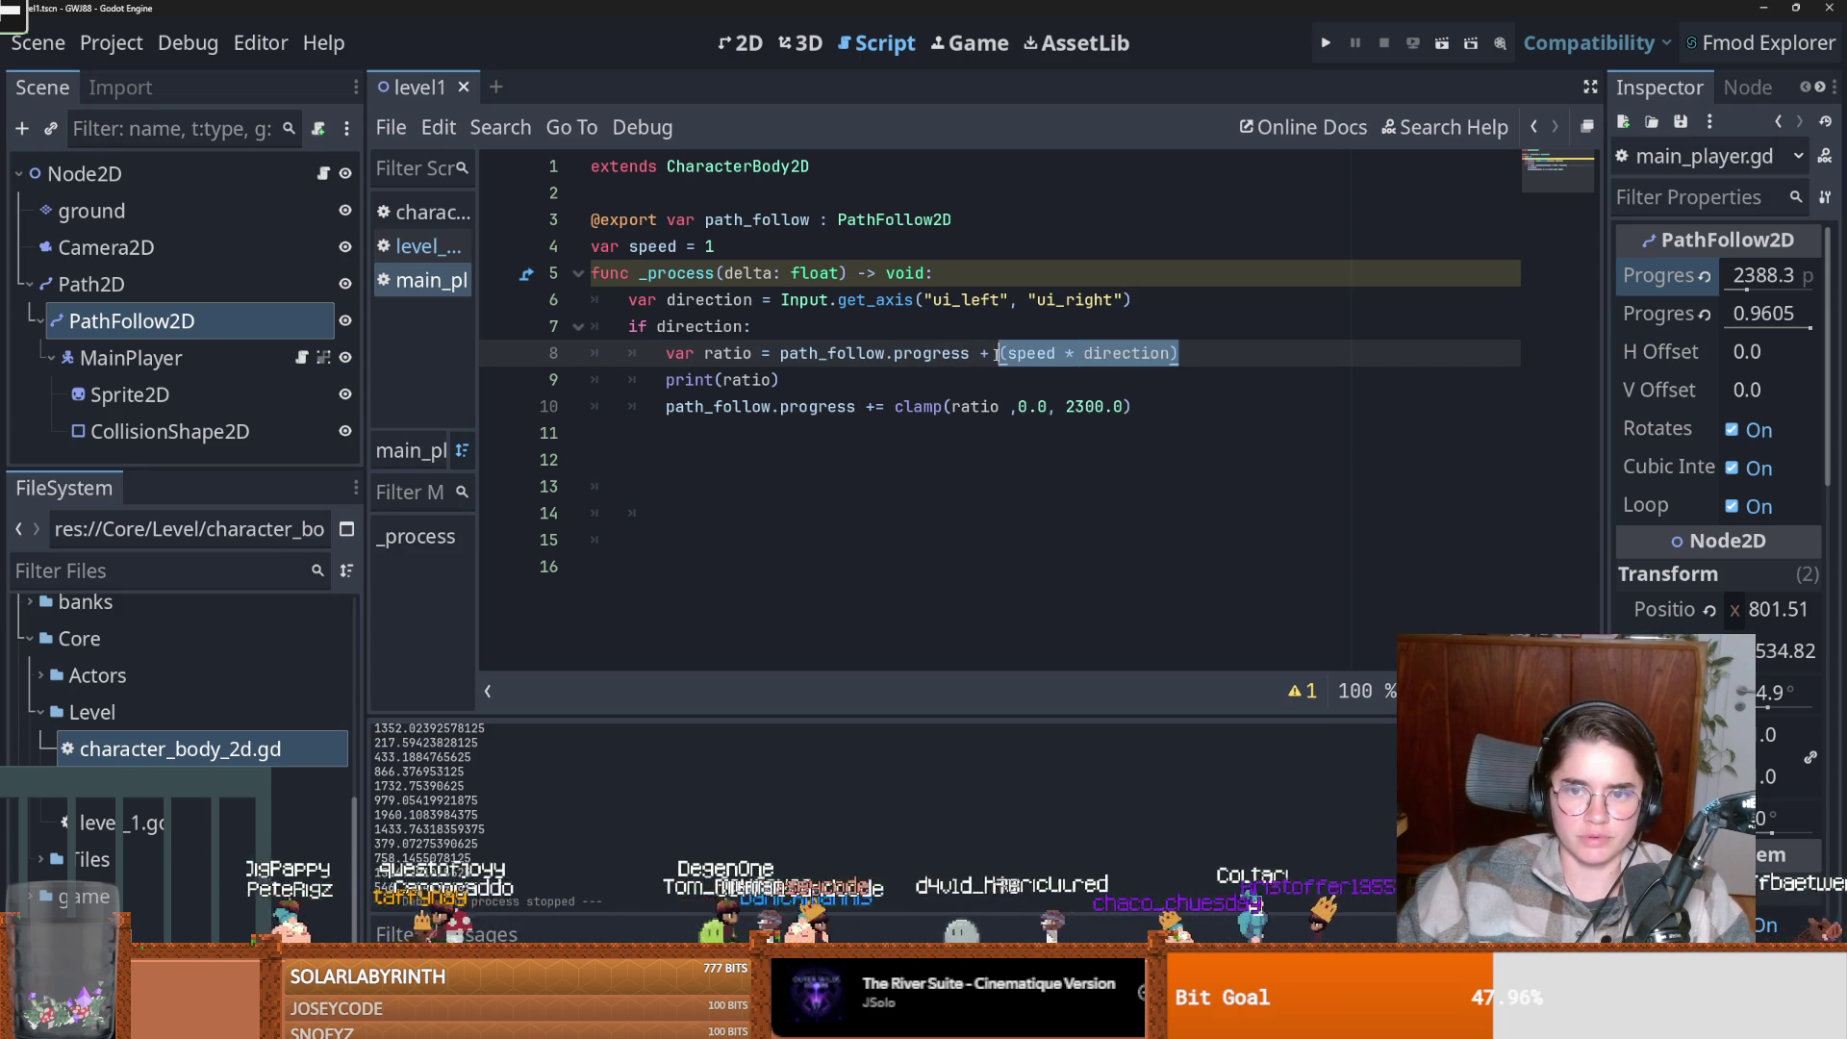
{"action": "left_click", "coordinate": [1194, 356]}
{"action": "key", "text": "Return"}
{"action": "type", "text": "print("}
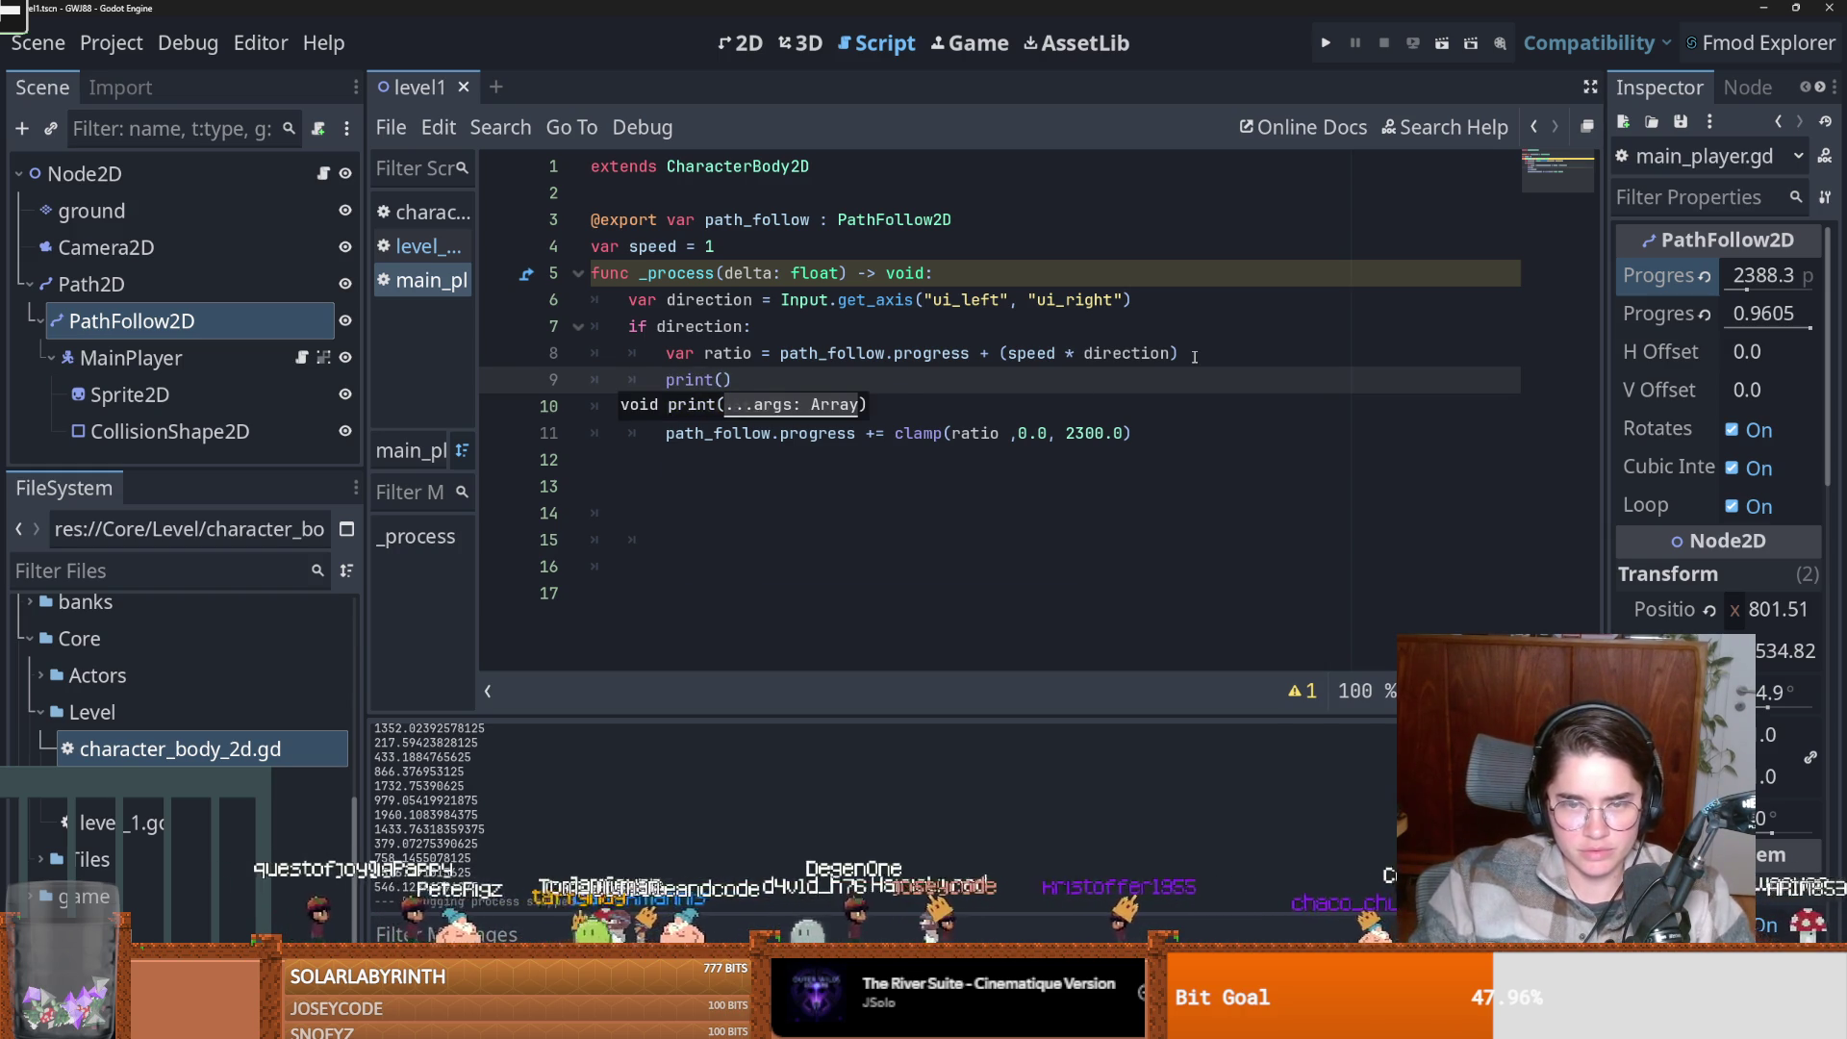
{"action": "key", "text": "ctrl+v"}
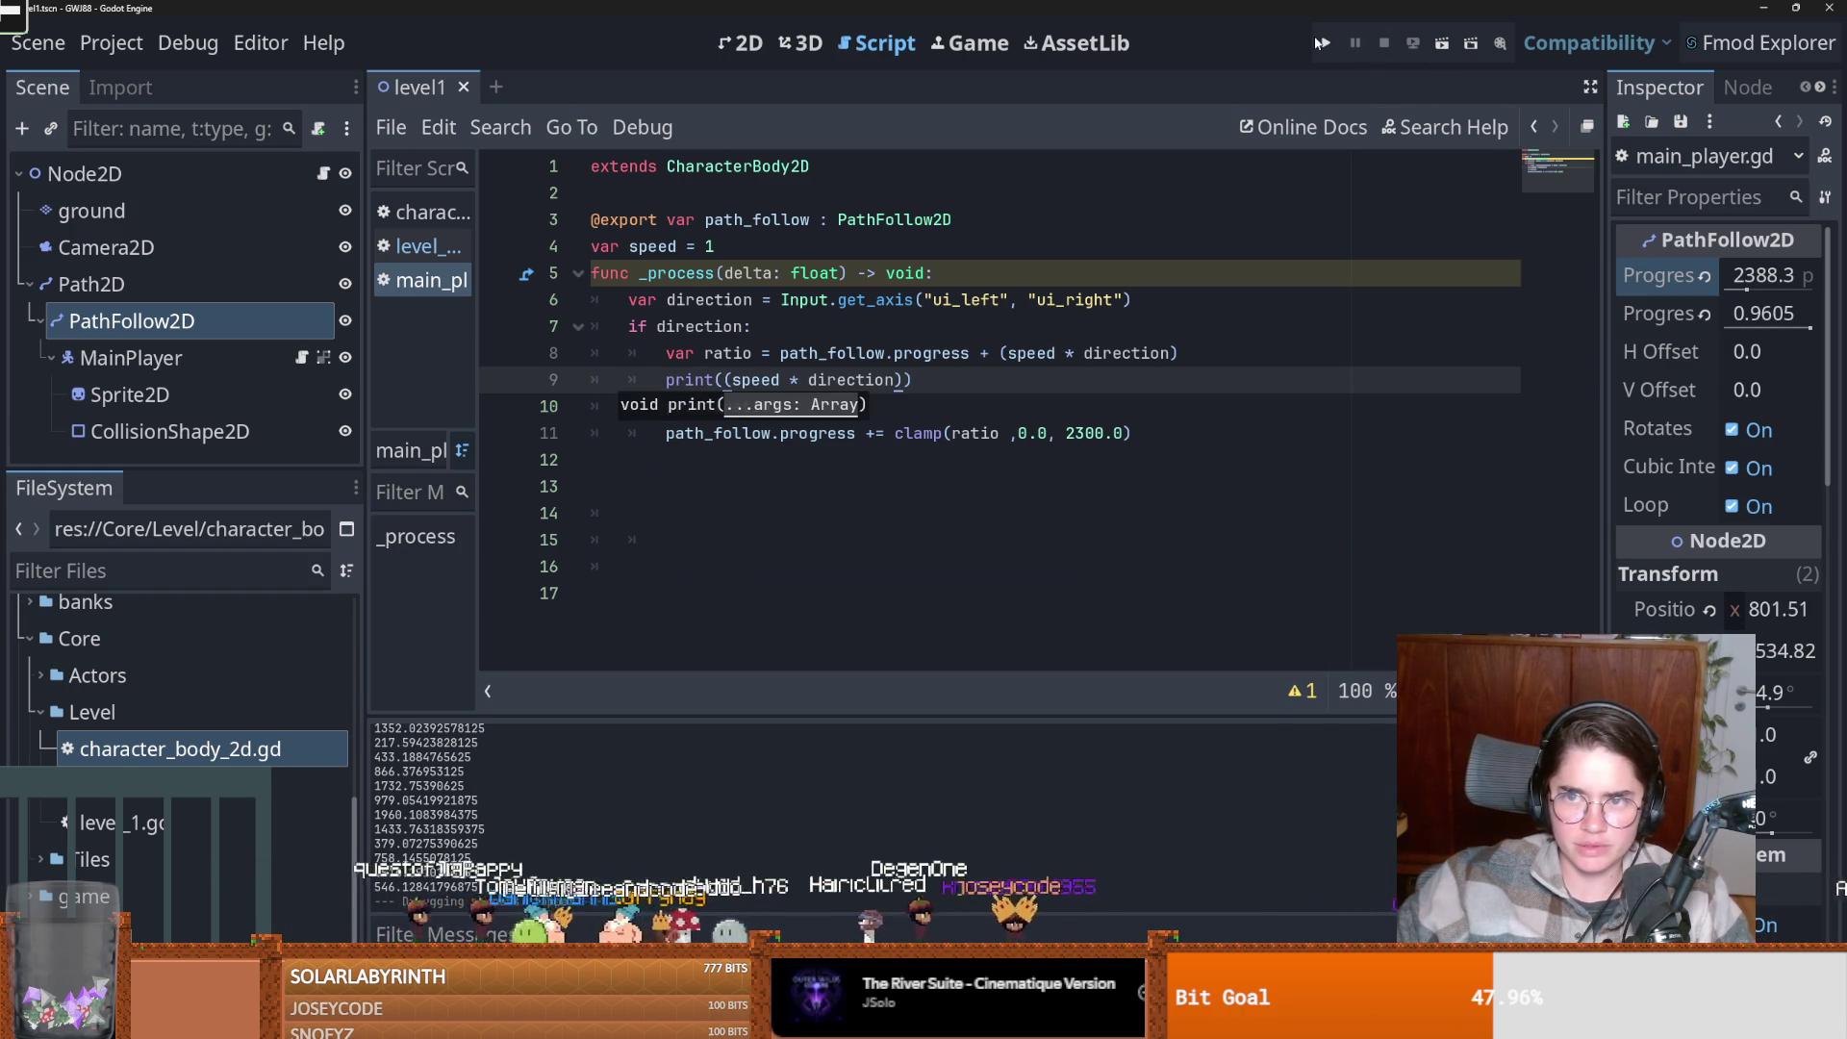
- Add print(ratio) on the next line and run the game with F5 to watch the output
{"action": "left_click", "coordinate": [903, 404]}
{"action": "type", "text": "print(ratio"}
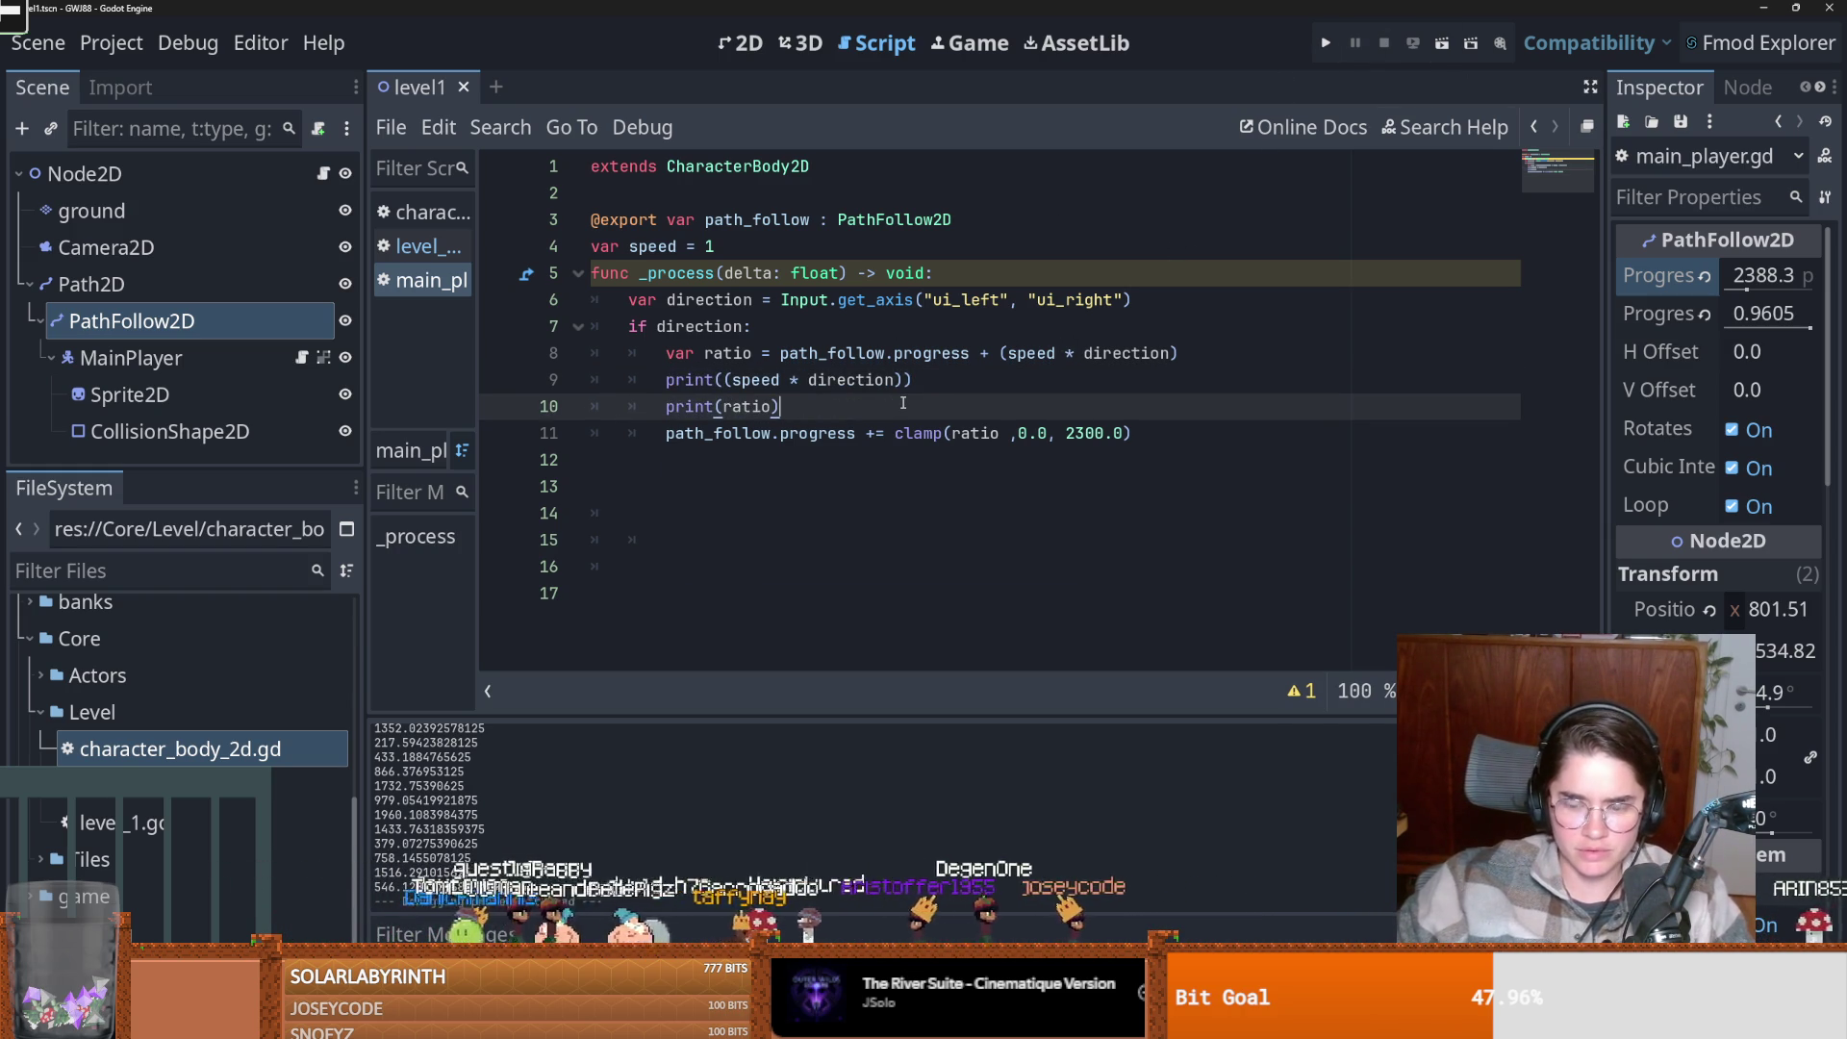
{"action": "key", "text": "F5"}
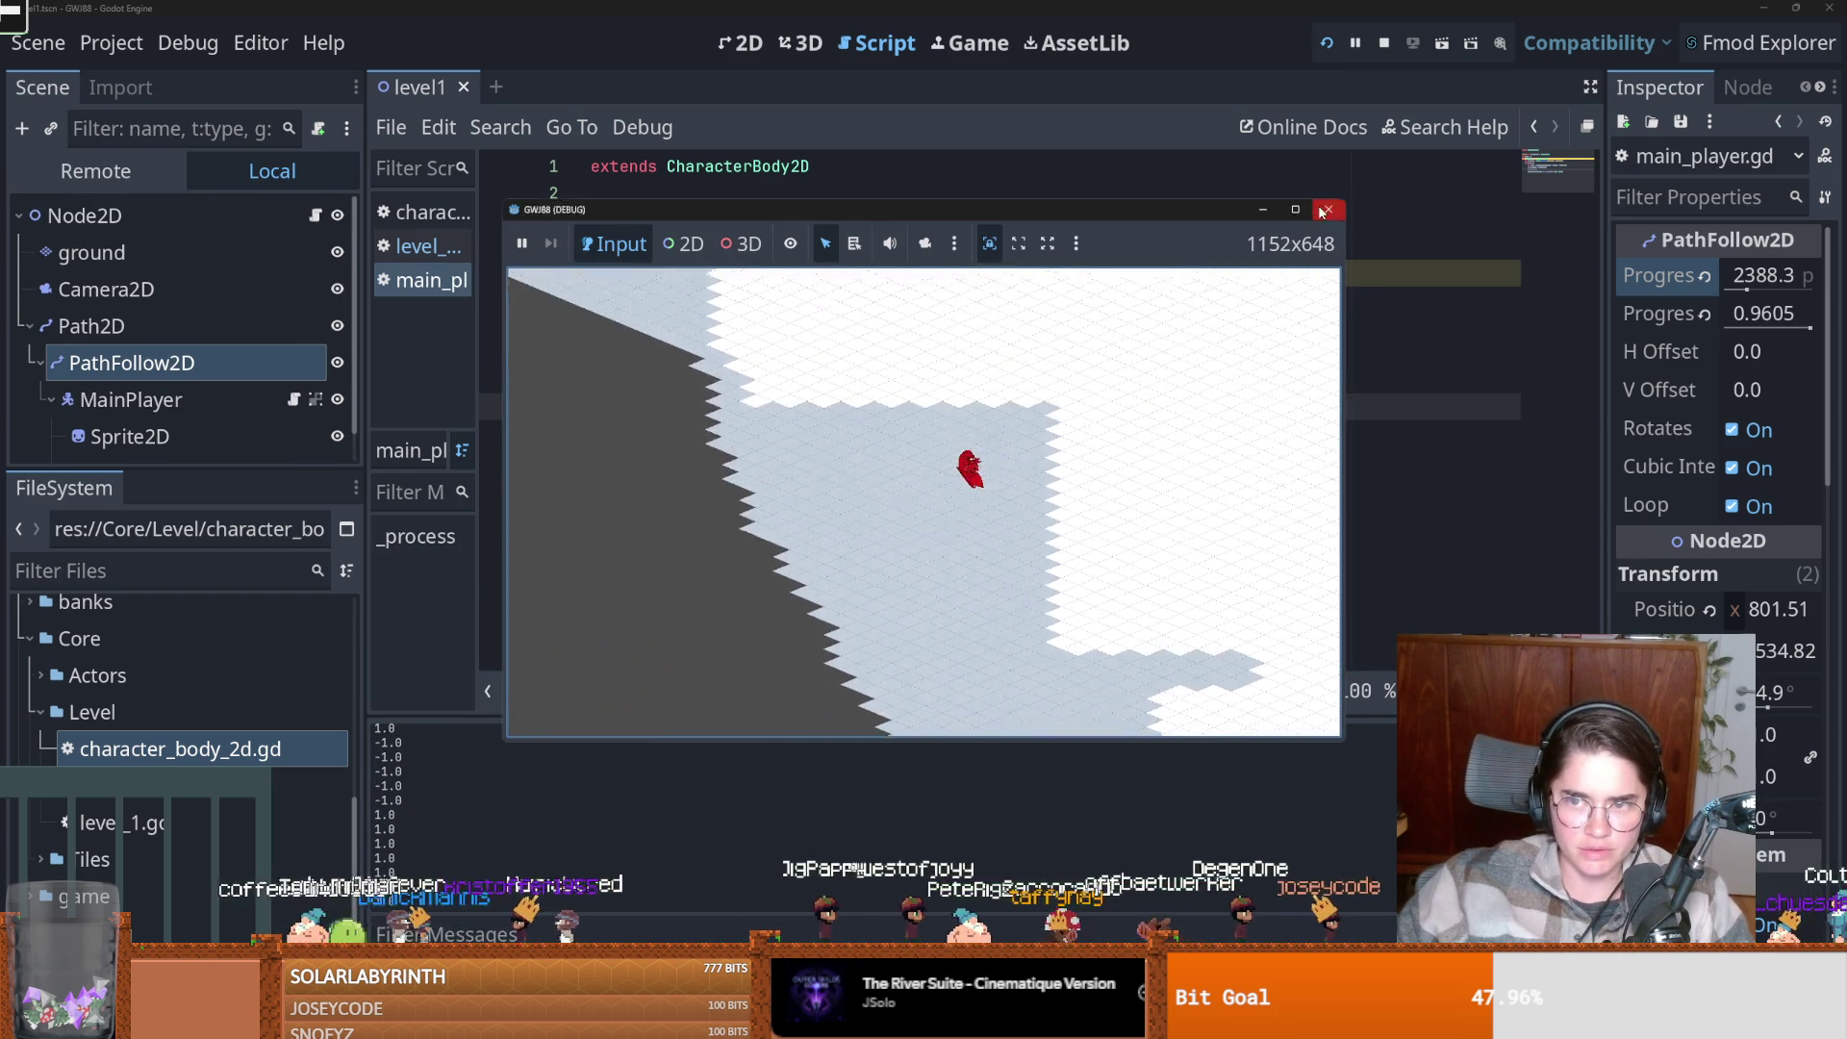
{"action": "key", "text": "F8"}
- Make the print output path_follow.progress, then test-run while moving the player right
{"action": "left_click_drag", "start_coordinate": [1178, 353], "coordinate": [998, 353]}
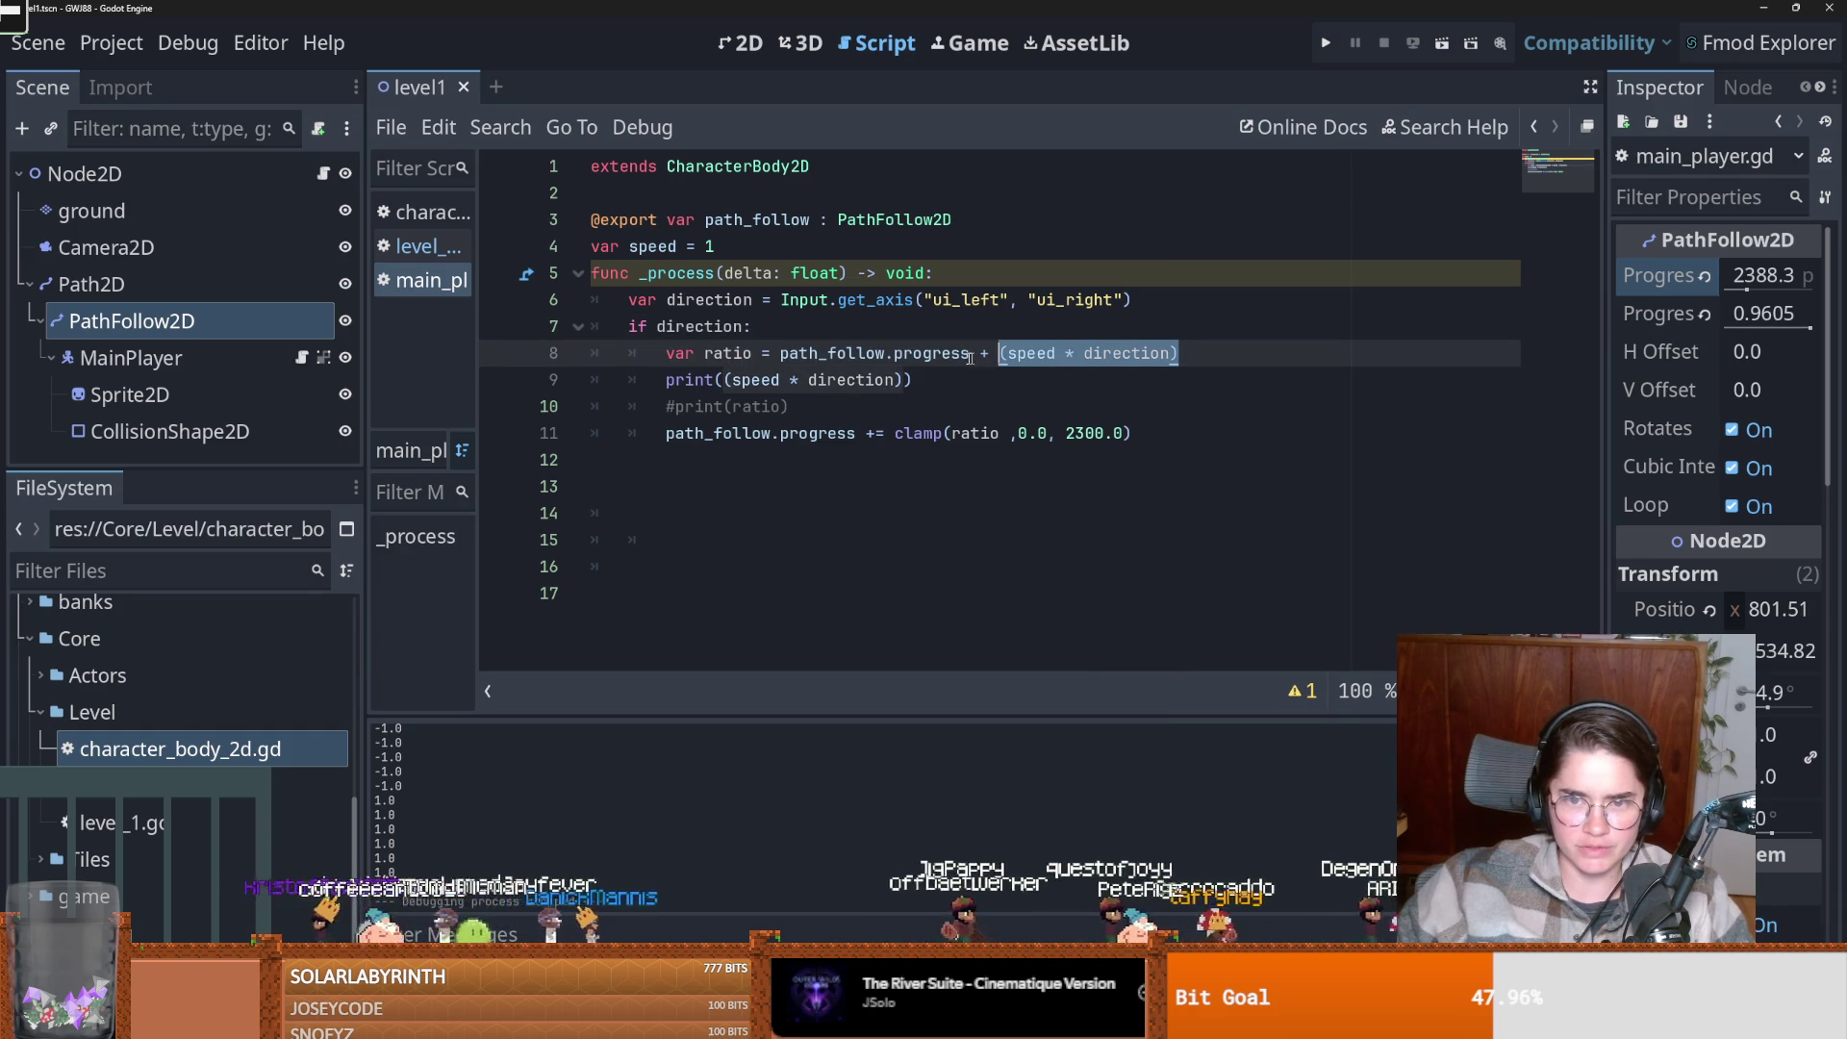
{"action": "double_click", "coordinate": [932, 354]}
{"action": "left_click_drag", "start_coordinate": [972, 353], "coordinate": [779, 353]}
{"action": "key", "text": "ctrl+c"}
{"action": "left_click_drag", "start_coordinate": [896, 381], "coordinate": [734, 381]}
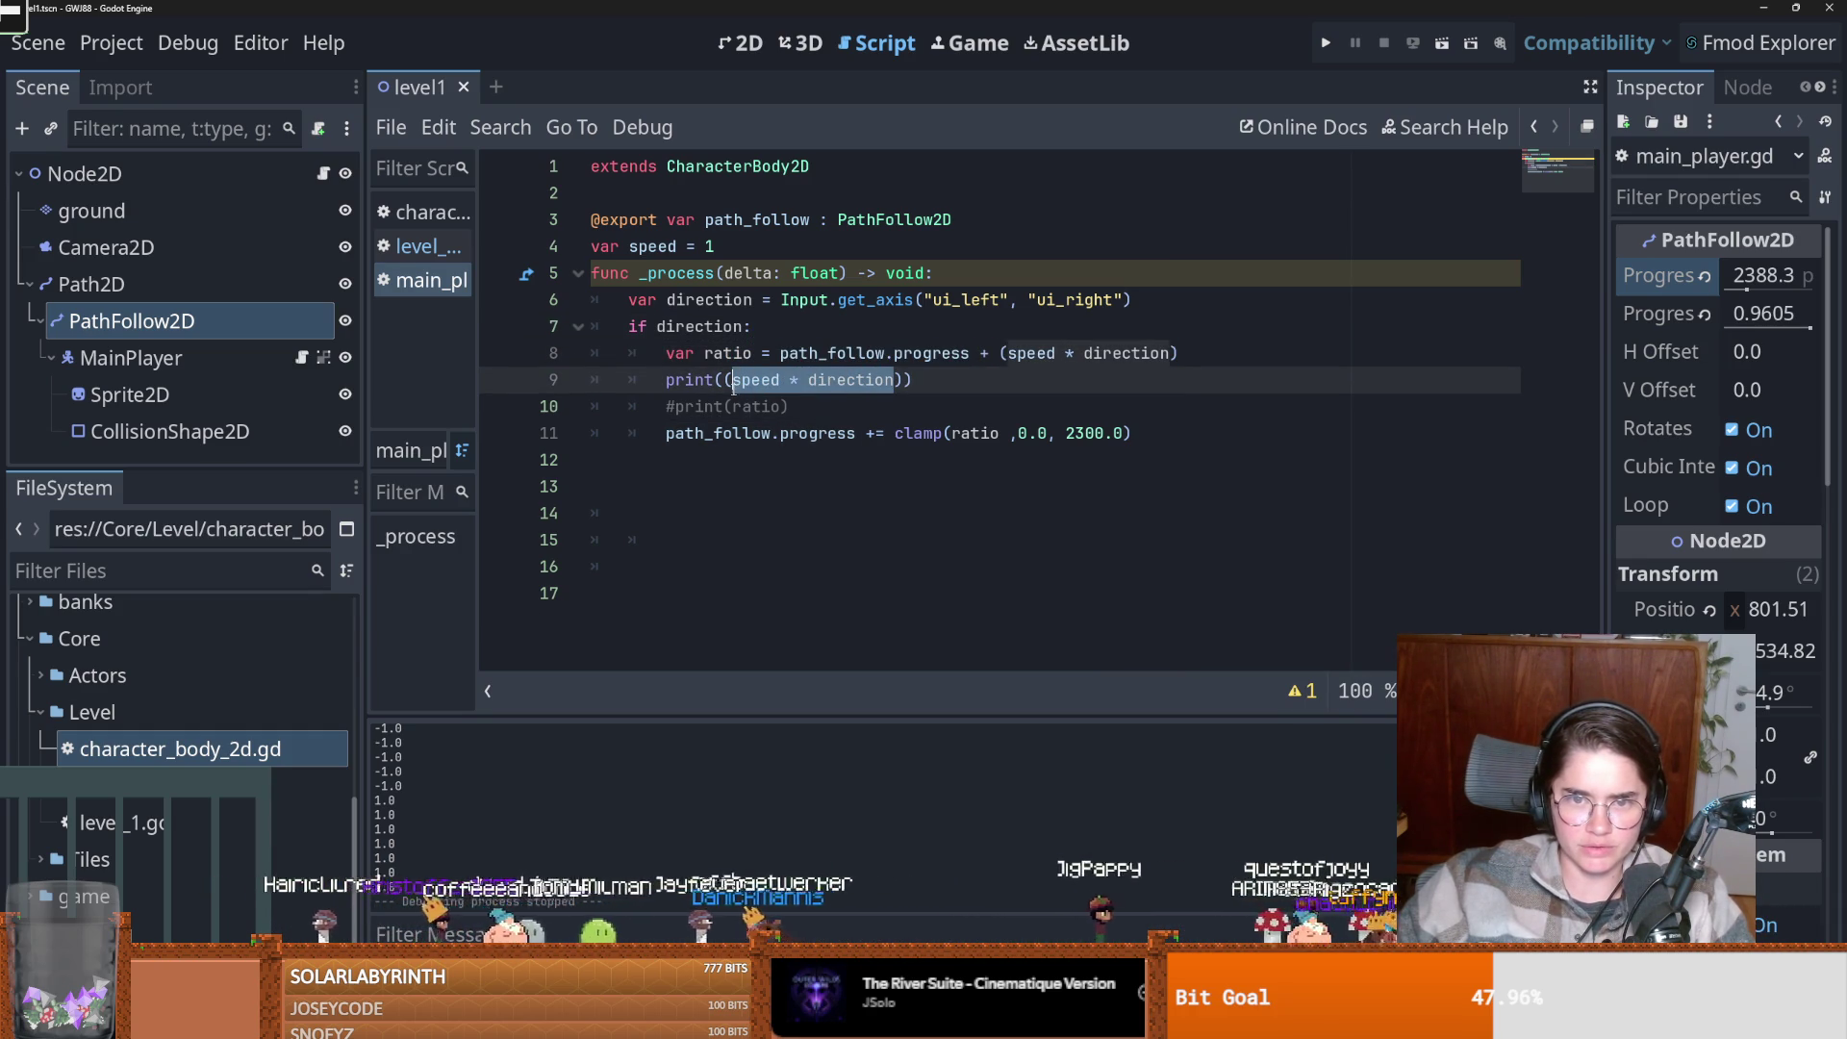
{"action": "key", "text": "ctrl+v"}
{"action": "left_click", "coordinate": [1326, 43]}
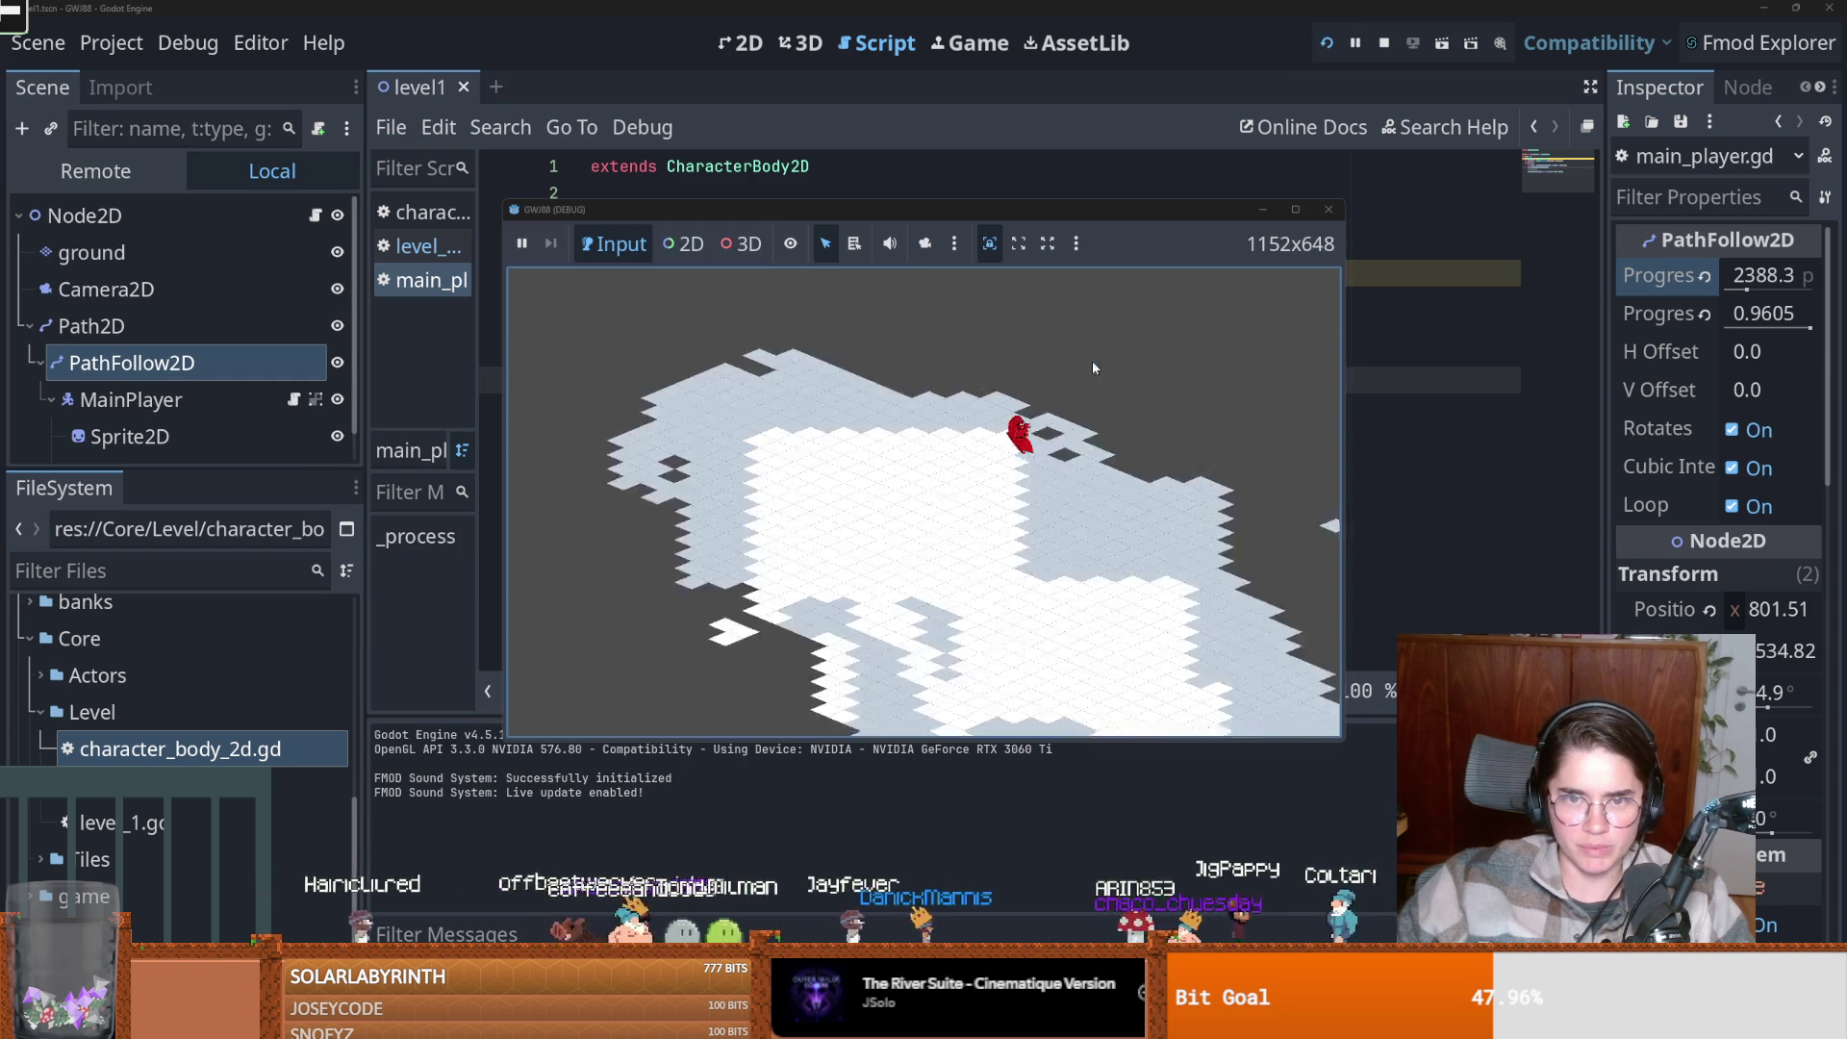
{"action": "key", "text": "Right"}
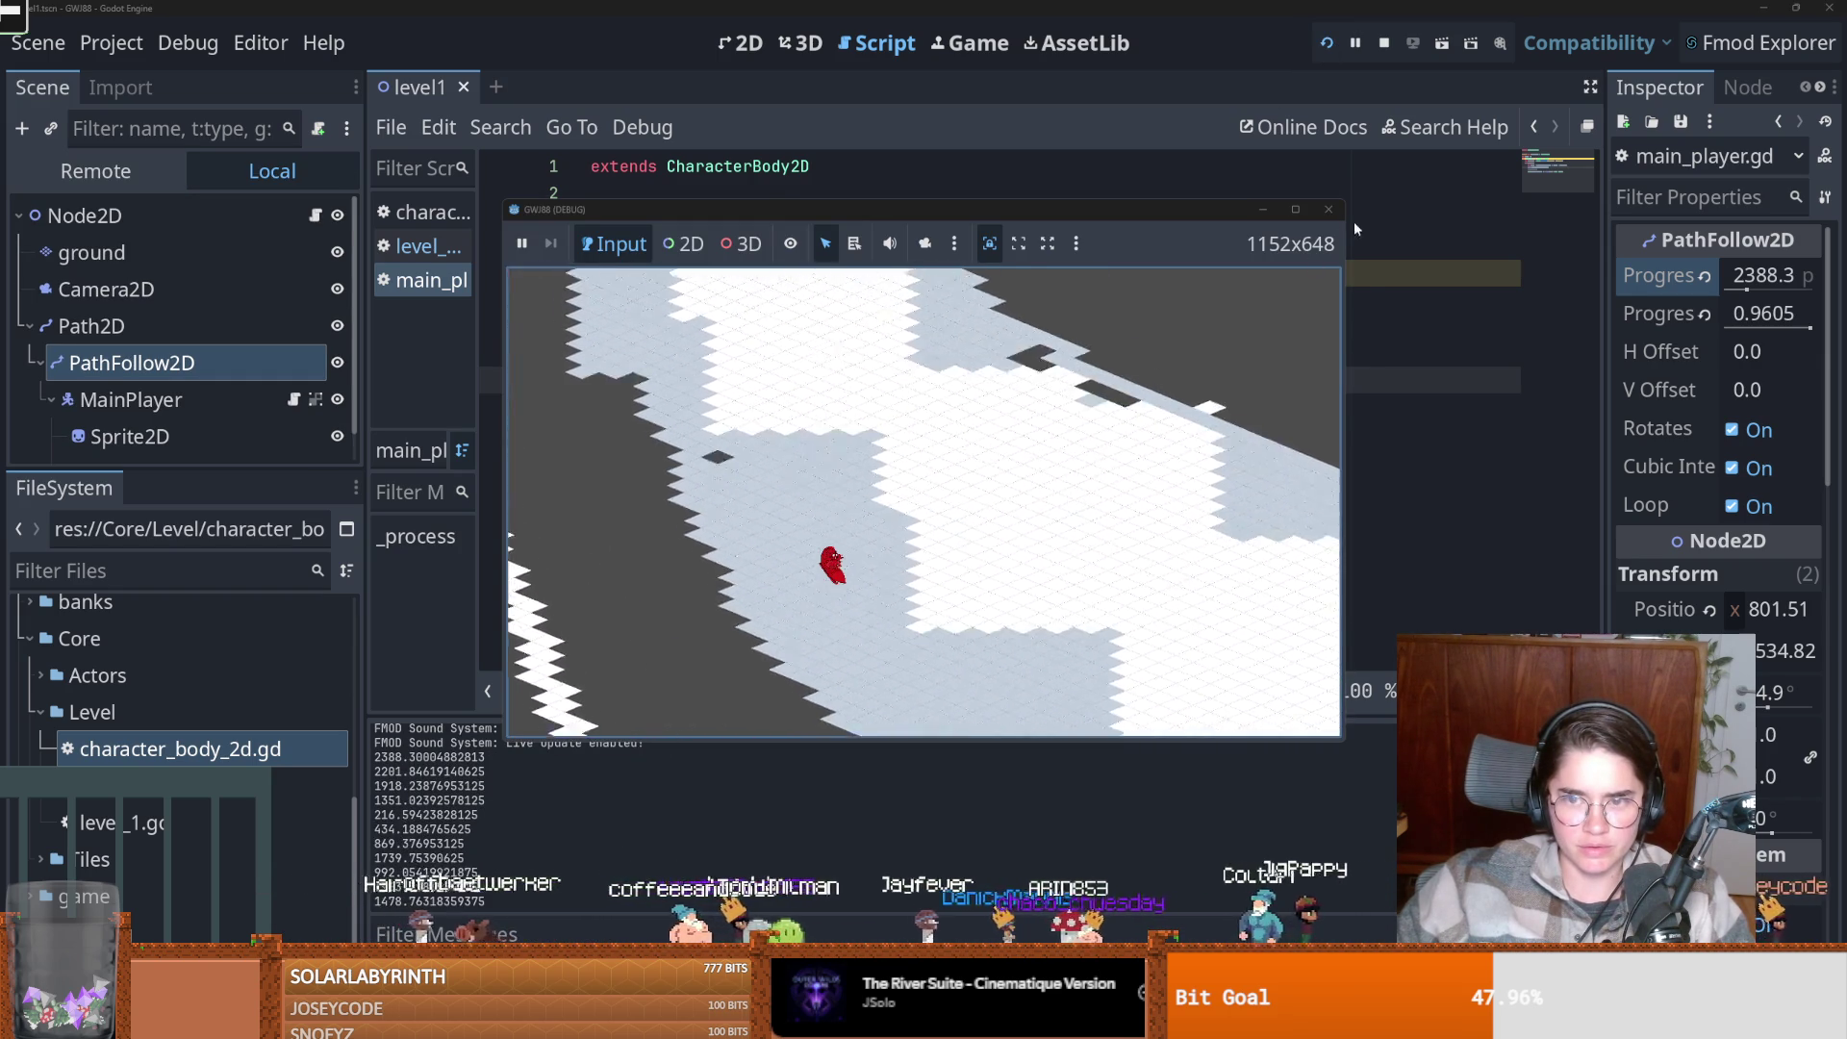
{"action": "key", "text": "F8"}
- Open the PathFollow2D class documentation from path_follow on line 11
{"action": "left_click", "coordinate": [775, 433]}
{"action": "double_click", "coordinate": [776, 433]}
{"action": "double_click", "coordinate": [770, 433]}
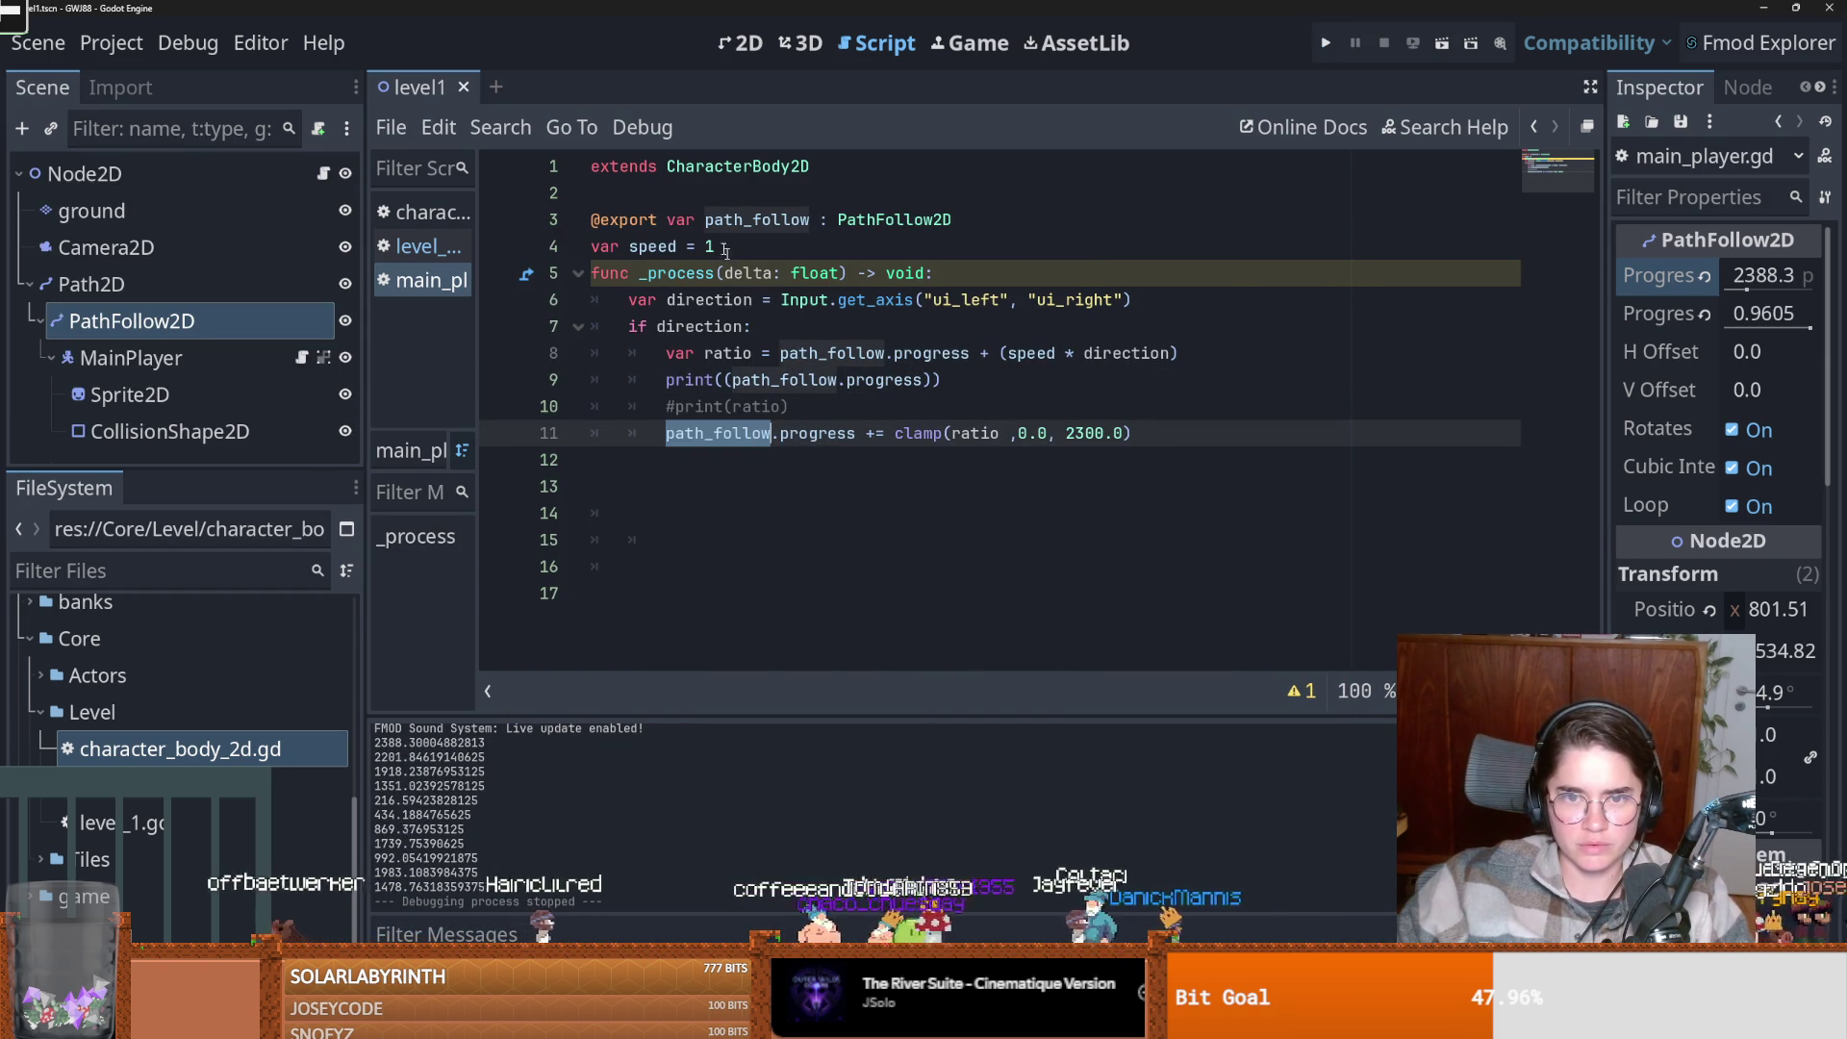
{"action": "left_click", "coordinate": [895, 220], "text": "ctrl"}
{"action": "scroll", "coordinate": [899, 495], "scroll_direction": "down", "scroll_amount": 3}
- Look through the Path2D documentation, then go back to the PathFollow2D page
{"action": "scroll", "coordinate": [899, 495], "scroll_direction": "up", "scroll_amount": 3}
{"action": "scroll", "coordinate": [899, 491], "scroll_direction": "up", "scroll_amount": 2}
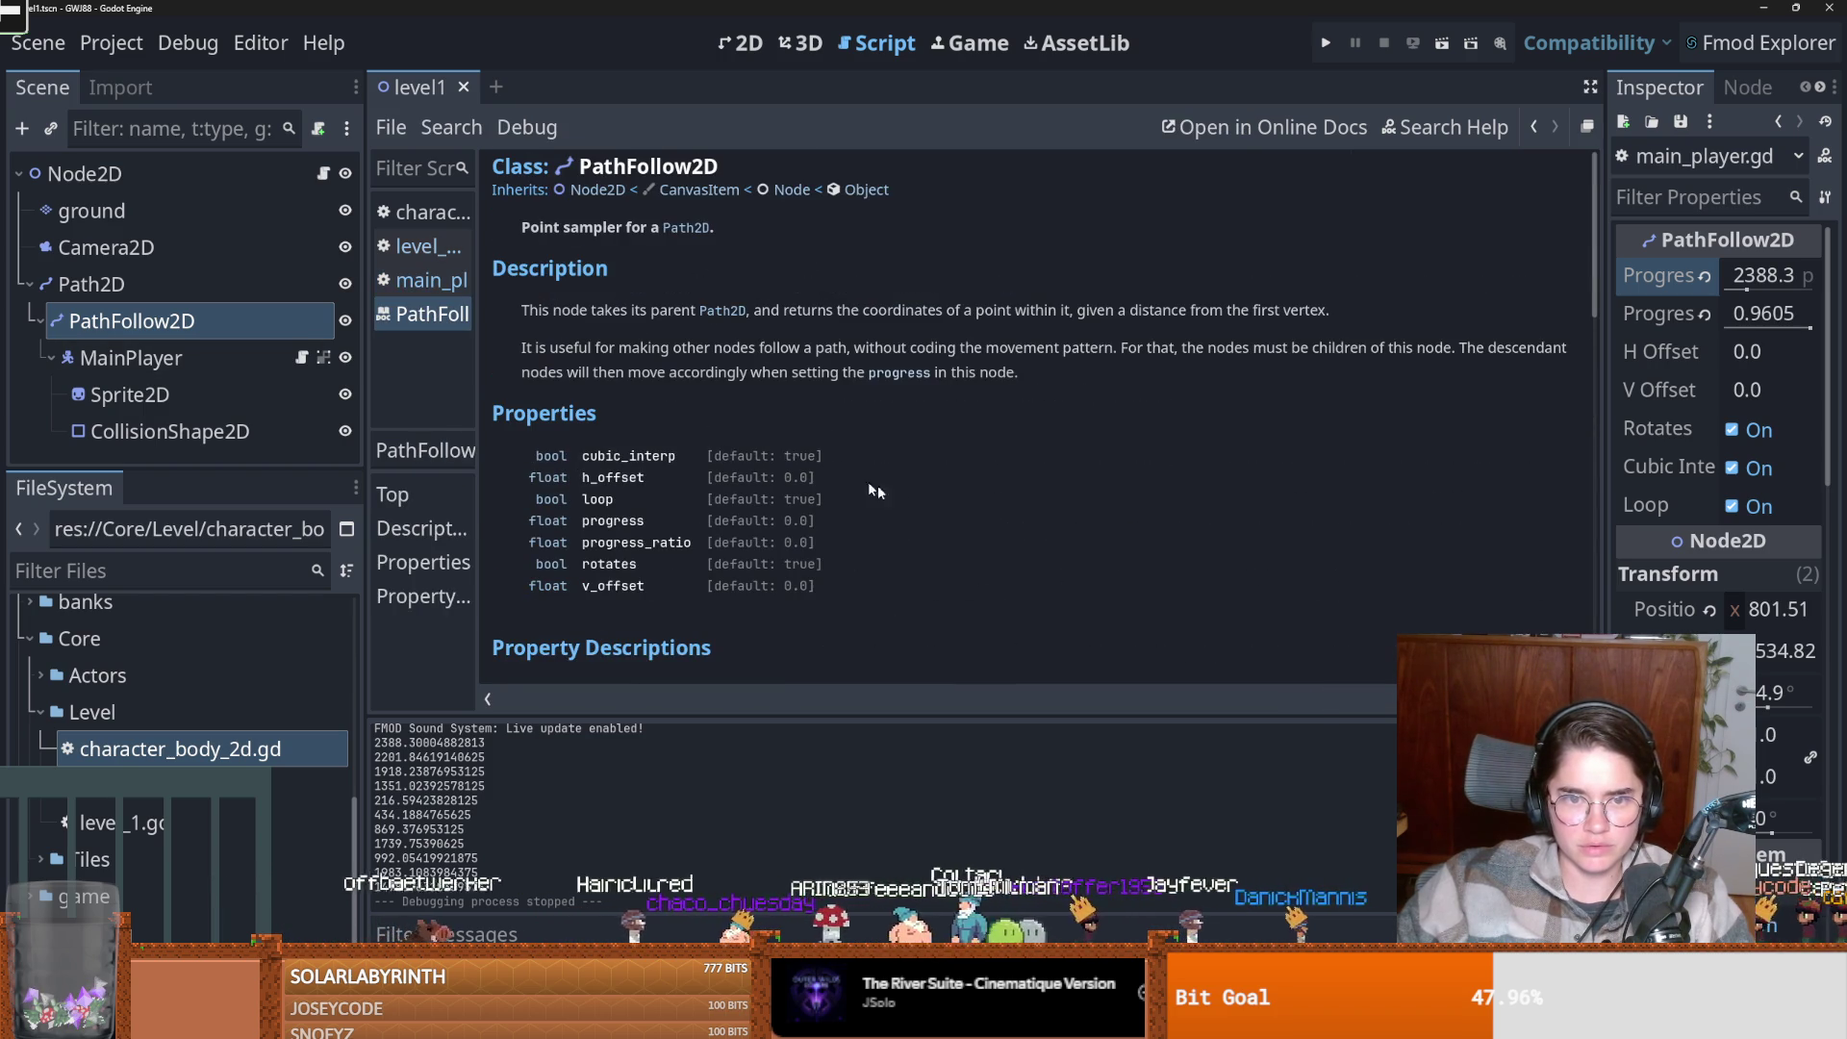
{"action": "left_click", "coordinate": [691, 228]}
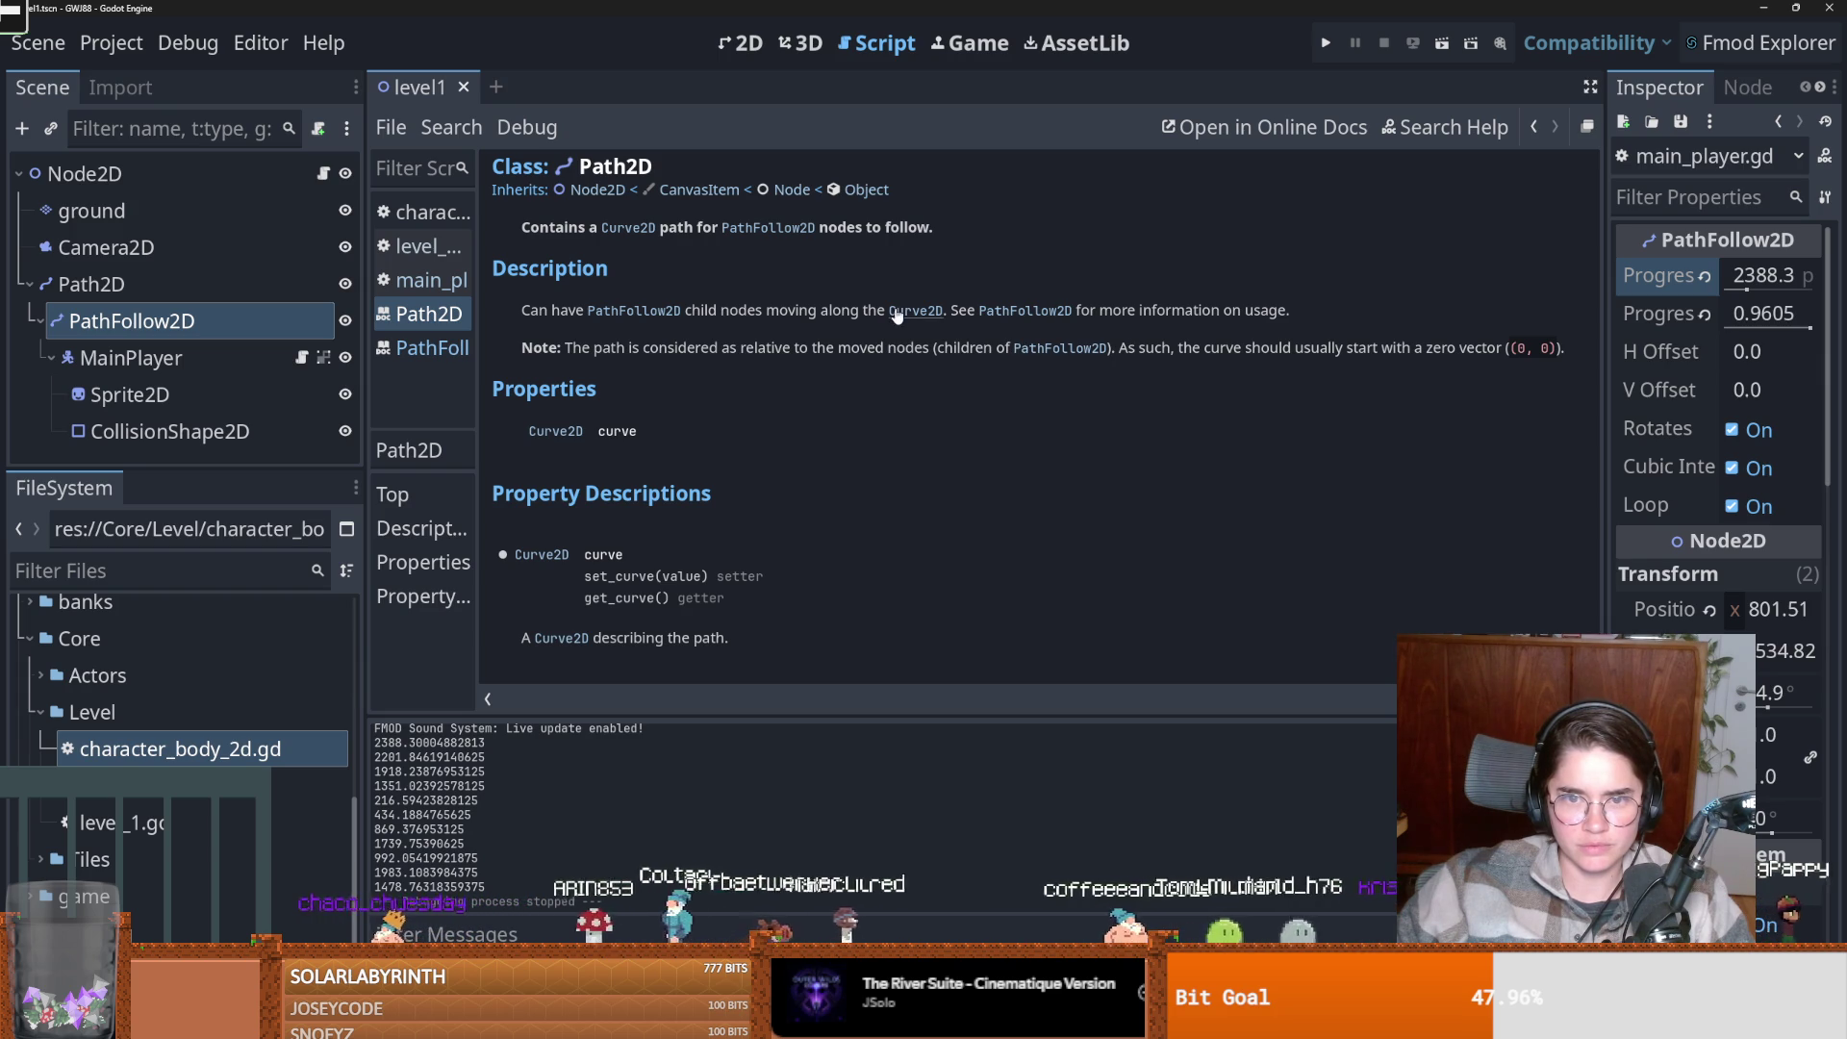
{"action": "left_click", "coordinate": [991, 310]}
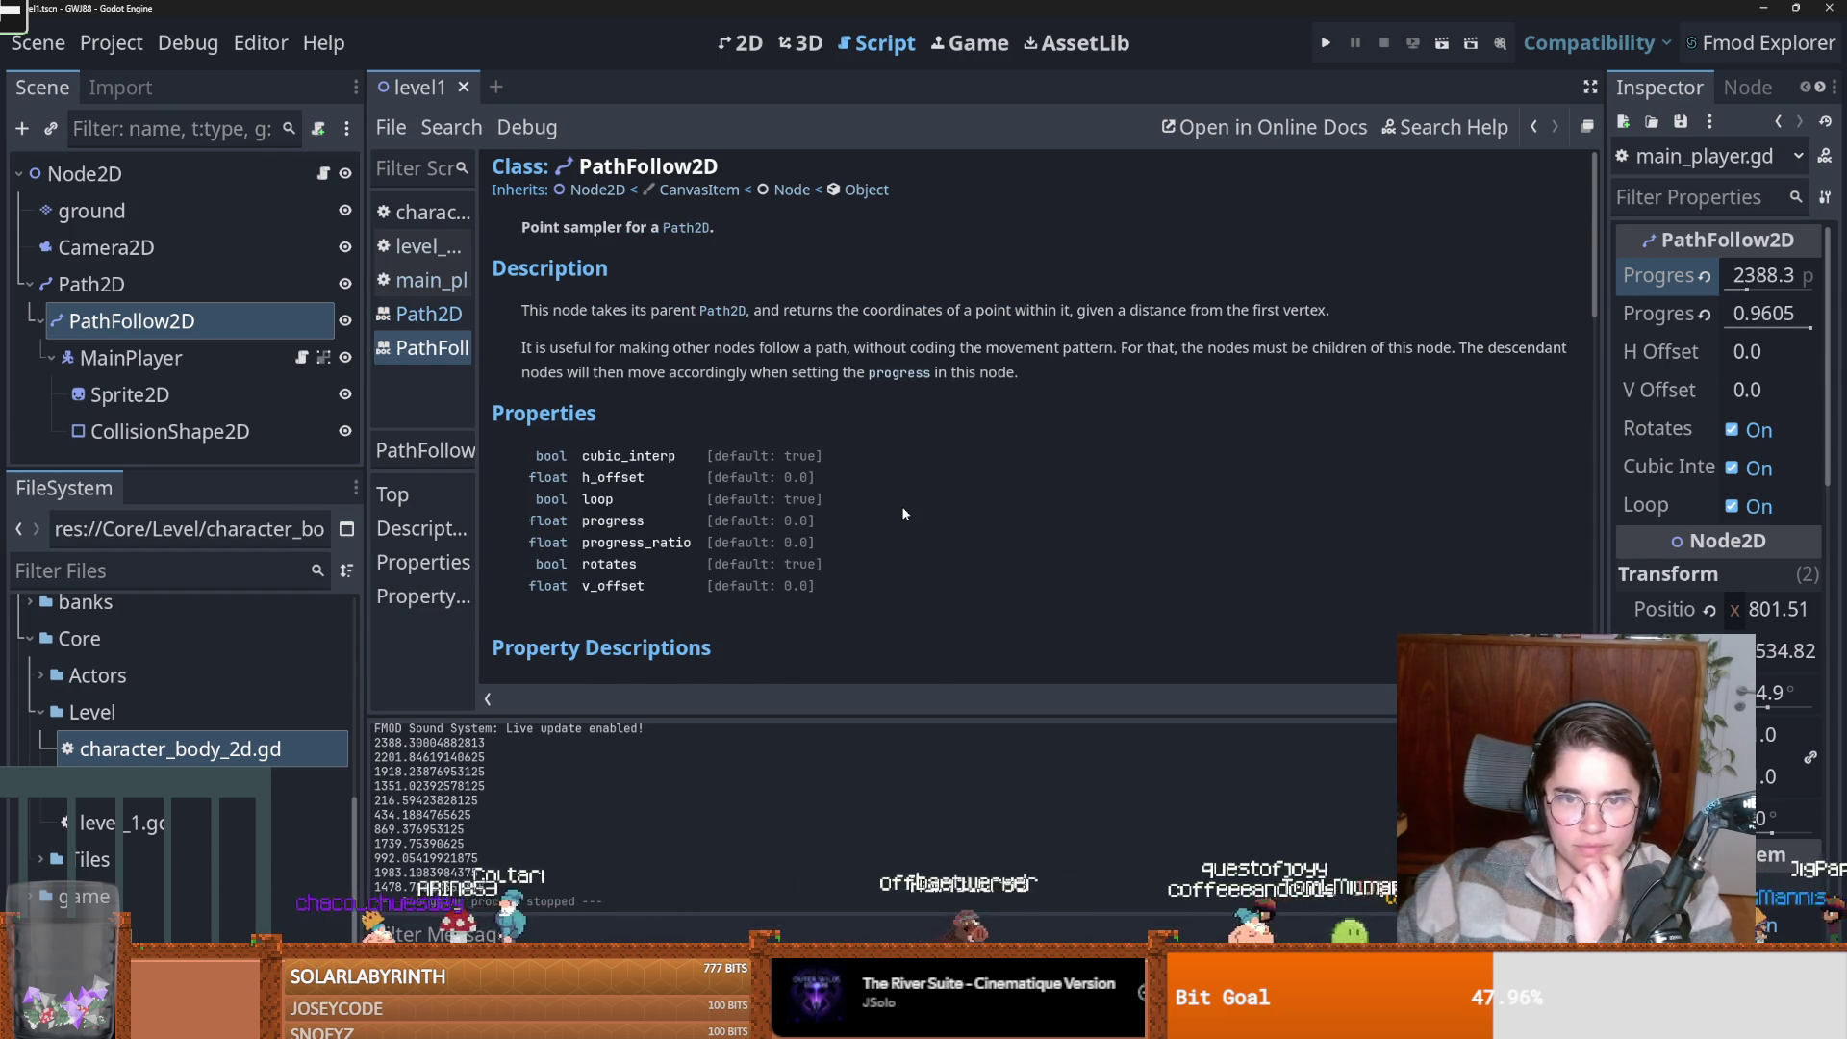
{"action": "scroll", "coordinate": [903, 513], "scroll_direction": "down", "scroll_amount": 8}
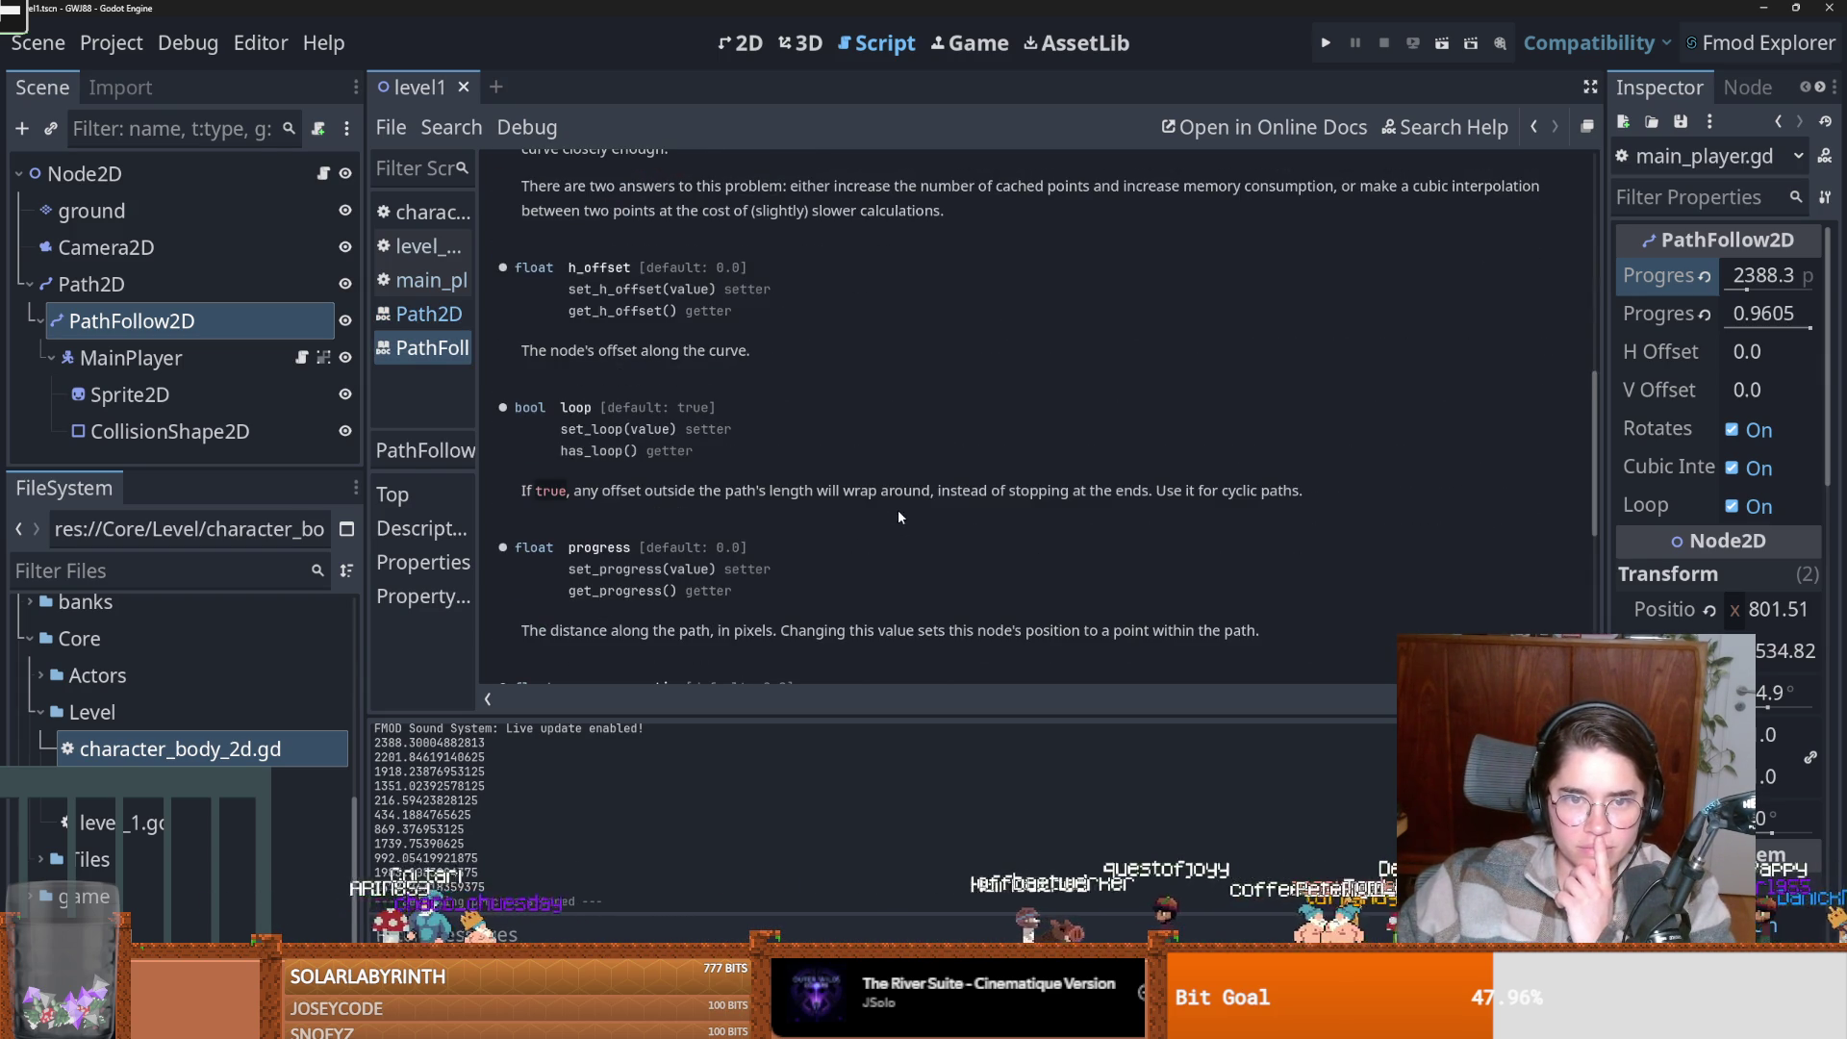
- Widen the Inspector panel and scroll through the node's properties
{"action": "left_click", "coordinate": [200, 332]}
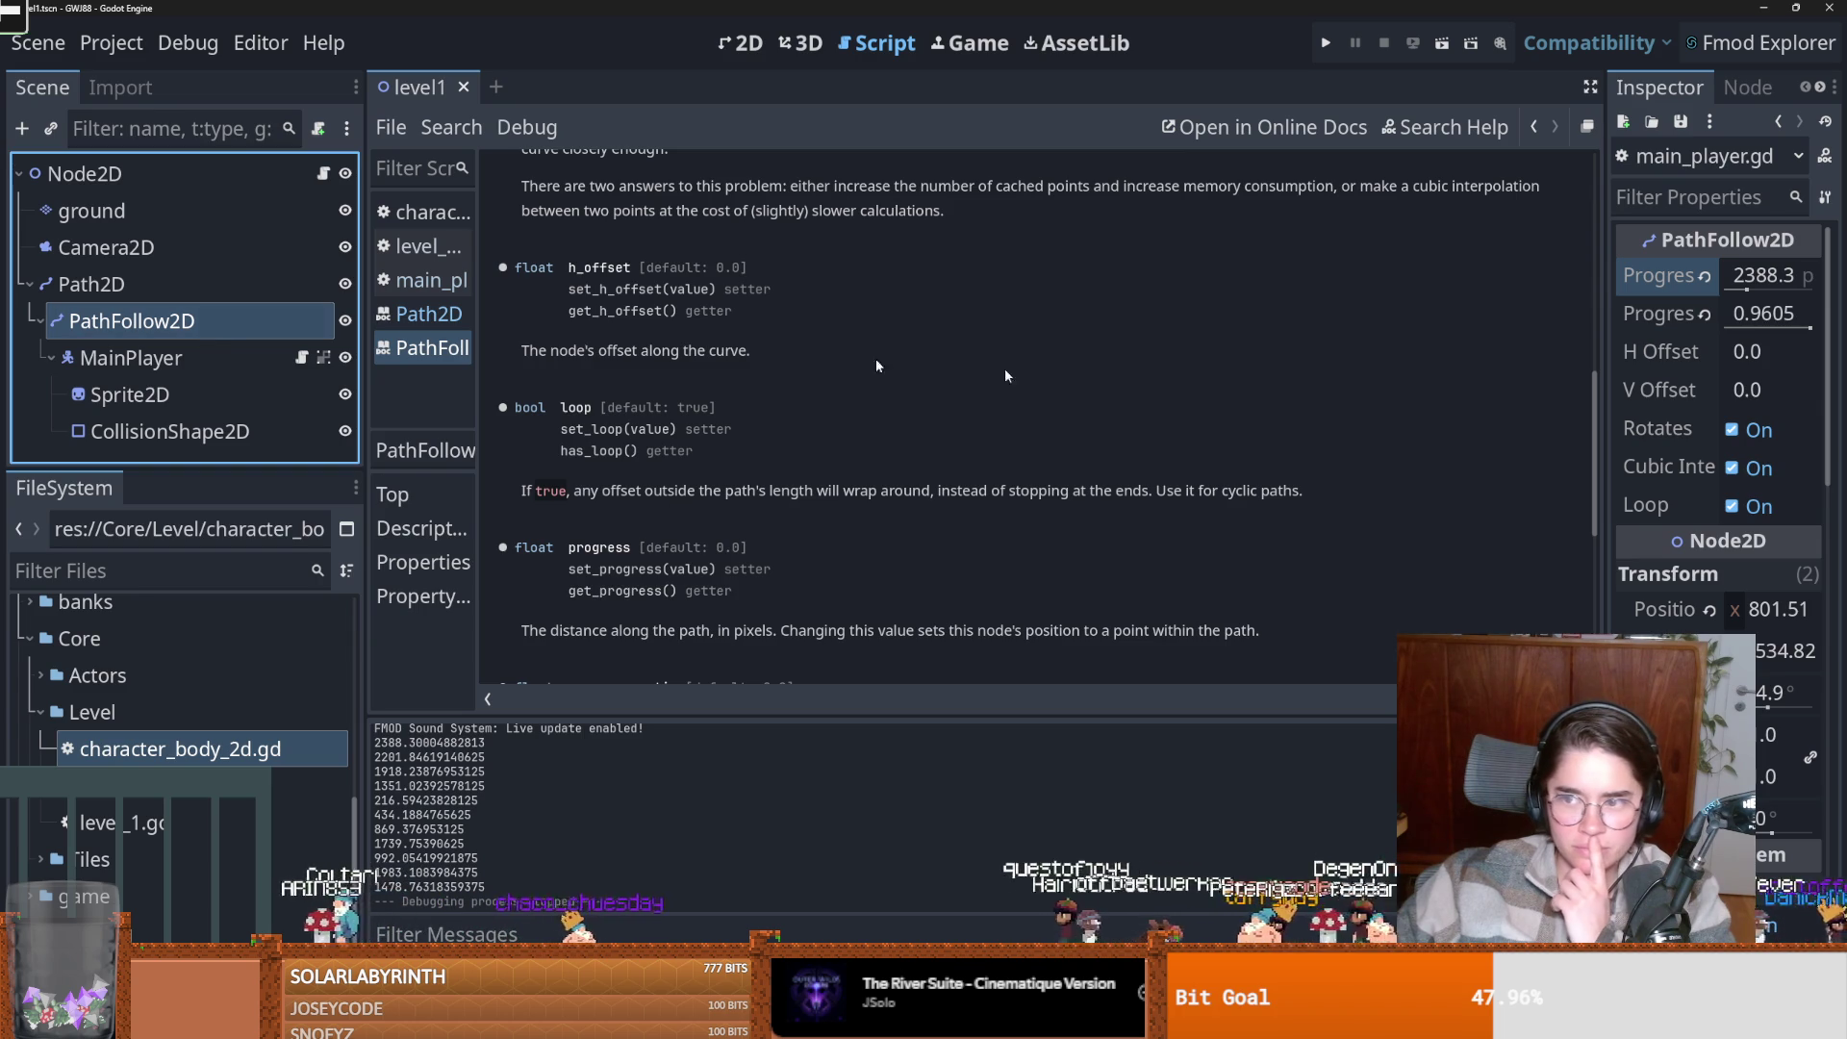
{"action": "left_click_drag", "start_coordinate": [1605, 535], "coordinate": [1255, 462]}
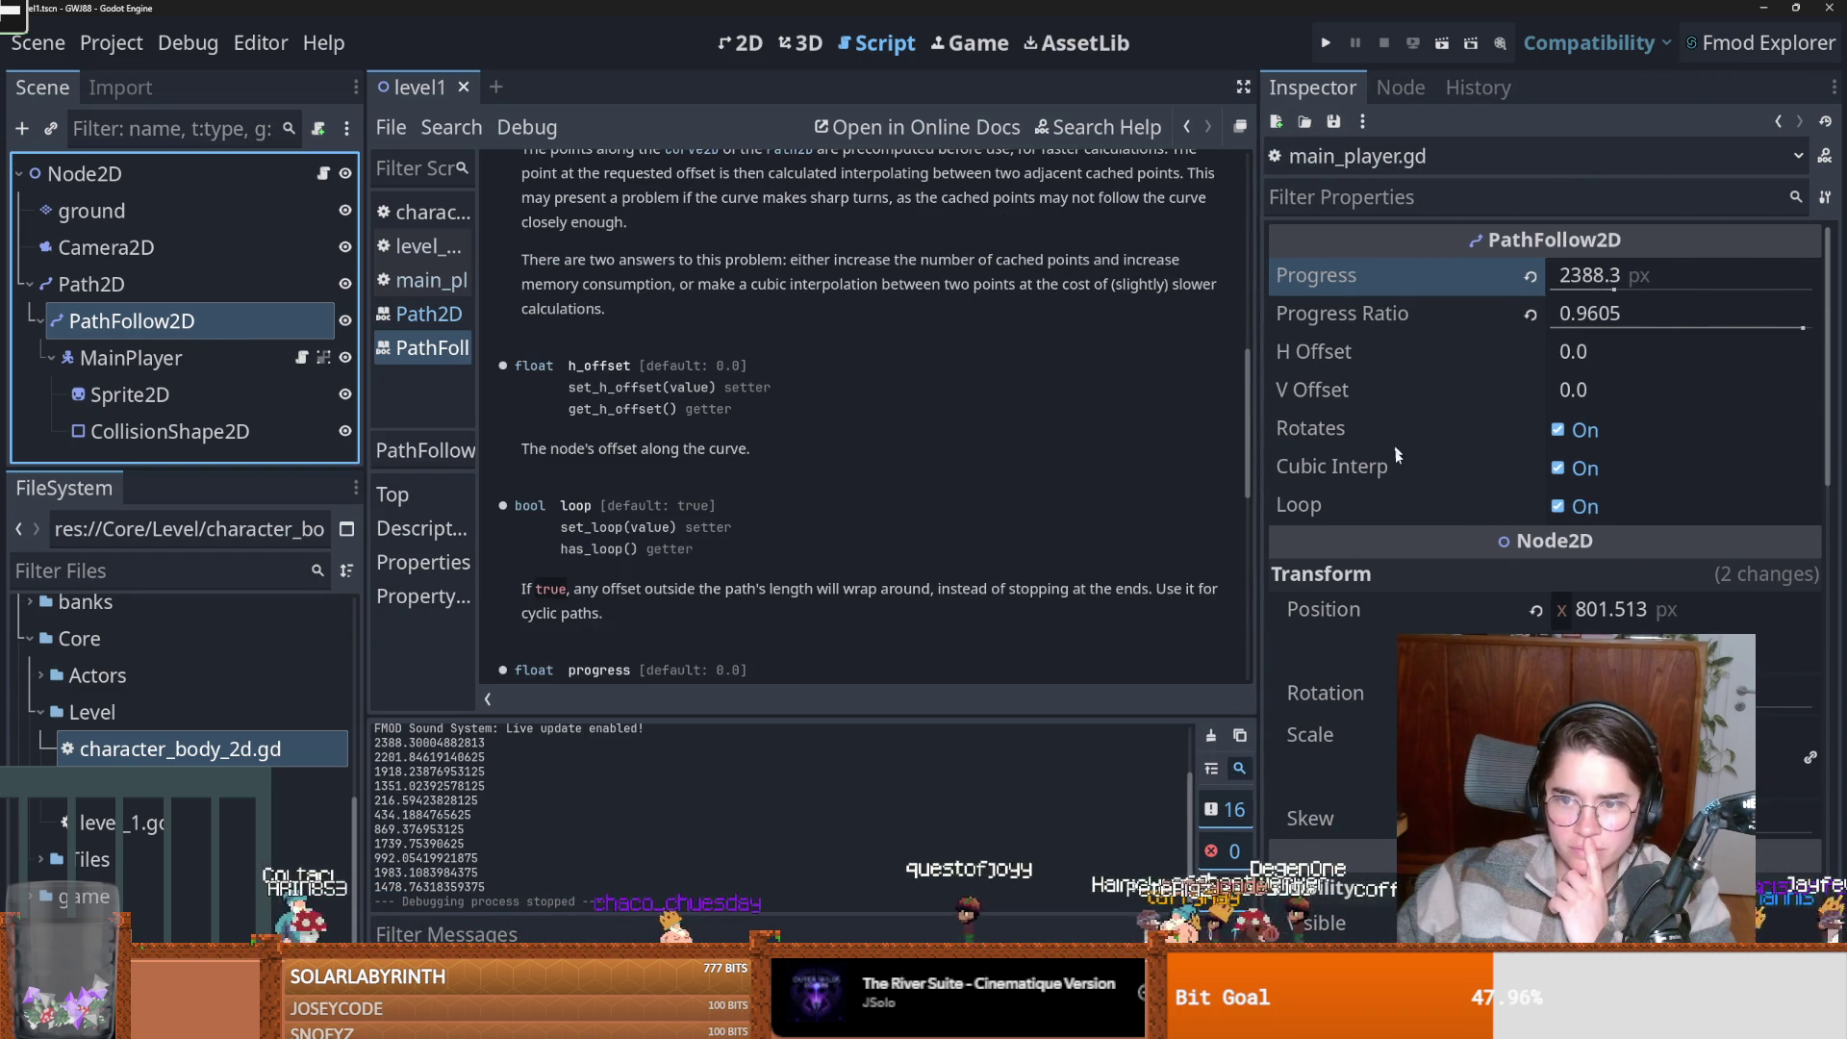
{"action": "scroll", "coordinate": [1444, 558], "scroll_direction": "down", "scroll_amount": 2}
{"action": "scroll", "coordinate": [1504, 553], "scroll_direction": "down", "scroll_amount": 2}
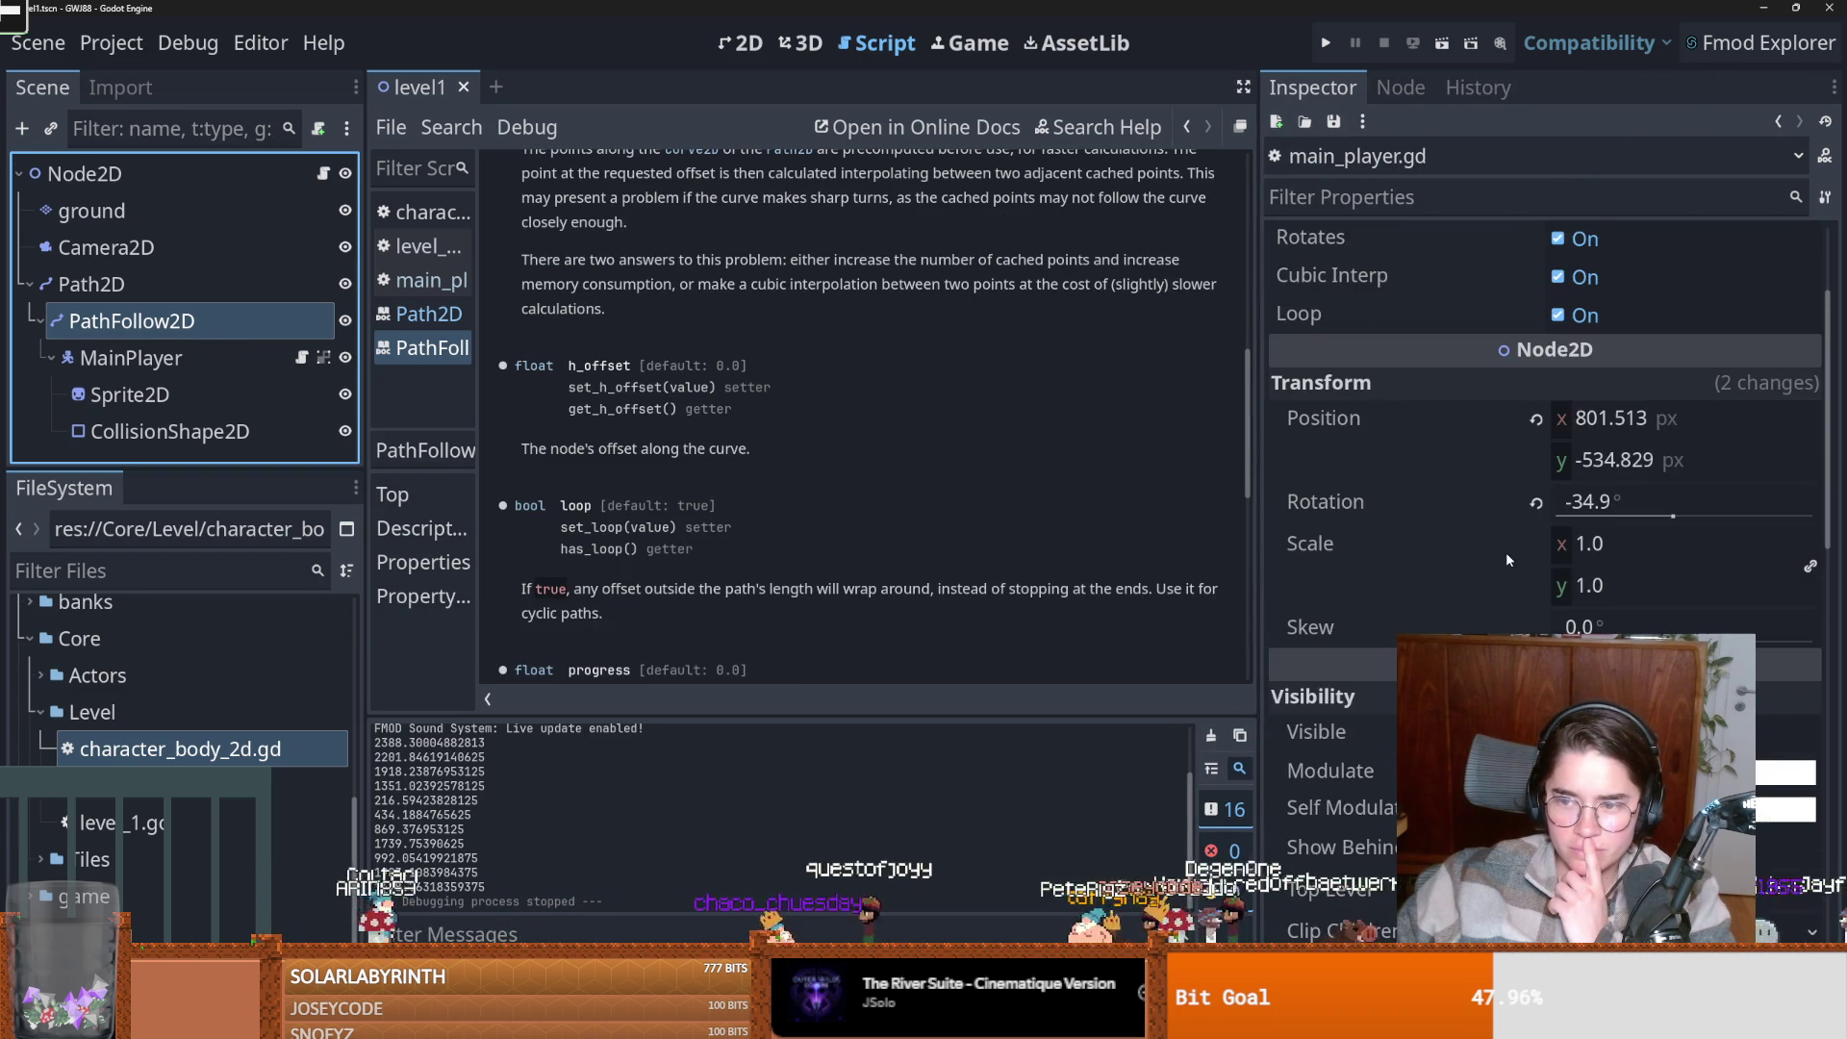
{"action": "scroll", "coordinate": [1505, 553], "scroll_direction": "down", "scroll_amount": 2}
{"action": "scroll", "coordinate": [1503, 551], "scroll_direction": "down", "scroll_amount": 5}
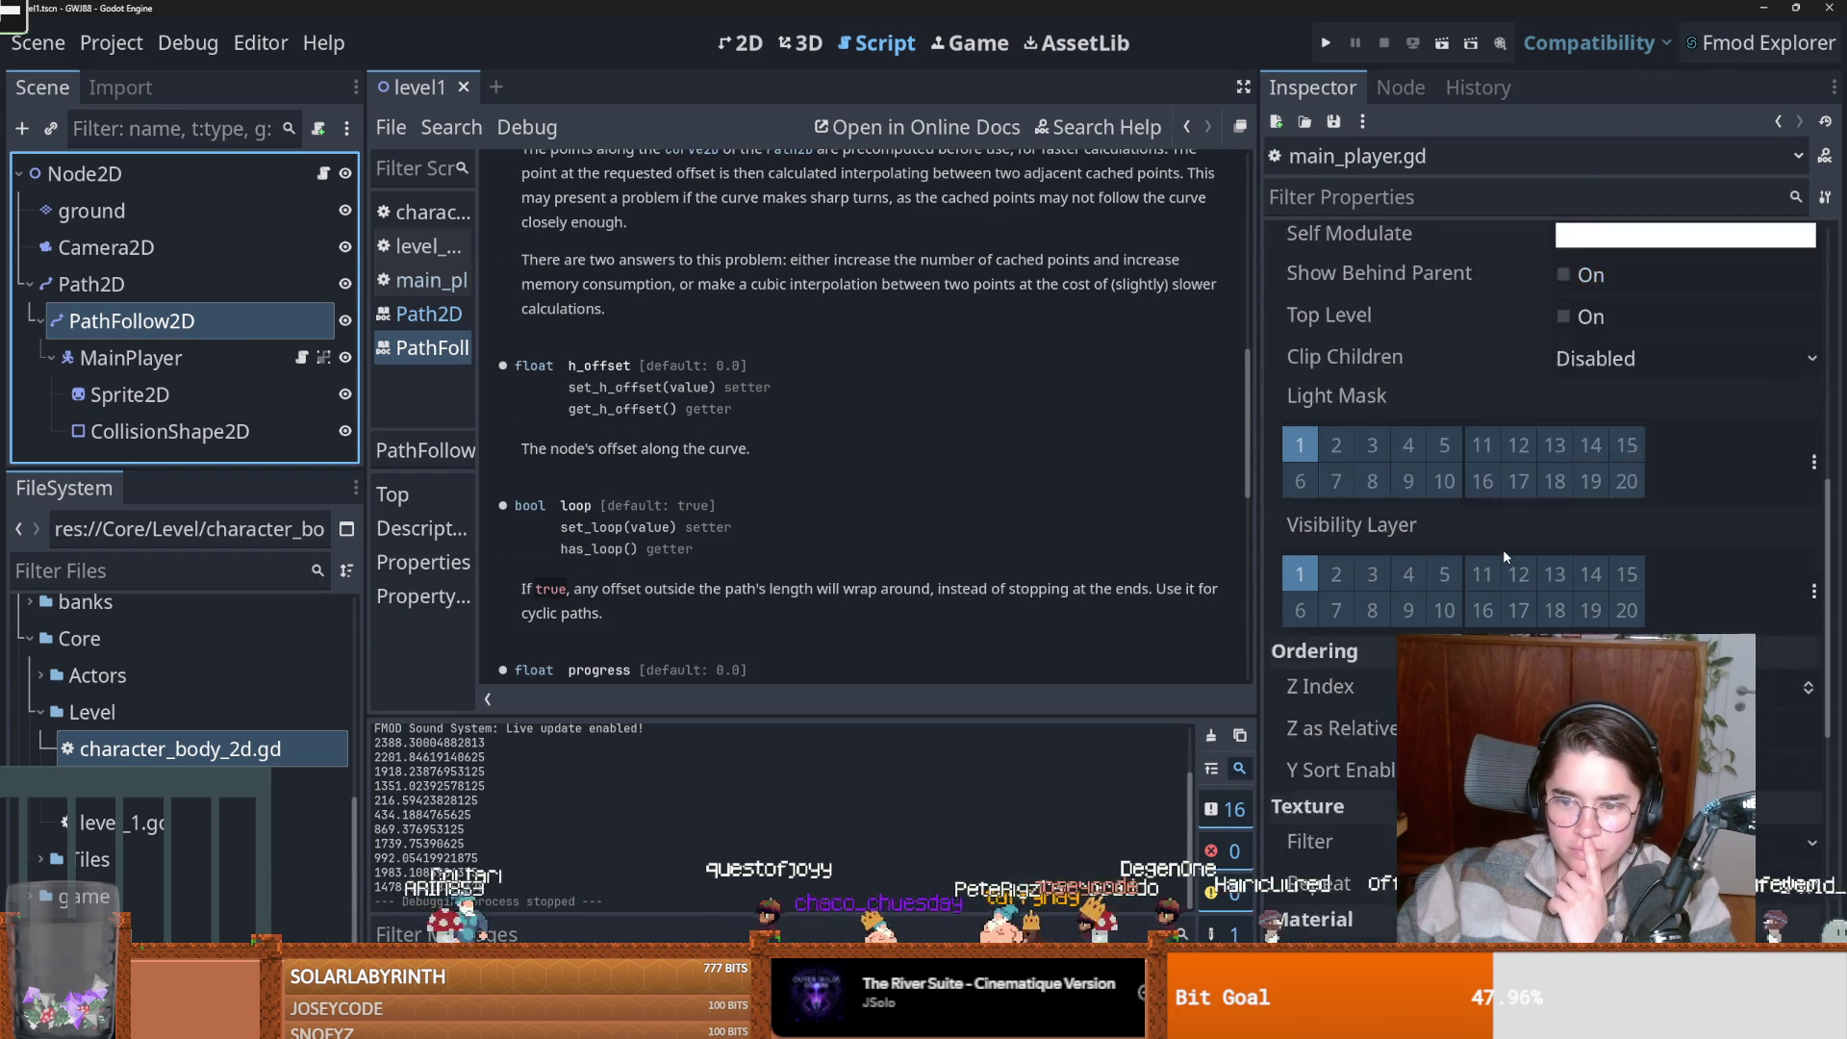
{"action": "scroll", "coordinate": [1503, 551], "scroll_direction": "down", "scroll_amount": 4}
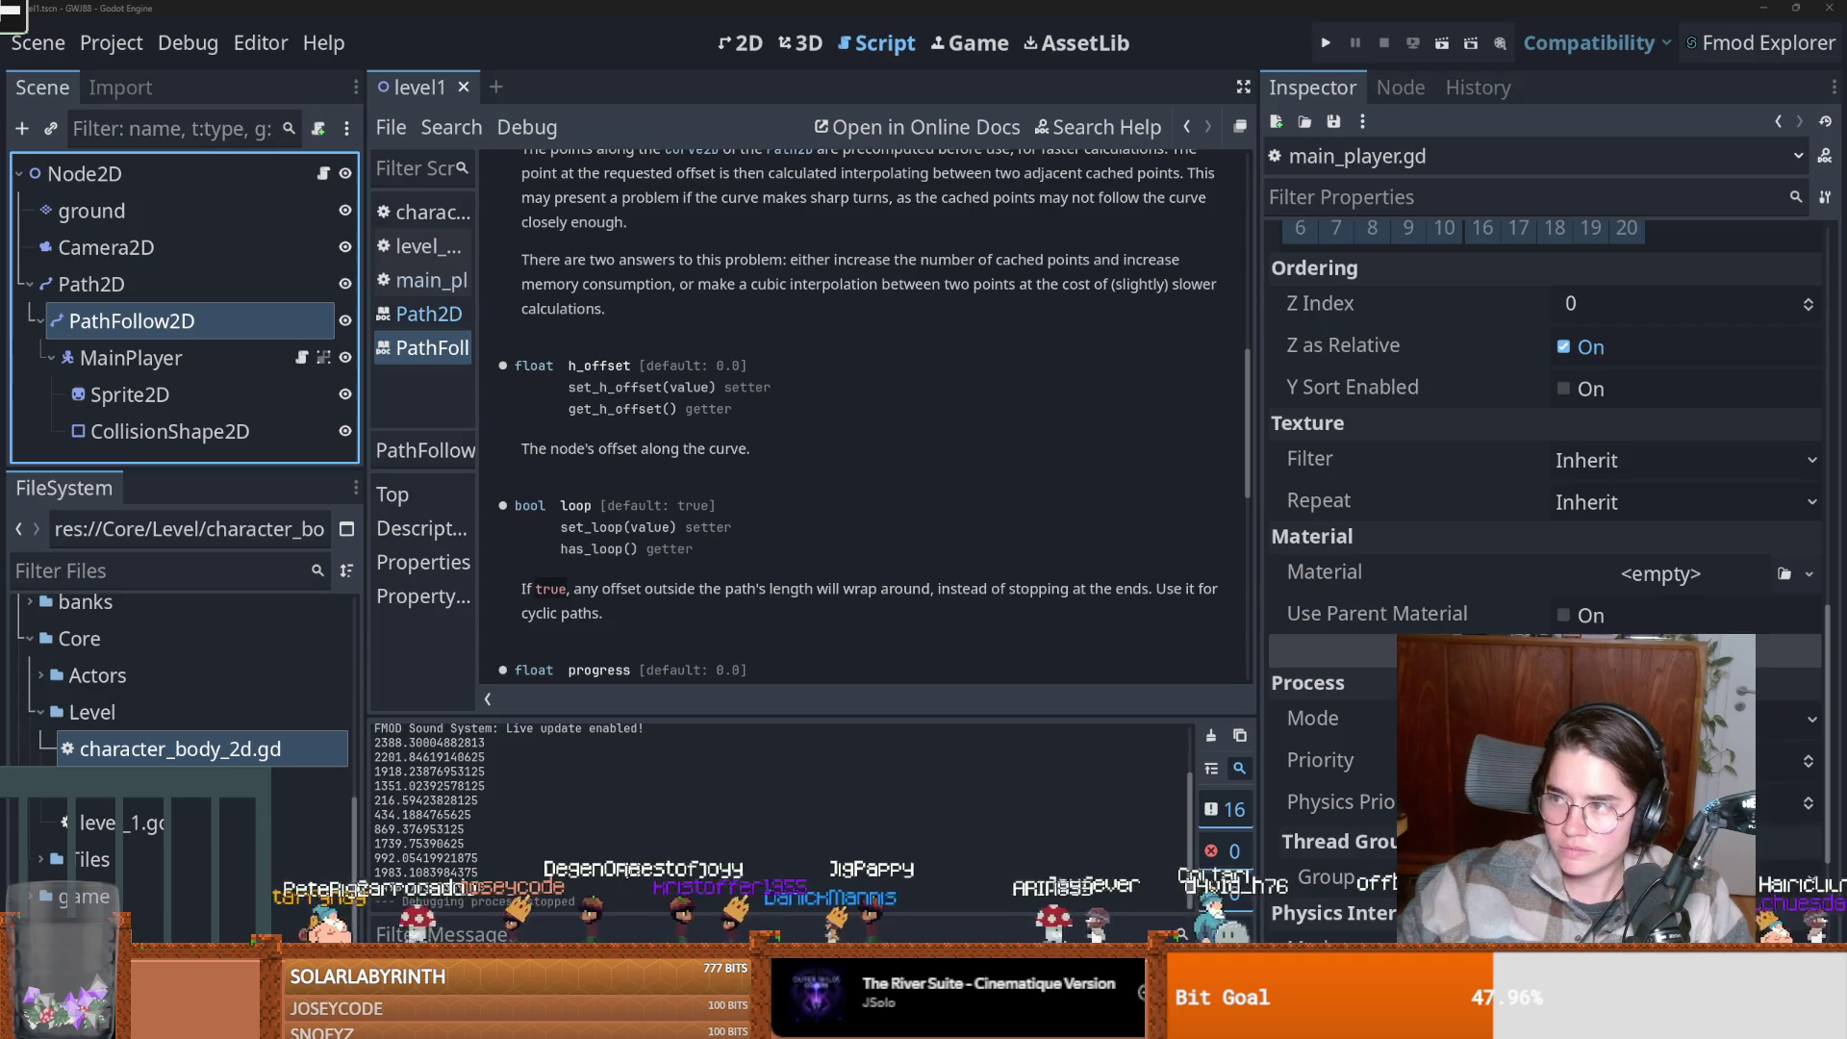
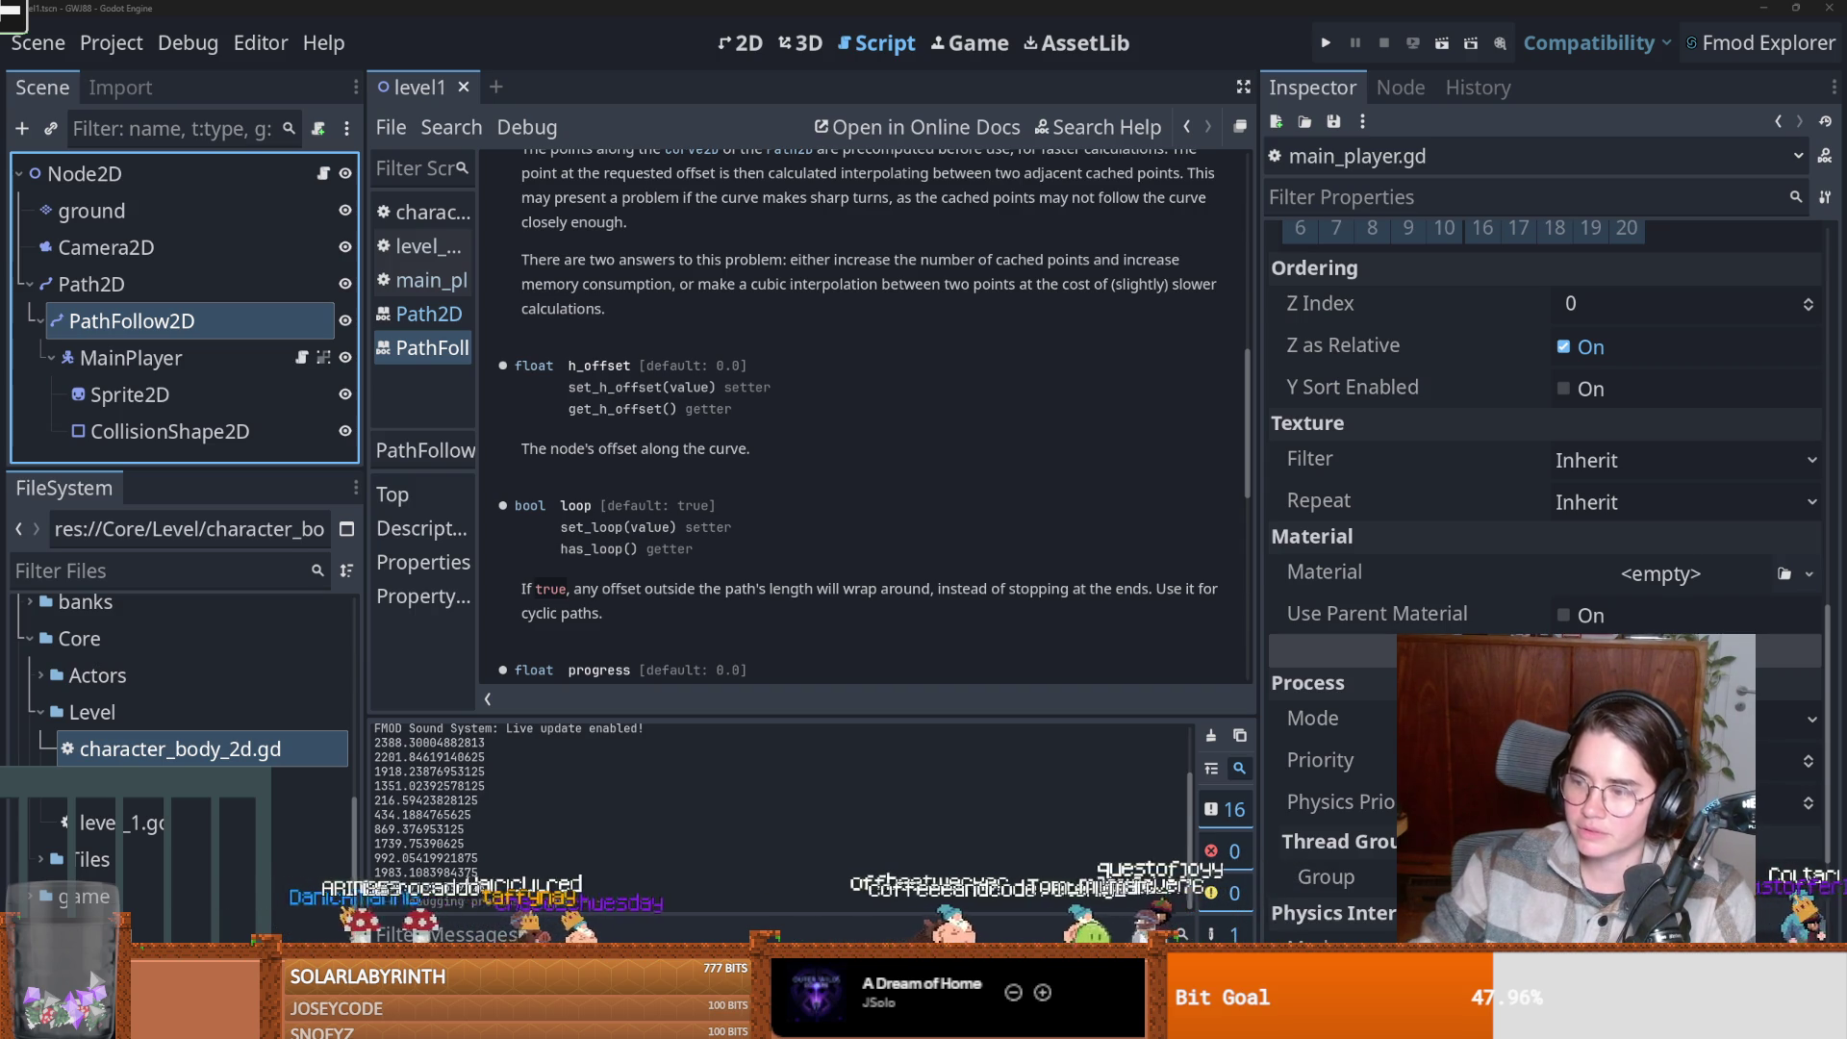
- Leave the Godot PathFollow2D docs and bring Discord's art channel to the front
{"action": "key", "text": "super+shift+s"}
{"action": "key", "text": "alt+Tab"}
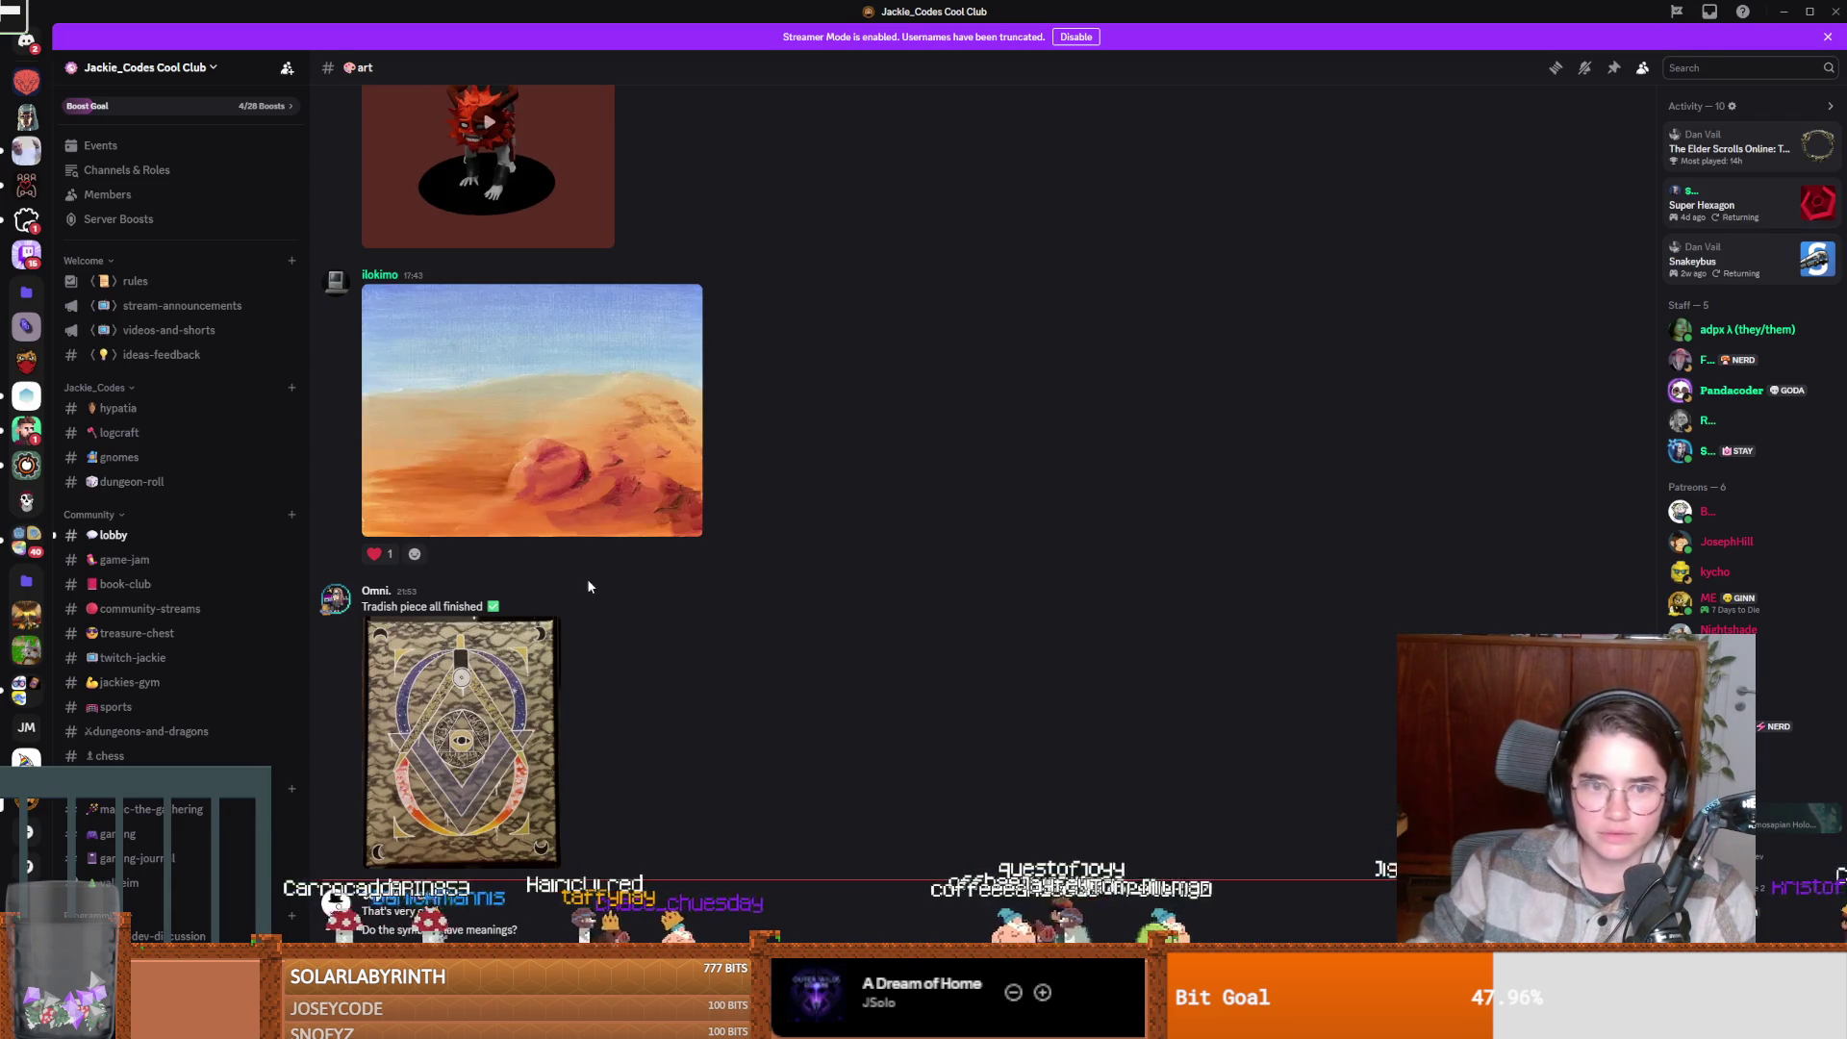
- Open the #pets channel and view the dog and cat photo full size
{"action": "scroll", "coordinate": [234, 626], "scroll_direction": "down", "scroll_amount": 5}
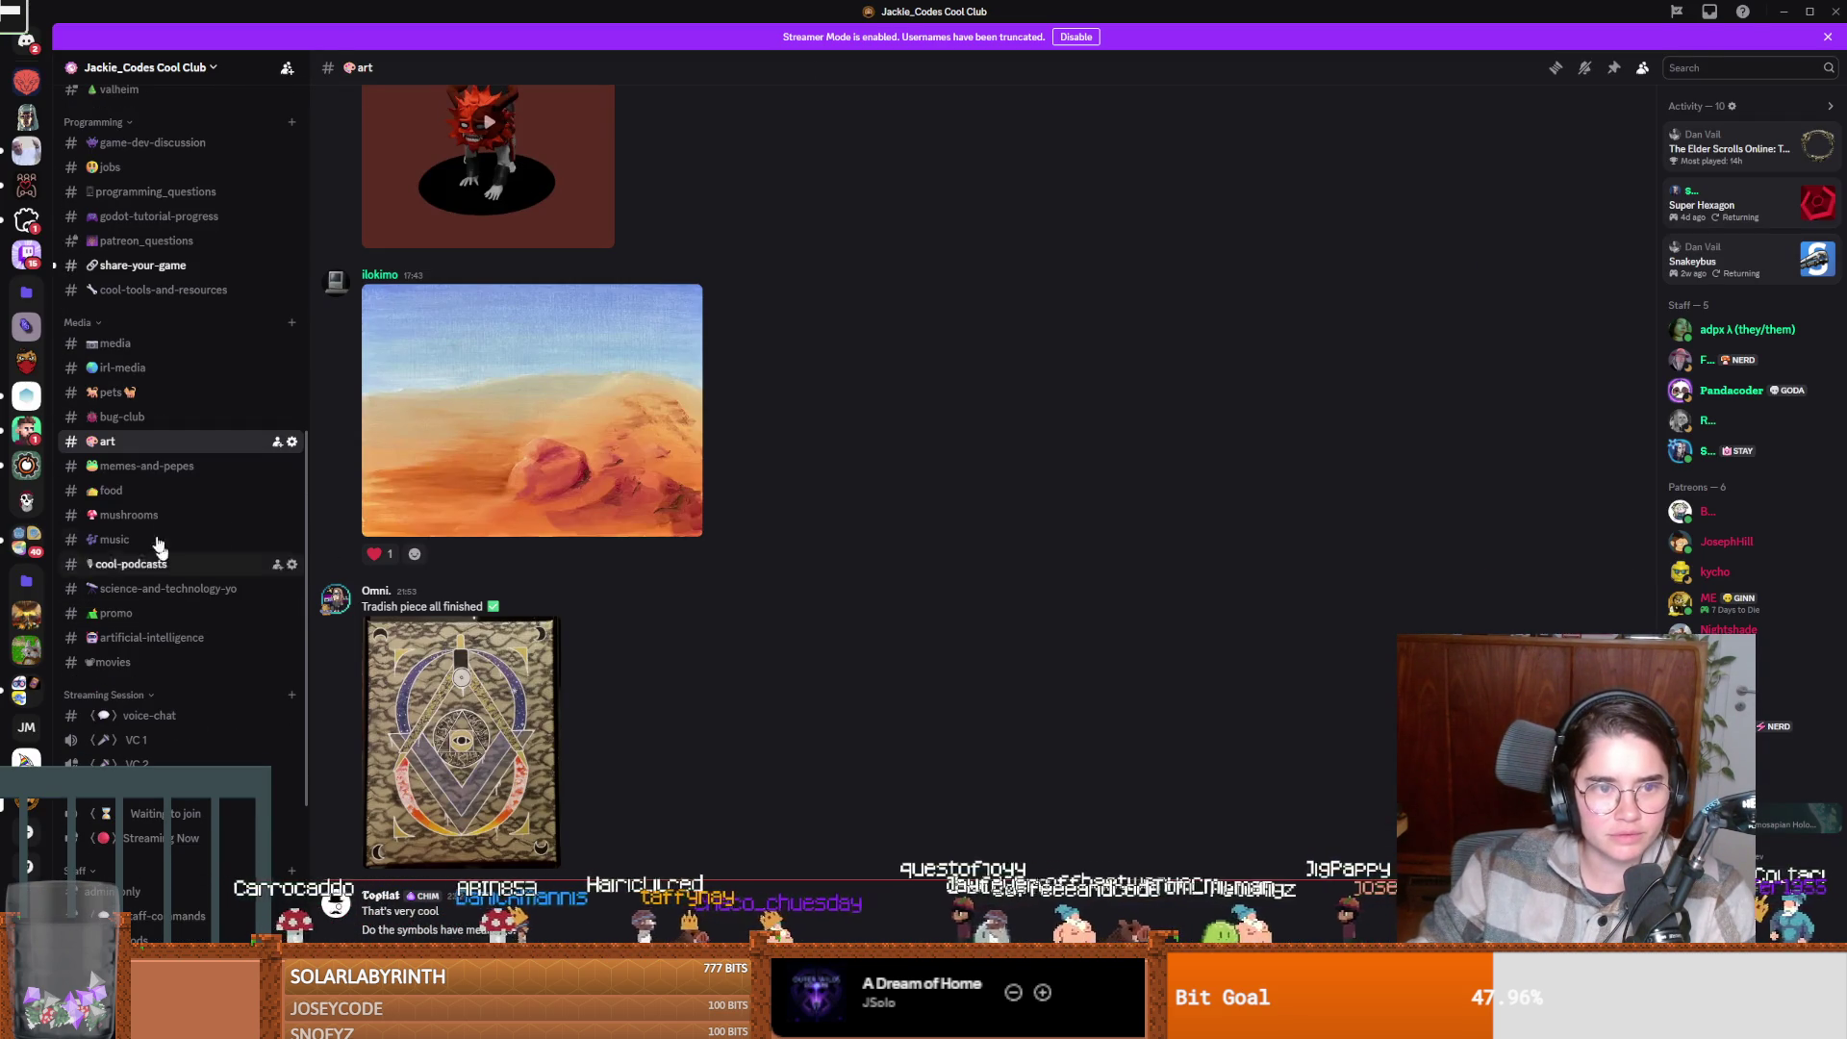
{"action": "scroll", "coordinate": [159, 635], "scroll_direction": "up", "scroll_amount": 4}
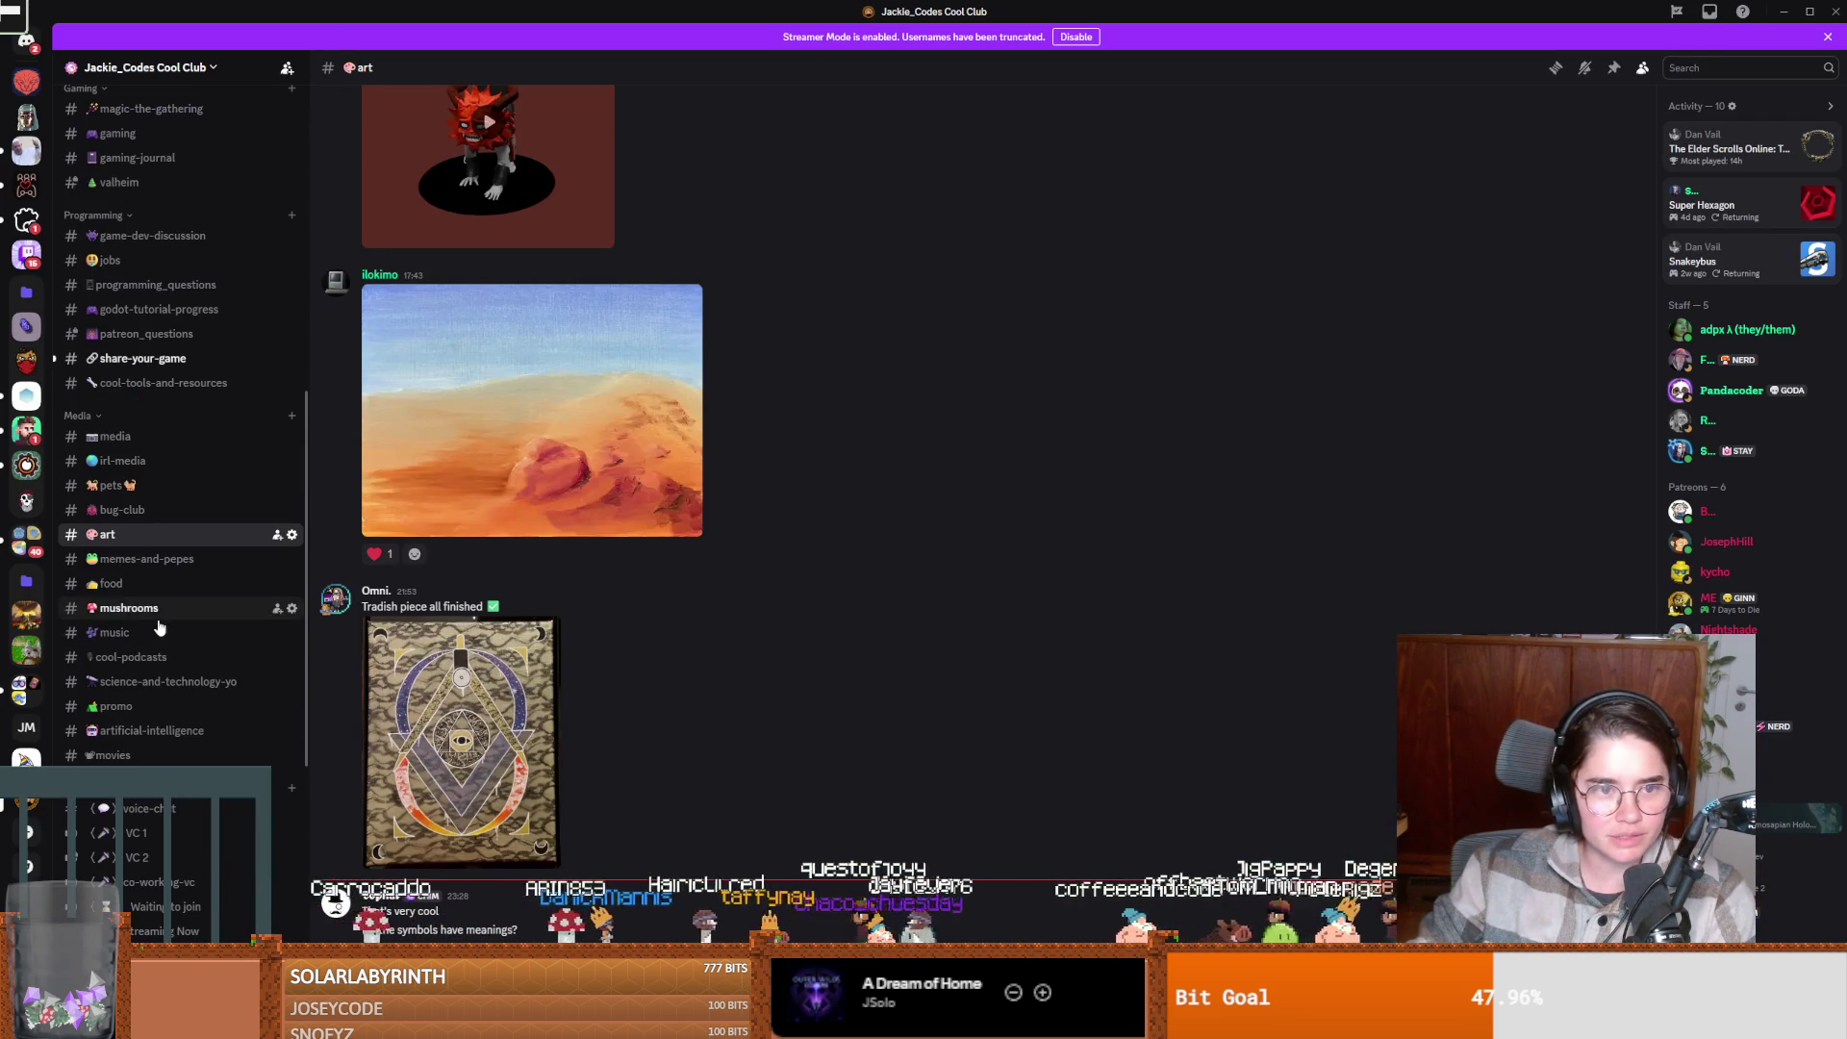
{"action": "left_click", "coordinate": [137, 486]}
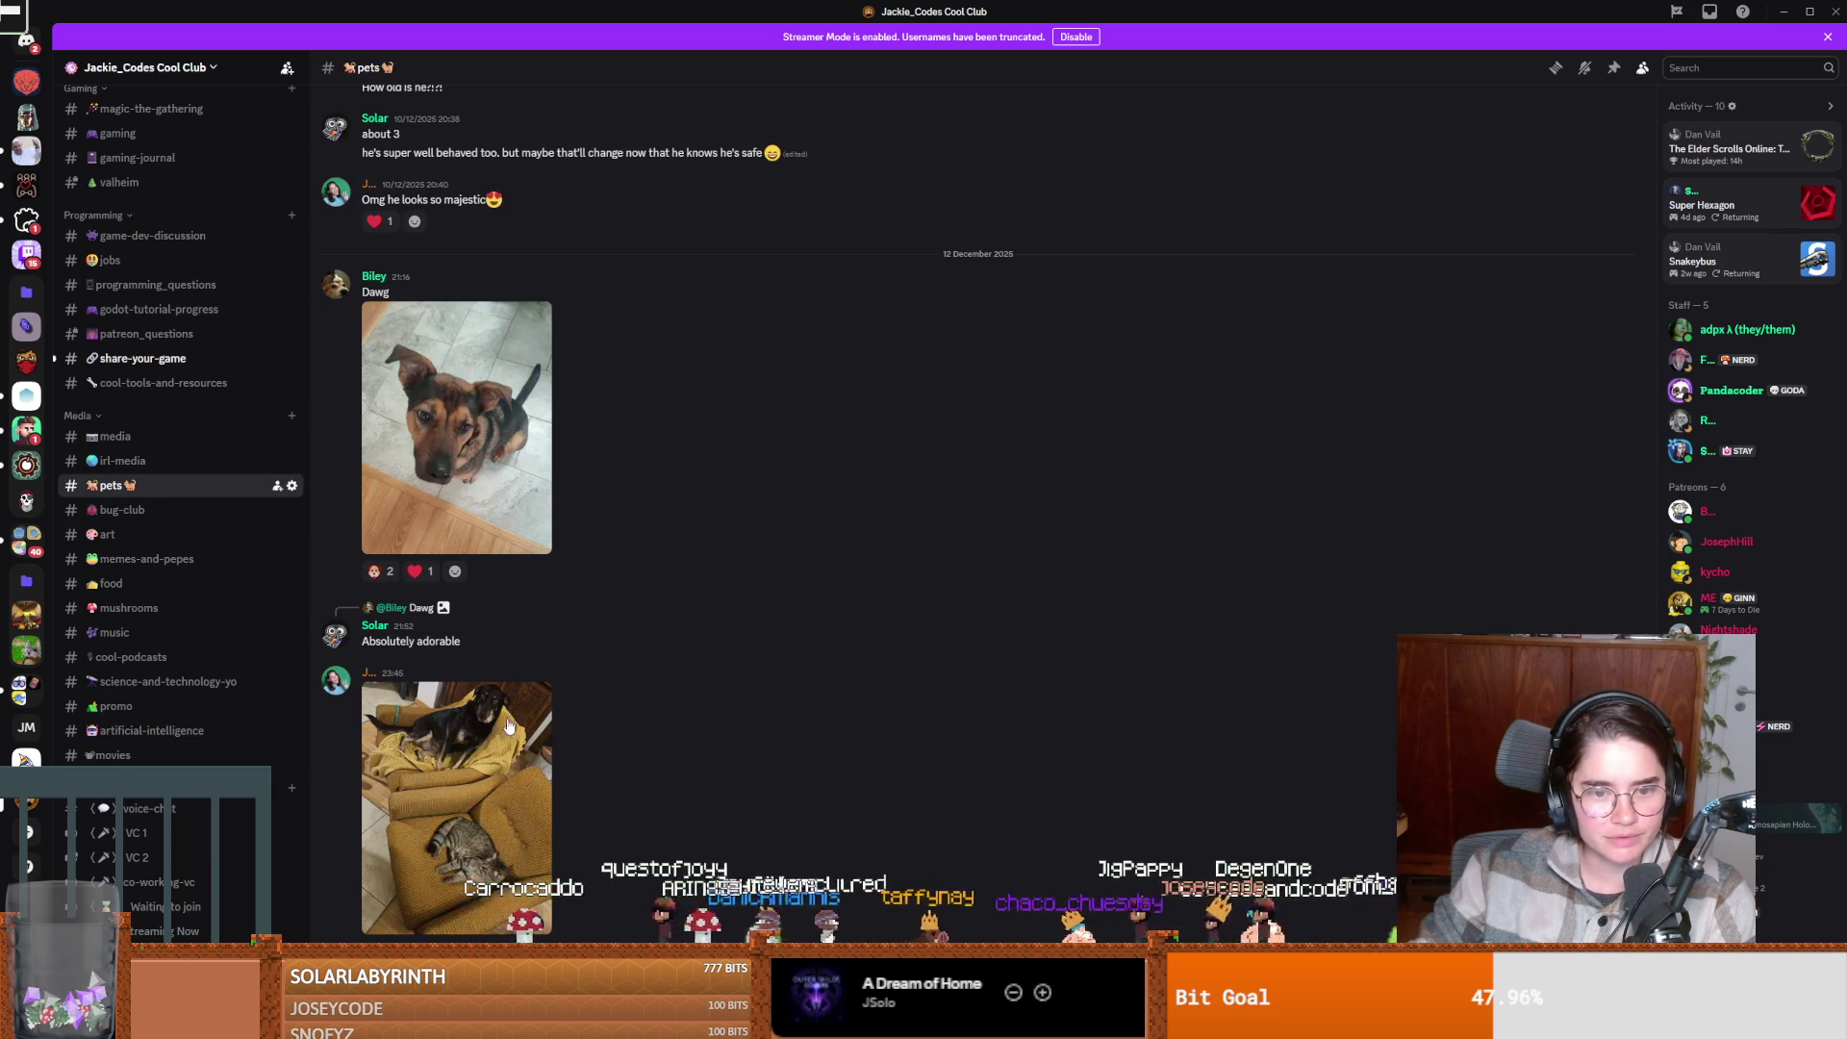
{"action": "left_click", "coordinate": [539, 697]}
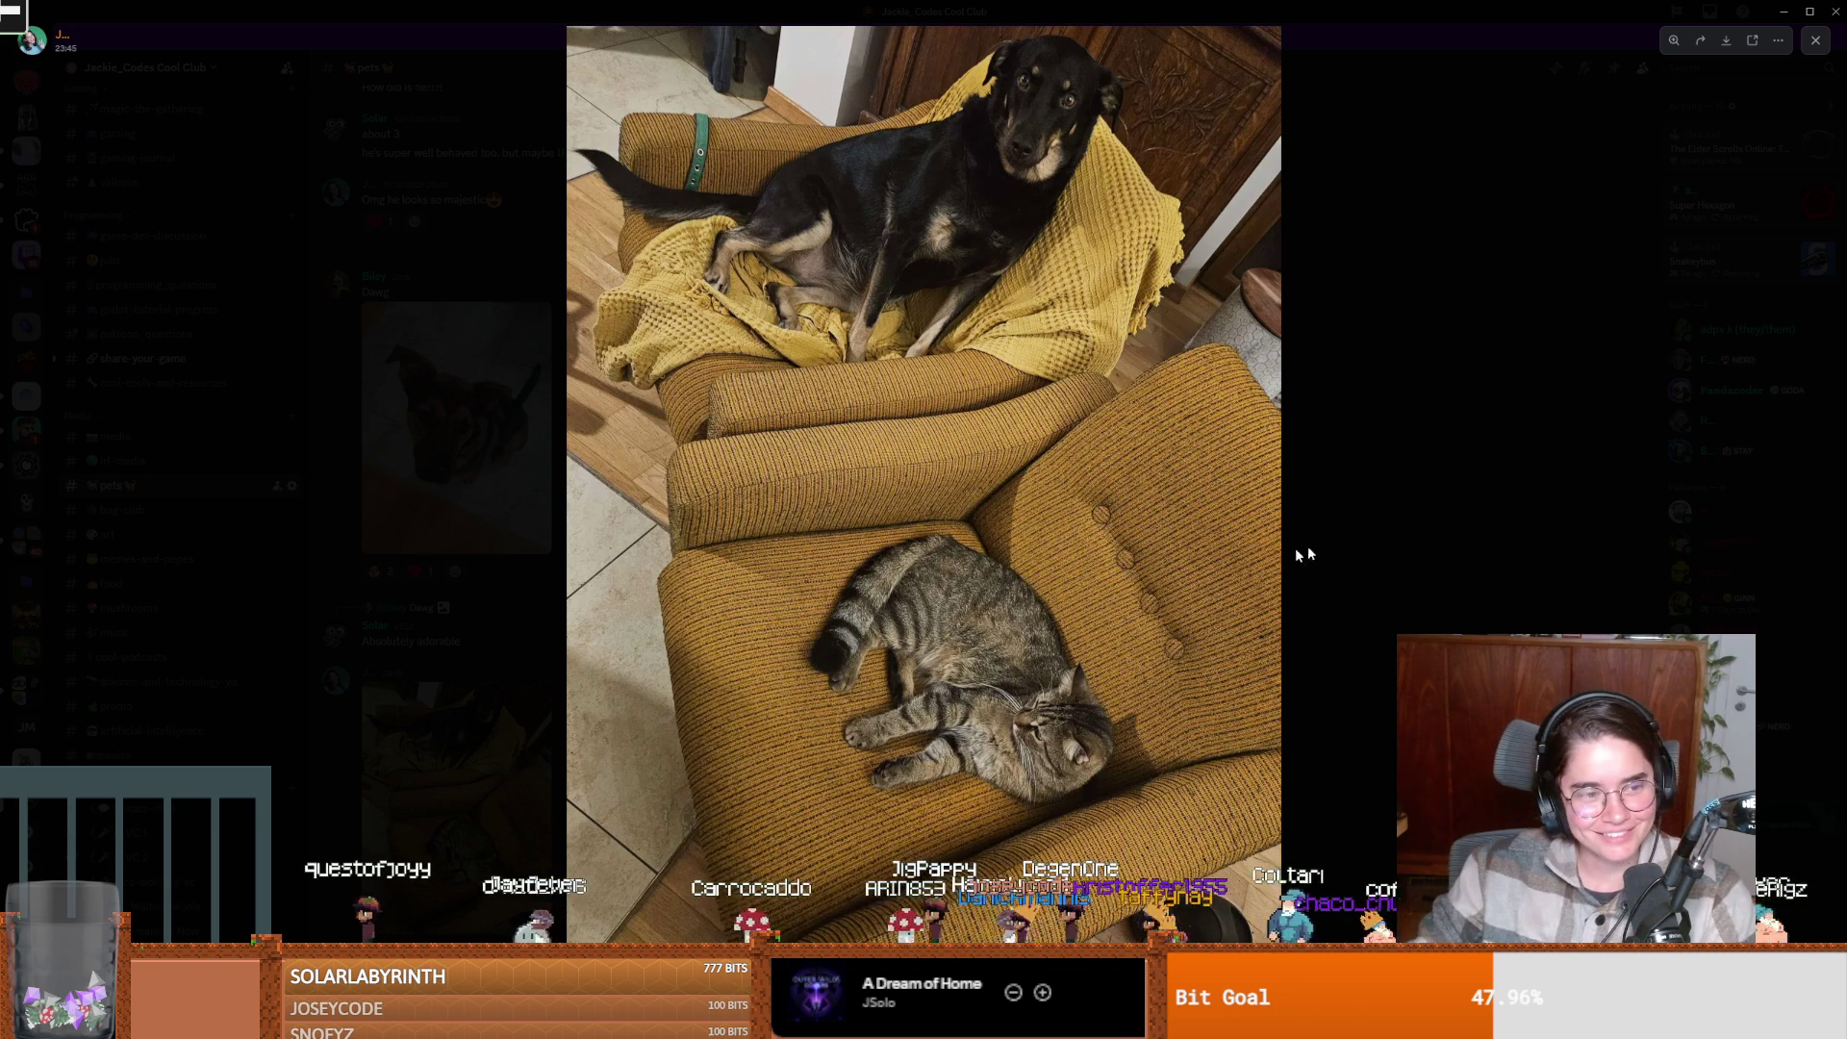
{"action": "left_click", "coordinate": [1318, 496]}
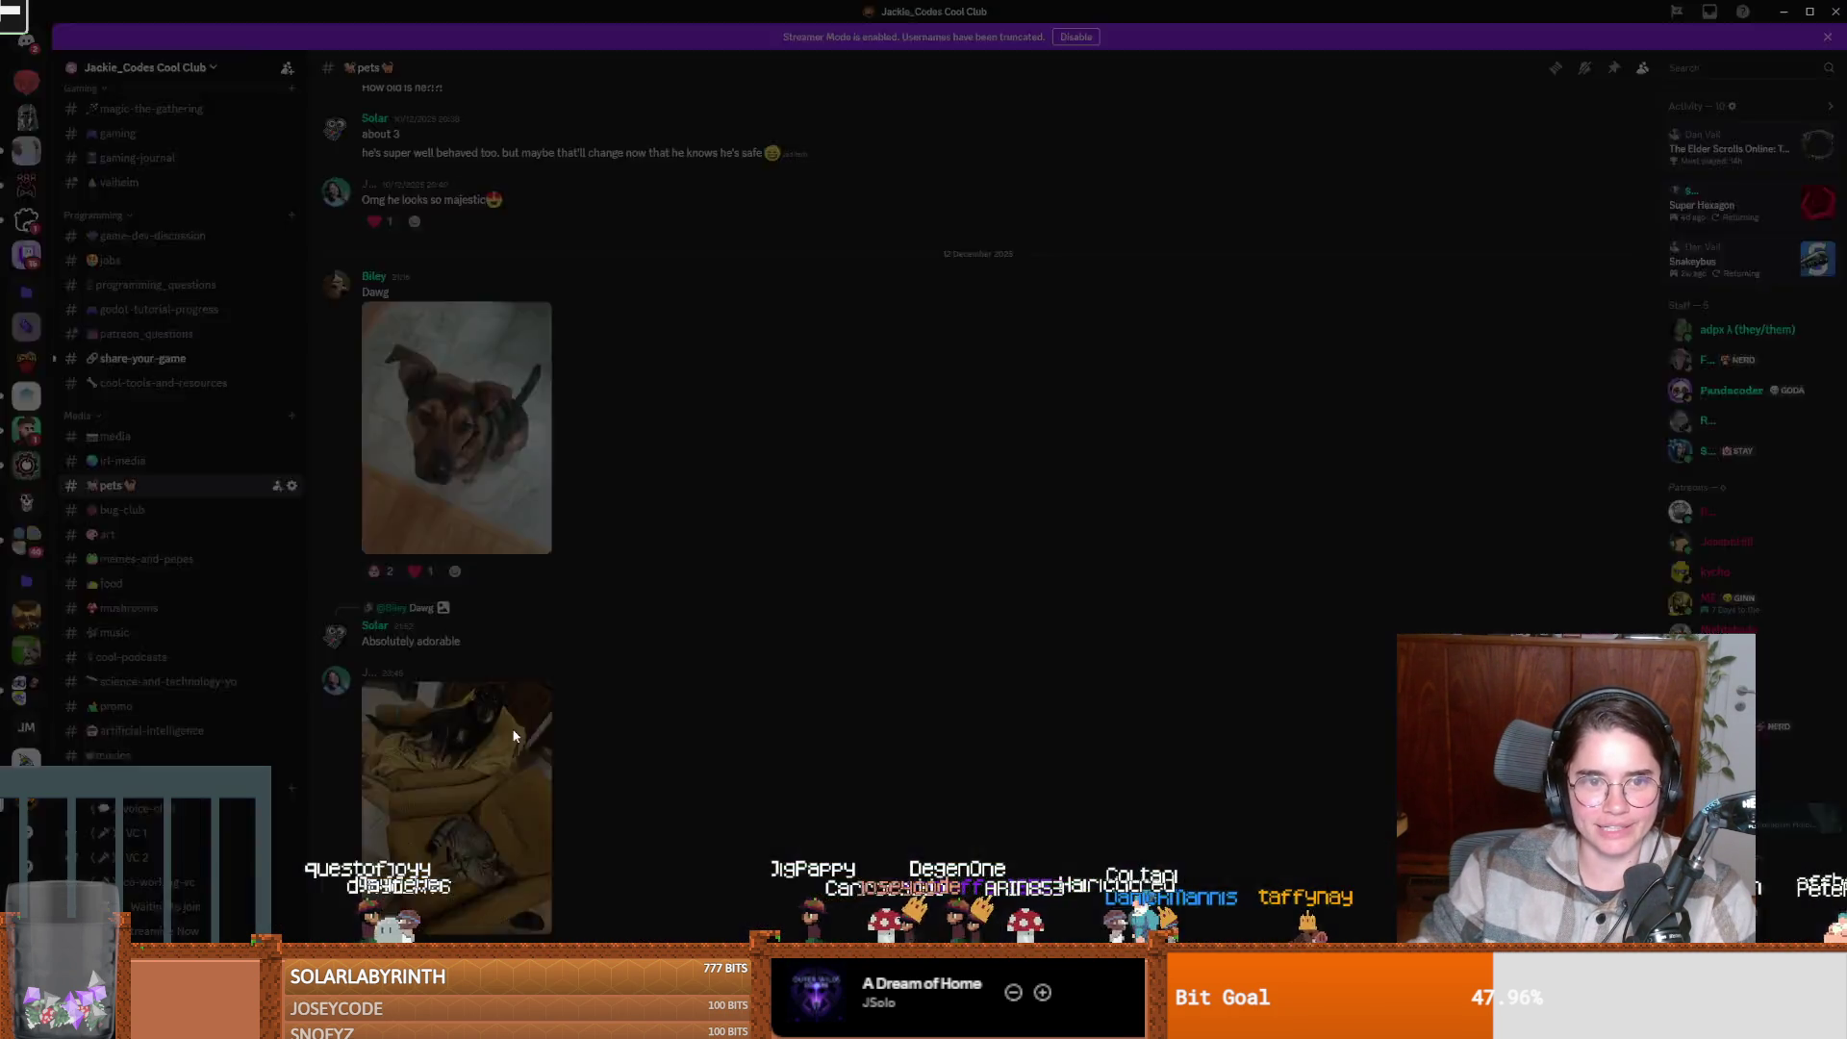
{"action": "left_click", "coordinate": [513, 737]}
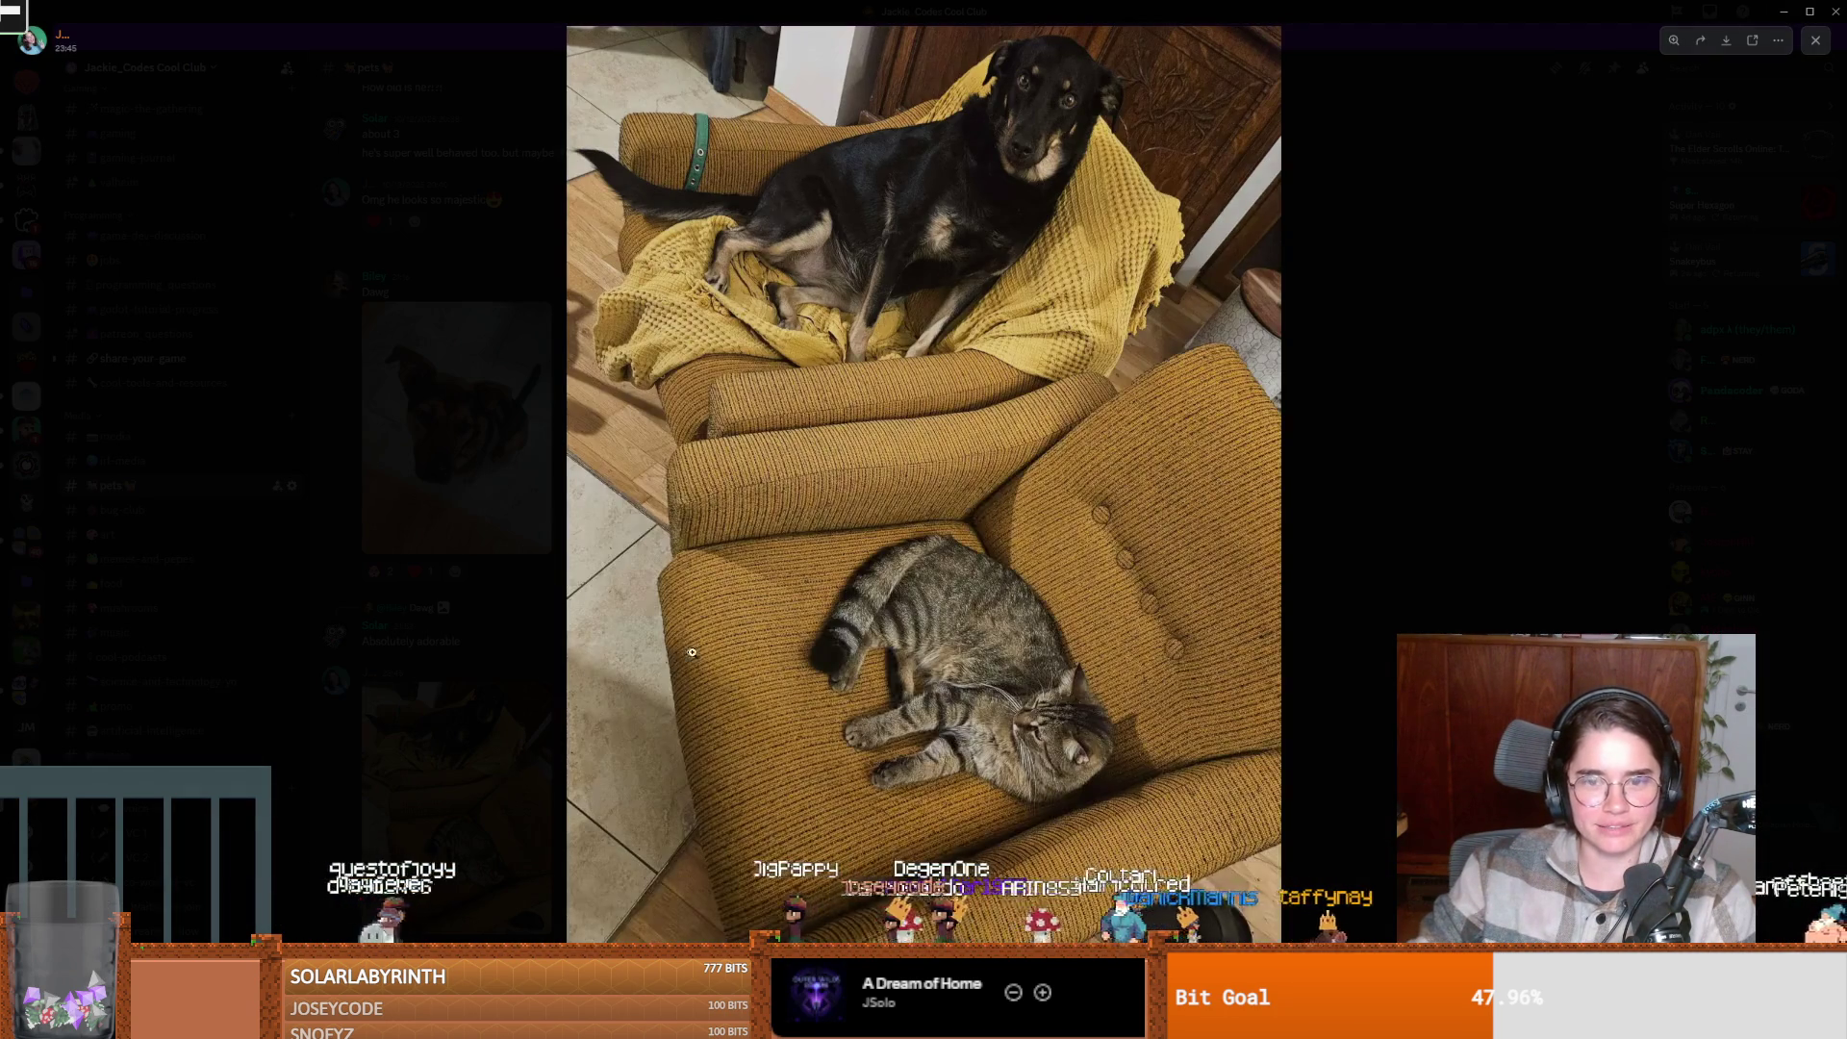
{"action": "left_click", "coordinate": [1439, 418]}
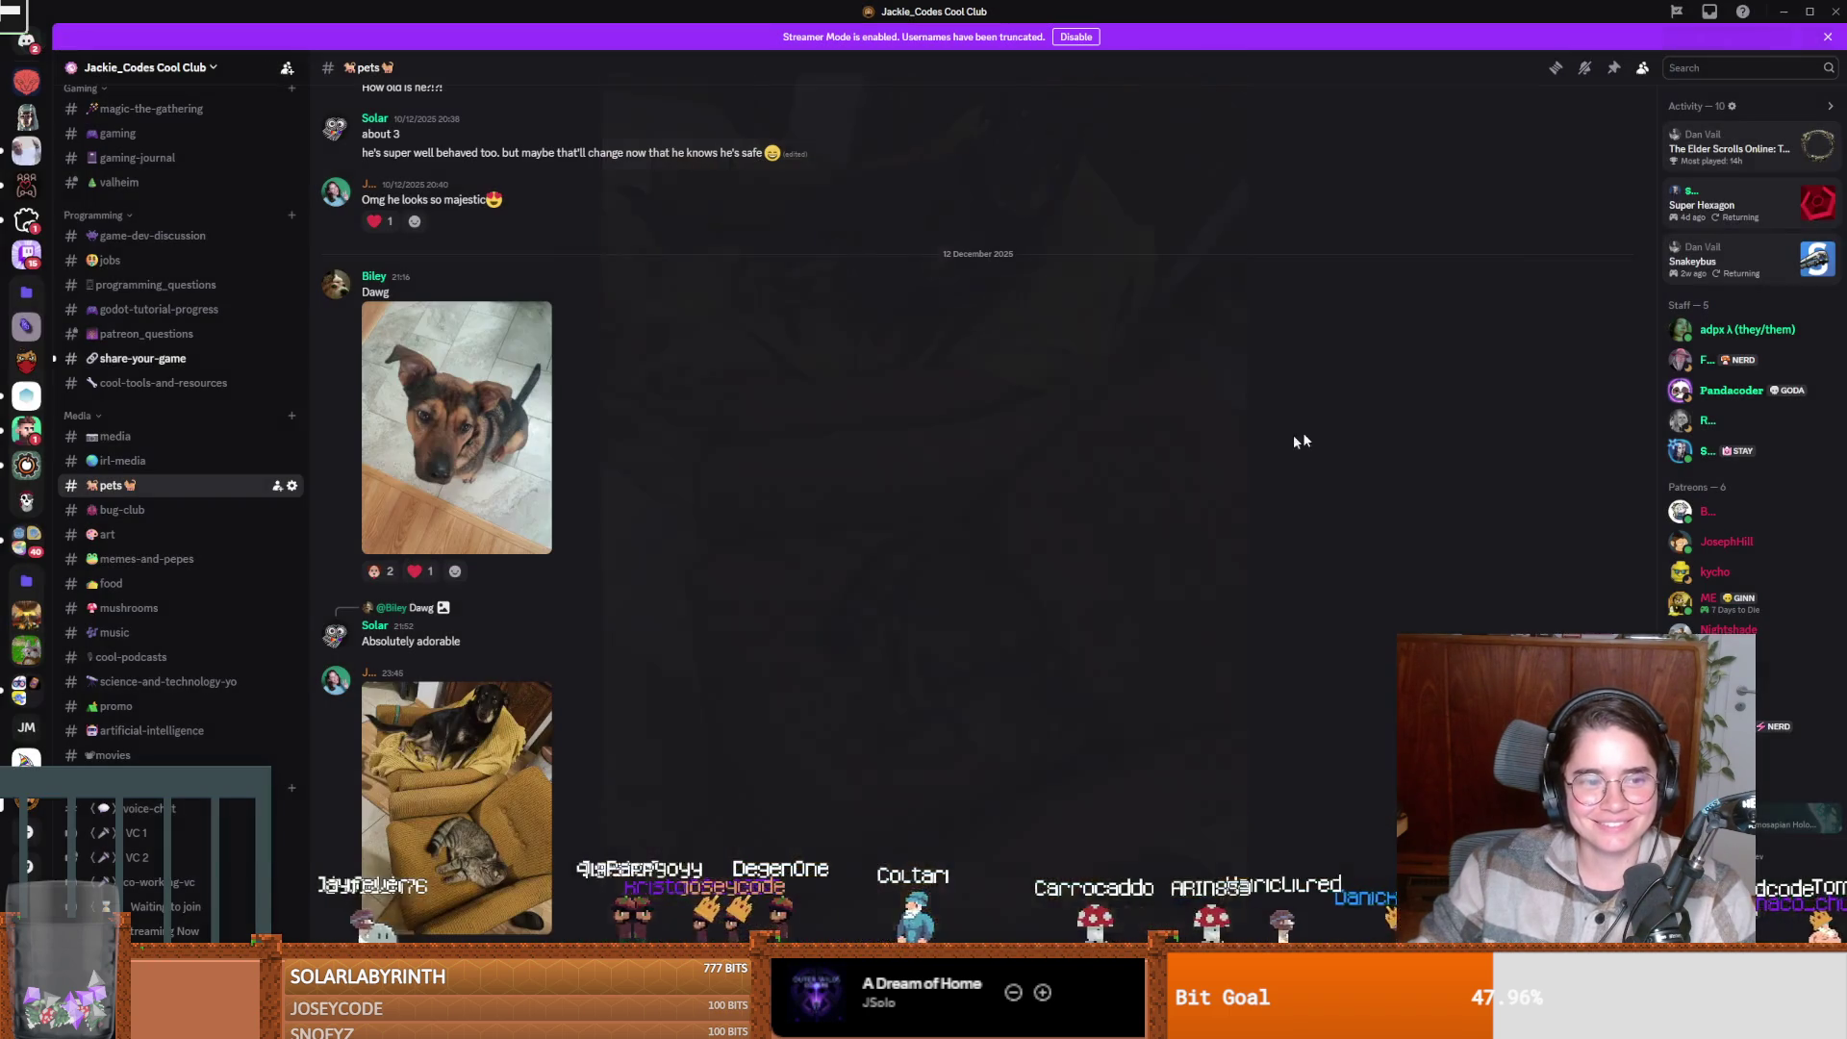
- View the dog photo, then zoom in on the dog and the cat in the other photo
{"action": "left_click", "coordinate": [470, 494]}
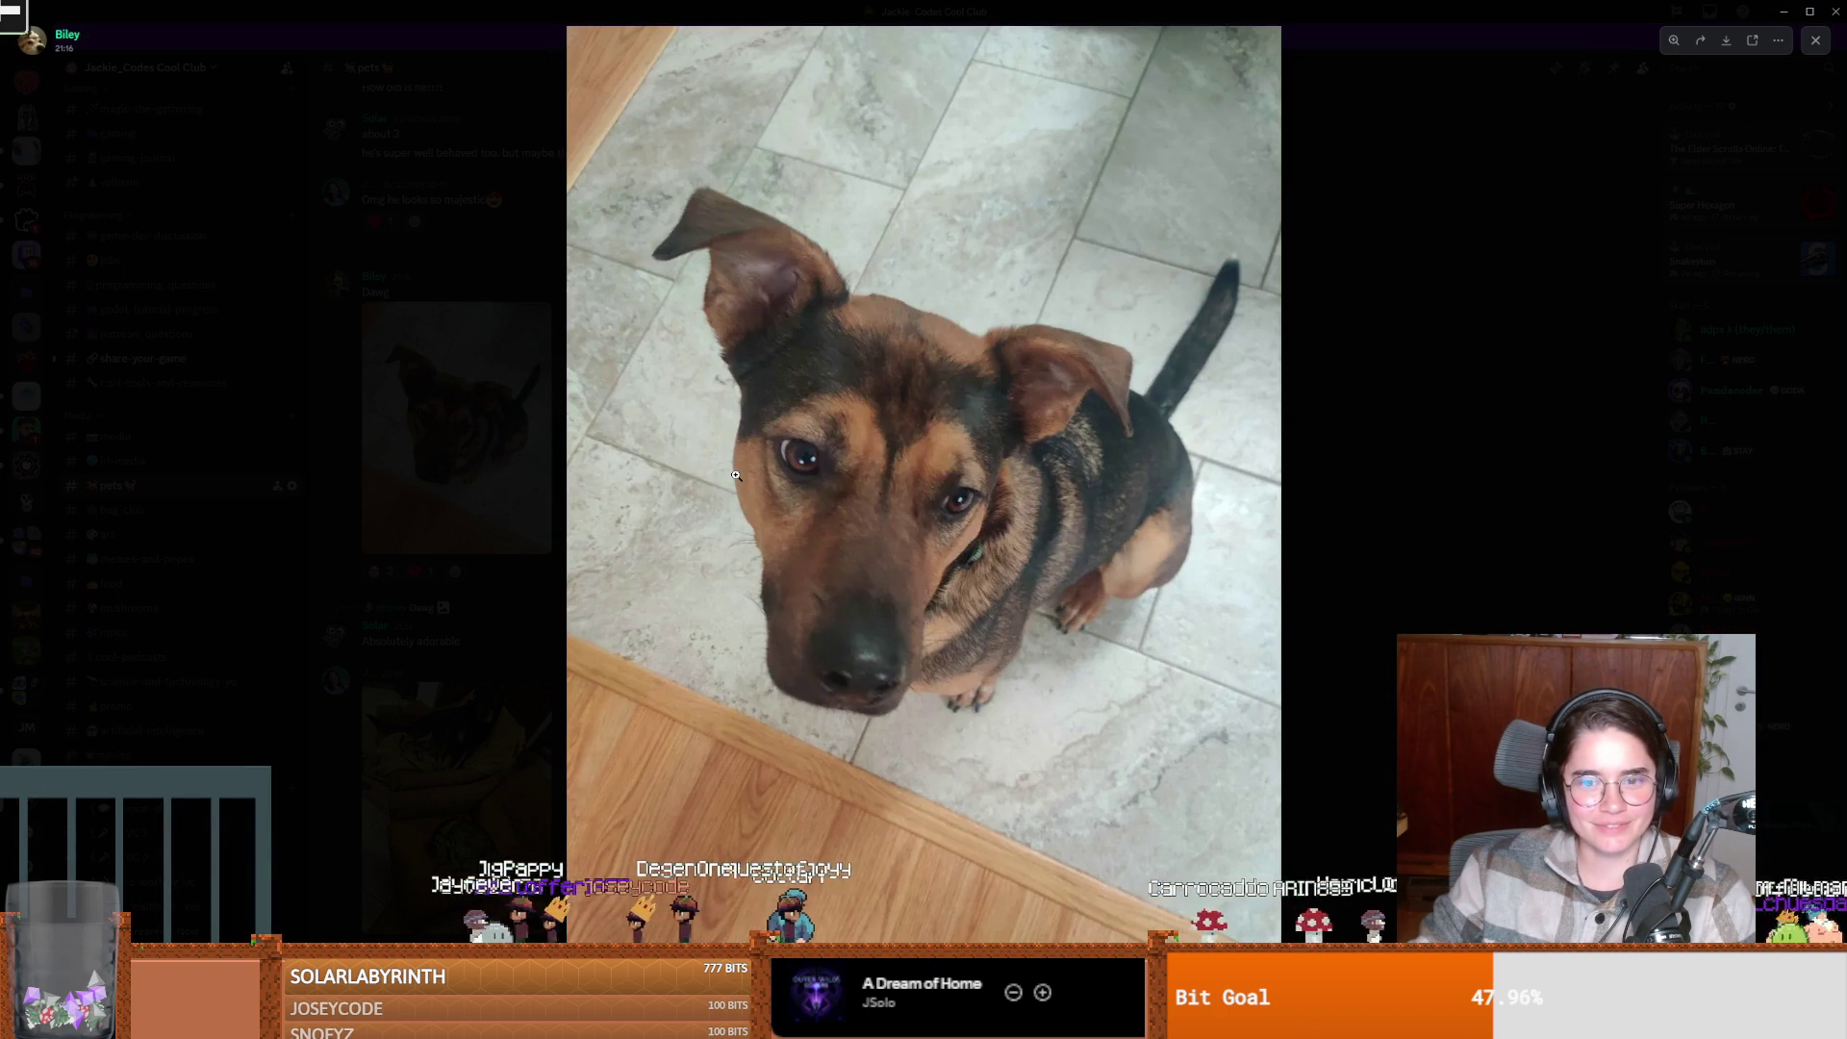
{"action": "left_click", "coordinate": [1369, 540]}
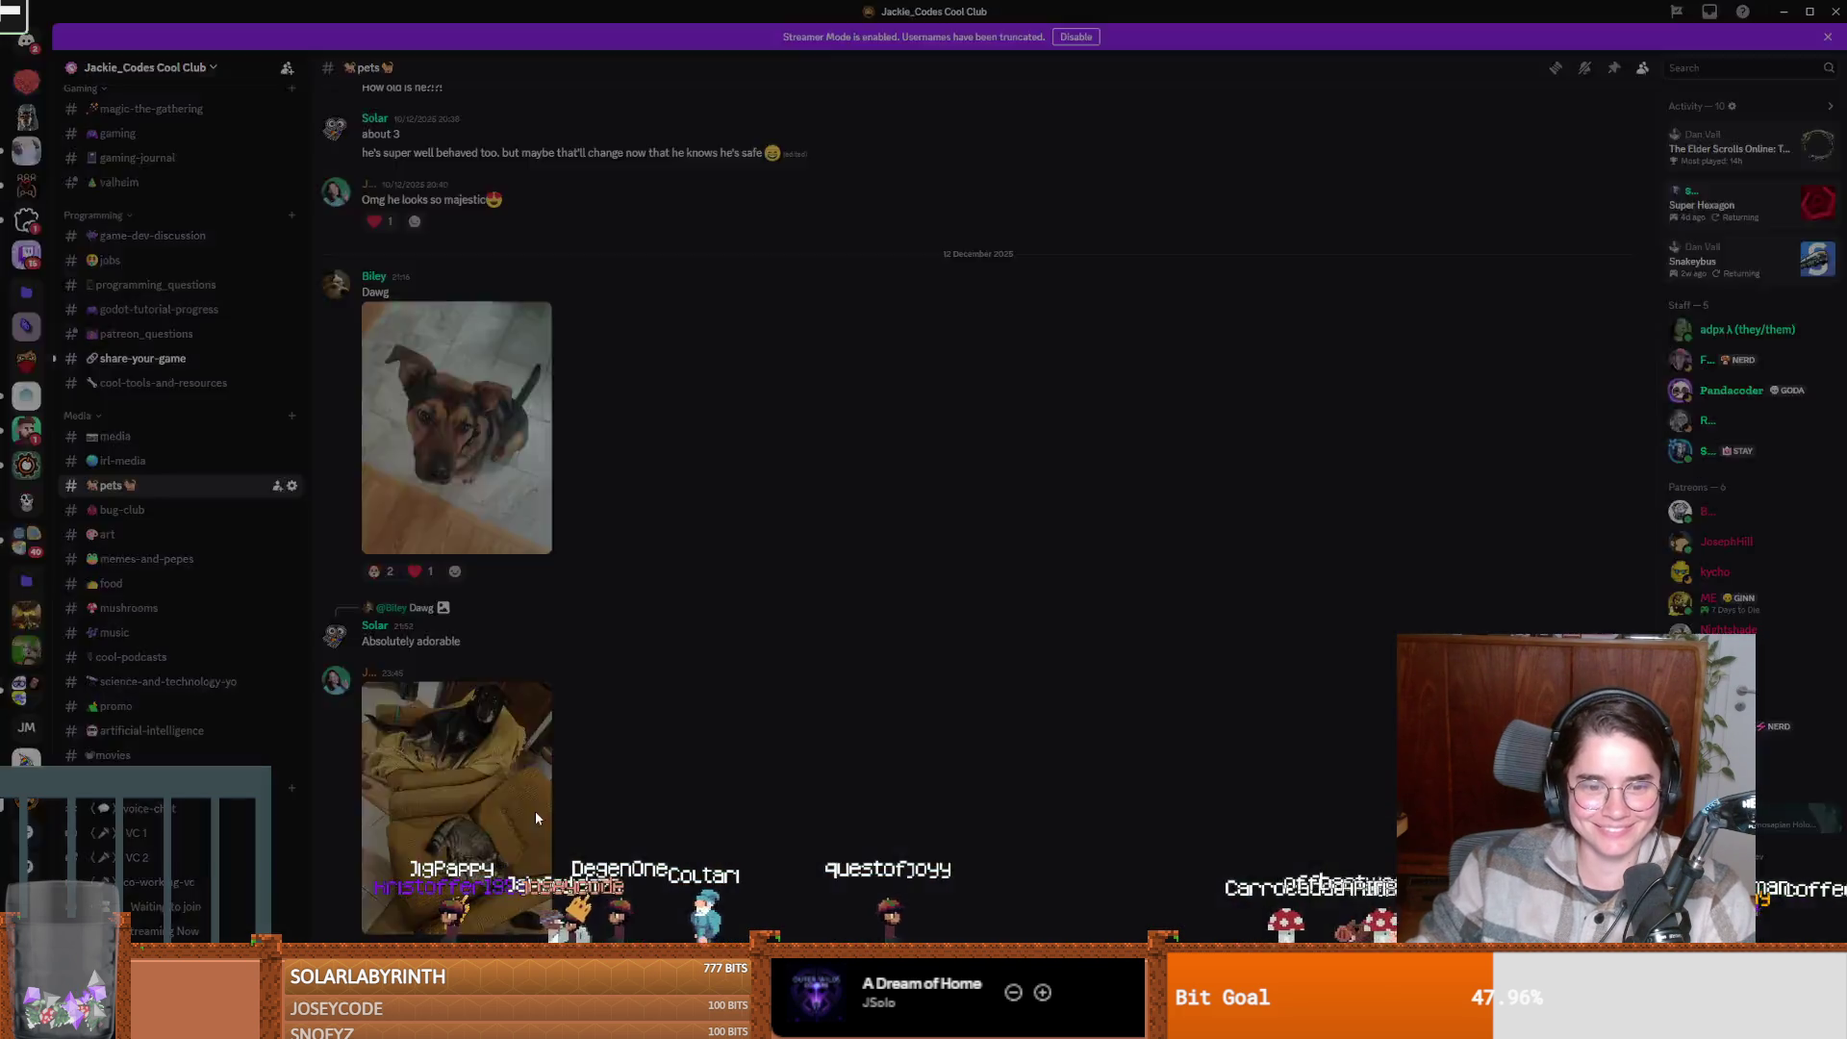
{"action": "left_click", "coordinate": [535, 810]}
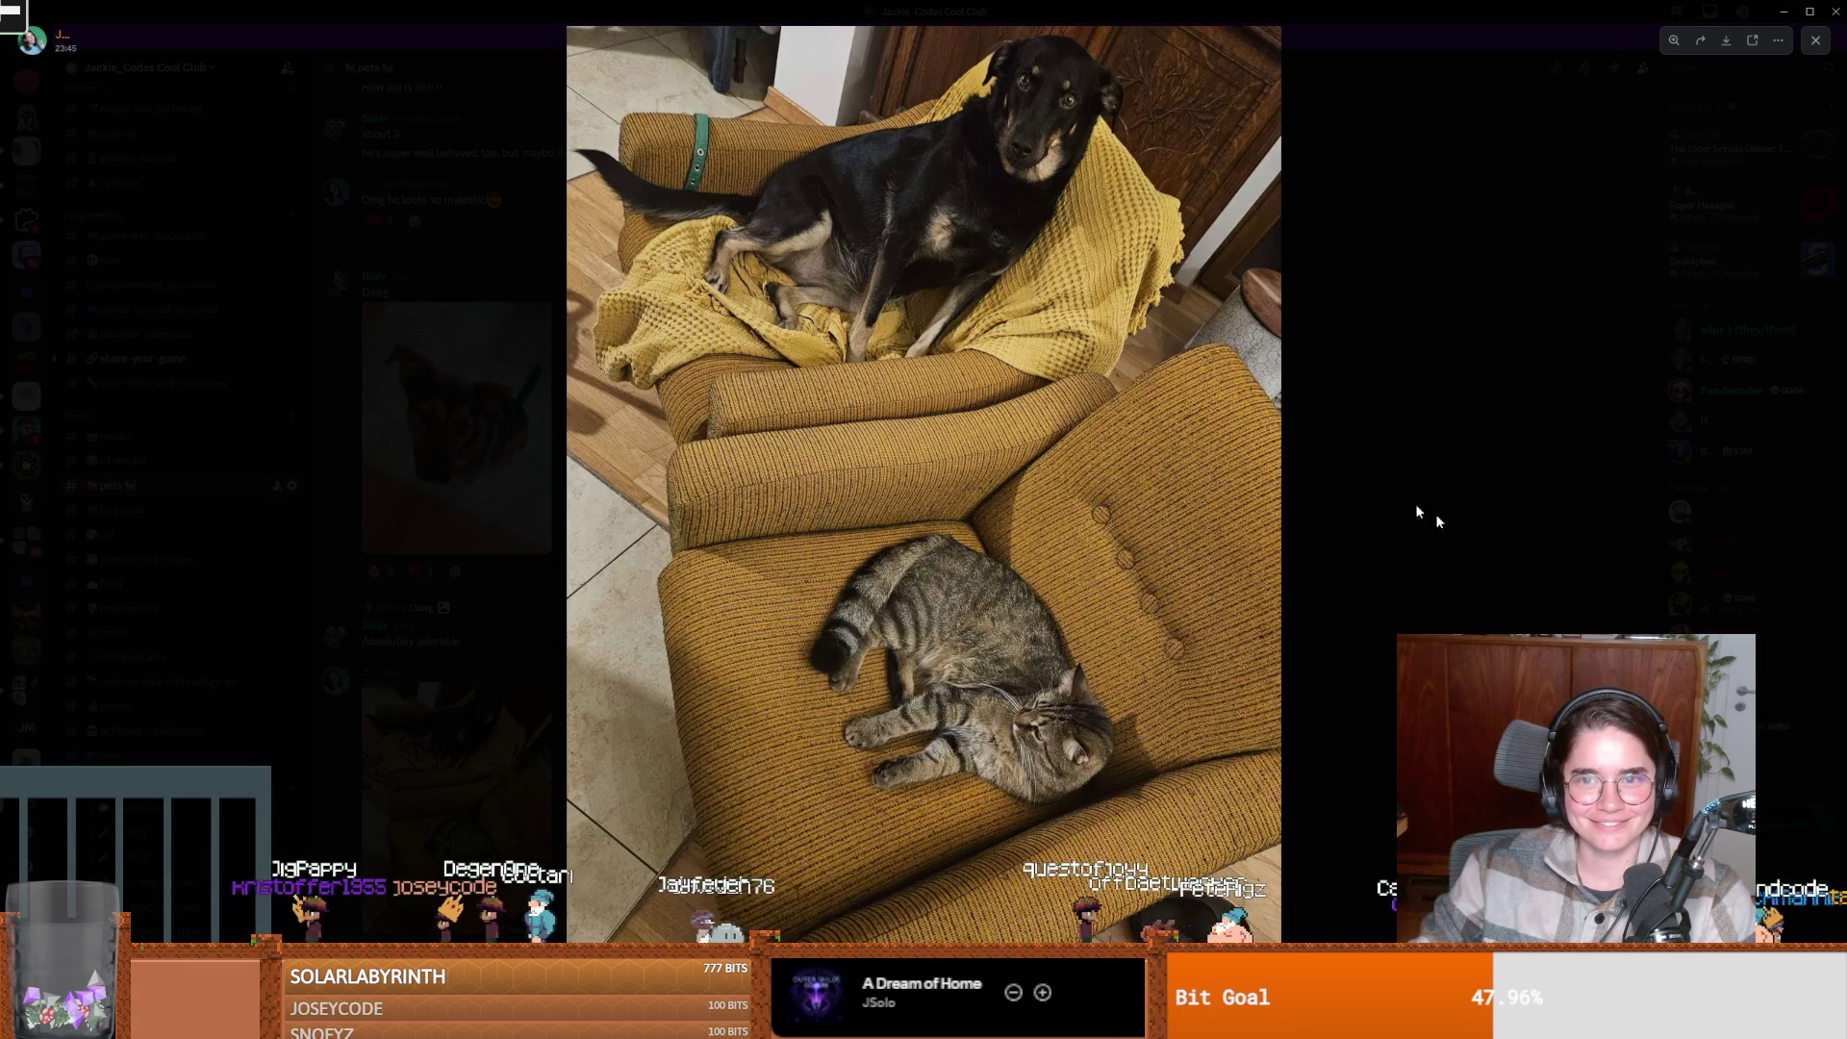
{"action": "left_click", "coordinate": [1050, 147]}
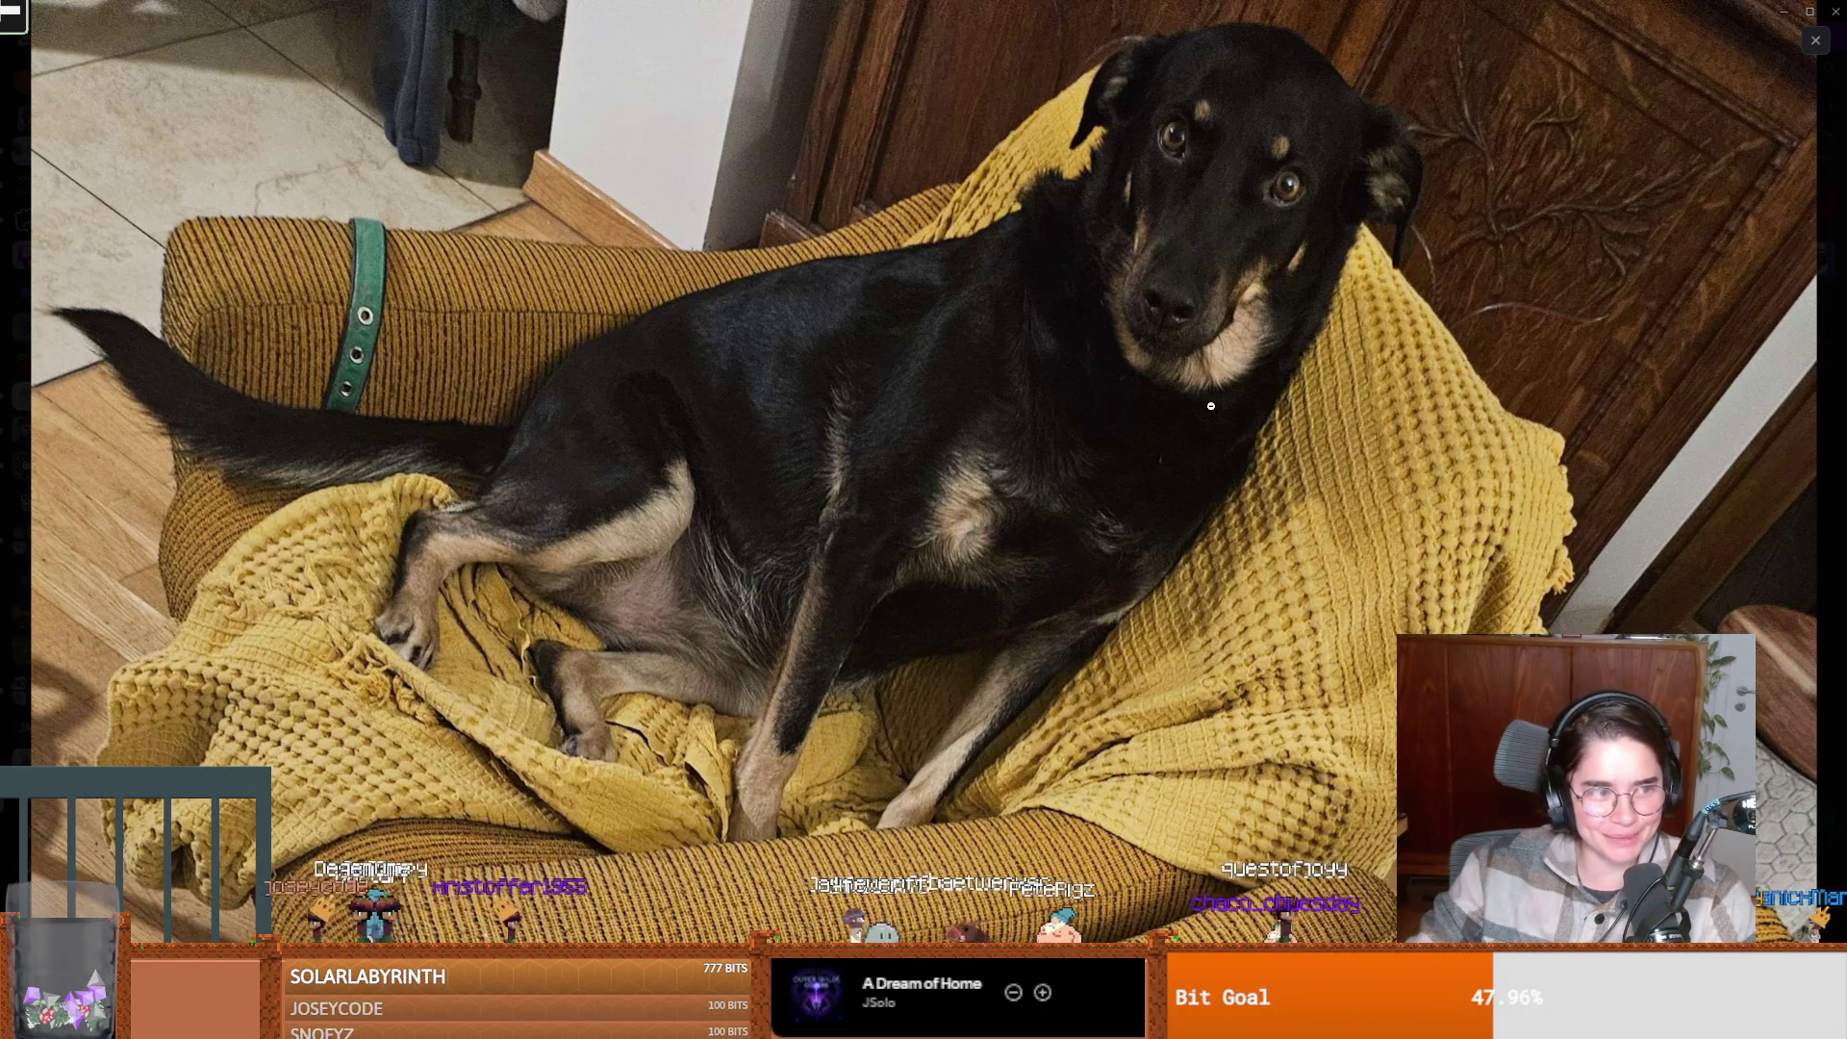
{"action": "left_click", "coordinate": [1212, 406]}
{"action": "left_click", "coordinate": [1079, 761]}
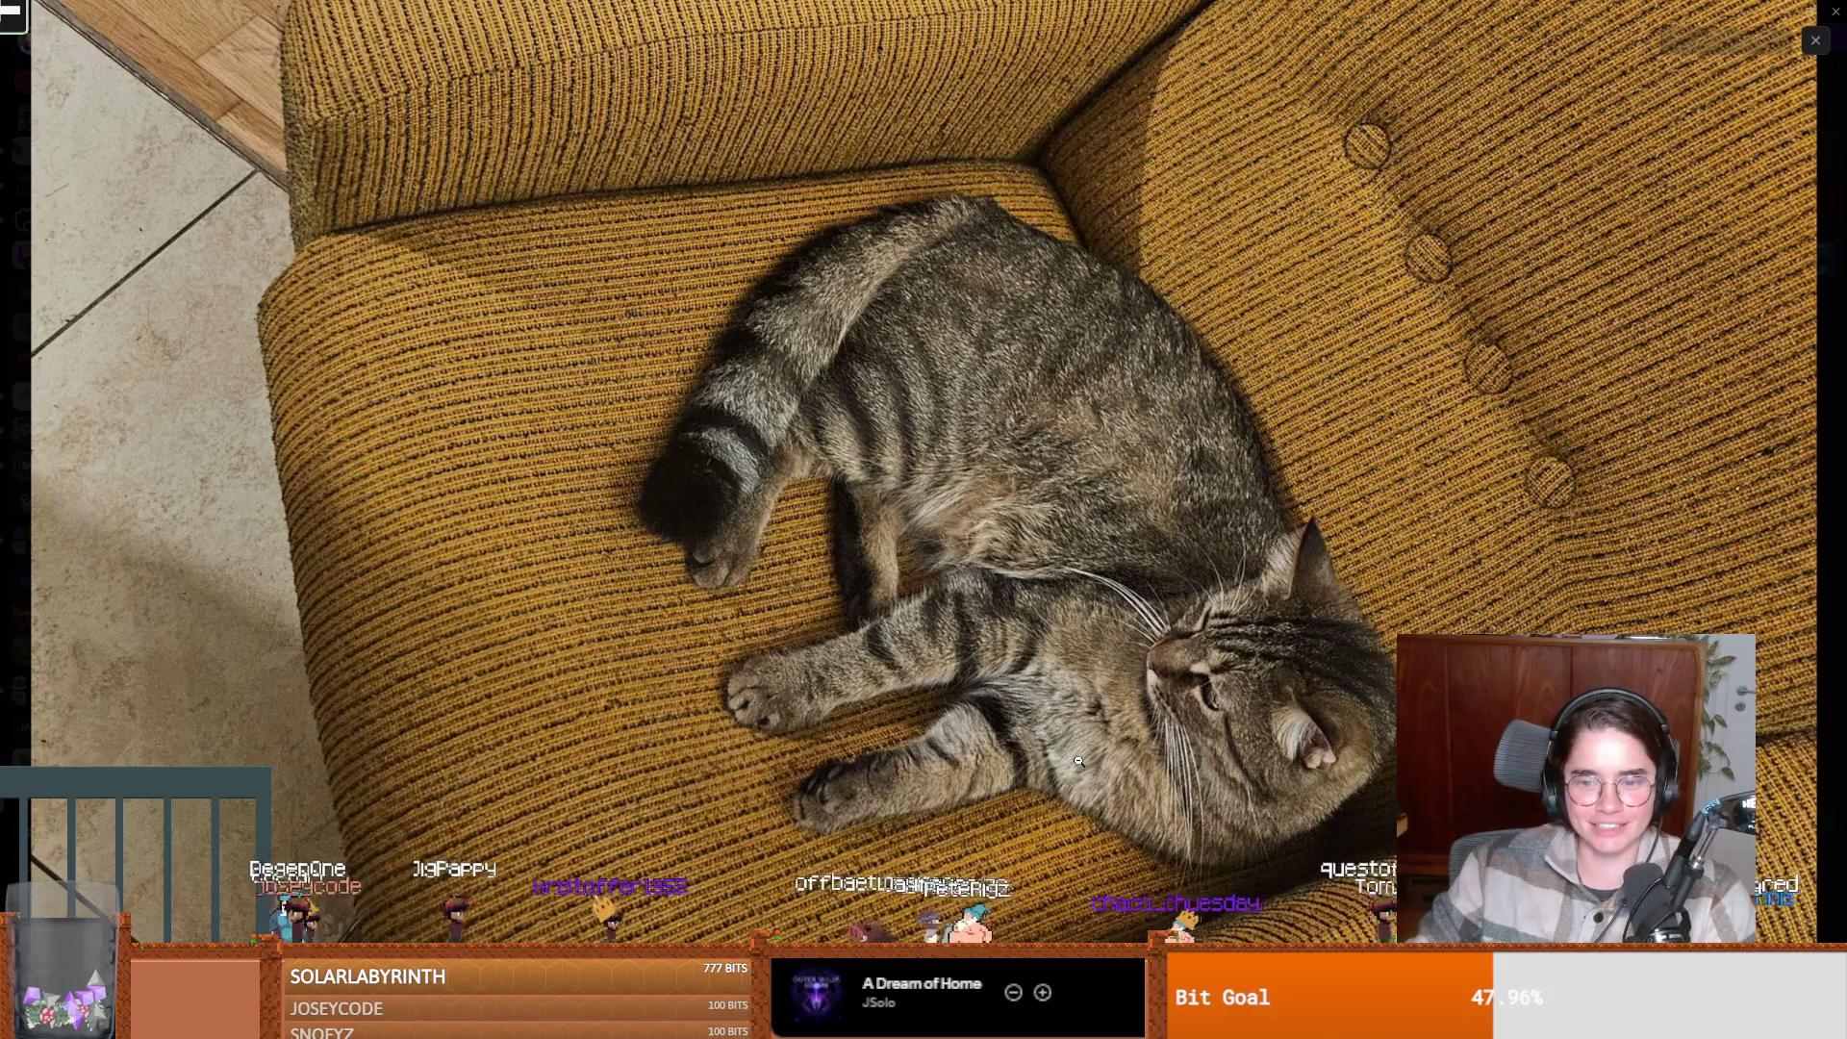
{"action": "left_click", "coordinate": [1079, 761]}
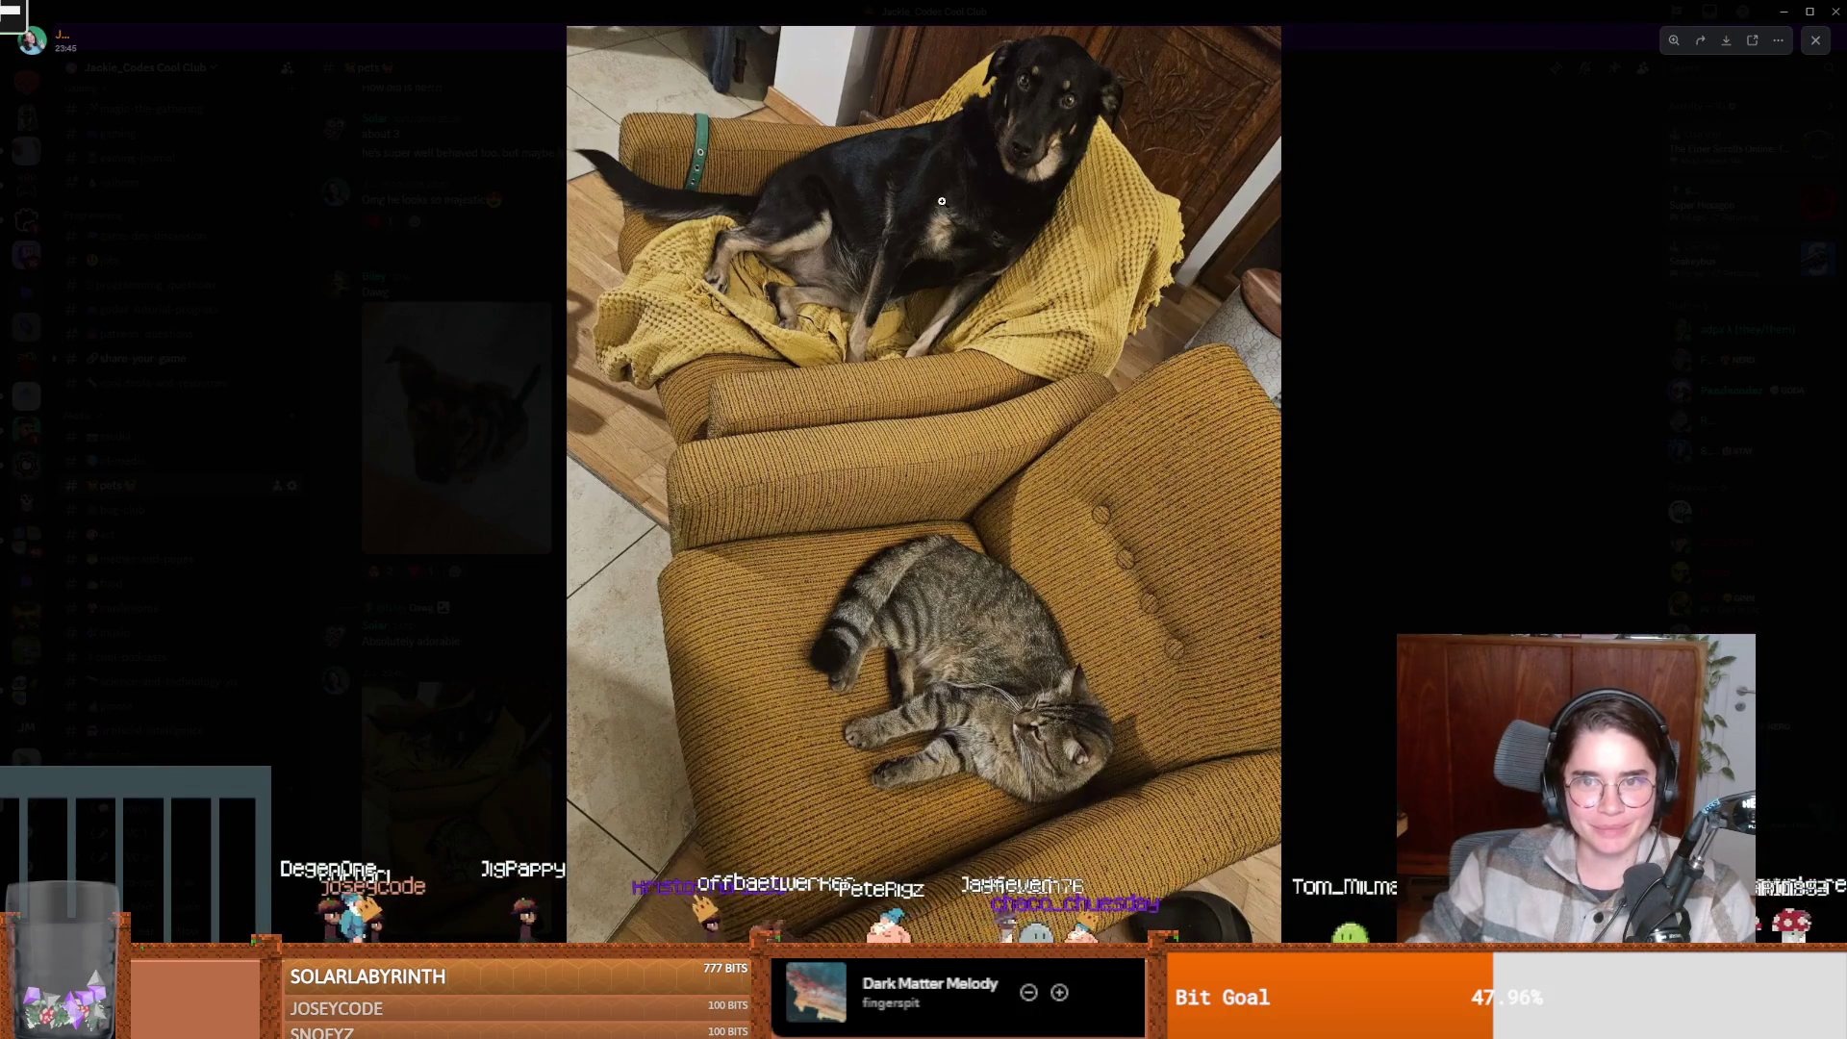
- Zoom in on the dog and the cat once more, close the viewer, and return to Godot
{"action": "left_click", "coordinate": [946, 199]}
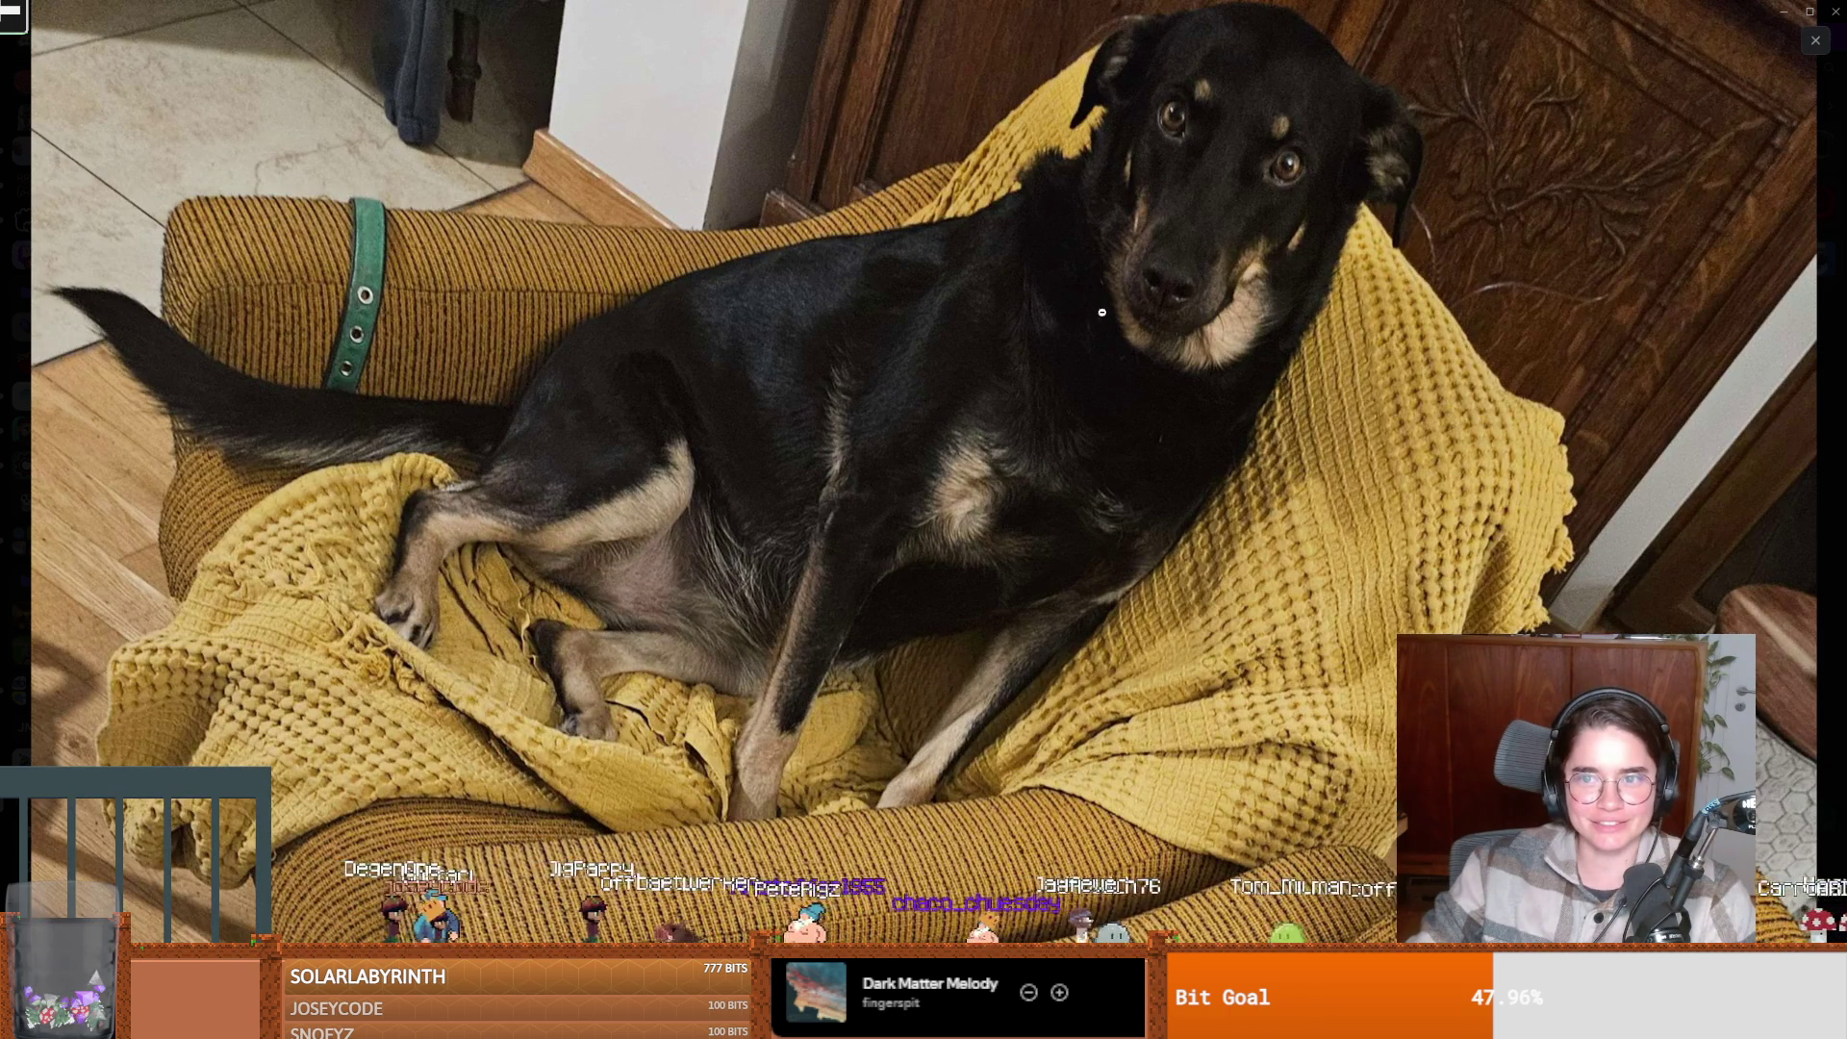
{"action": "left_click", "coordinate": [1107, 310]}
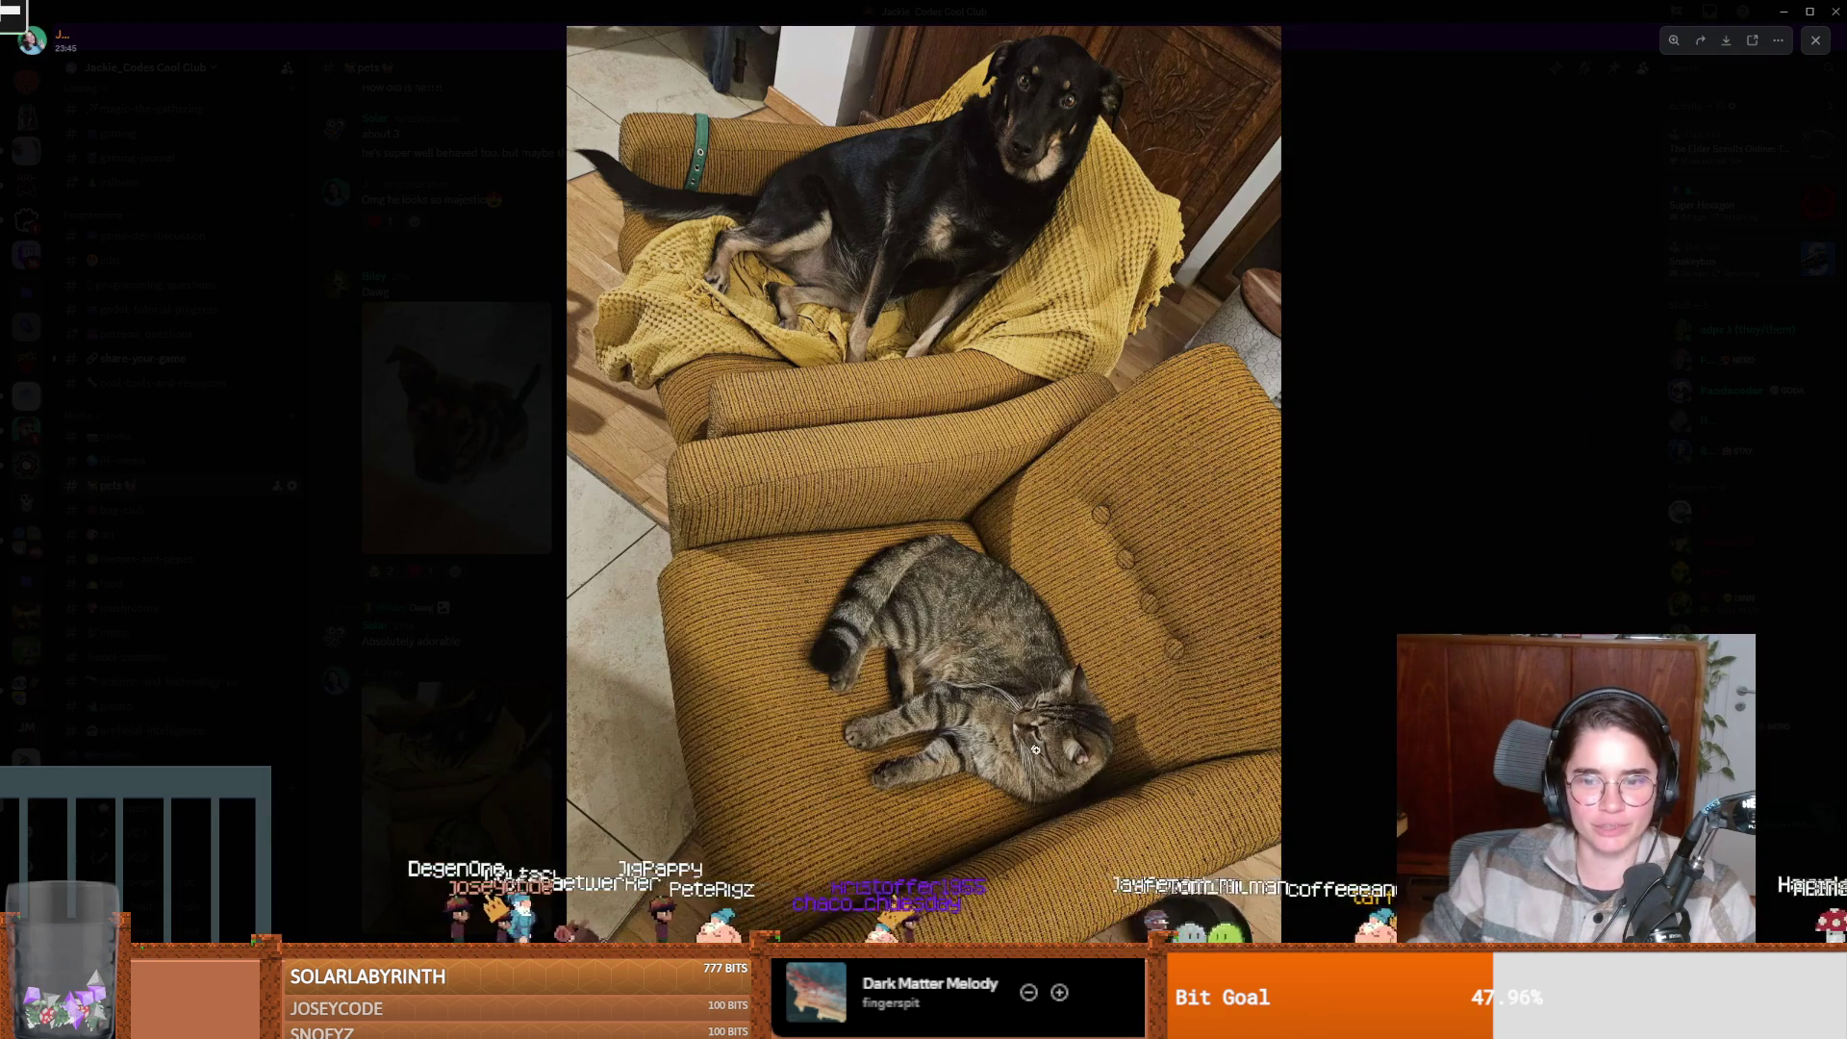
{"action": "left_click", "coordinate": [1041, 755]}
{"action": "left_click", "coordinate": [1011, 670]}
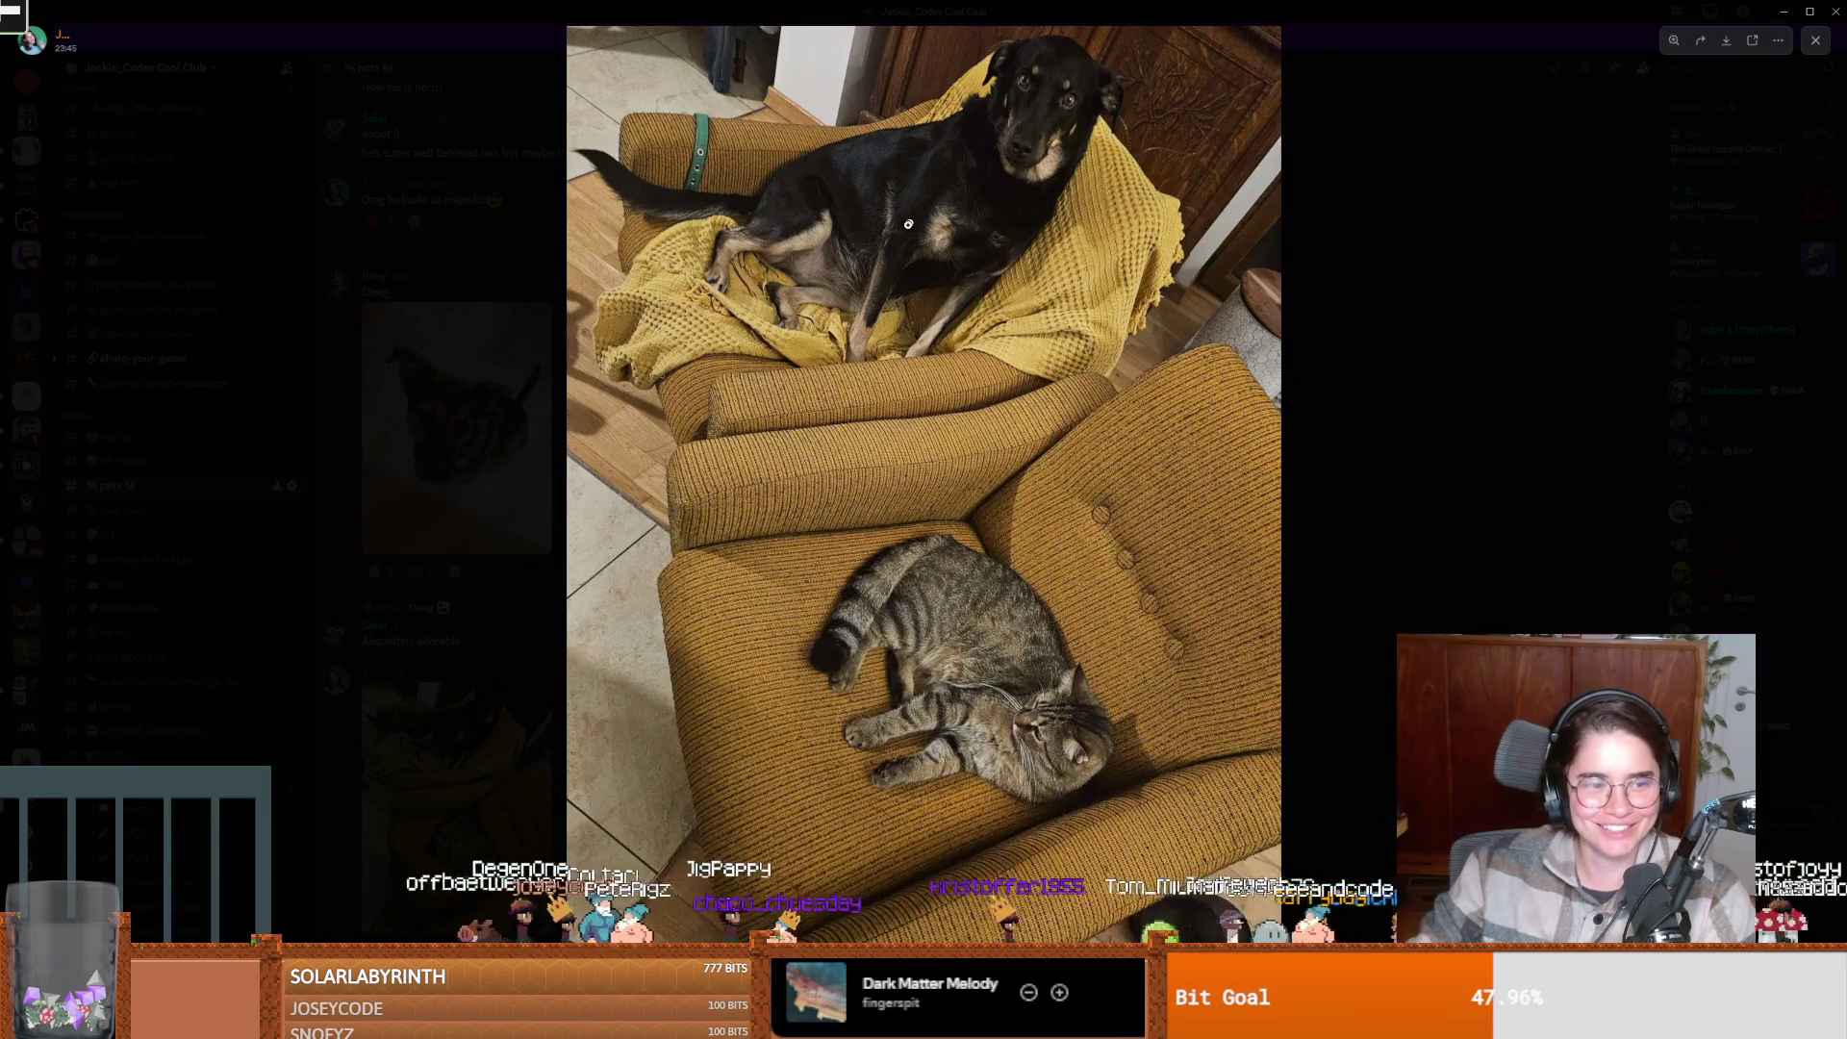
{"action": "left_click", "coordinate": [1397, 257]}
{"action": "scroll", "coordinate": [885, 444], "scroll_direction": "up", "scroll_amount": 5}
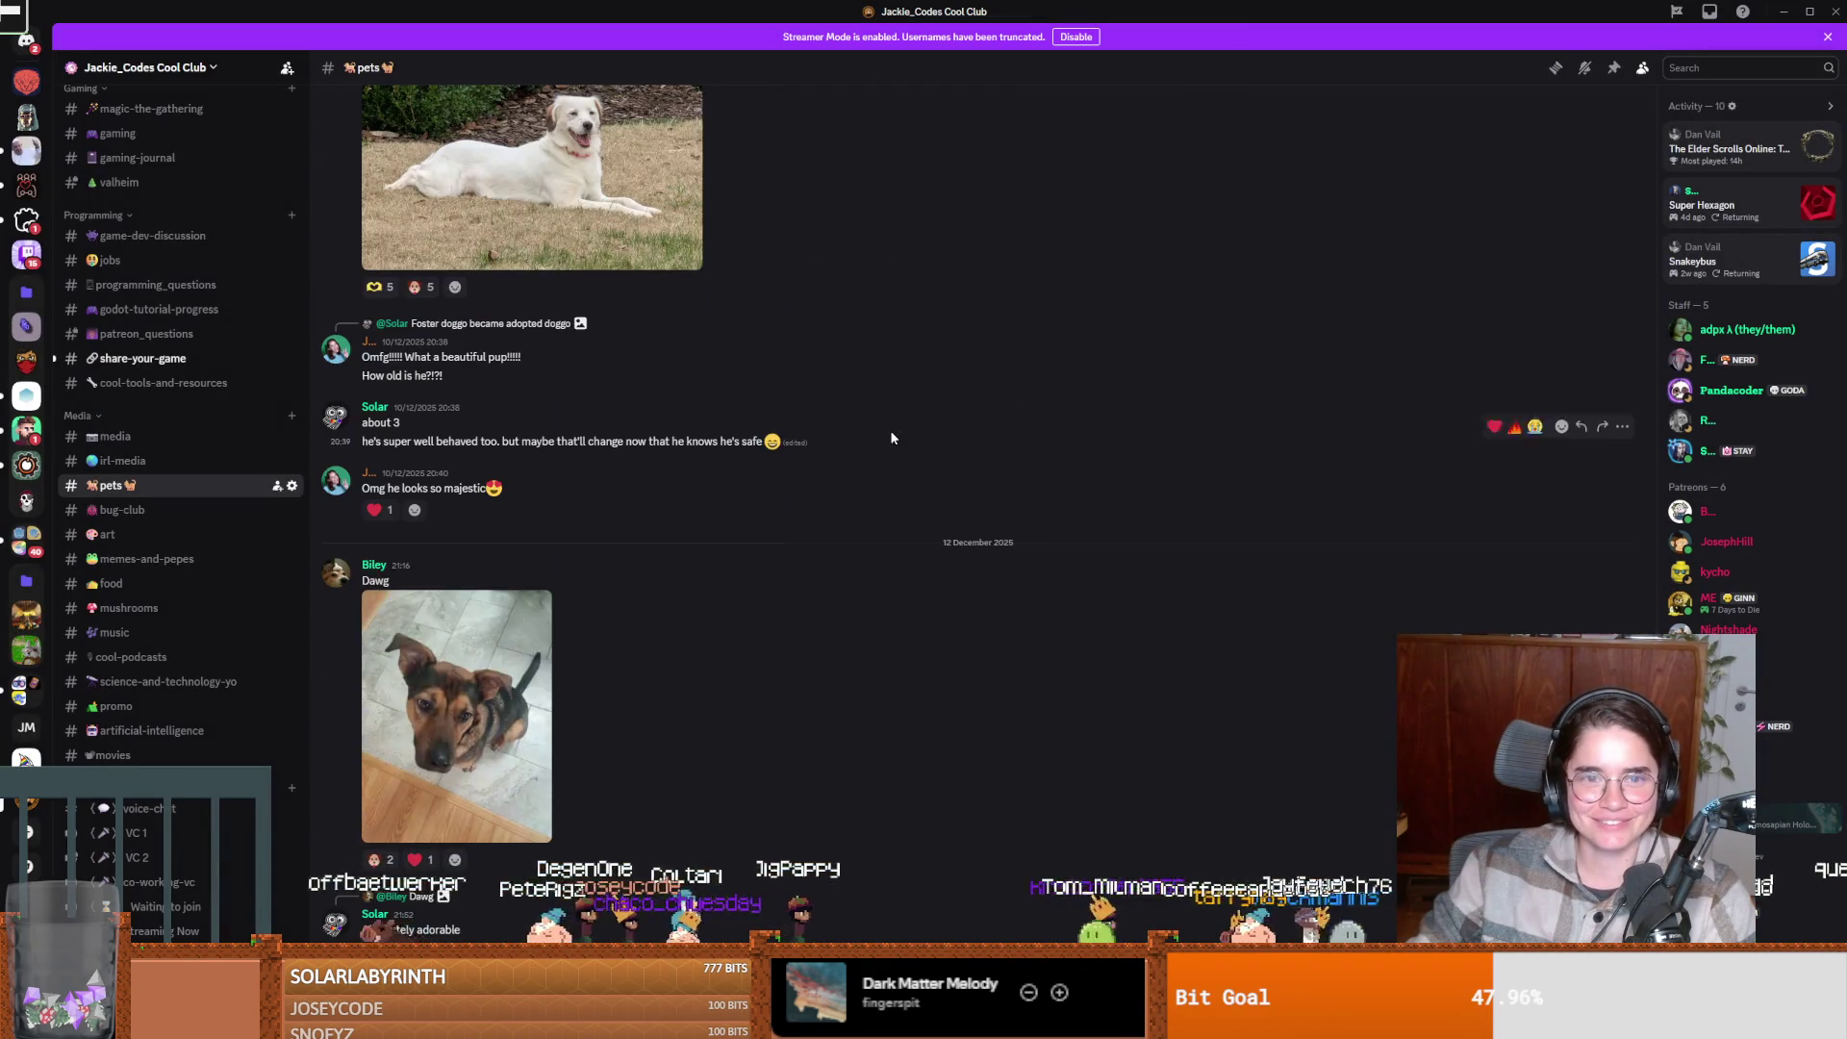
{"action": "scroll", "coordinate": [899, 500], "scroll_direction": "down", "scroll_amount": 5}
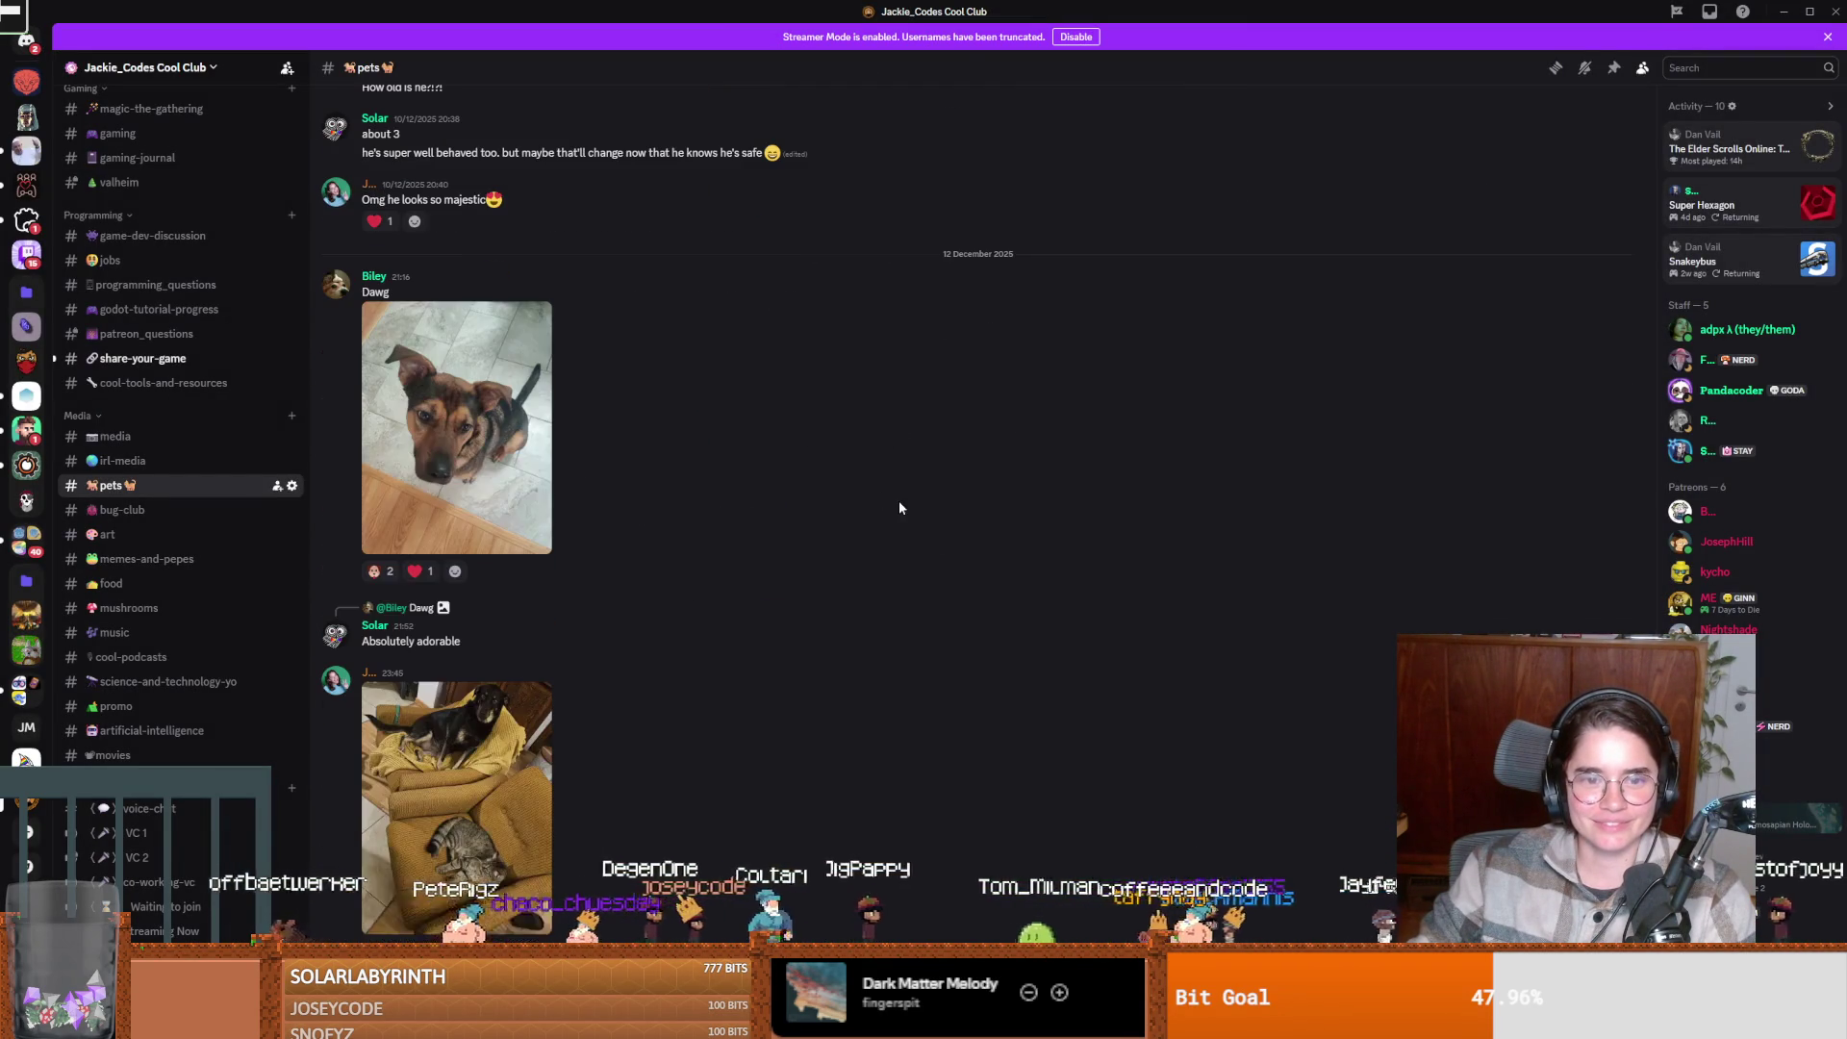
{"action": "key", "text": "alt+Tab"}
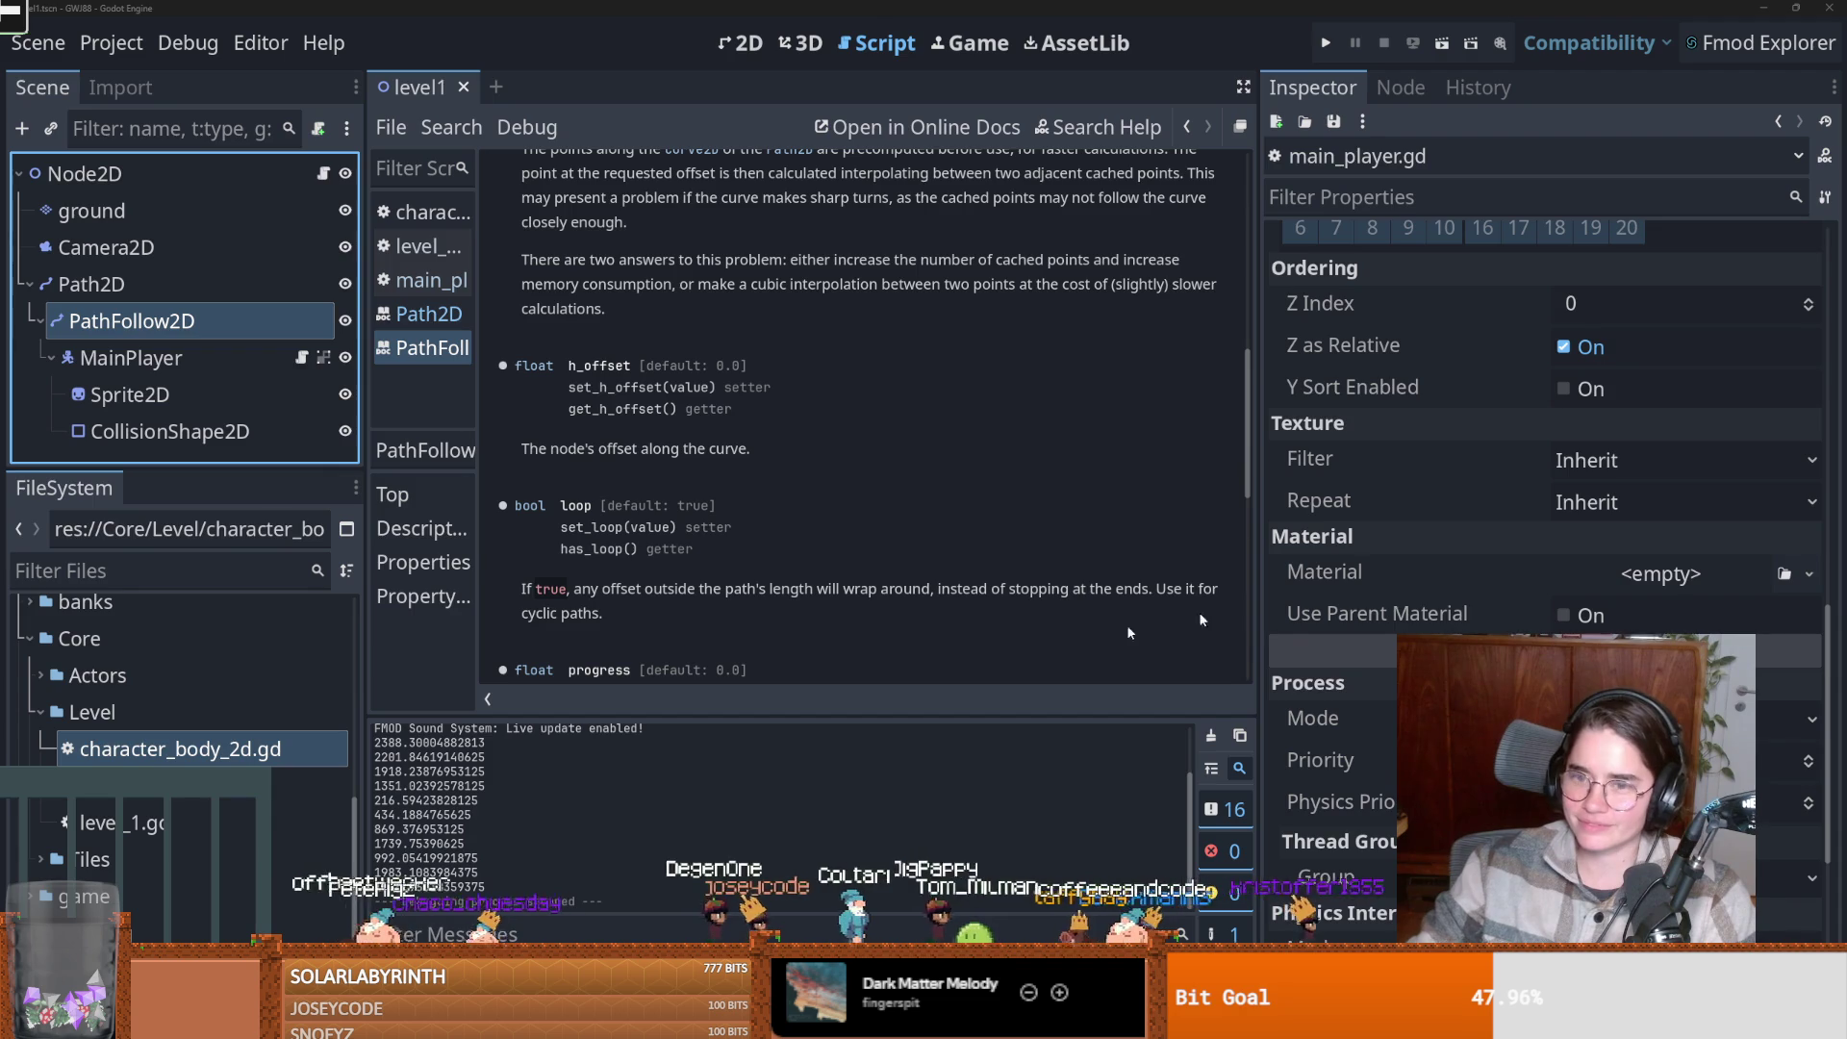
{"action": "scroll", "coordinate": [596, 486], "scroll_direction": "up", "scroll_amount": 3}
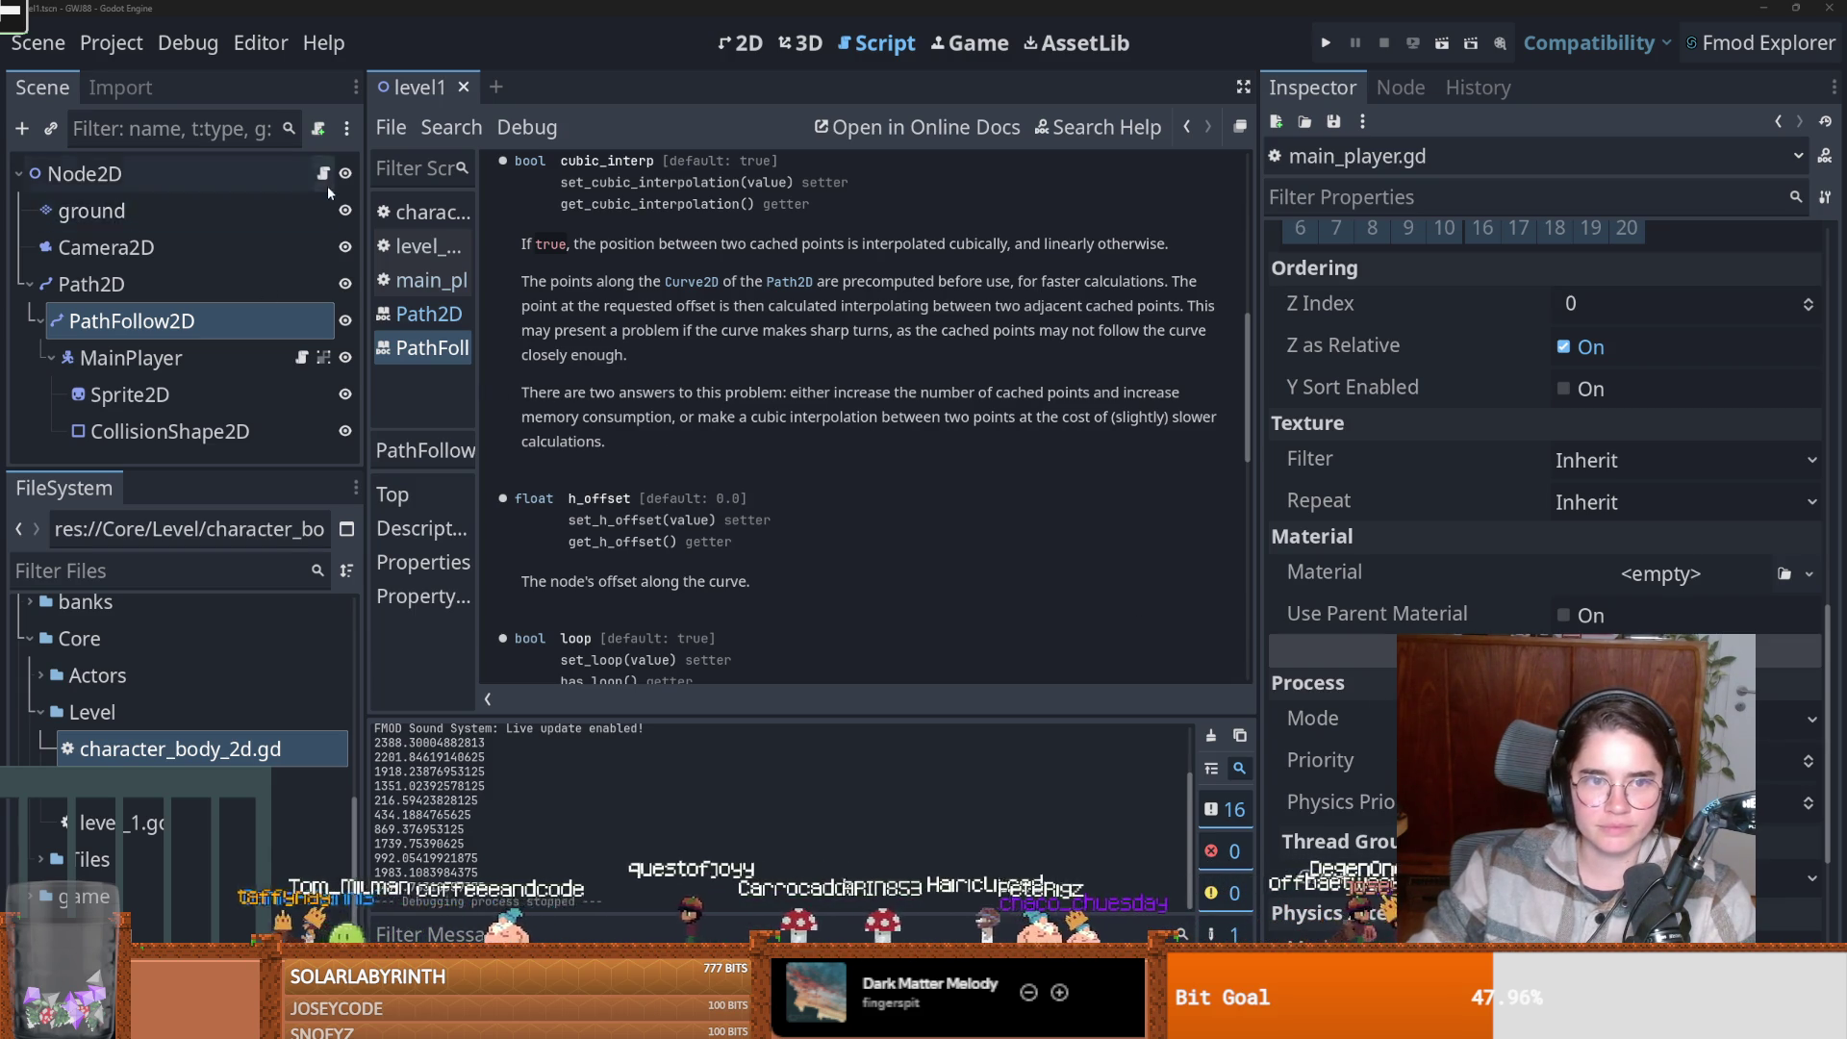
{"action": "left_click", "coordinate": [428, 280]}
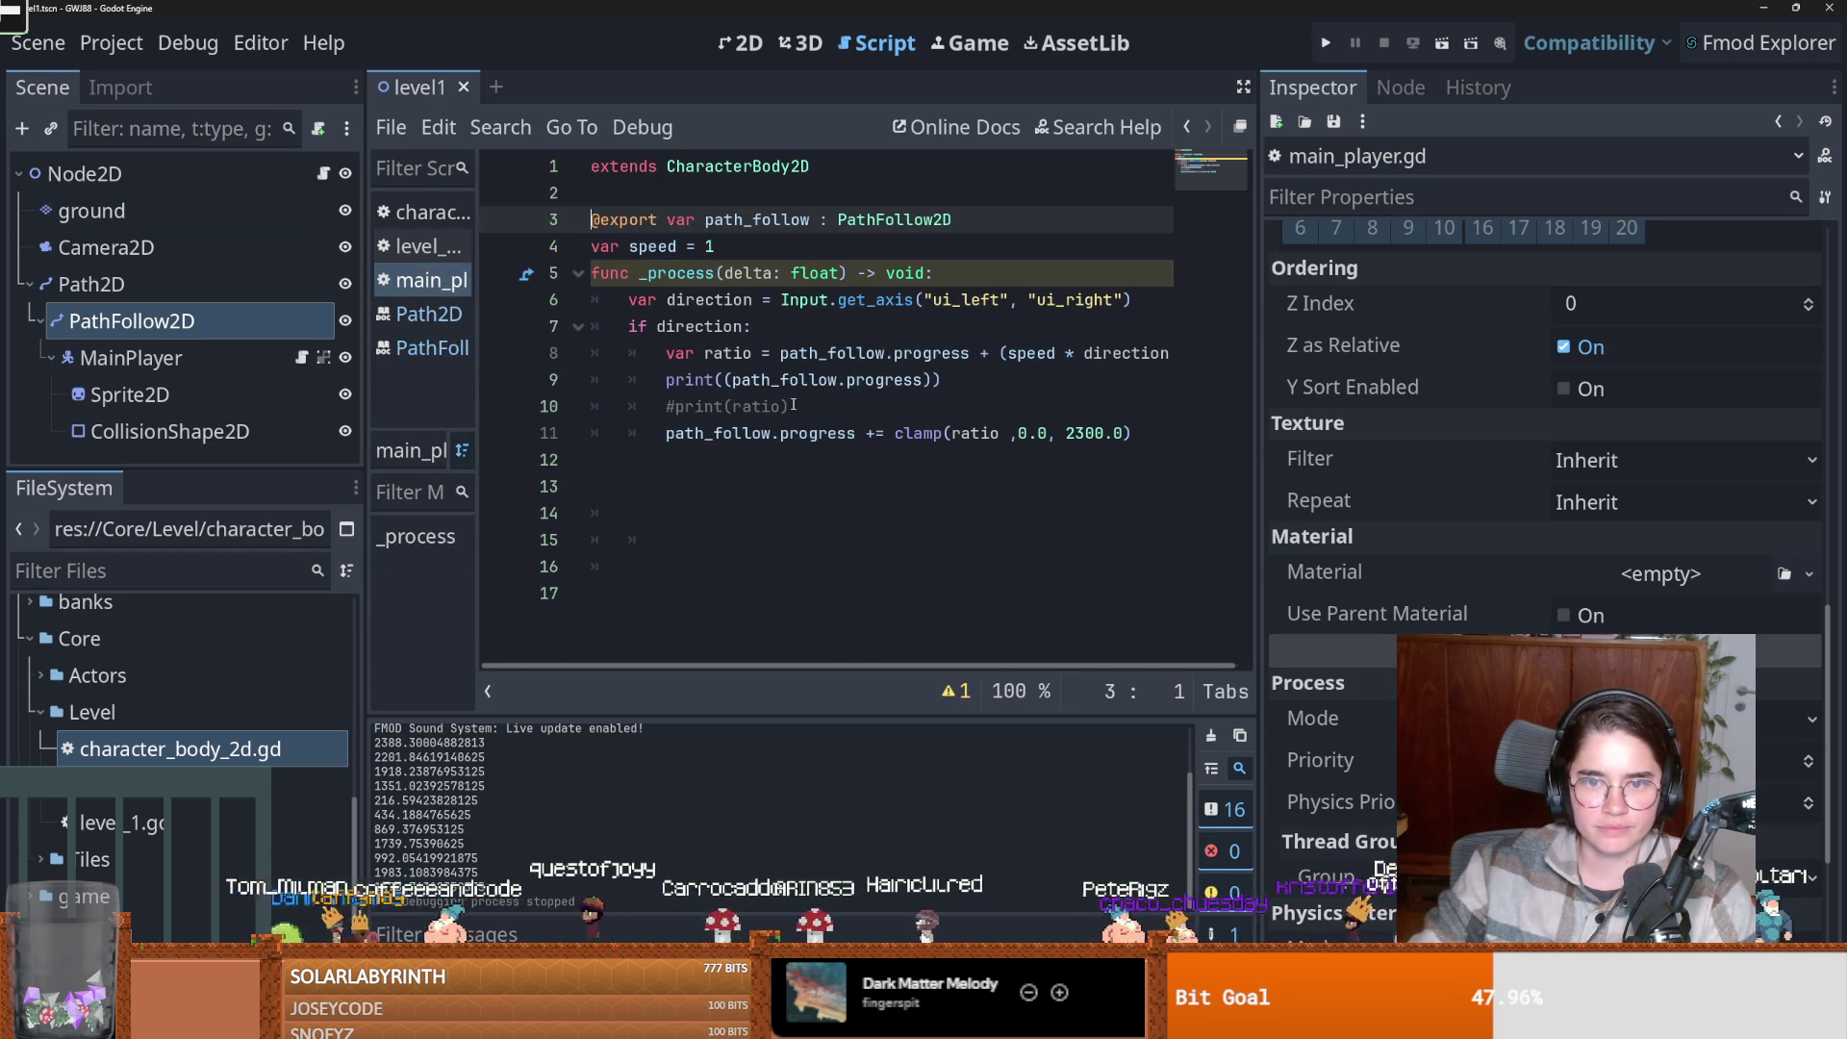
- Change line 8 to path_follow.progress += (speed * direction)
{"action": "left_click_drag", "start_coordinate": [780, 354], "coordinate": [666, 353]}
{"action": "key", "text": "BackSpace"}
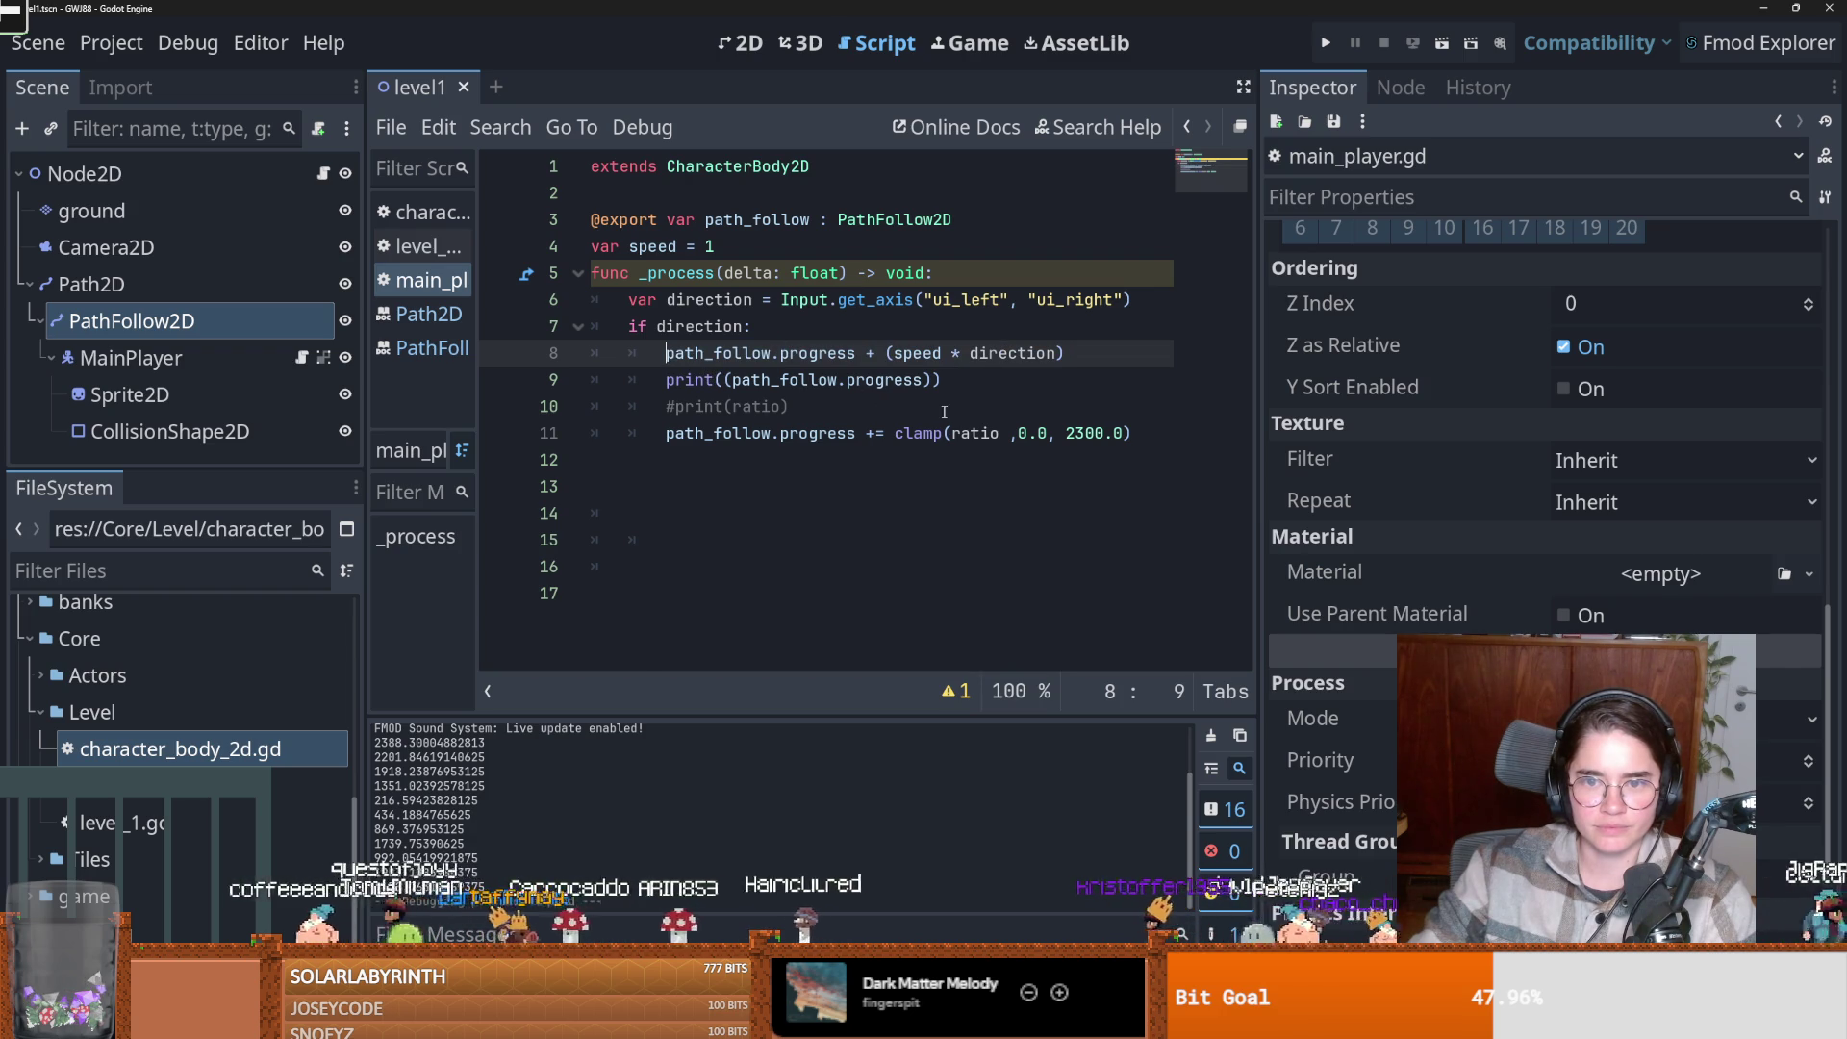
{"action": "type", "text": "+="}
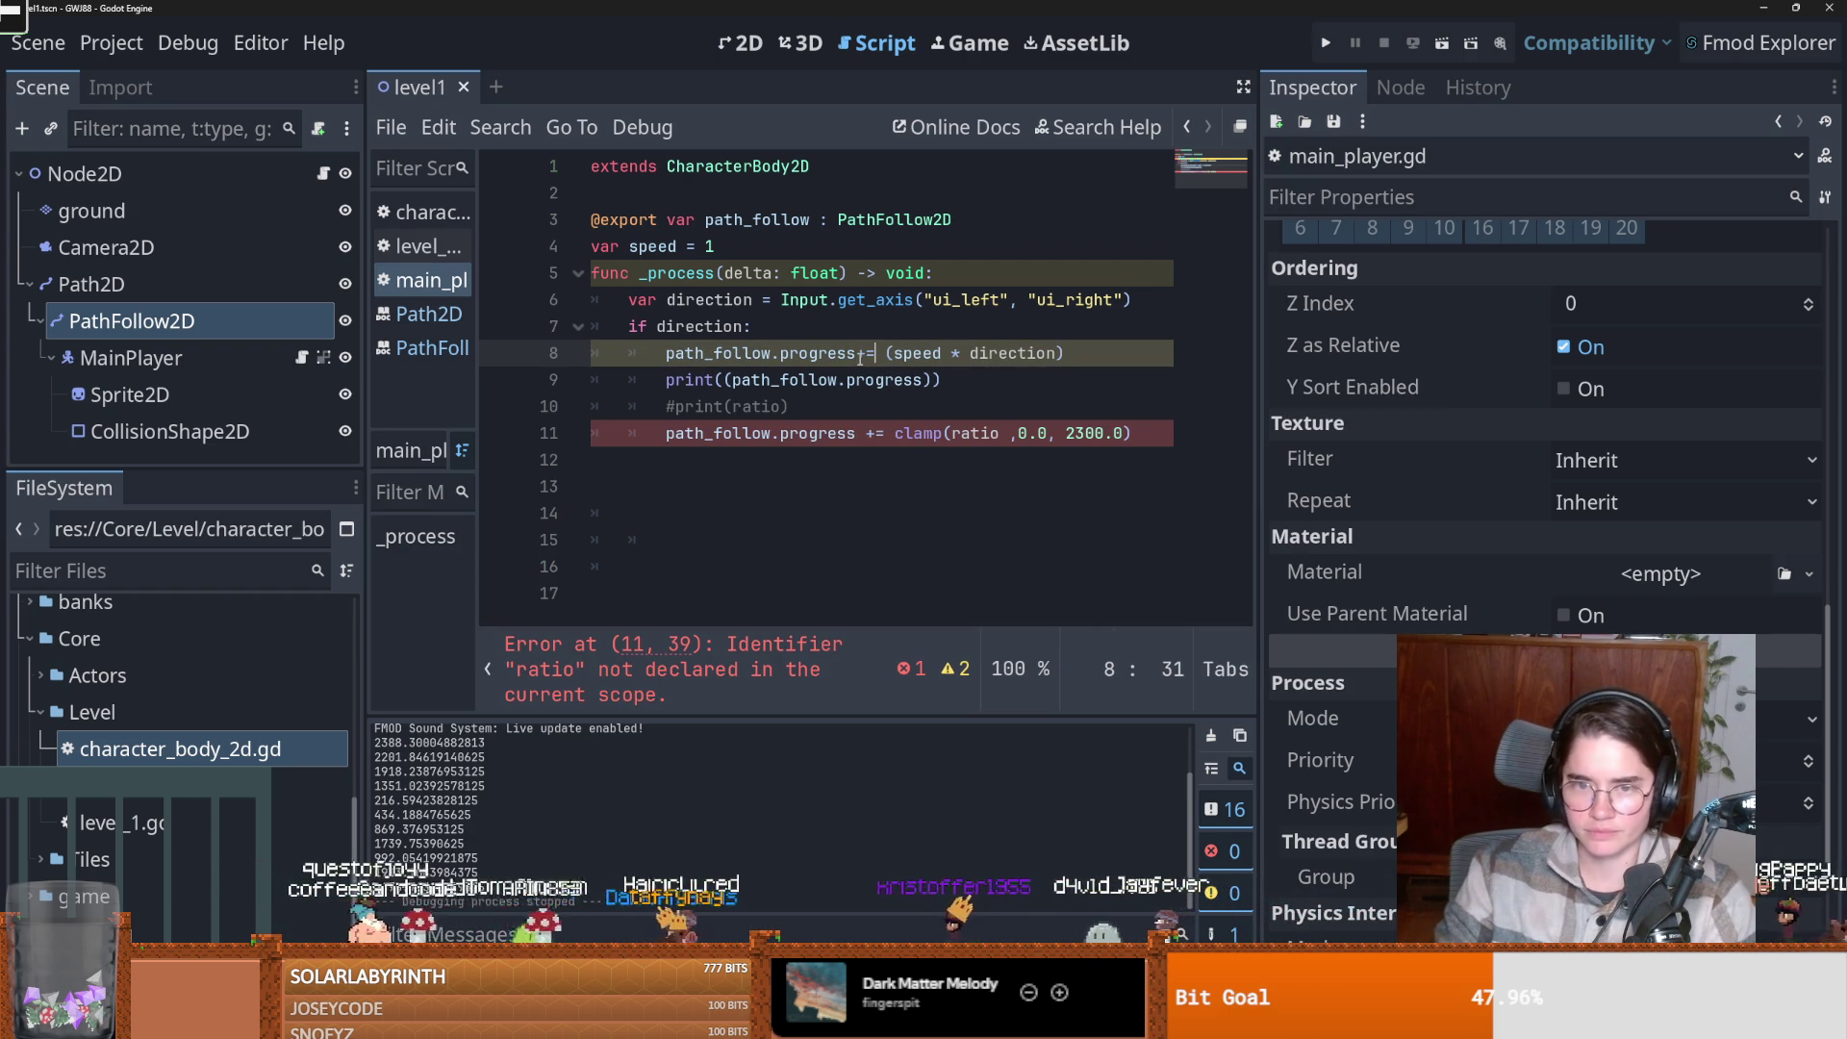
- Comment out the clamp and print lines 9–11 and run the game
{"action": "left_click_drag", "start_coordinate": [763, 433], "coordinate": [674, 382]}
{"action": "key", "text": "ctrl+k"}
{"action": "left_click", "coordinate": [936, 451]}
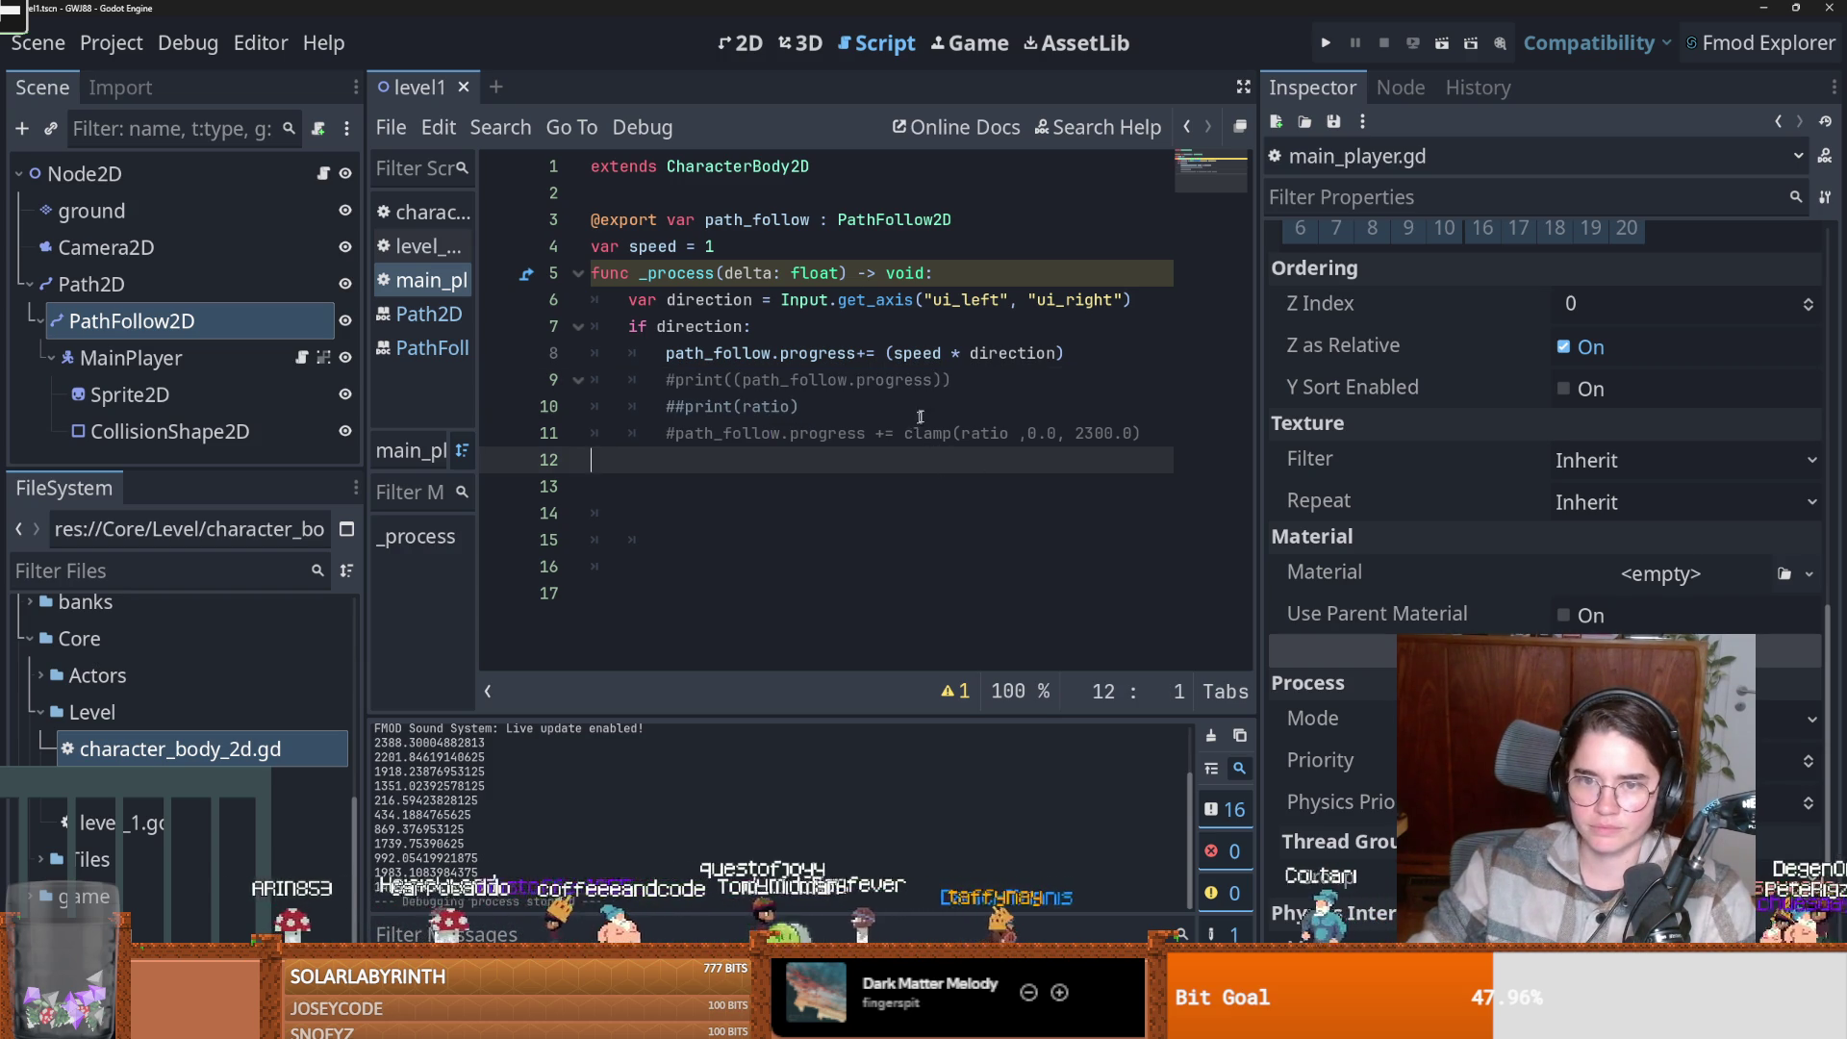
{"action": "left_click", "coordinate": [1329, 44]}
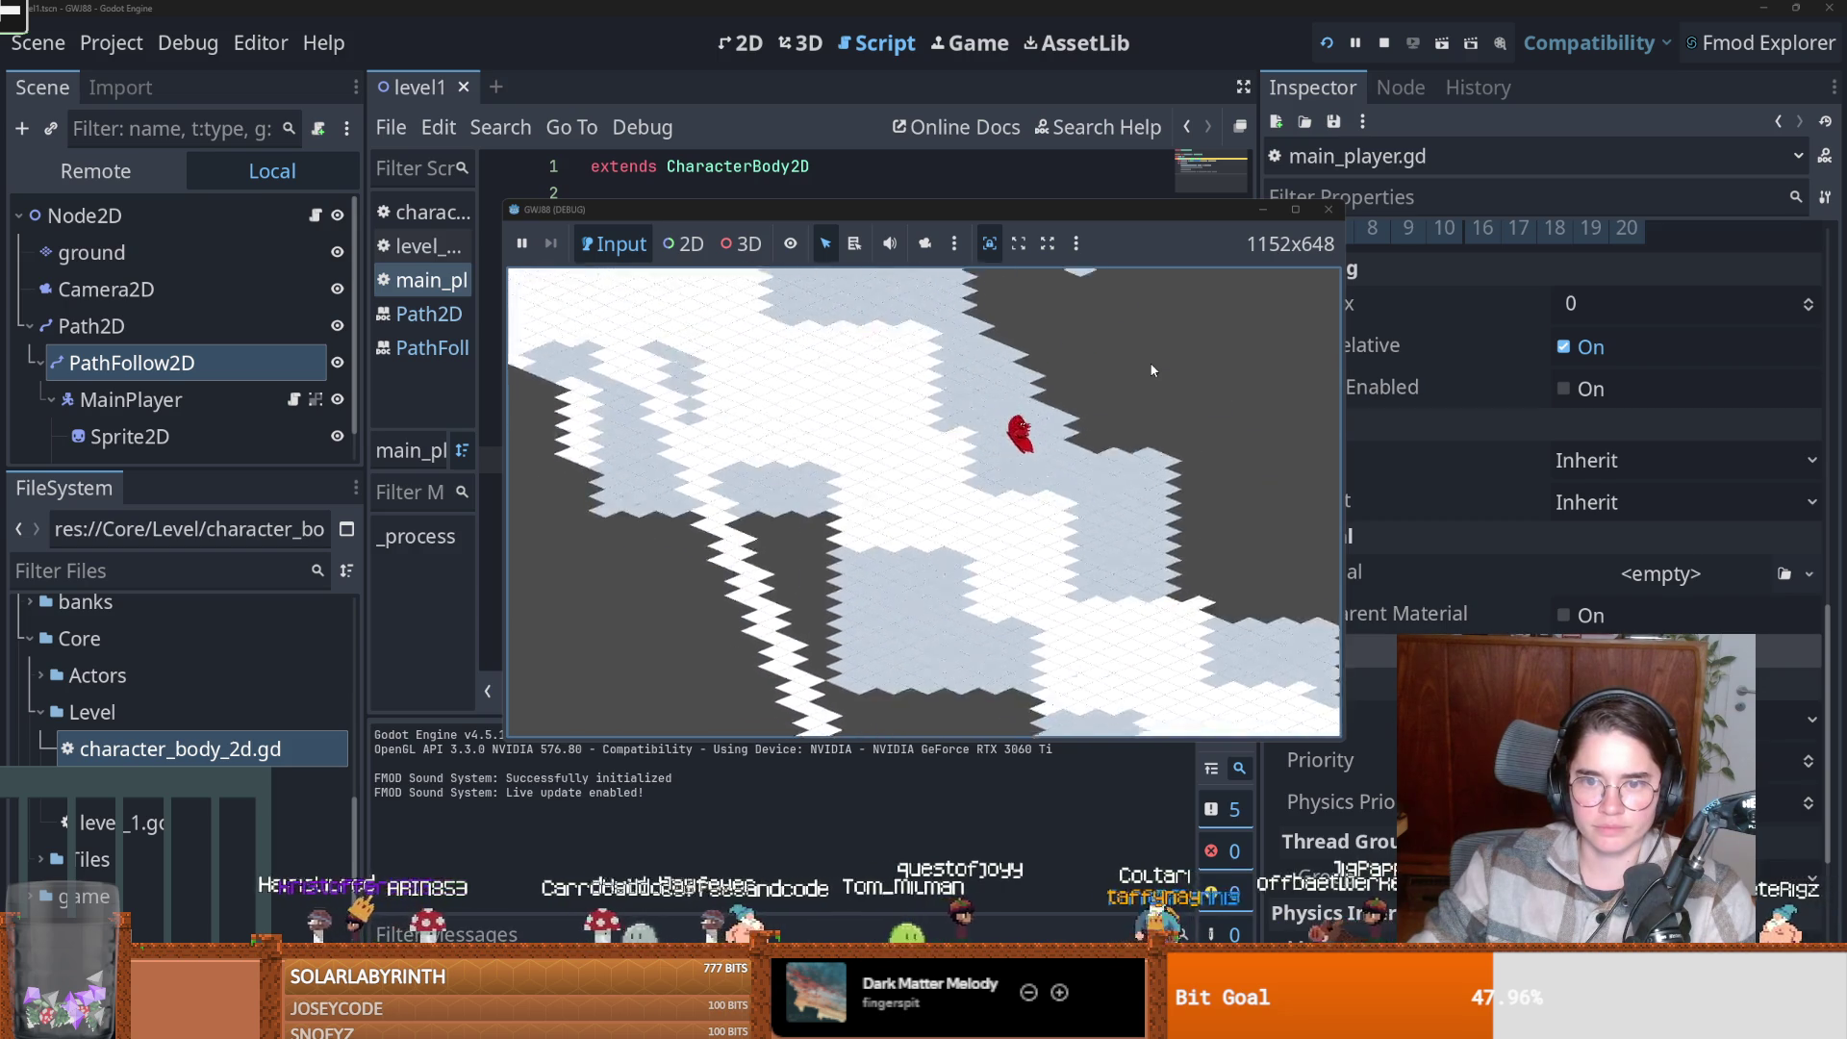
- Set var speed to 10 on line 4 and test-run the game with F5, then stop it
{"action": "key", "text": "Right"}
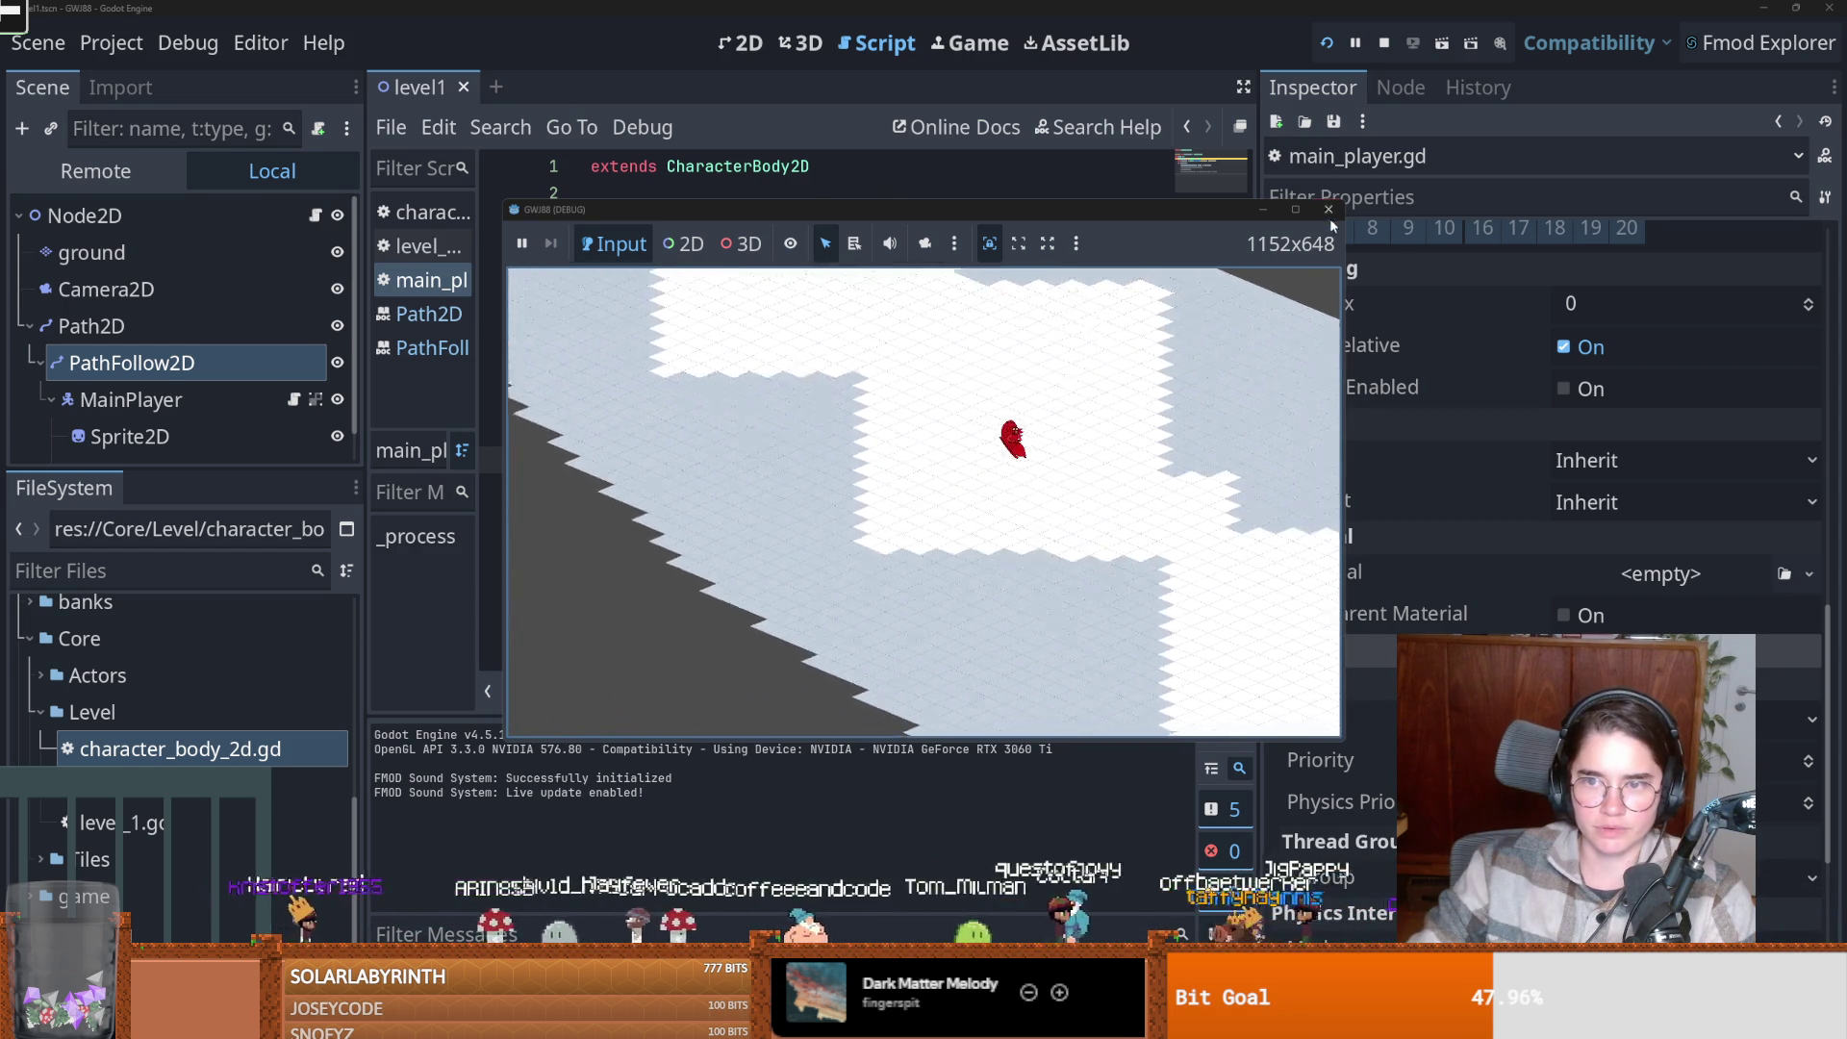
{"action": "left_click", "coordinate": [1329, 210]}
{"action": "left_click", "coordinate": [729, 248]}
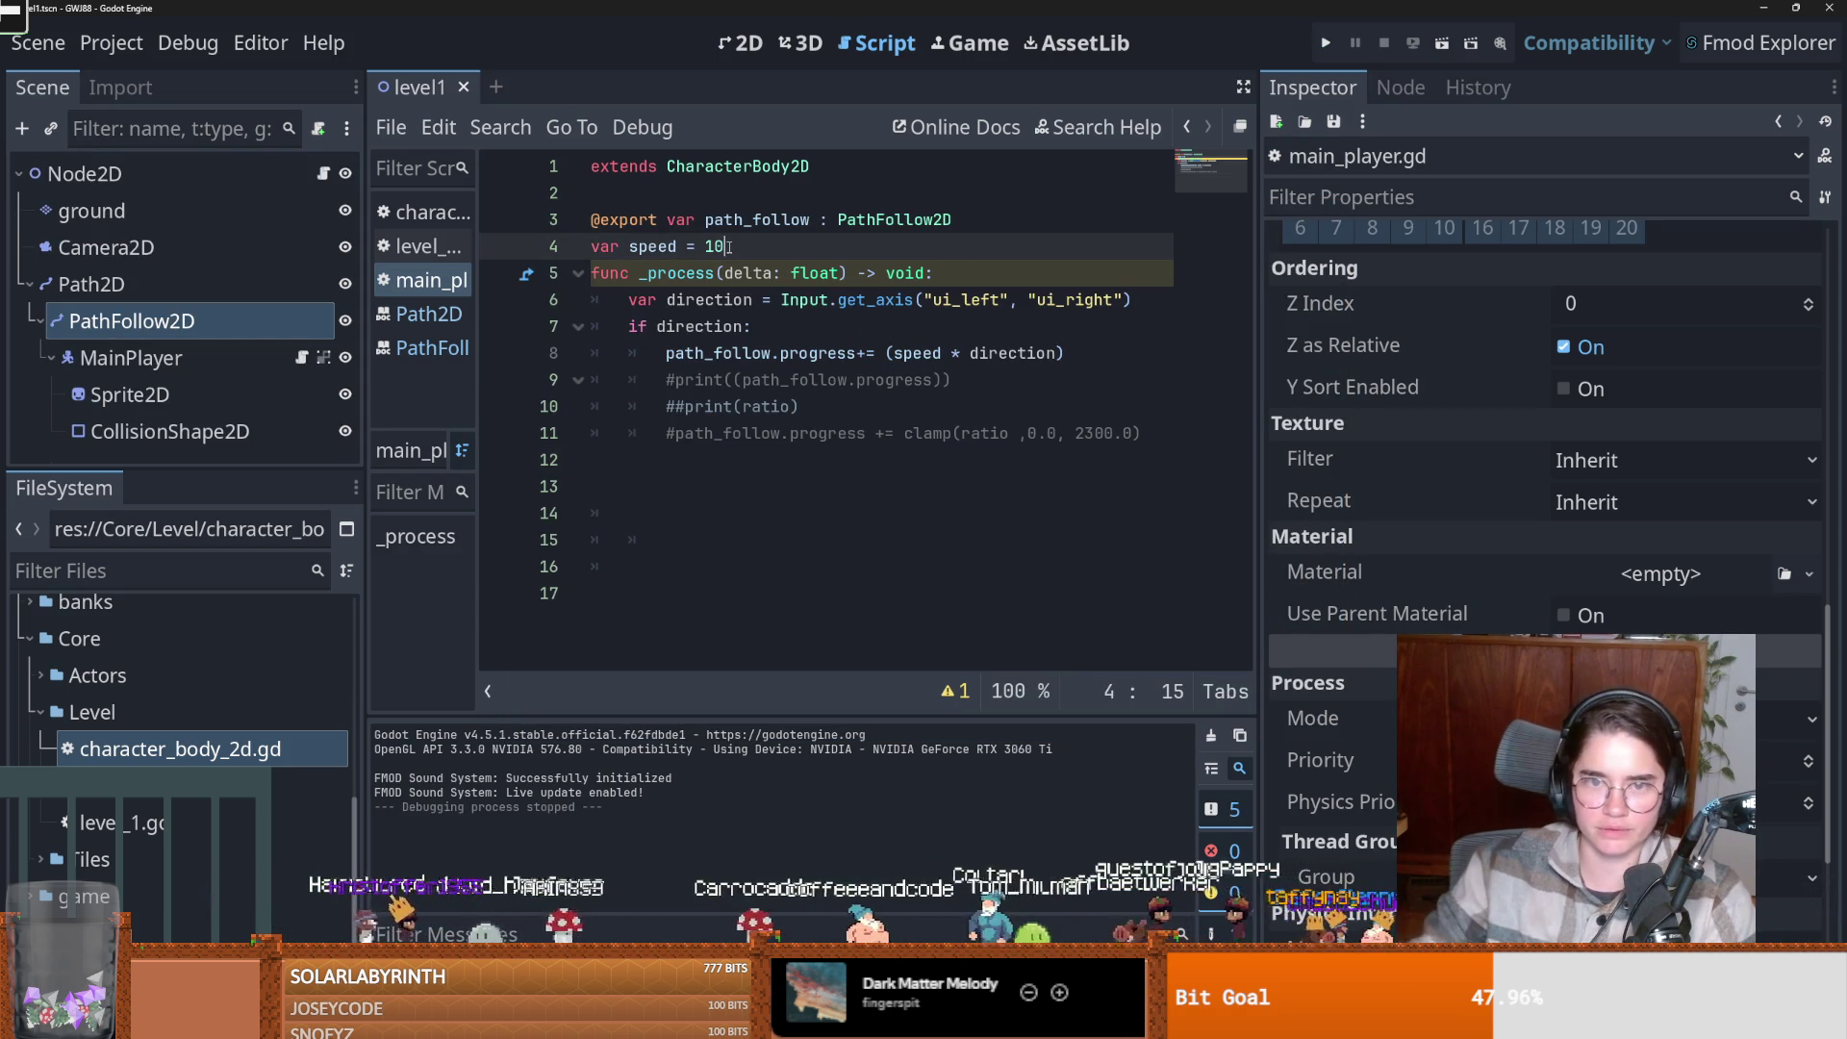
{"action": "key", "text": "F5"}
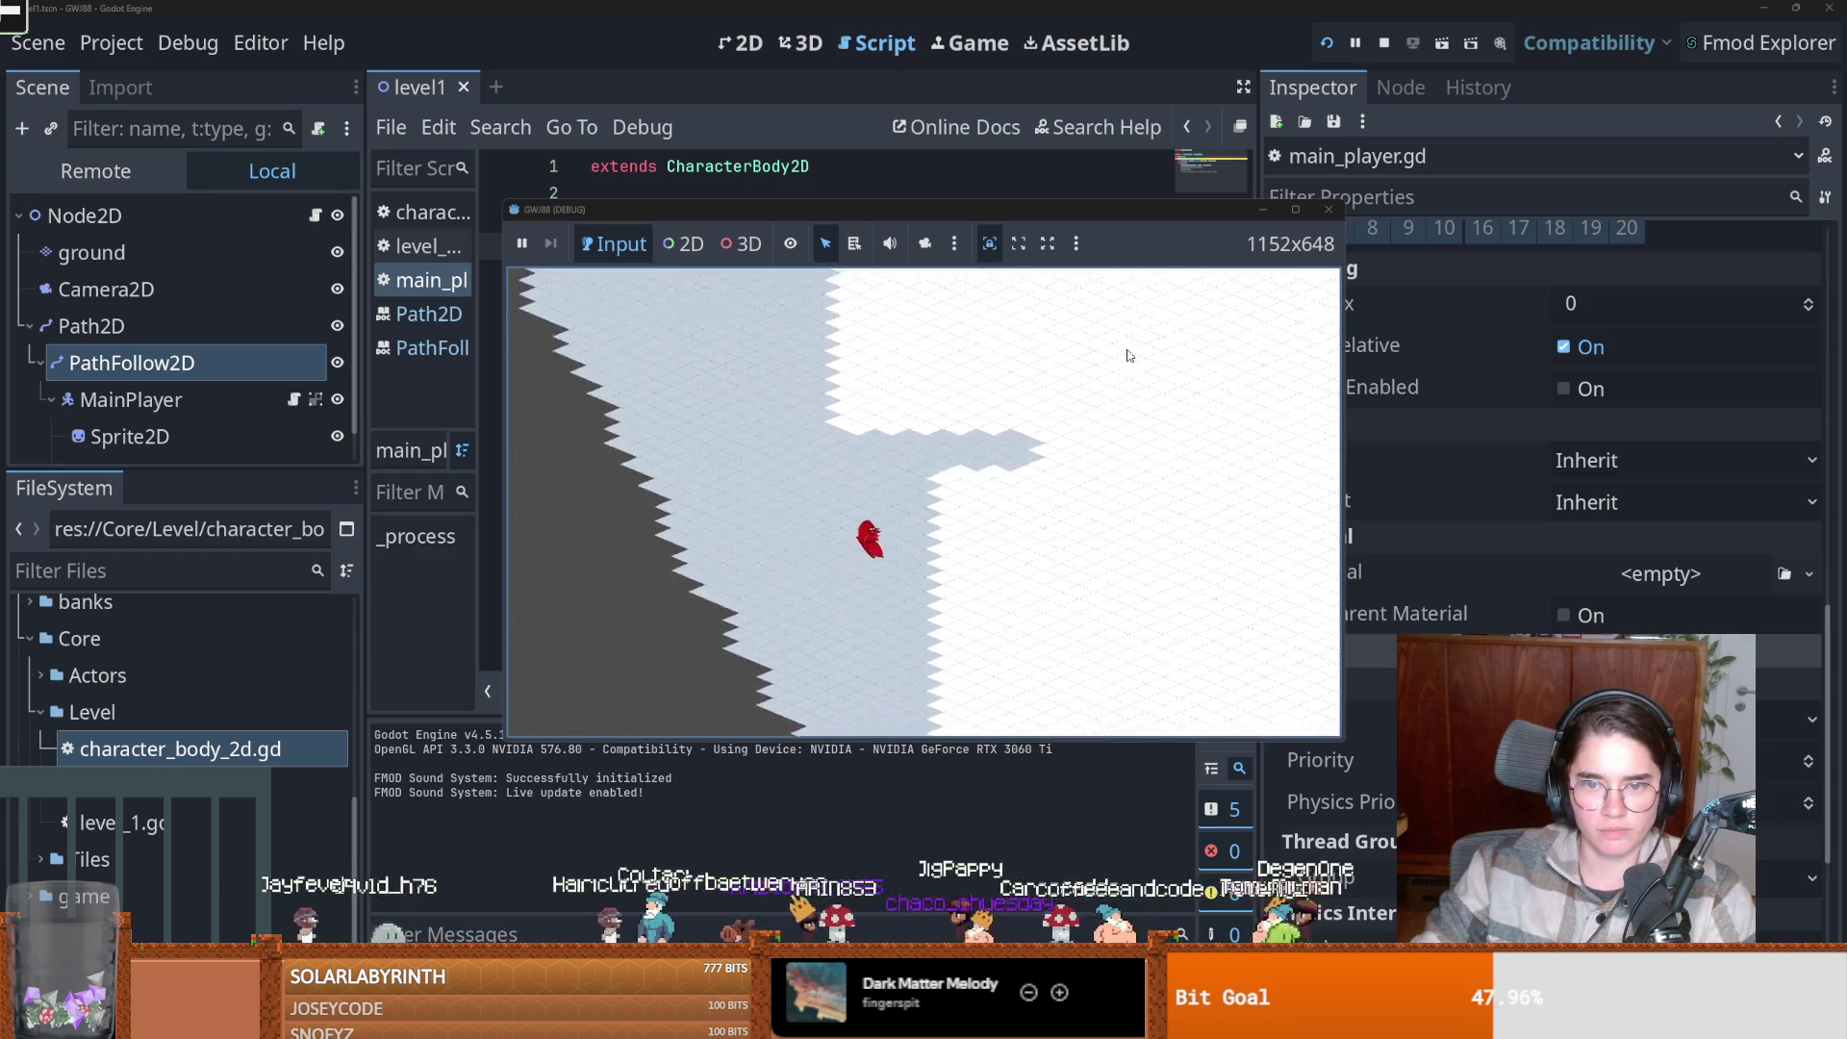
{"action": "key", "text": "F8"}
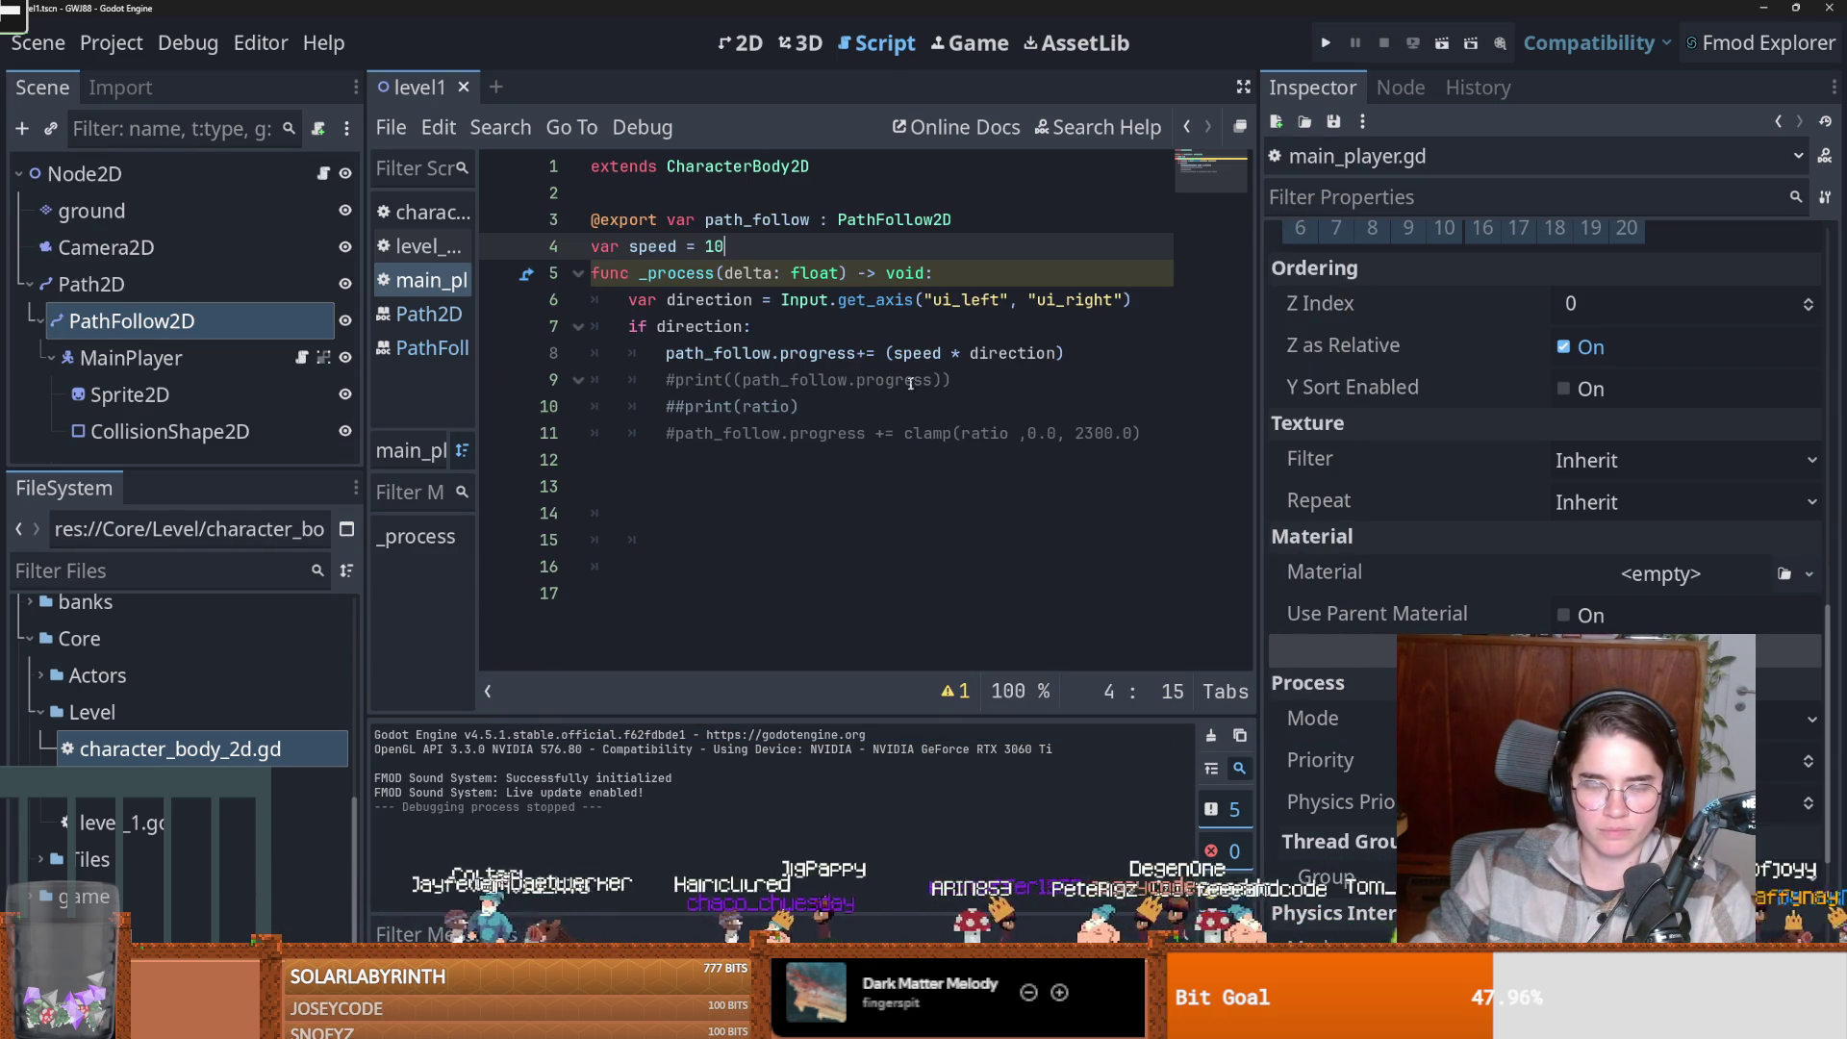
- Wrap line 8's progress increment in clamp(), replacing ratio with speed * direction
{"action": "left_click_drag", "start_coordinate": [1150, 433], "coordinate": [903, 433]}
{"action": "left_click", "coordinate": [1092, 352]}
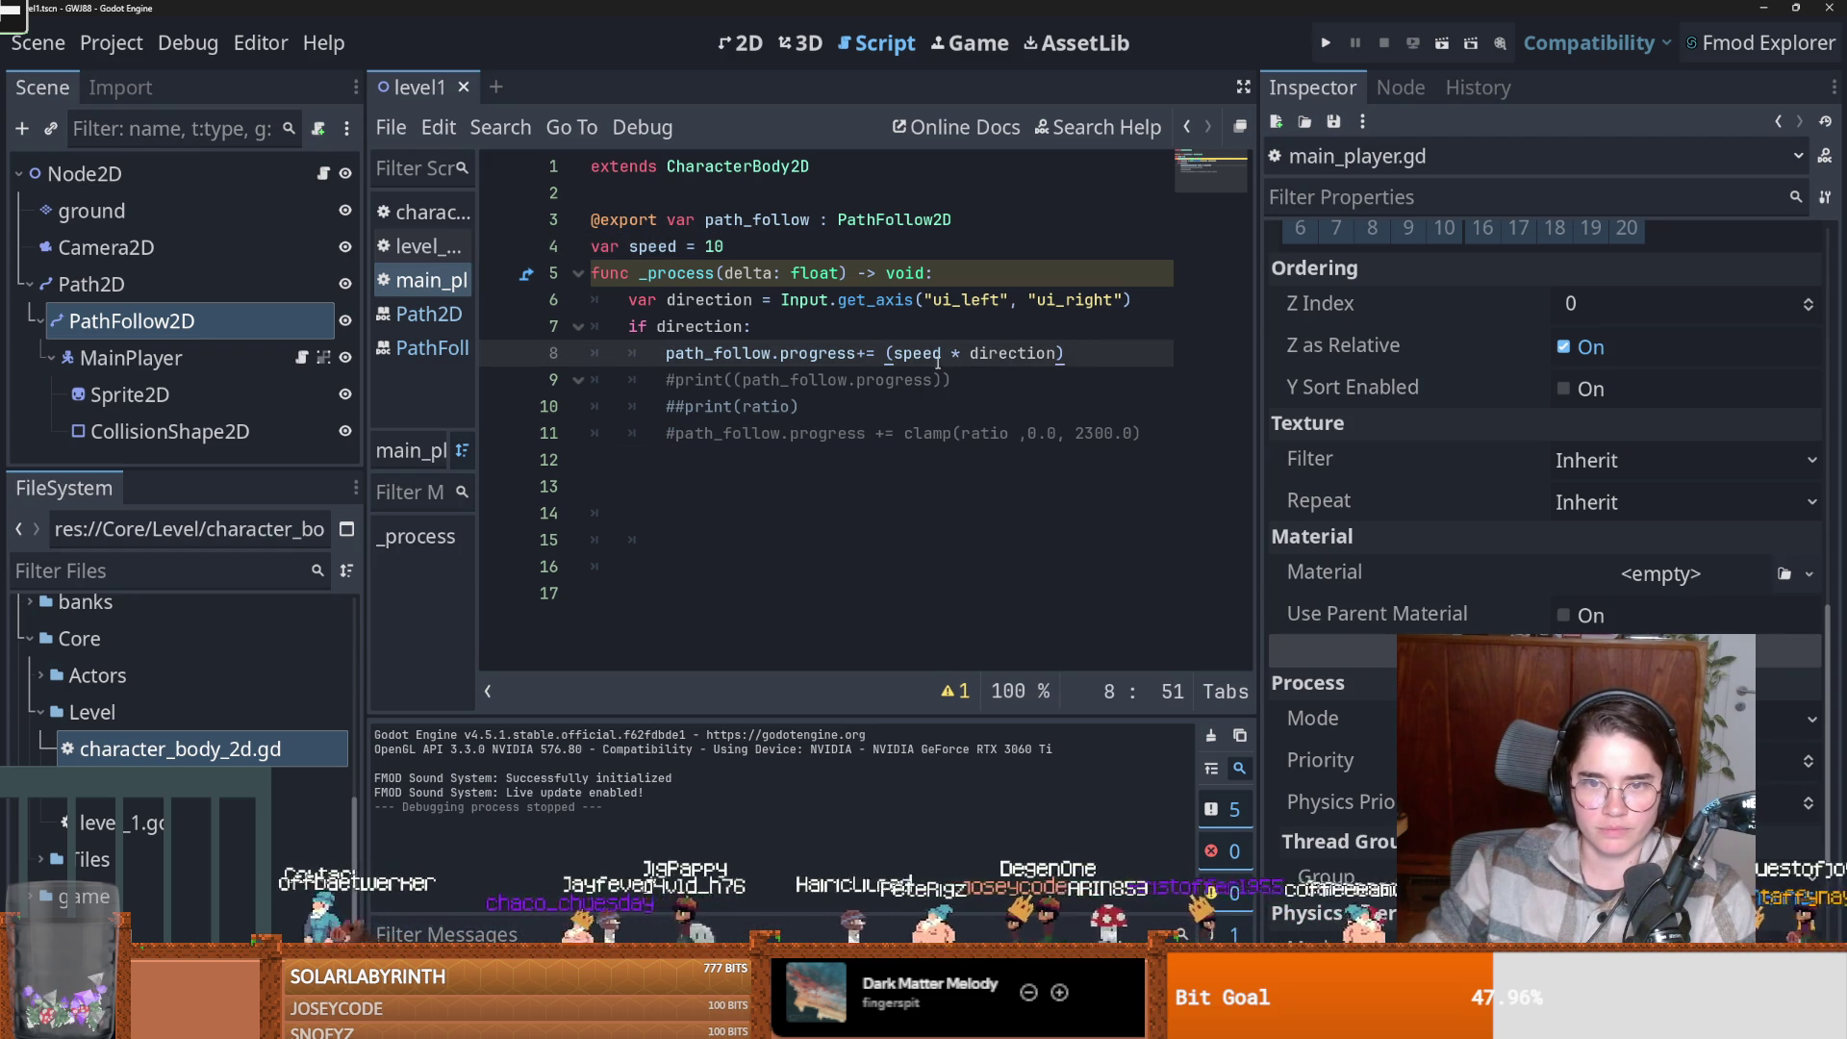
{"action": "type", "text": "clamp(ratio ,0.0, 2300.0)"}
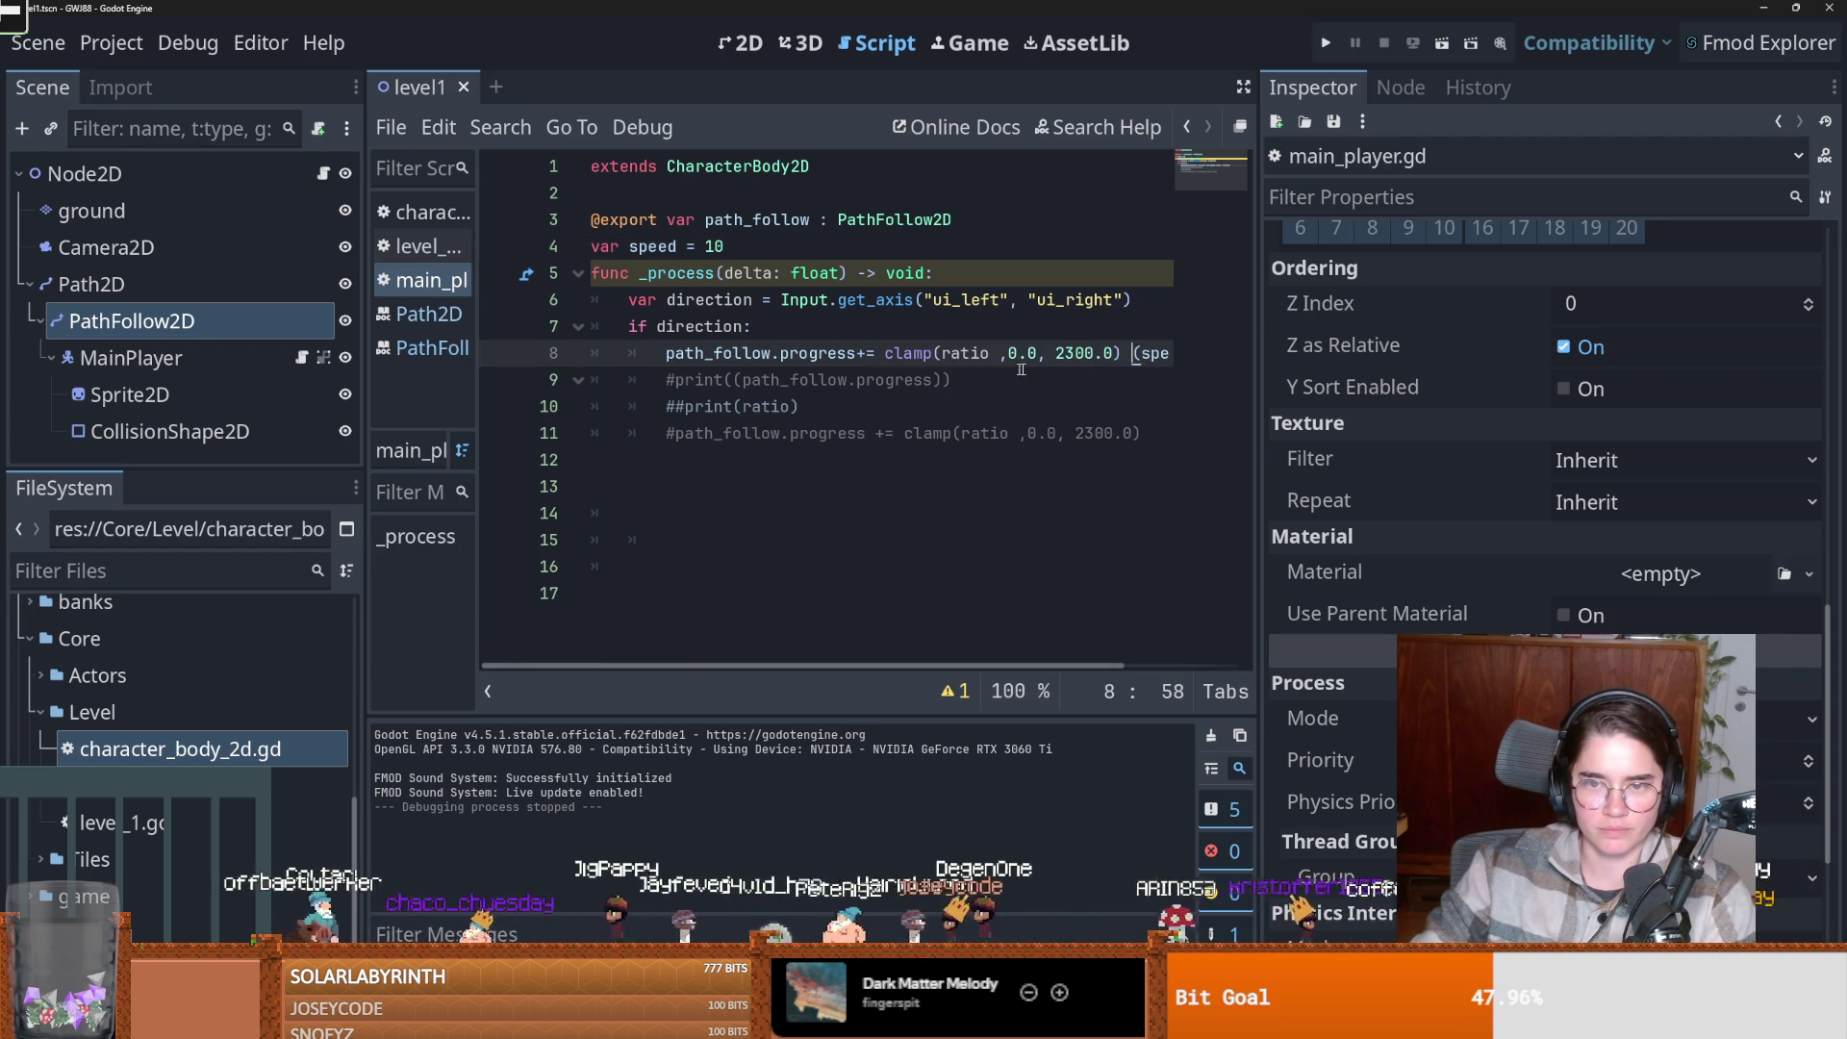
{"action": "scroll", "coordinate": [1056, 390], "scroll_direction": "right", "scroll_amount": 3}
{"action": "left_click_drag", "start_coordinate": [1170, 353], "coordinate": [1004, 353]}
{"action": "key", "text": "ctrl+c"}
{"action": "key", "text": "BackSpace"}
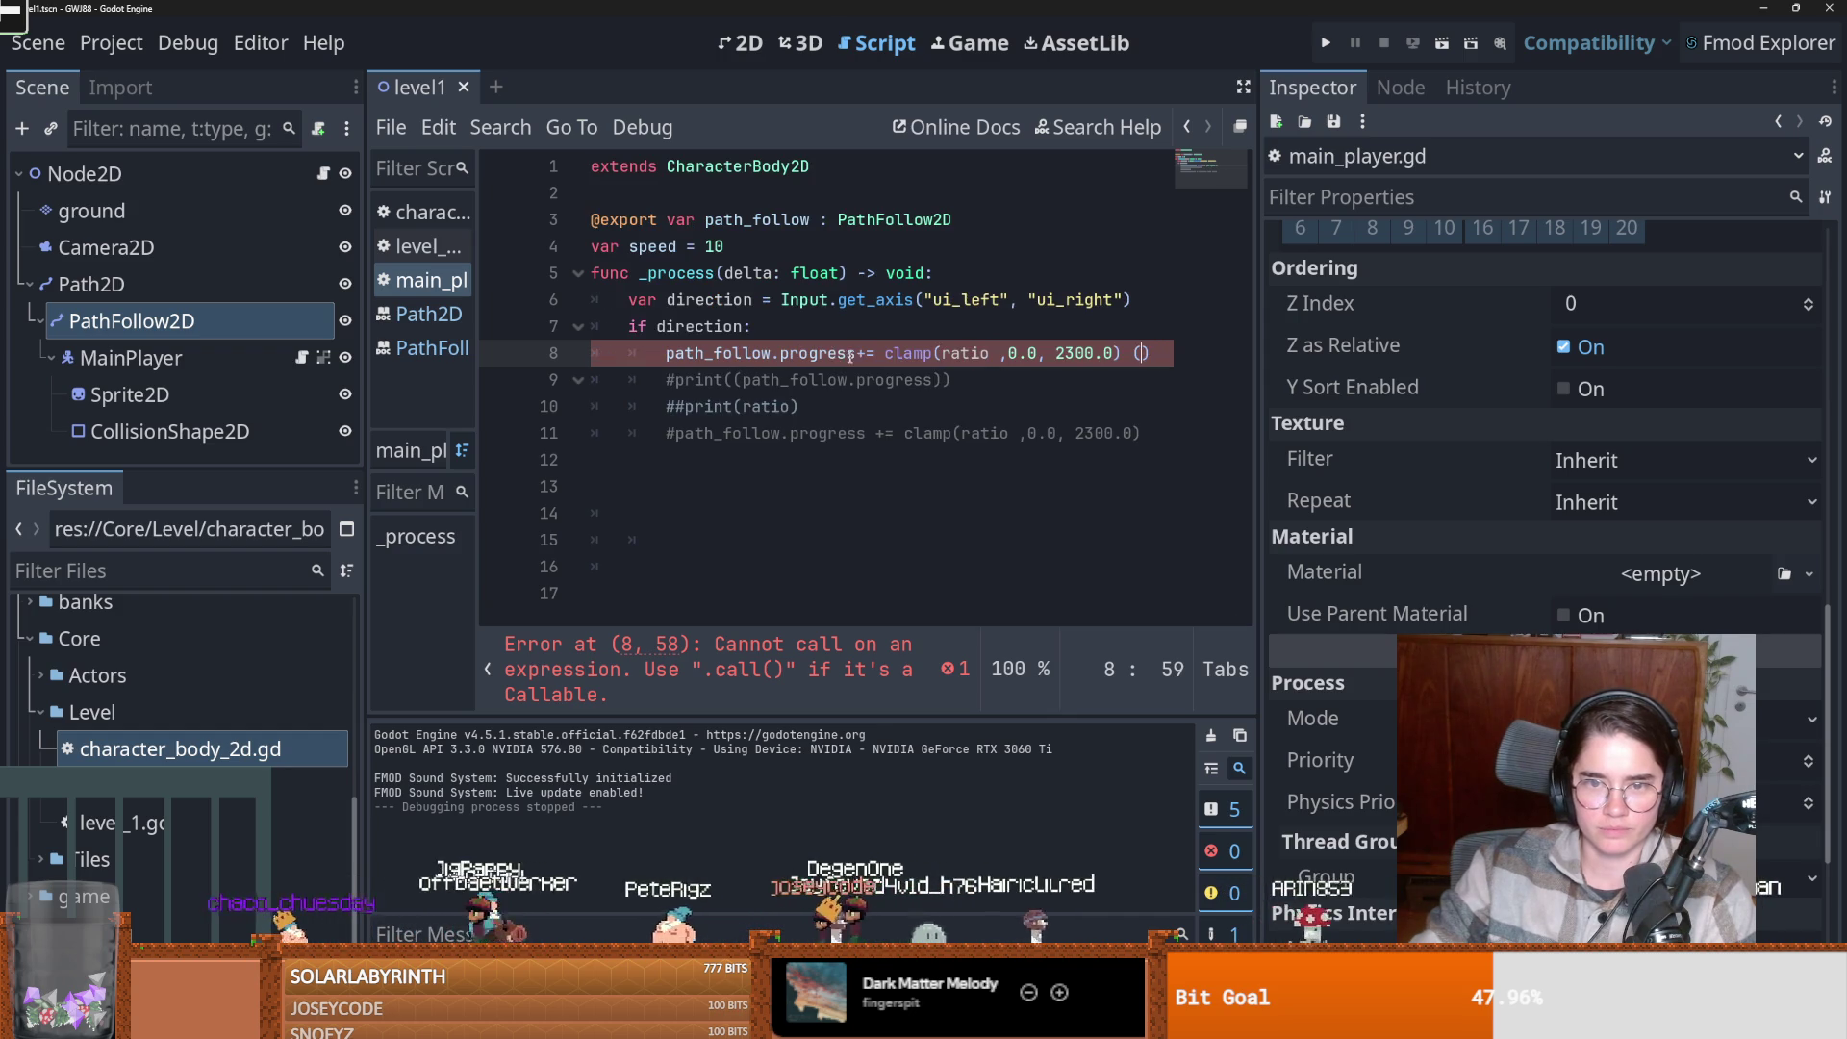
{"action": "double_click", "coordinate": [962, 353]}
{"action": "key", "text": "ctrl+v"}
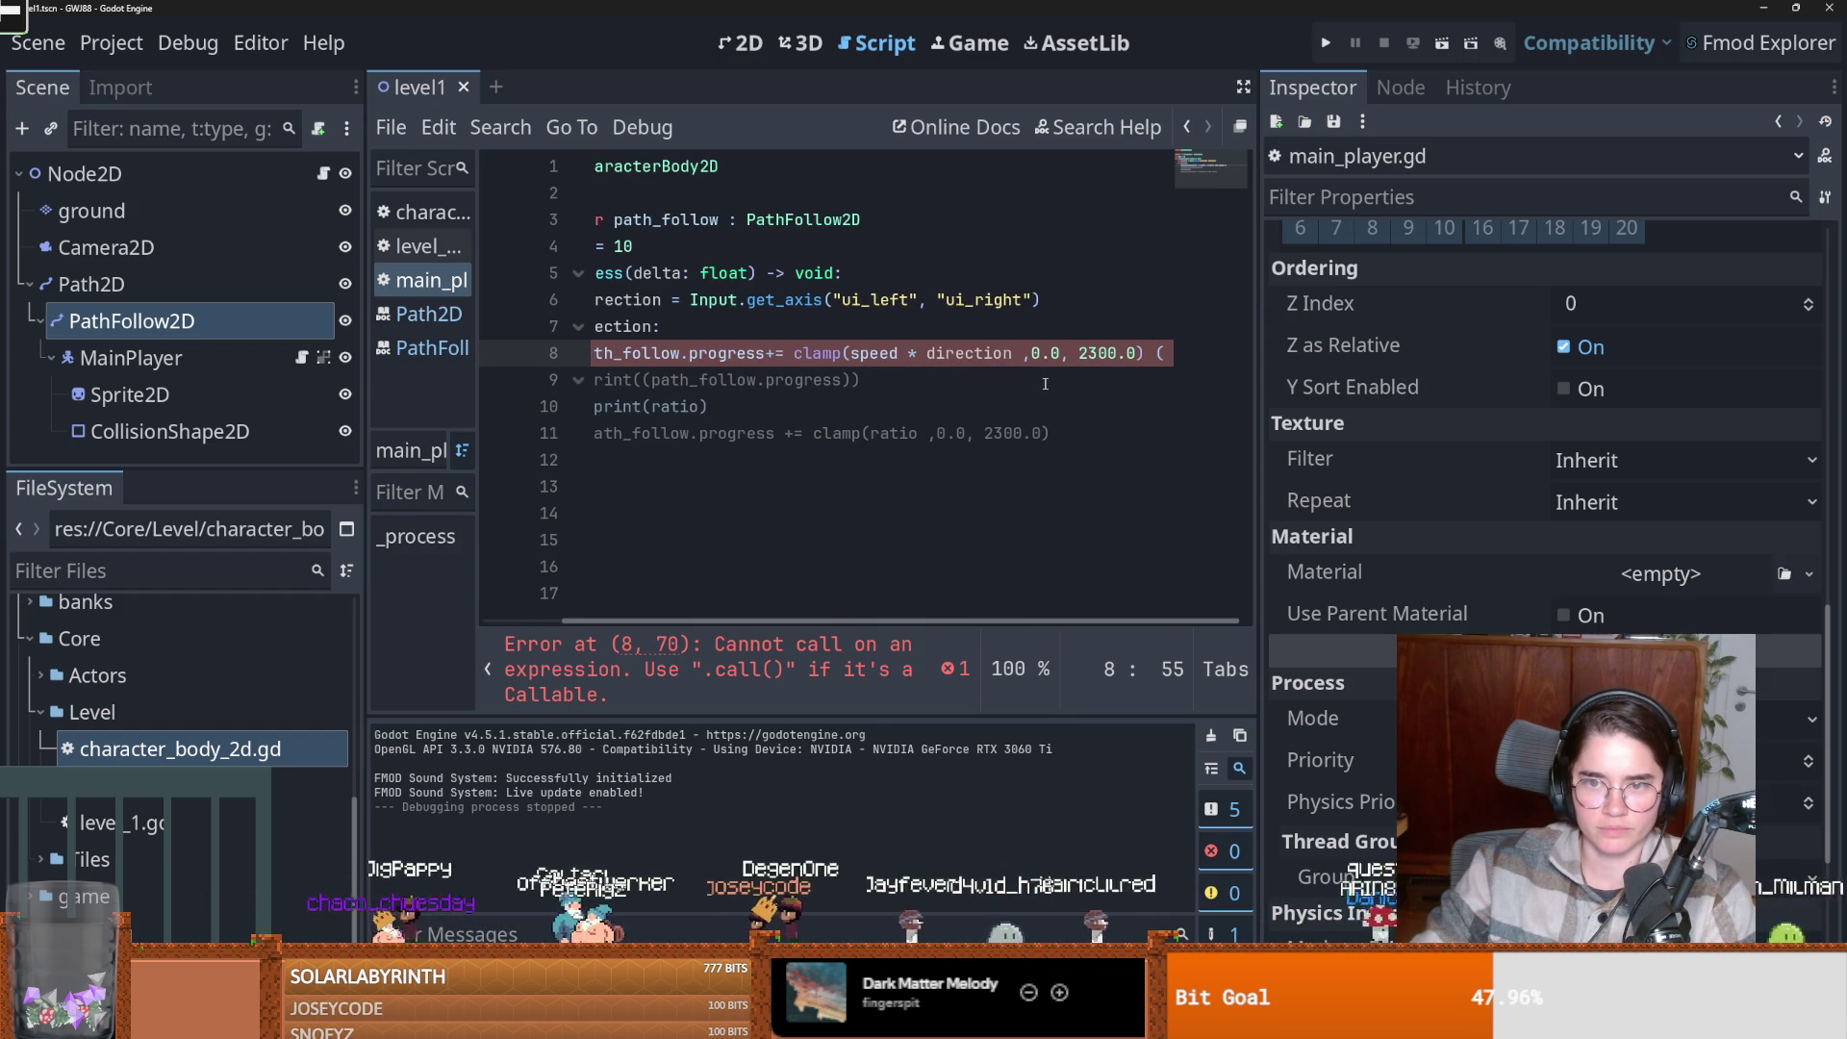
{"action": "key", "text": "BackSpace"}
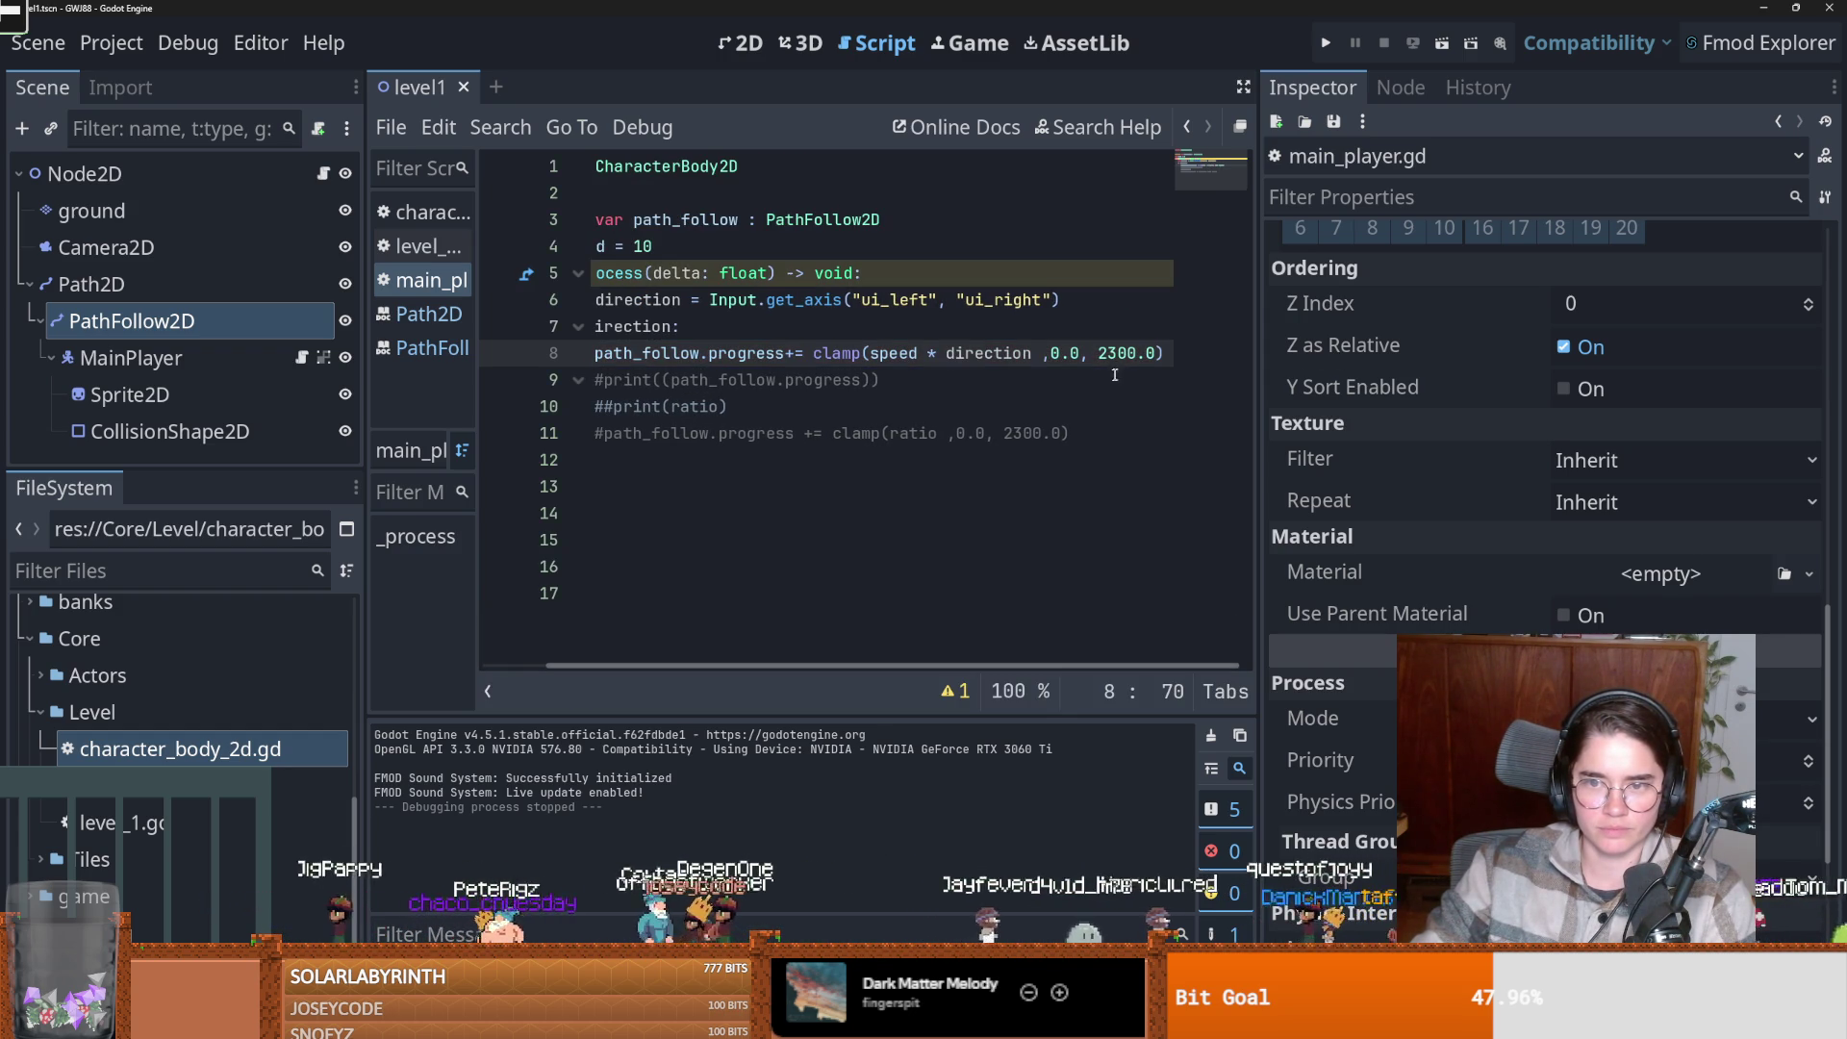
- Test the clamped version, revert line 8 to (speed * direction), save, and add a line under if direction:
{"action": "left_click", "coordinate": [1325, 43]}
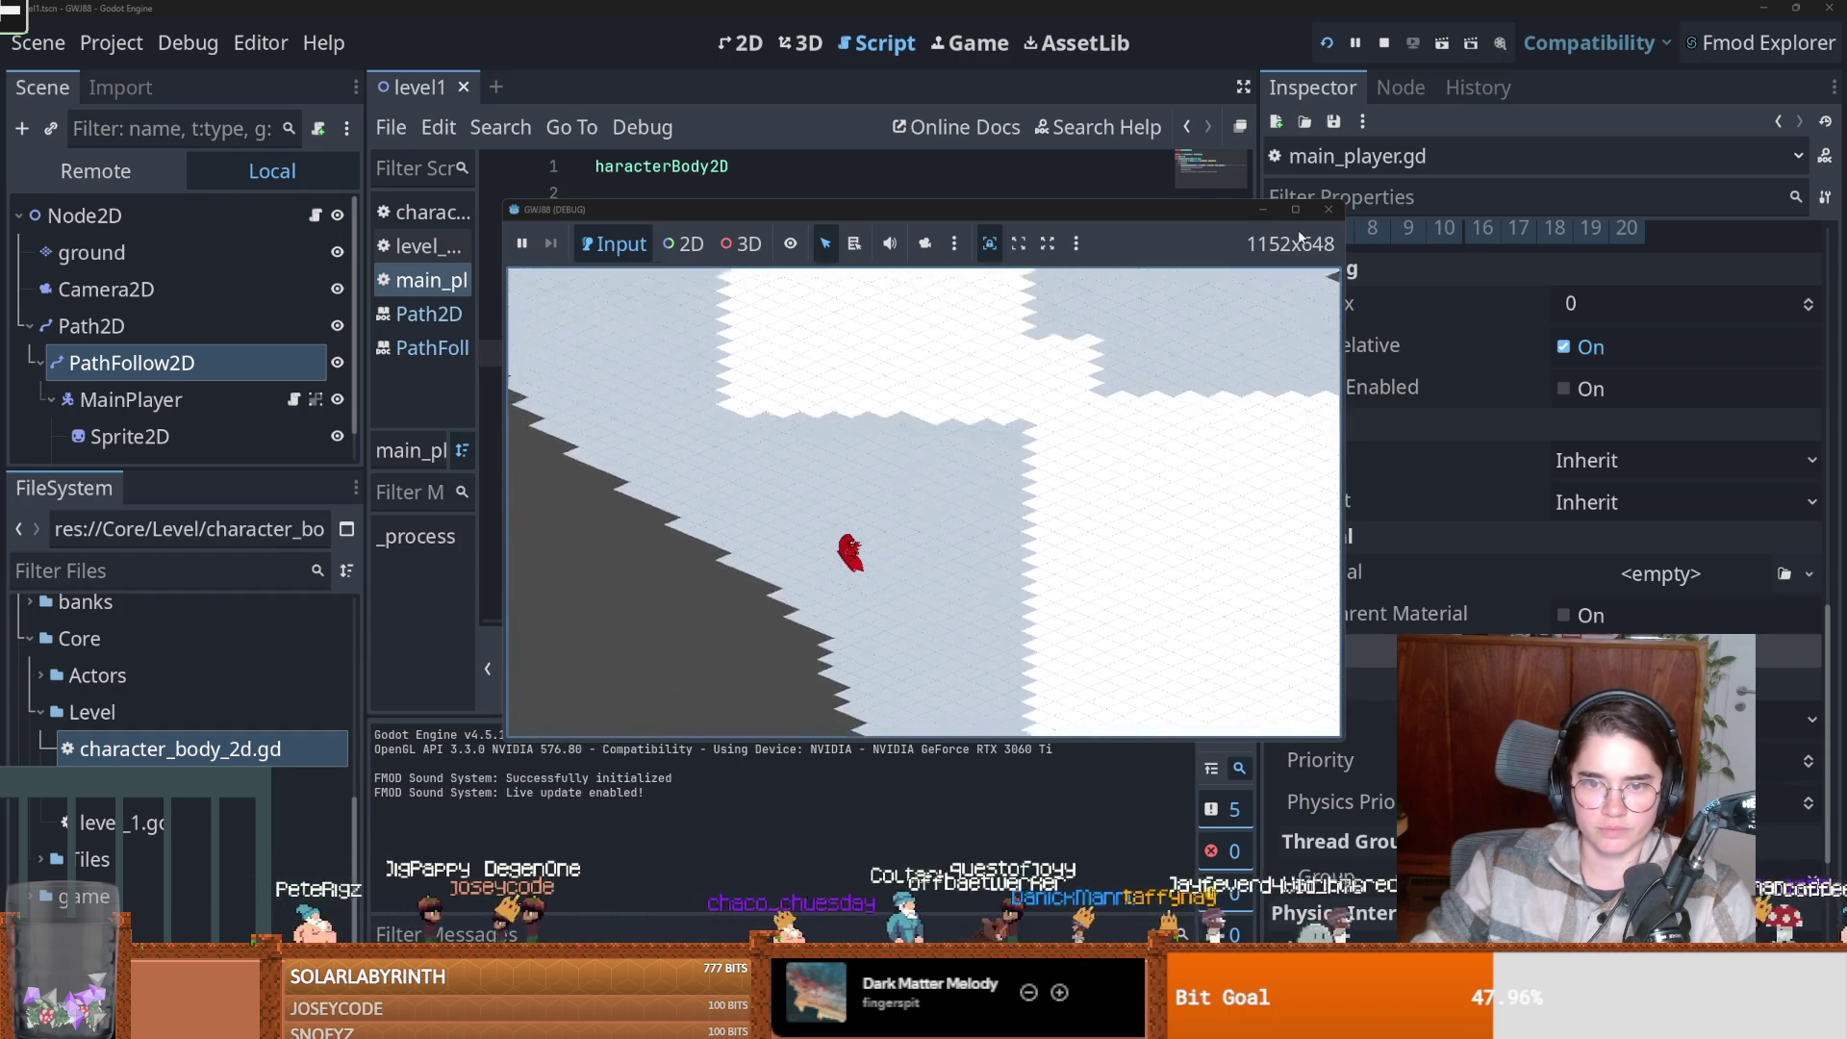
{"action": "left_click", "coordinate": [1329, 208]}
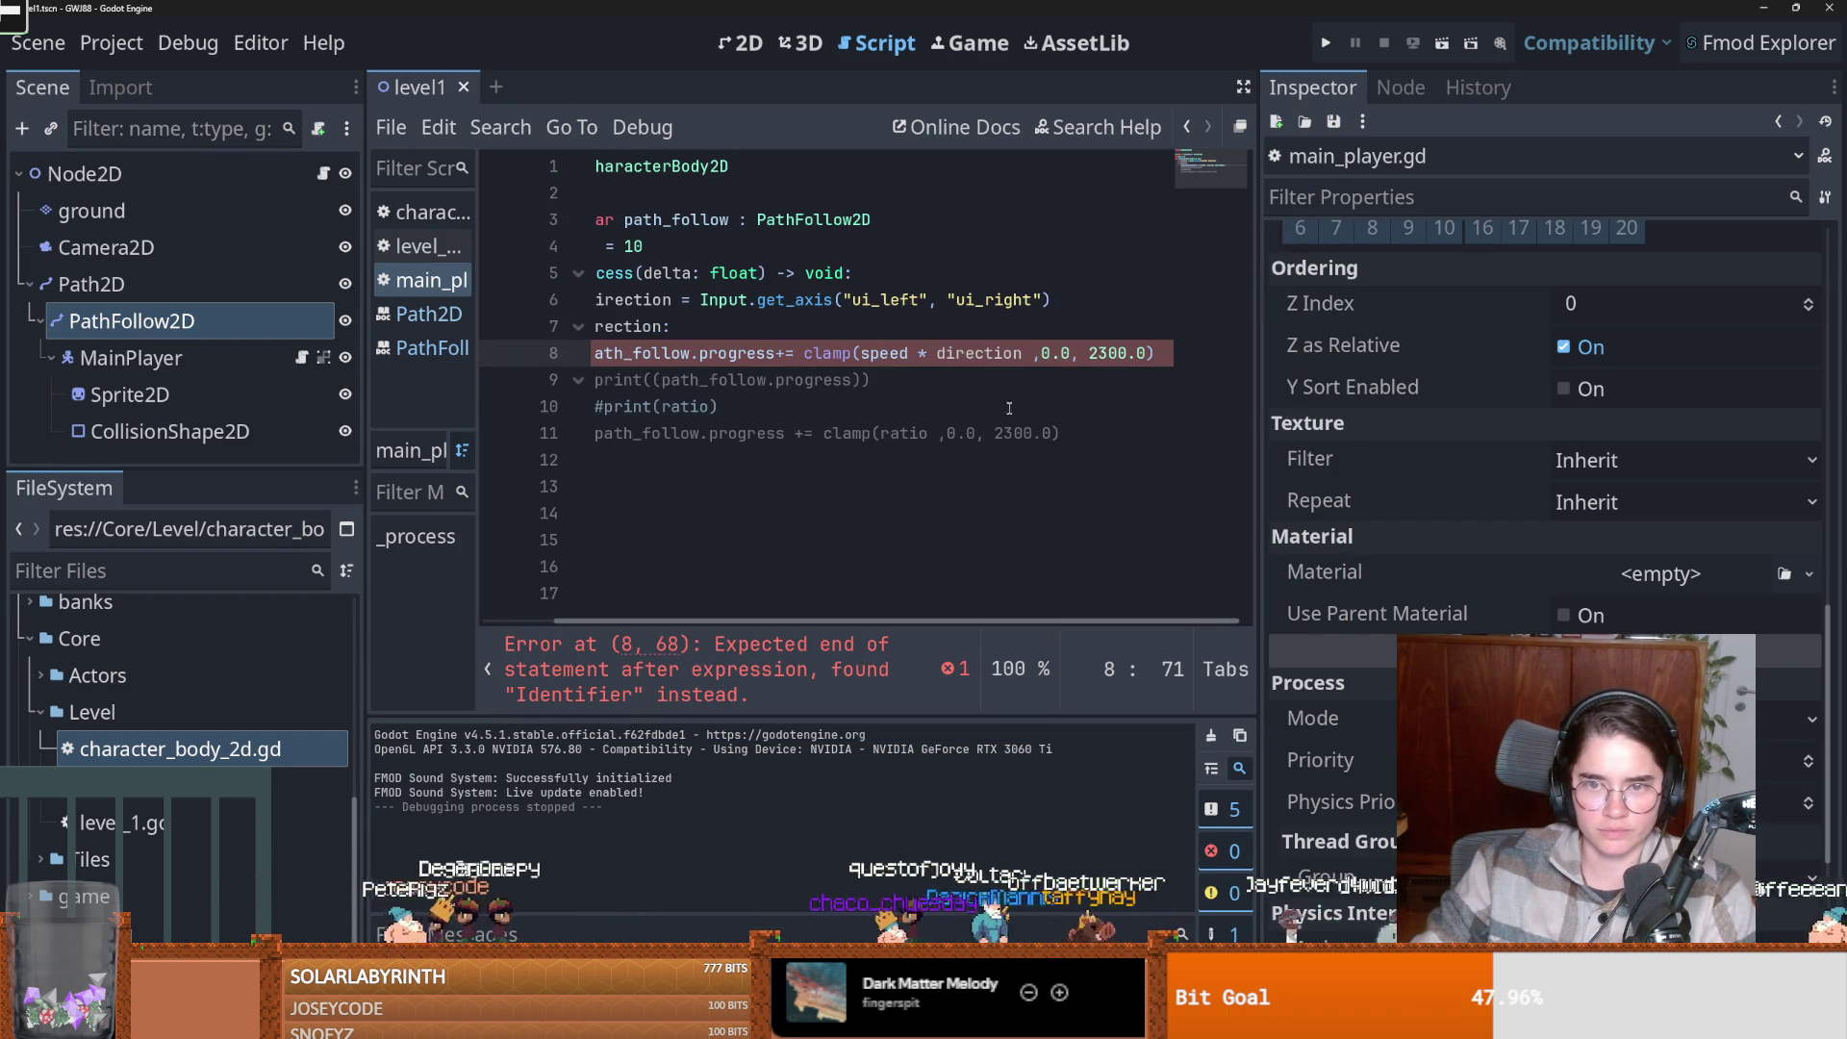
{"action": "scroll", "coordinate": [1025, 400], "scroll_direction": "left", "scroll_amount": 2}
{"action": "key", "text": "ctrl+z"}
{"action": "key", "text": "ctrl+z"}
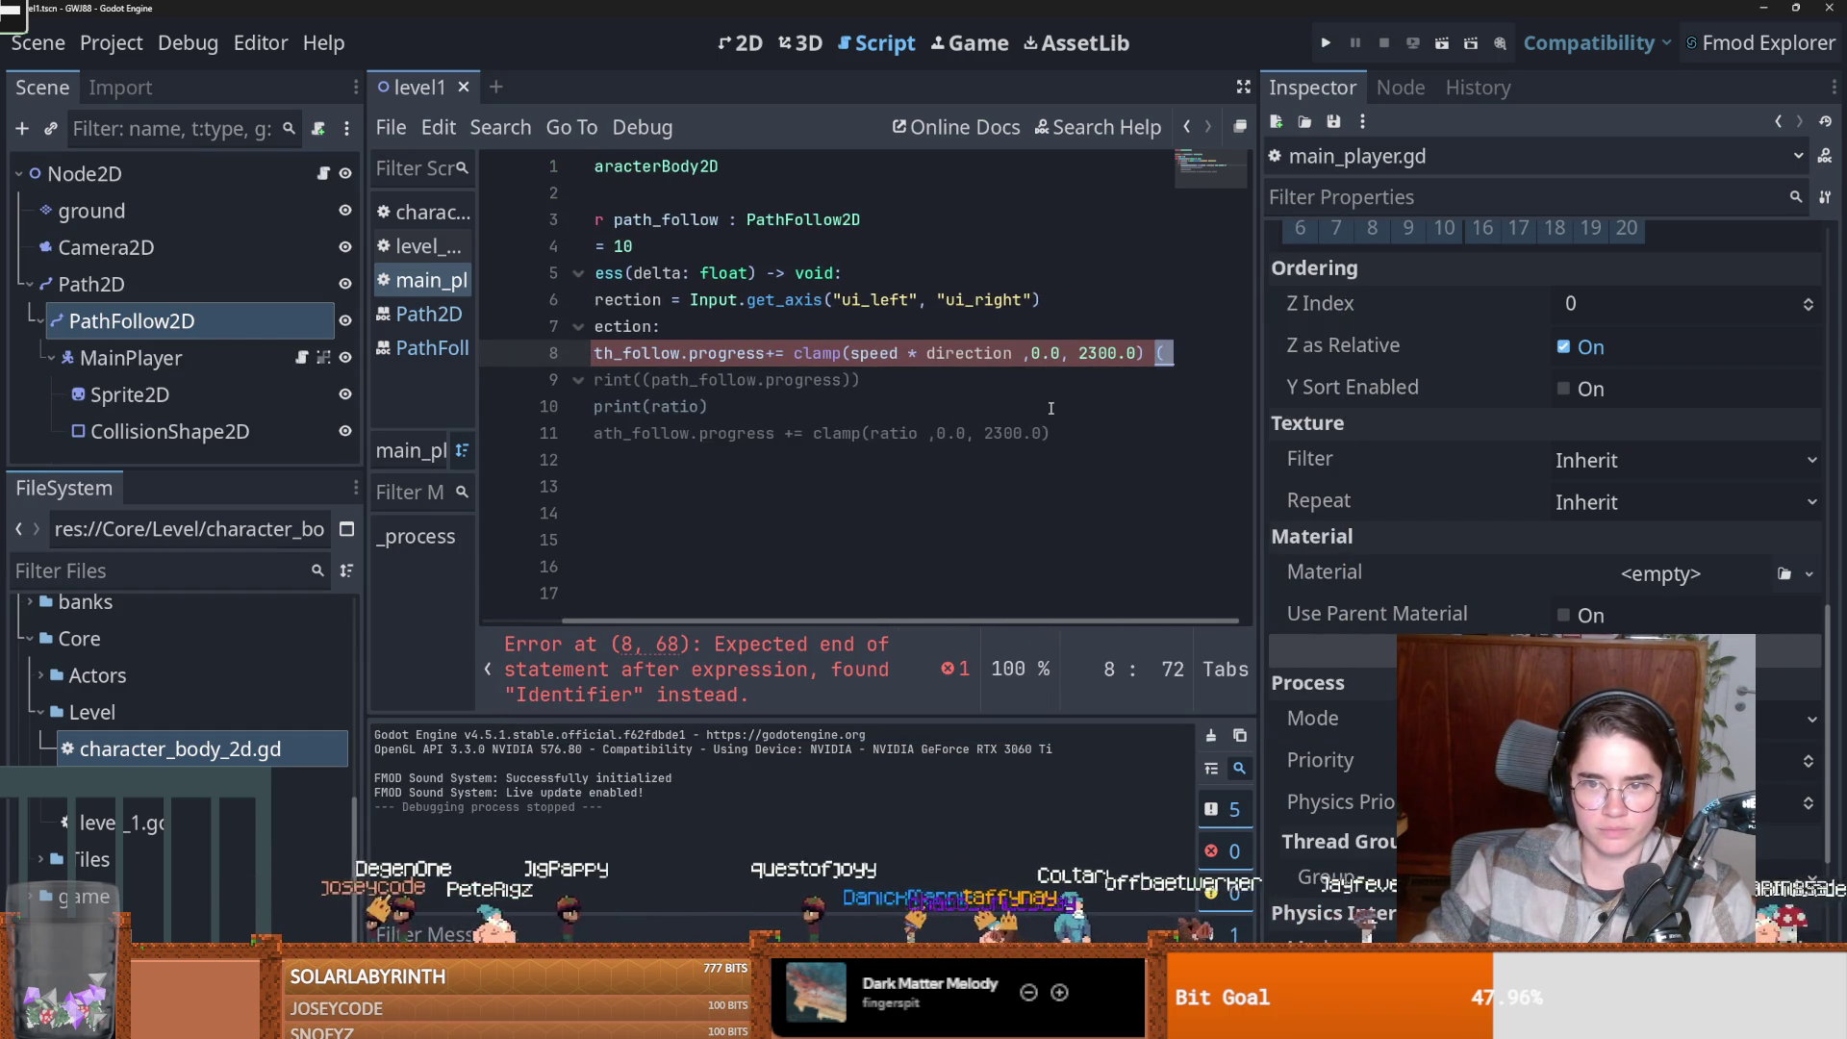
{"action": "key", "text": "ctrl+shift+z"}
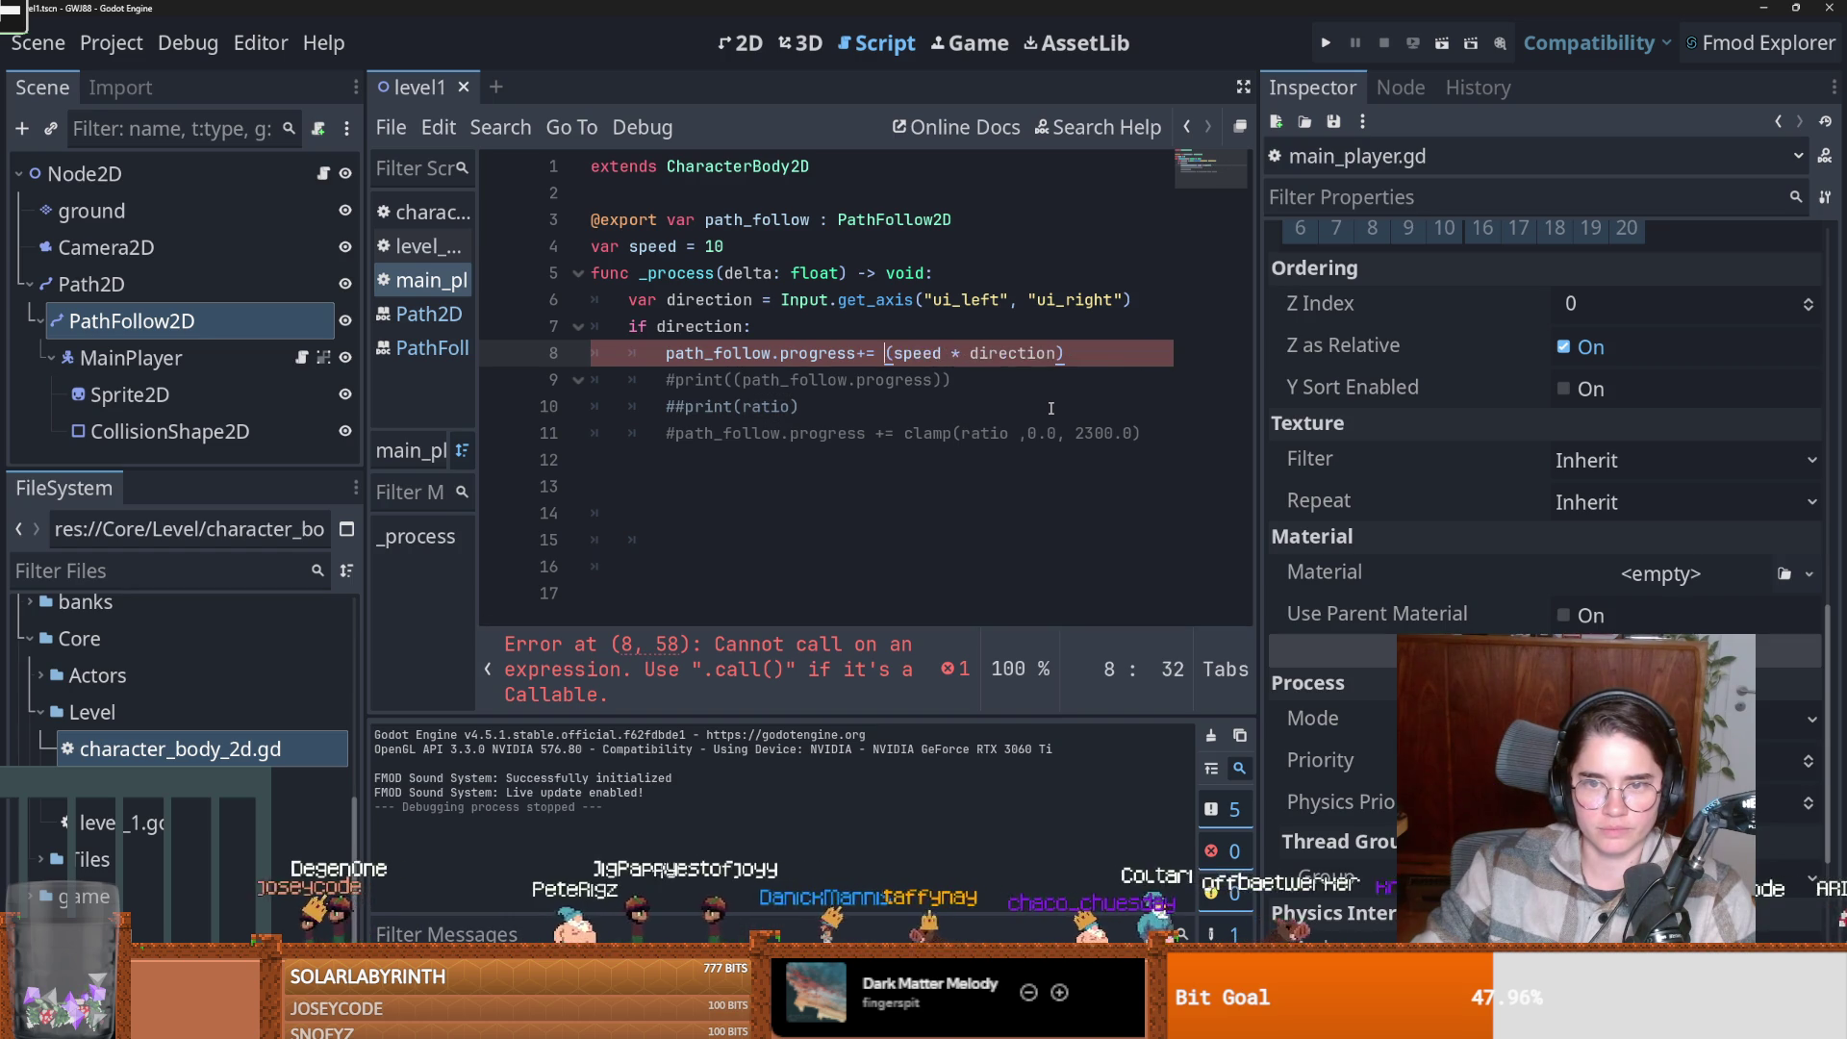
{"action": "left_click", "coordinate": [1051, 408]}
{"action": "key", "text": "ctrl+s"}
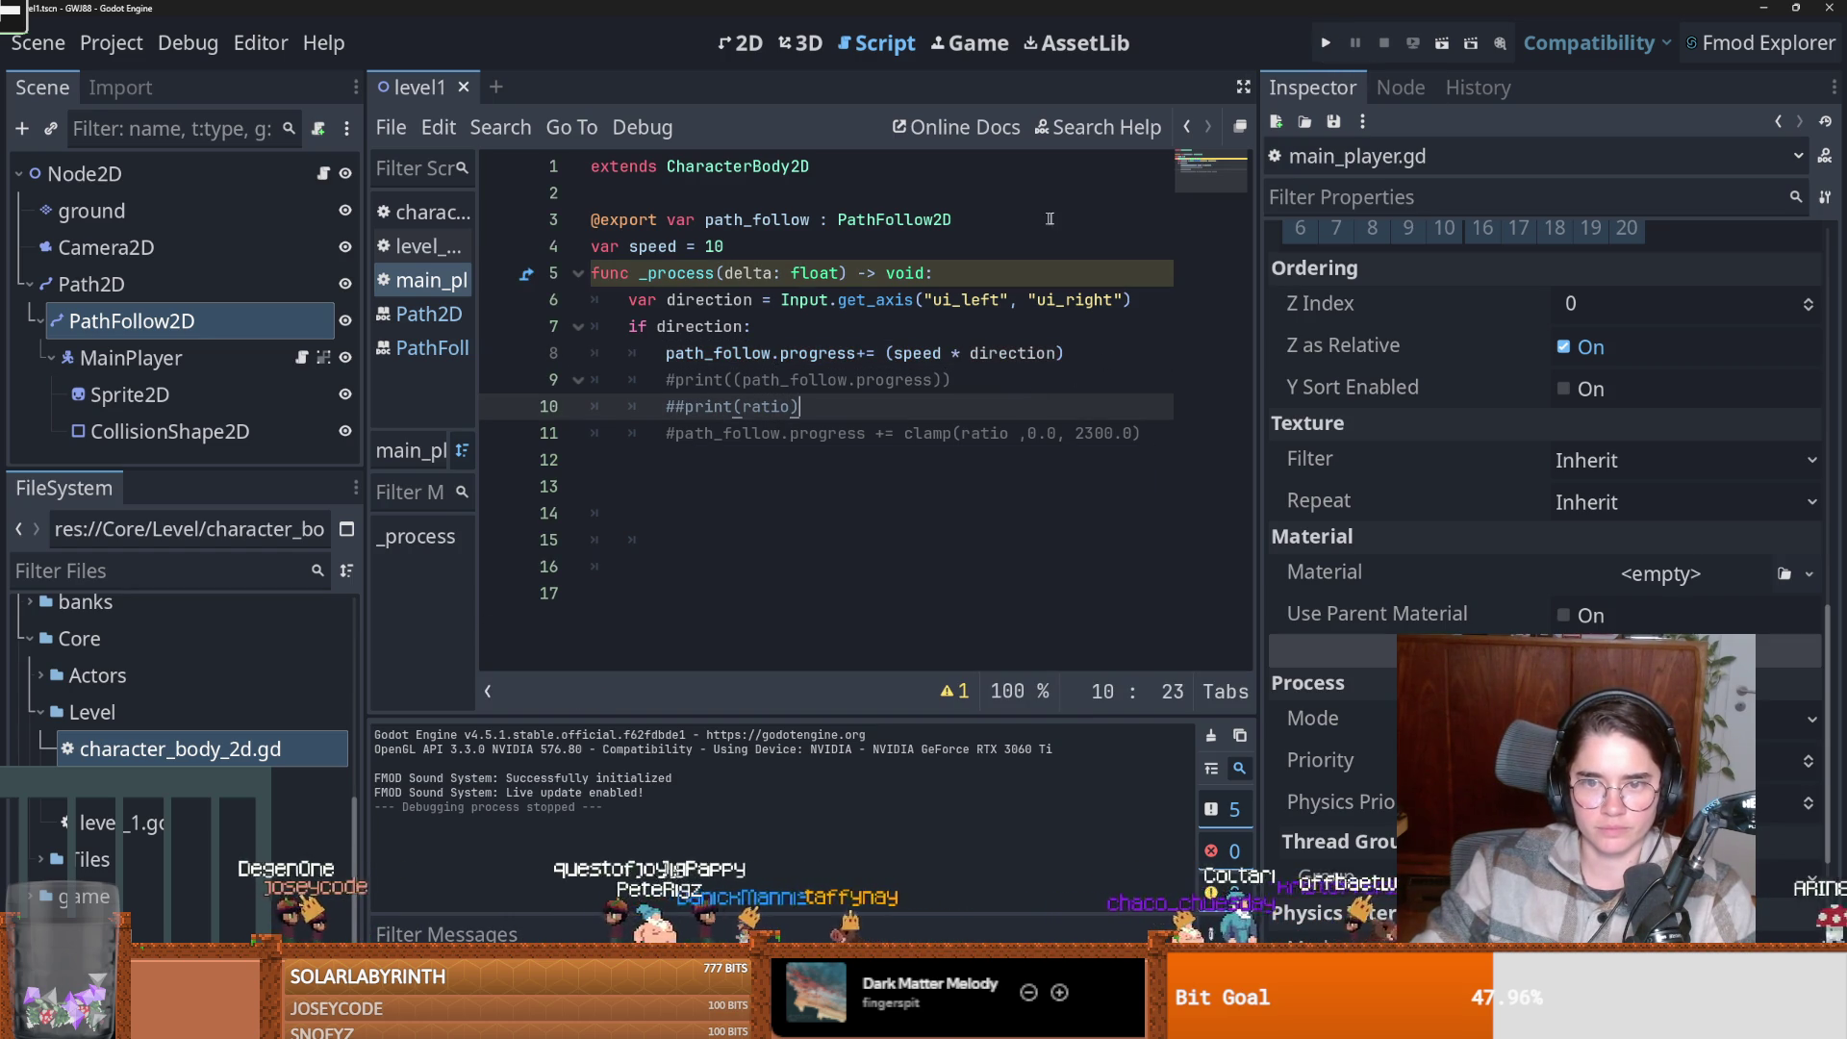
{"action": "left_click", "coordinate": [866, 333]}
{"action": "key", "text": "Return"}
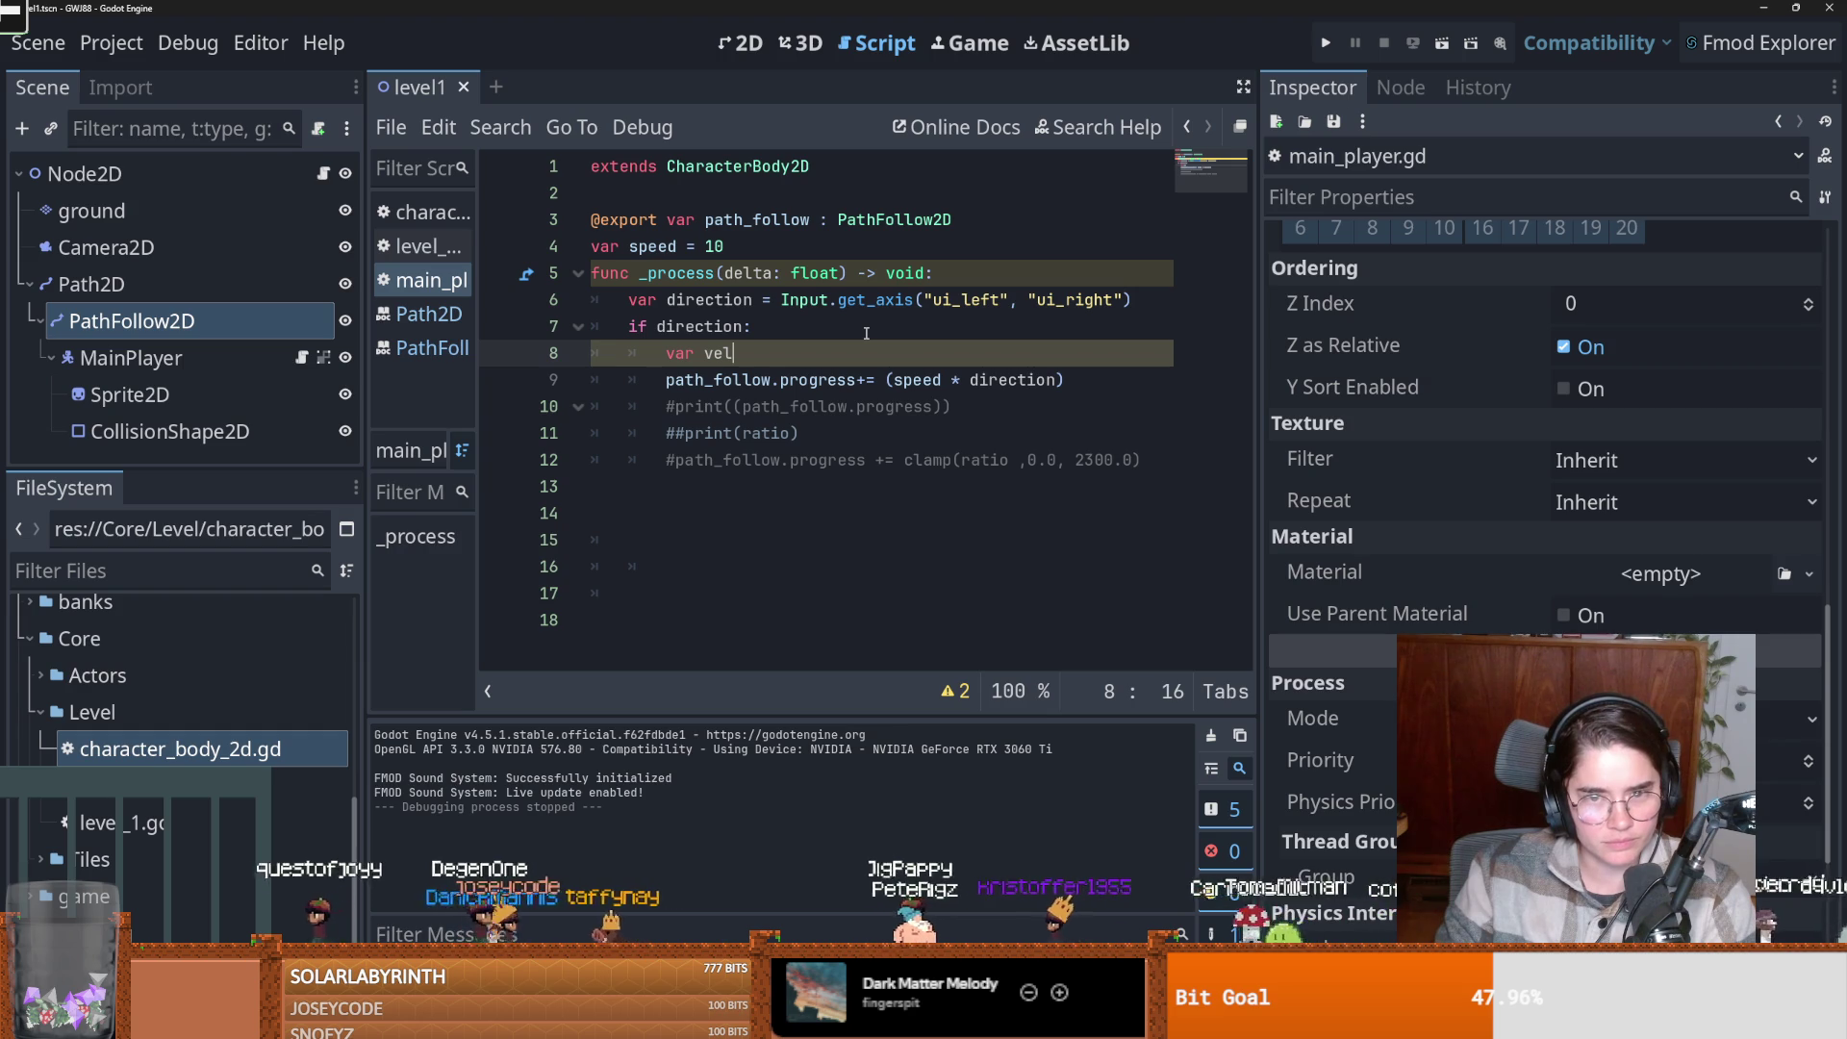
- Write var vel = clamp((speed * direction), 0.1, 23000.0) on line 8
{"action": "type", "text": "="}
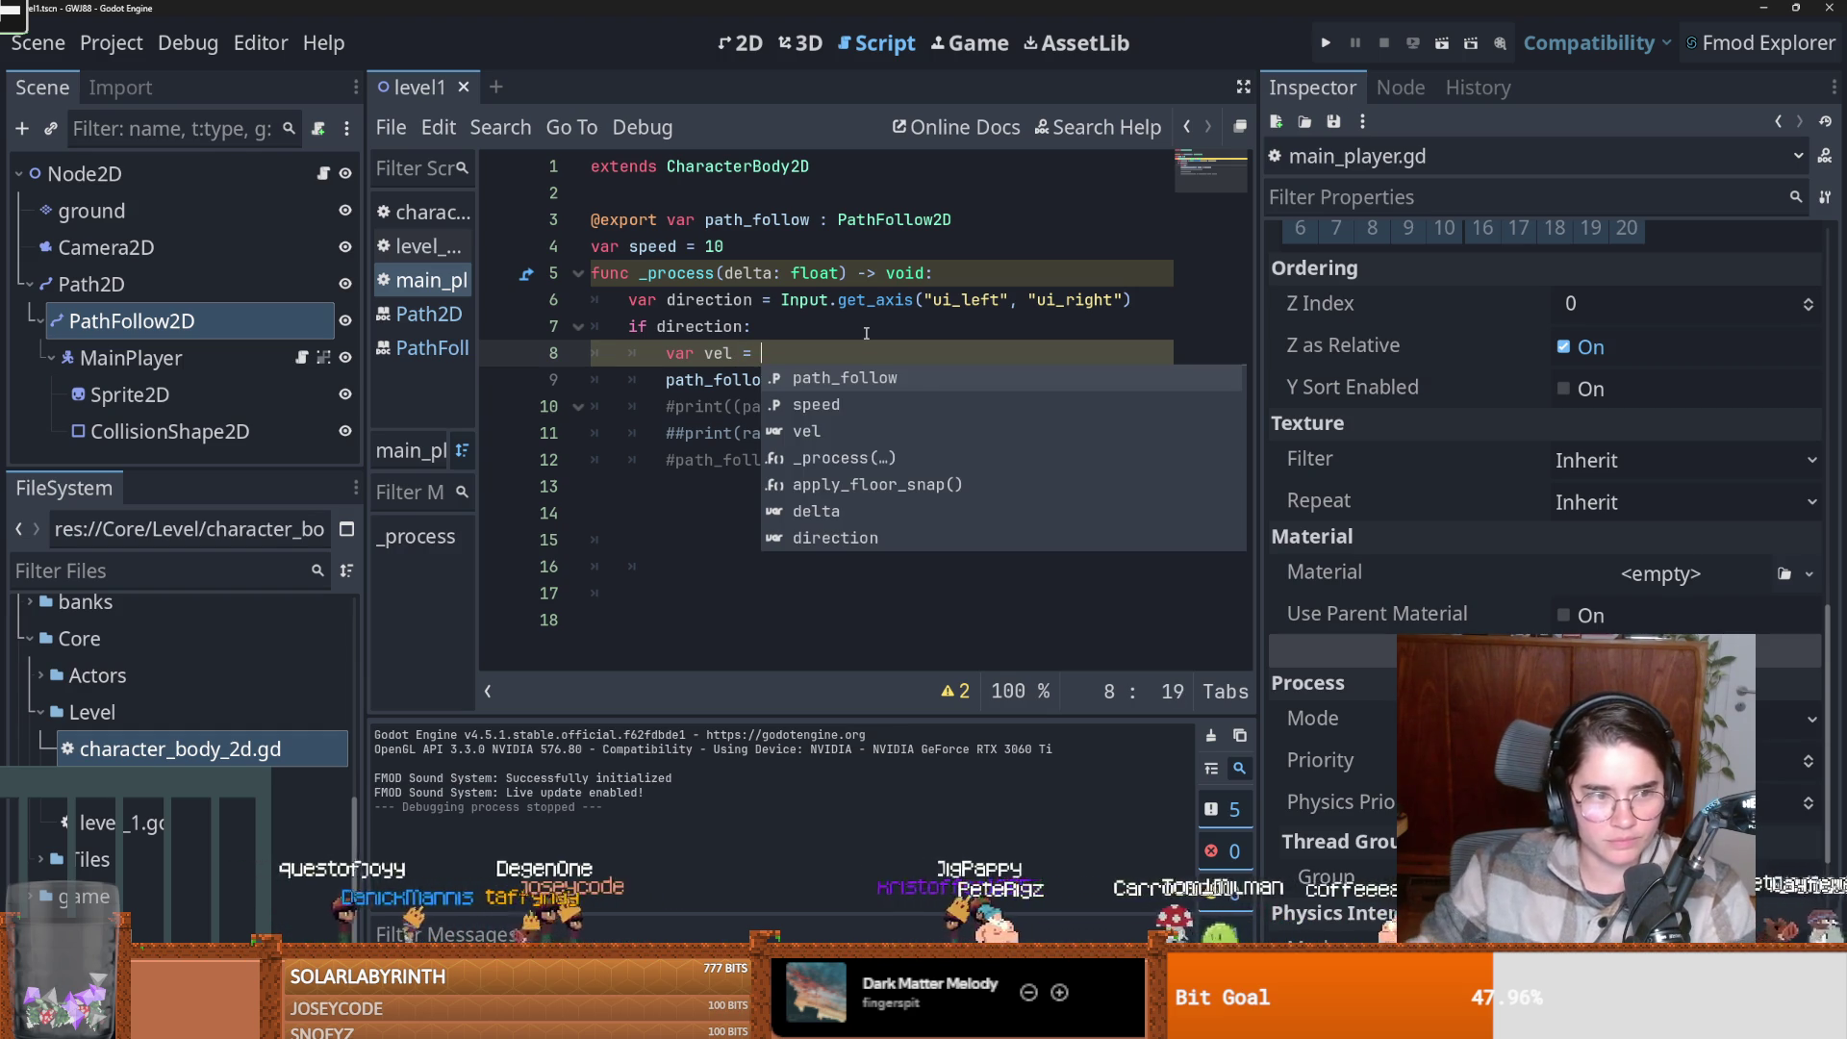
{"action": "left_click", "coordinate": [866, 333]}
{"action": "left_click_drag", "start_coordinate": [1066, 379], "coordinate": [871, 380]}
{"action": "key", "text": "ctrl+c"}
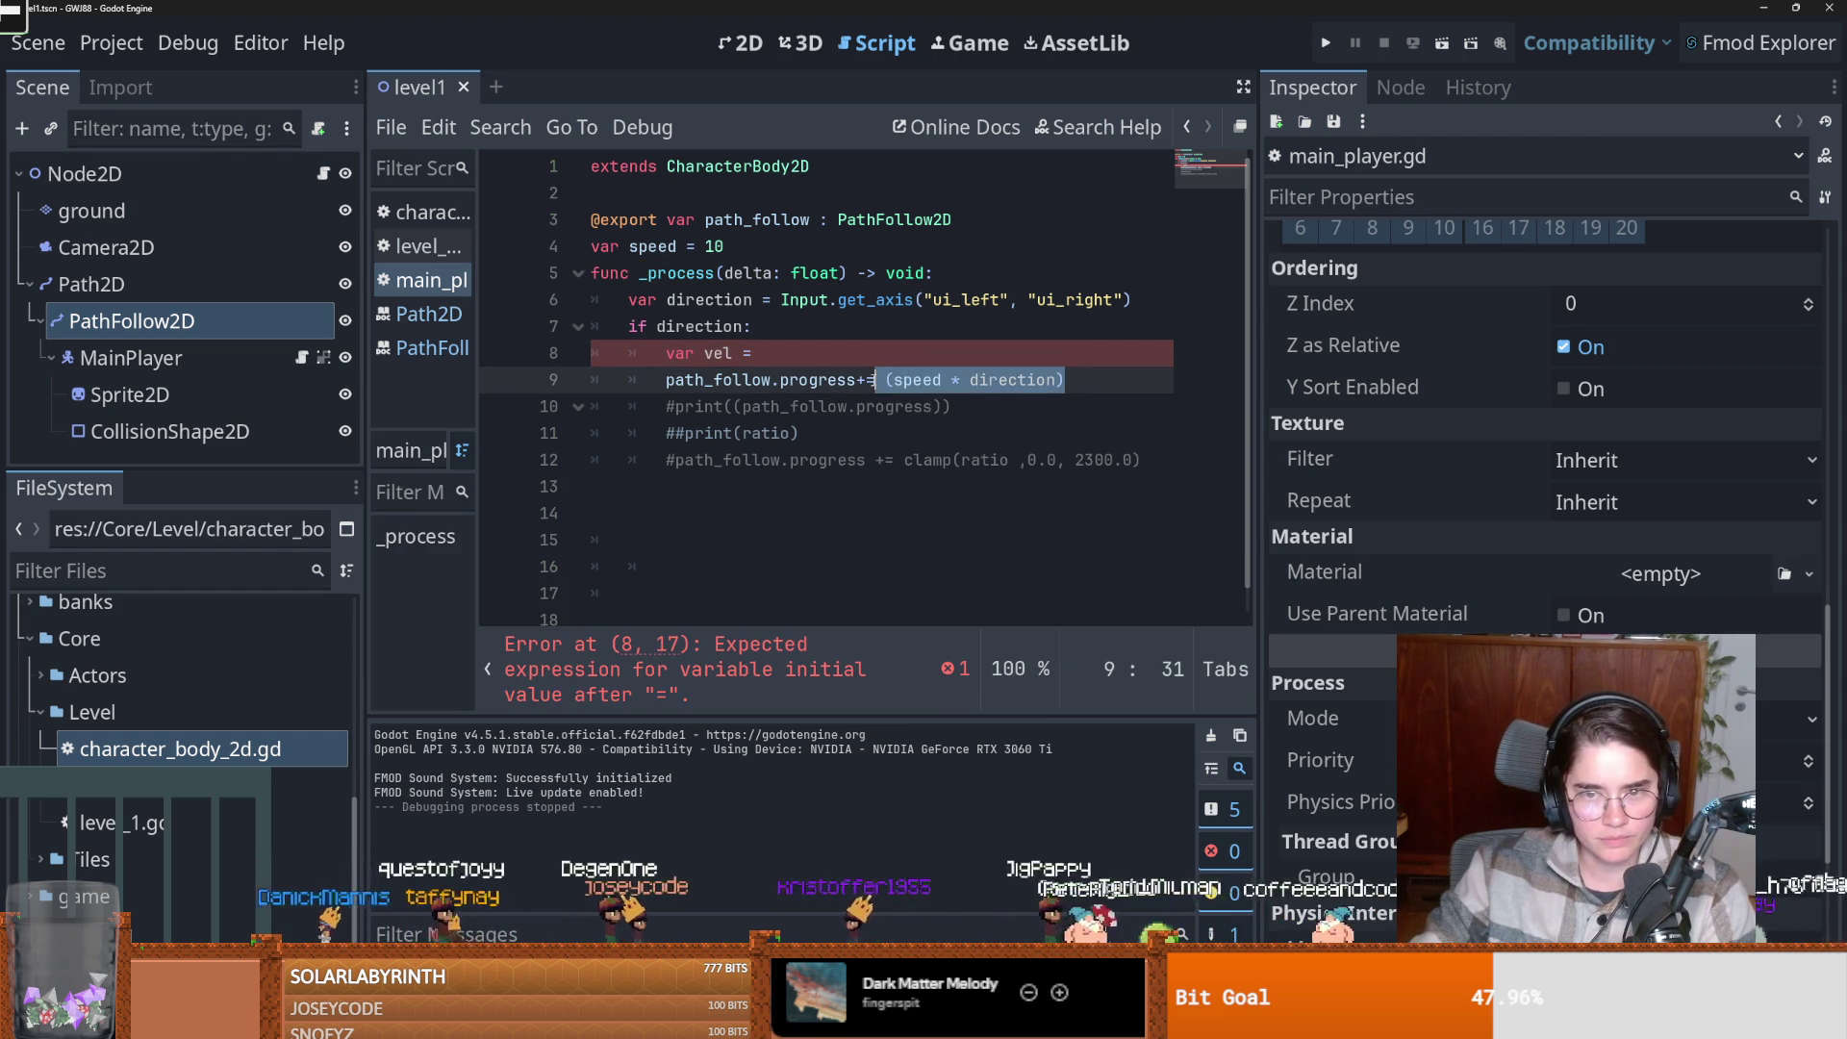
{"action": "left_click", "coordinate": [788, 350]}
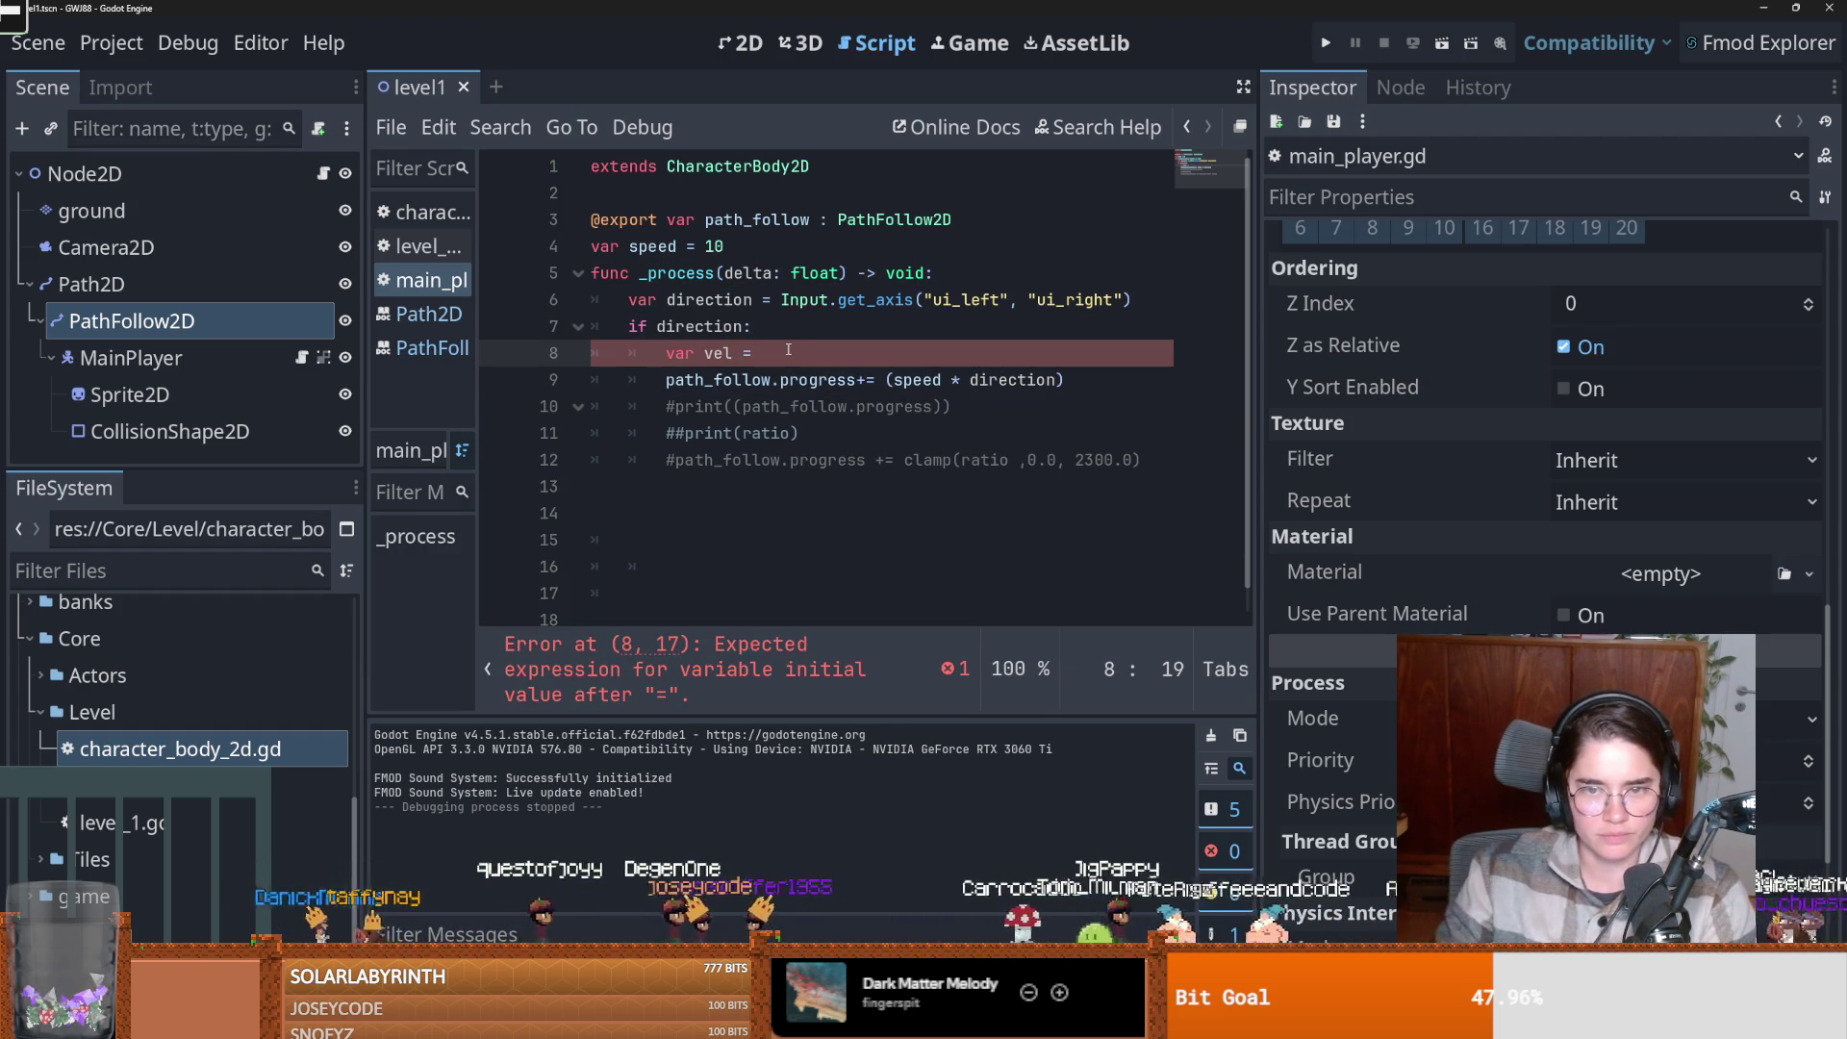
{"action": "type", "text": "("}
{"action": "key", "text": "ctrl+v"}
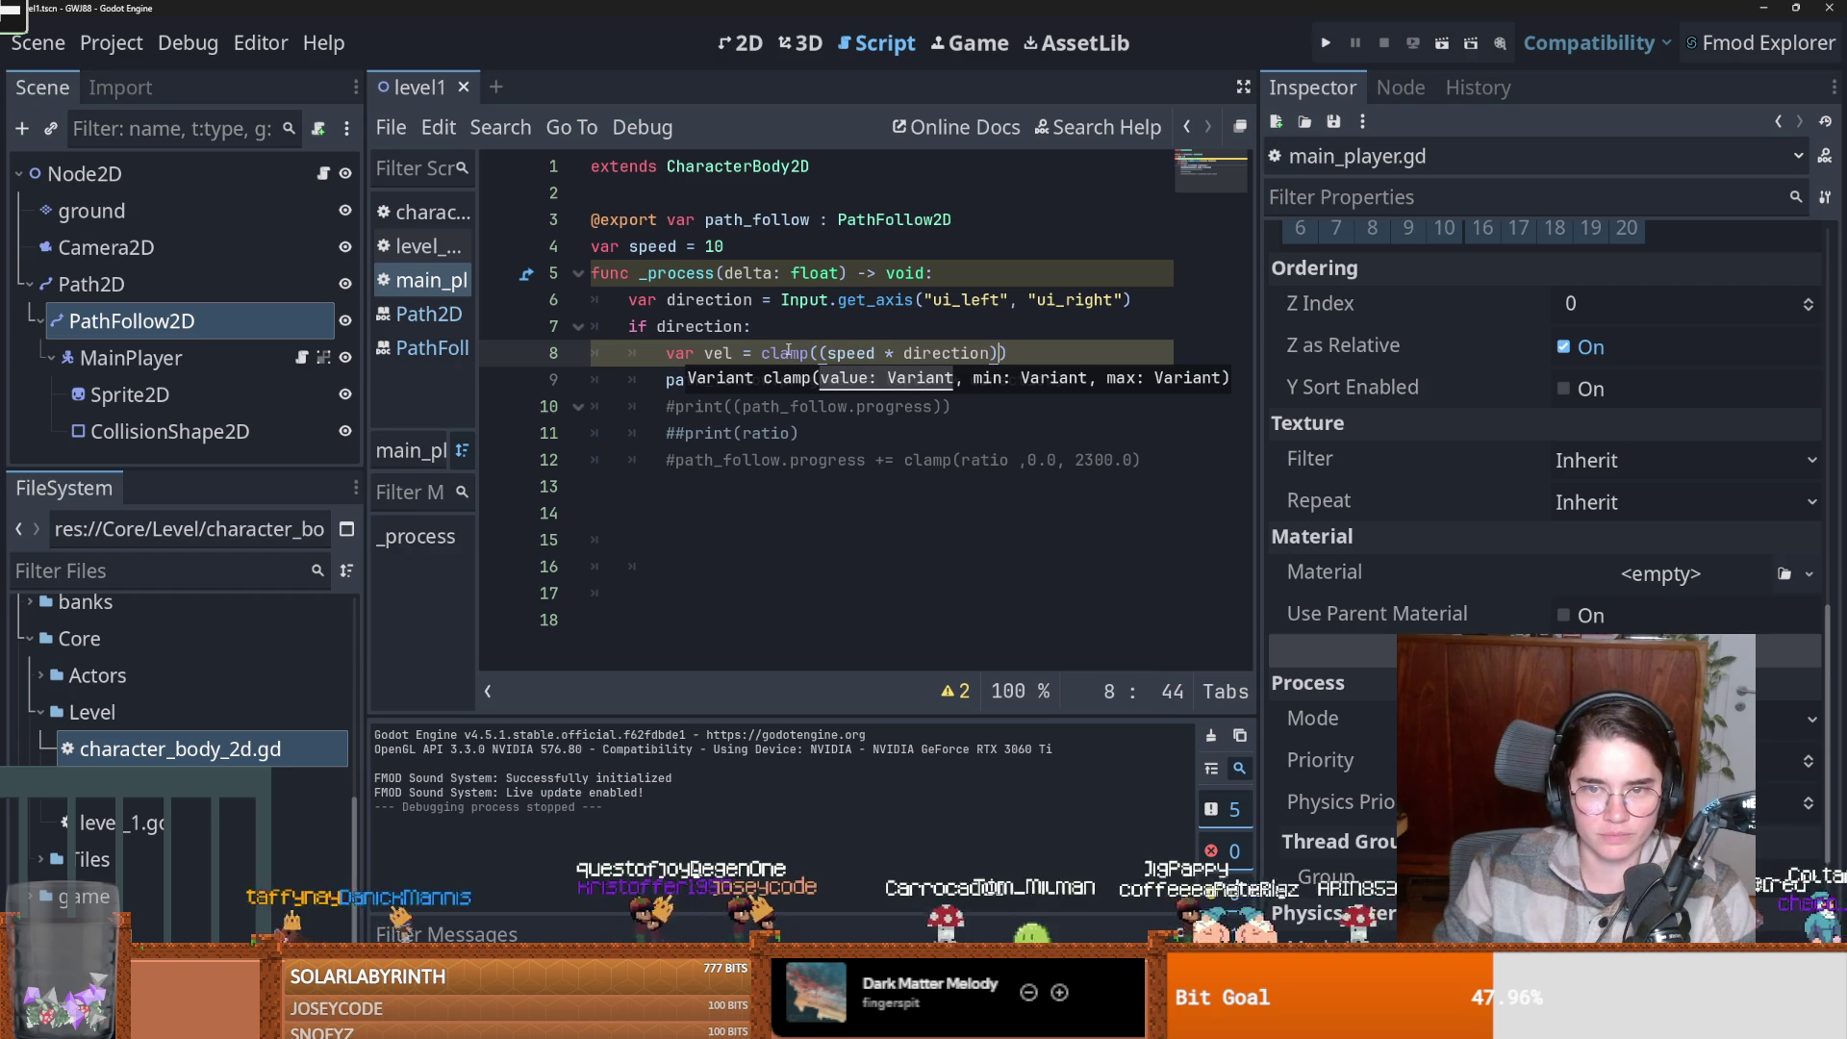
{"action": "type", "text": "0.1, 23000.0"}
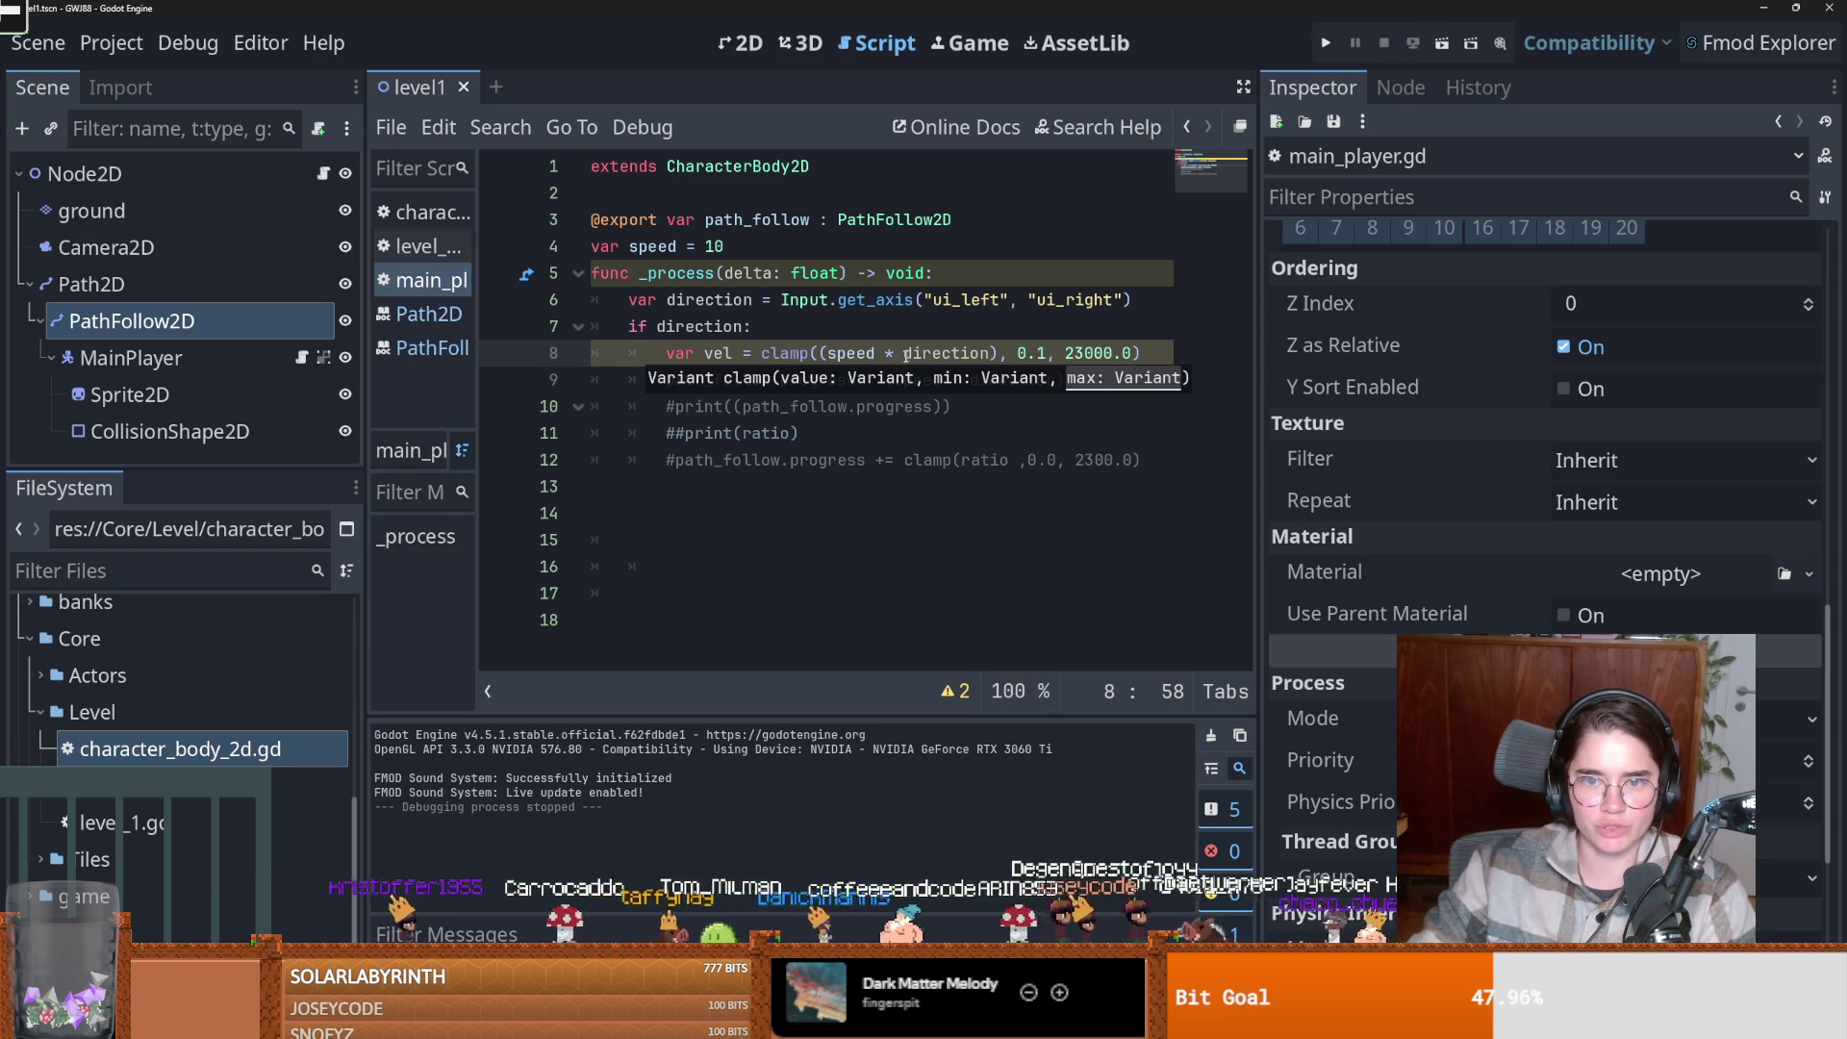
- Replace line 9's (speed * direction) with vel and run the game
{"action": "left_click", "coordinate": [807, 353]}
{"action": "key", "text": "ctrl+c"}
{"action": "left_click_drag", "start_coordinate": [886, 380], "coordinate": [1064, 380]}
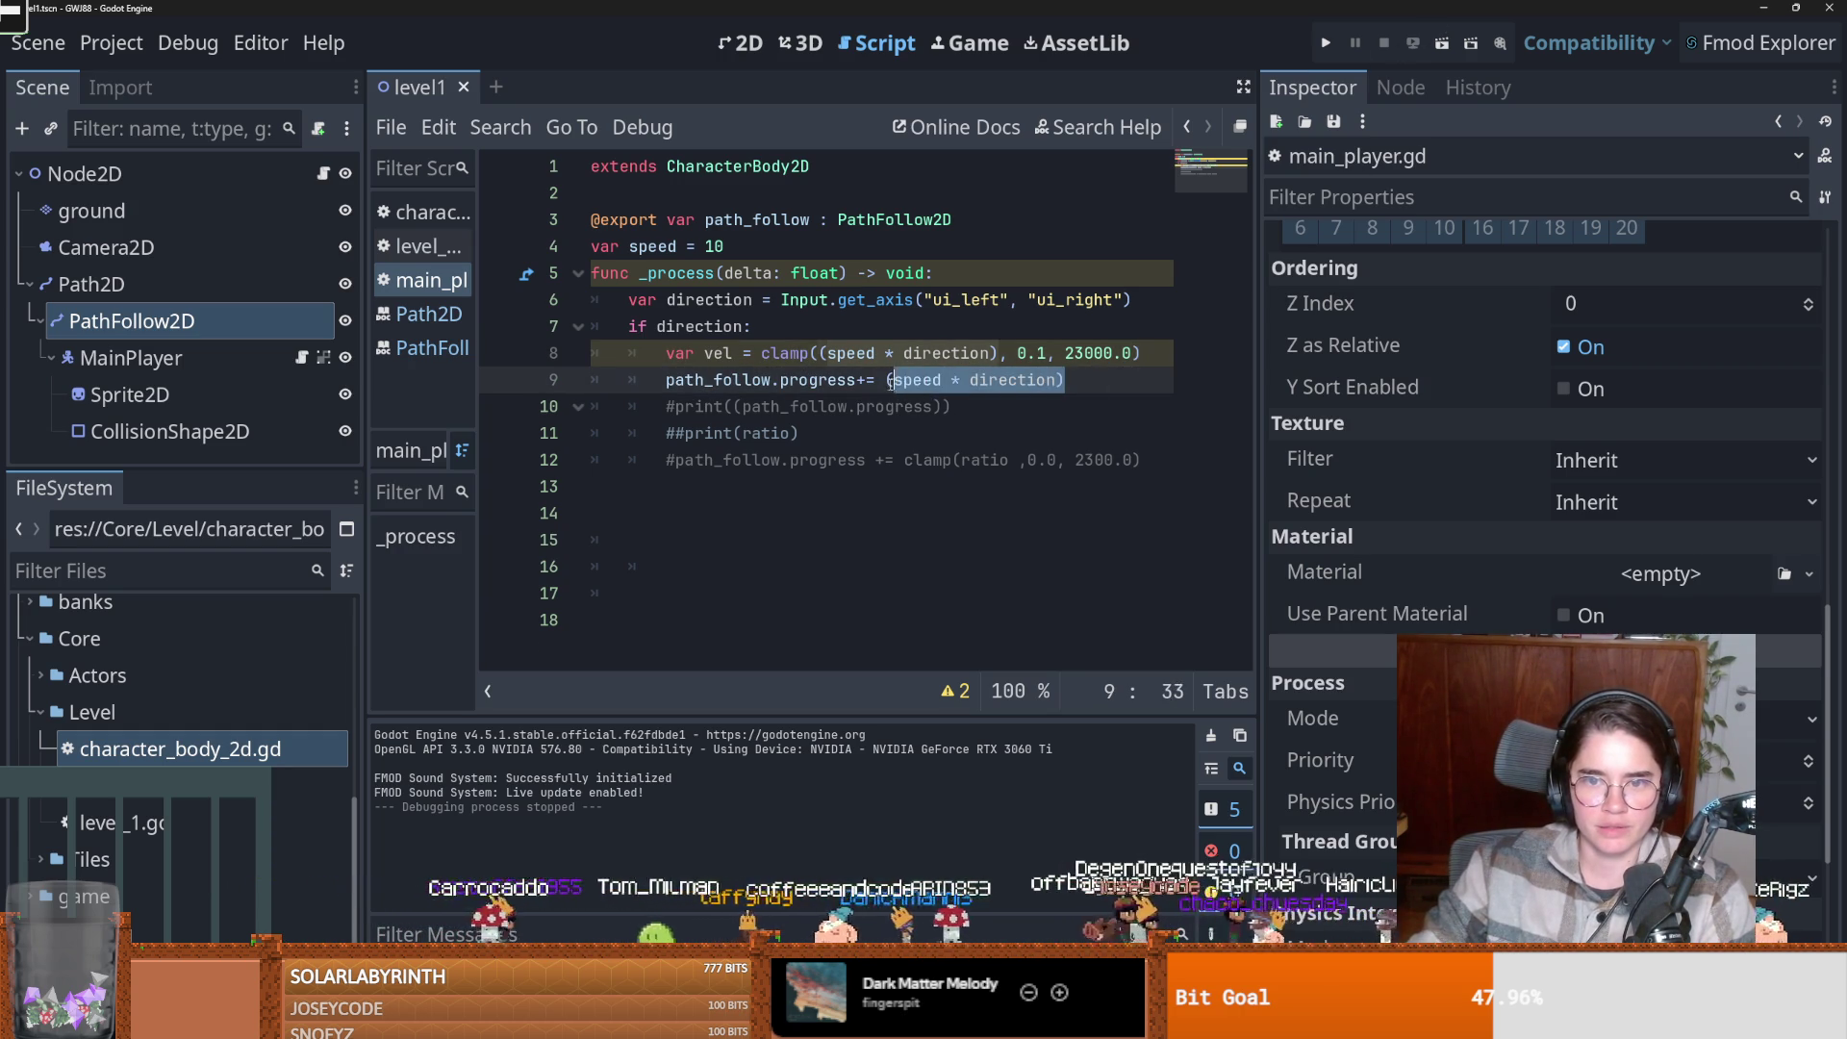
{"action": "key", "text": "ctrl+v"}
{"action": "left_click", "coordinate": [1328, 45]}
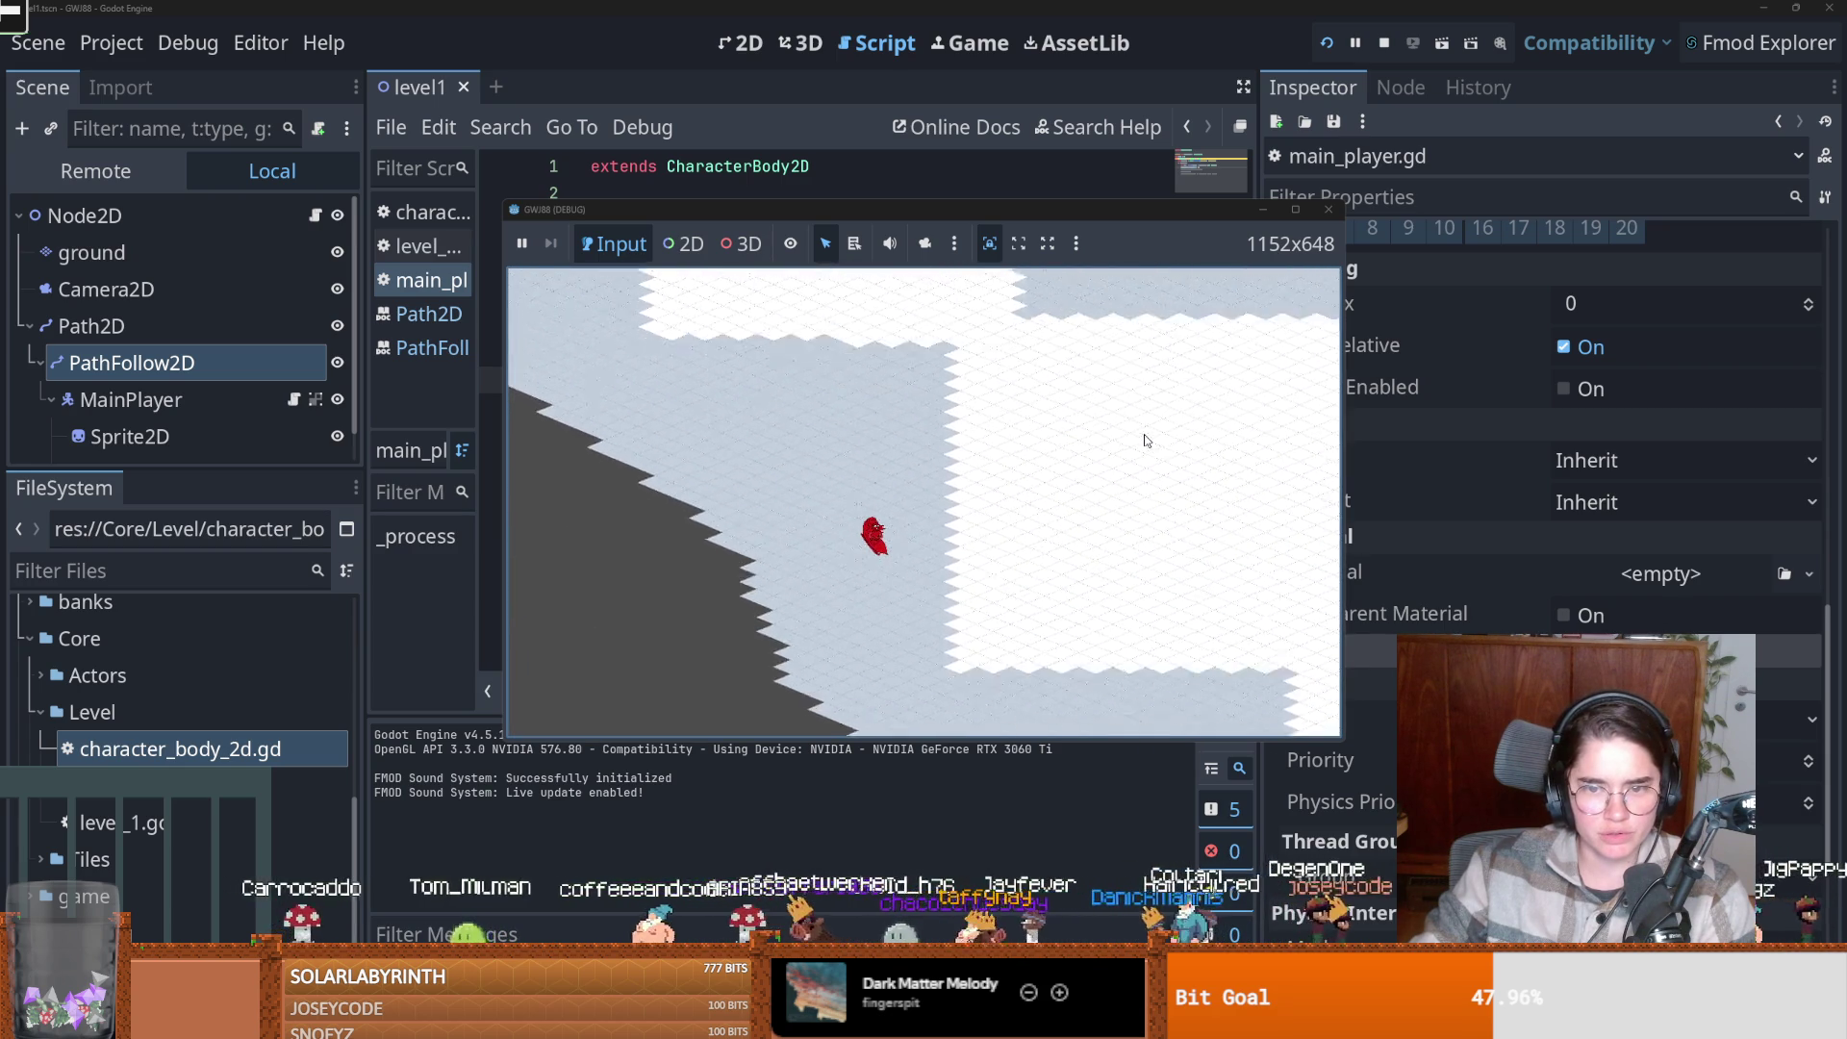
- Stop the game and start a print line under if direction:
{"action": "key", "text": "F8"}
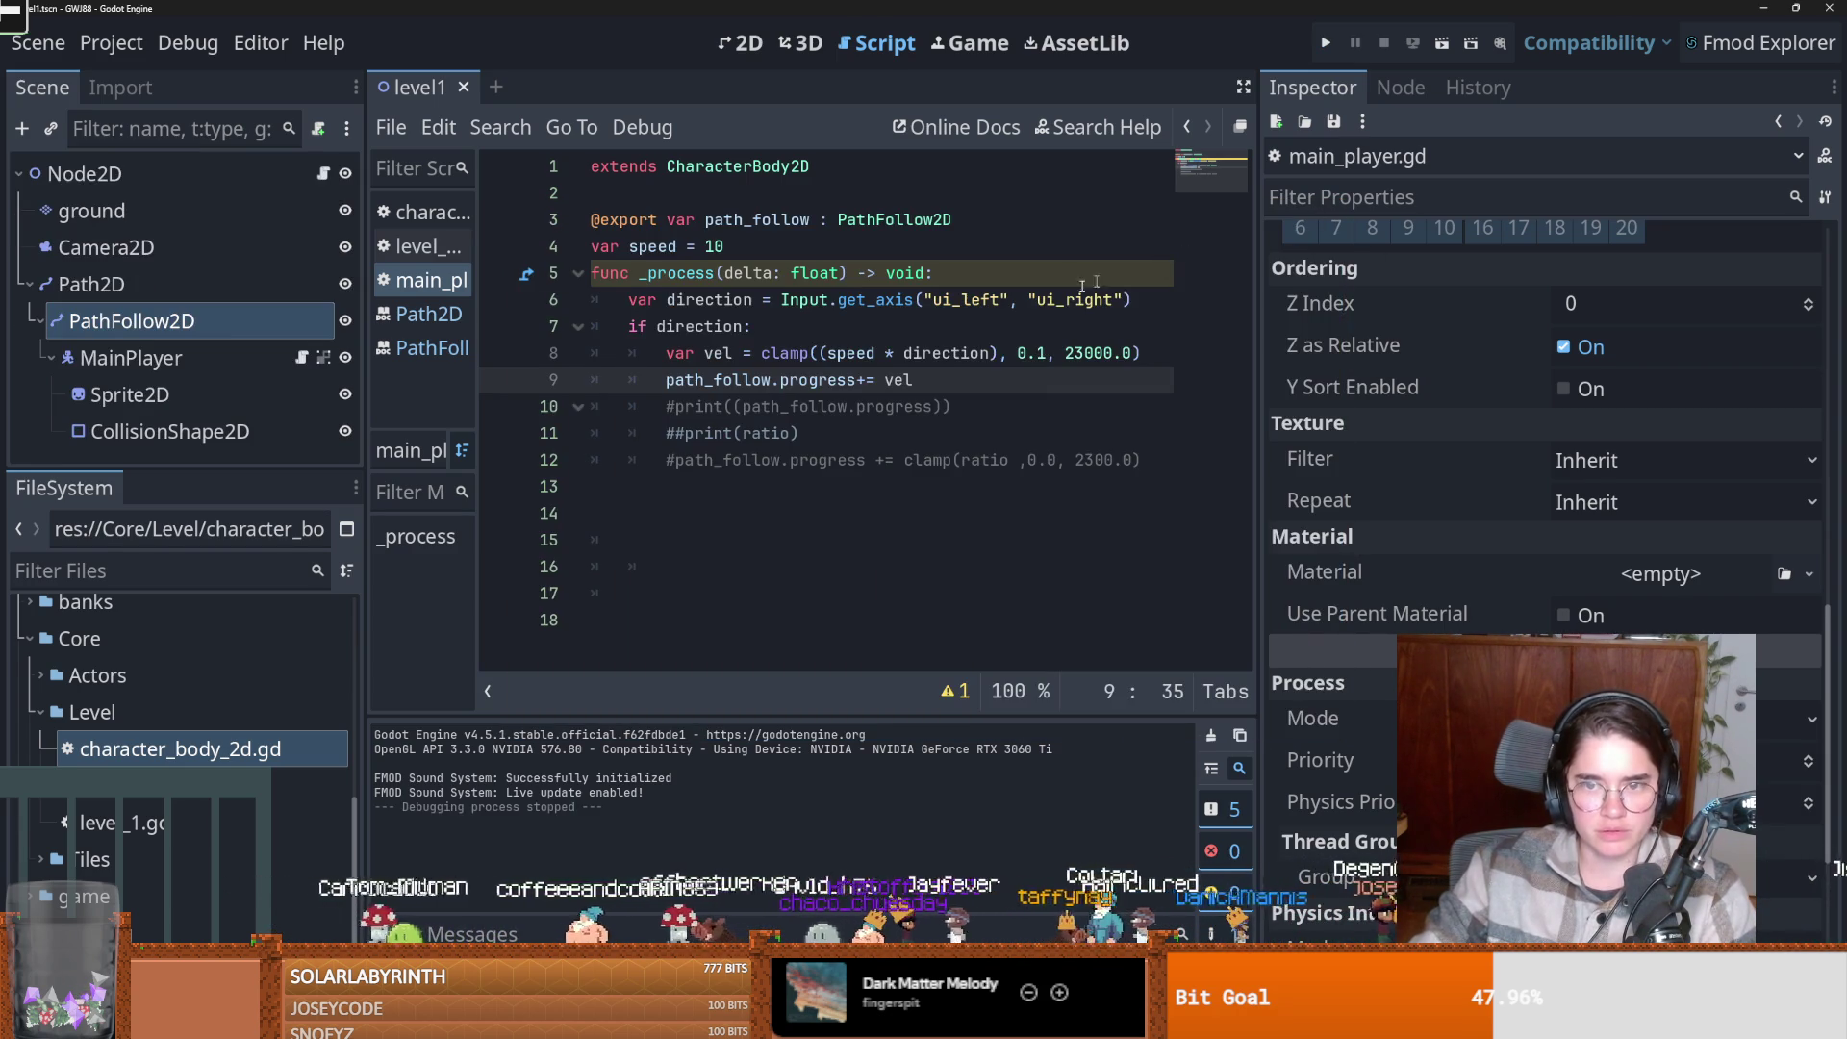
{"action": "double_click", "coordinate": [935, 354]}
{"action": "left_click", "coordinate": [839, 337]}
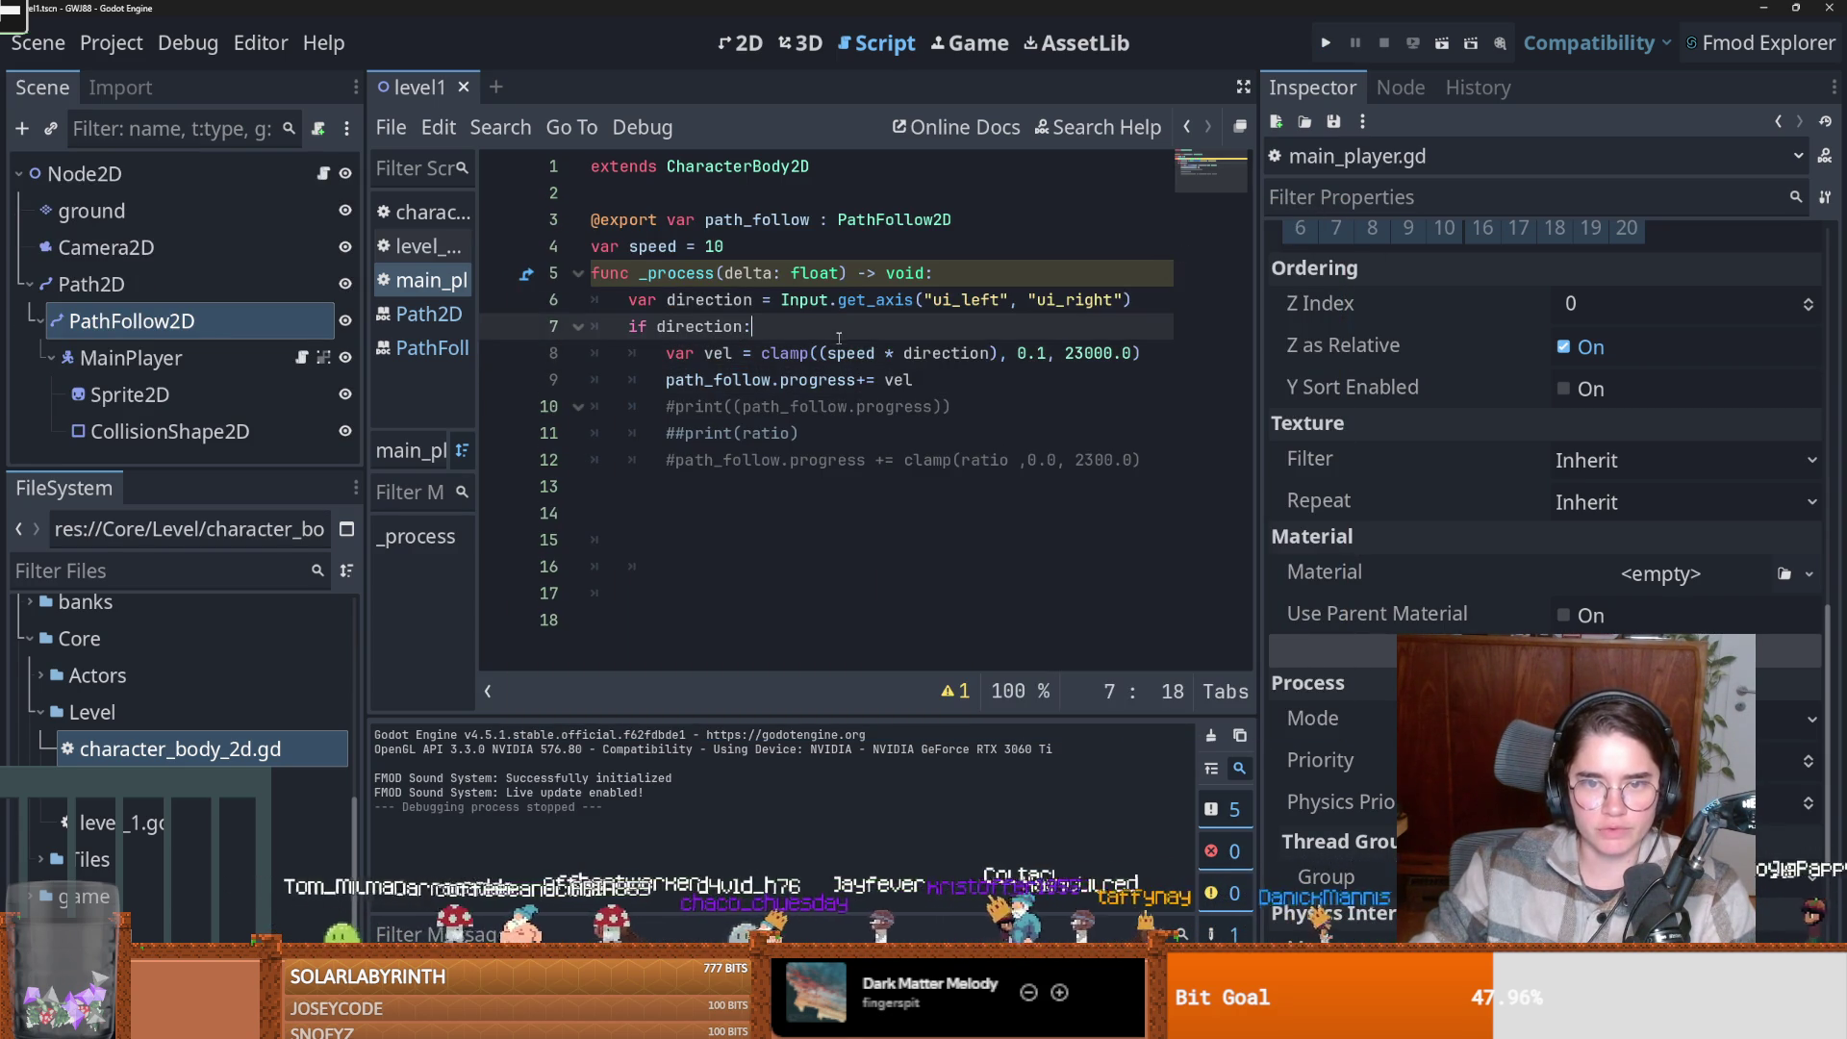
{"action": "key", "text": "Return"}
{"action": "type", "text": "nt"}
{"action": "key", "text": "Return"}
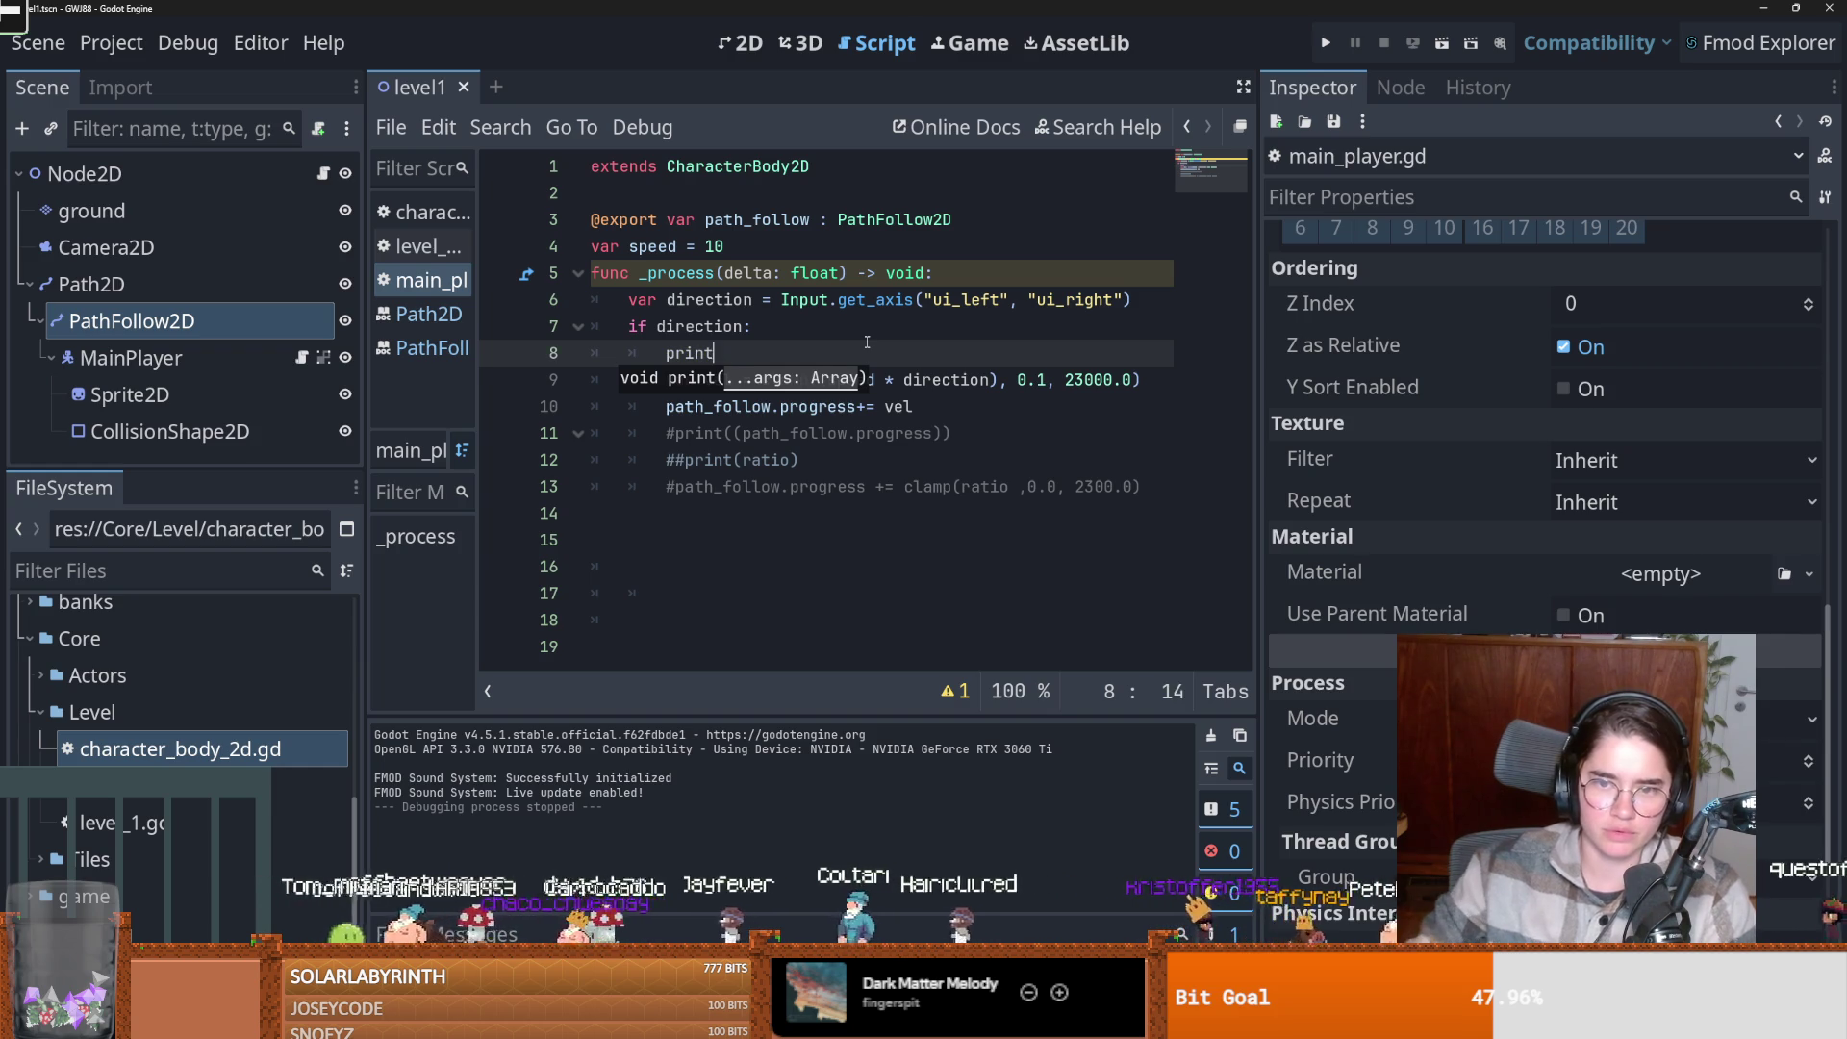
{"action": "left_click", "coordinate": [867, 337]}
- Put (speed * direction) back in place of vel, delete the vel clamp line, and run
{"action": "left_click", "coordinate": [886, 380]}
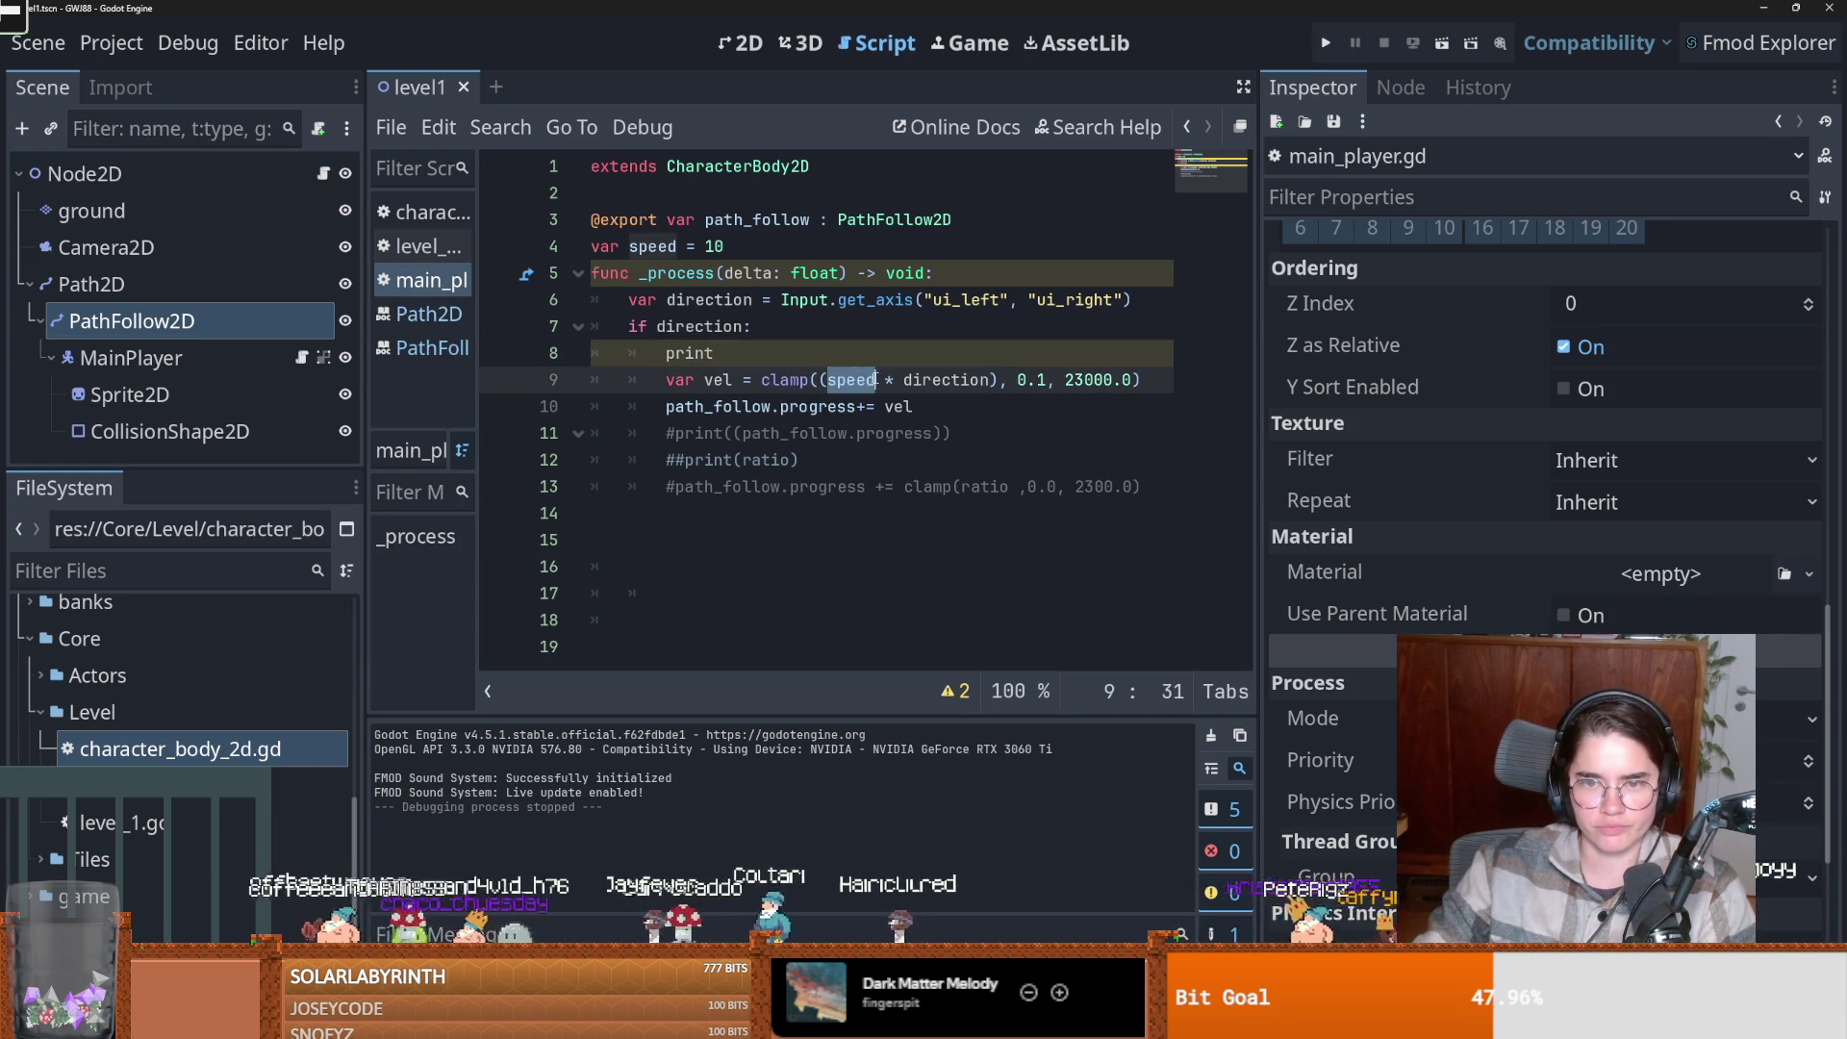
{"action": "double_click", "coordinate": [939, 380]}
{"action": "double_click", "coordinate": [847, 380]}
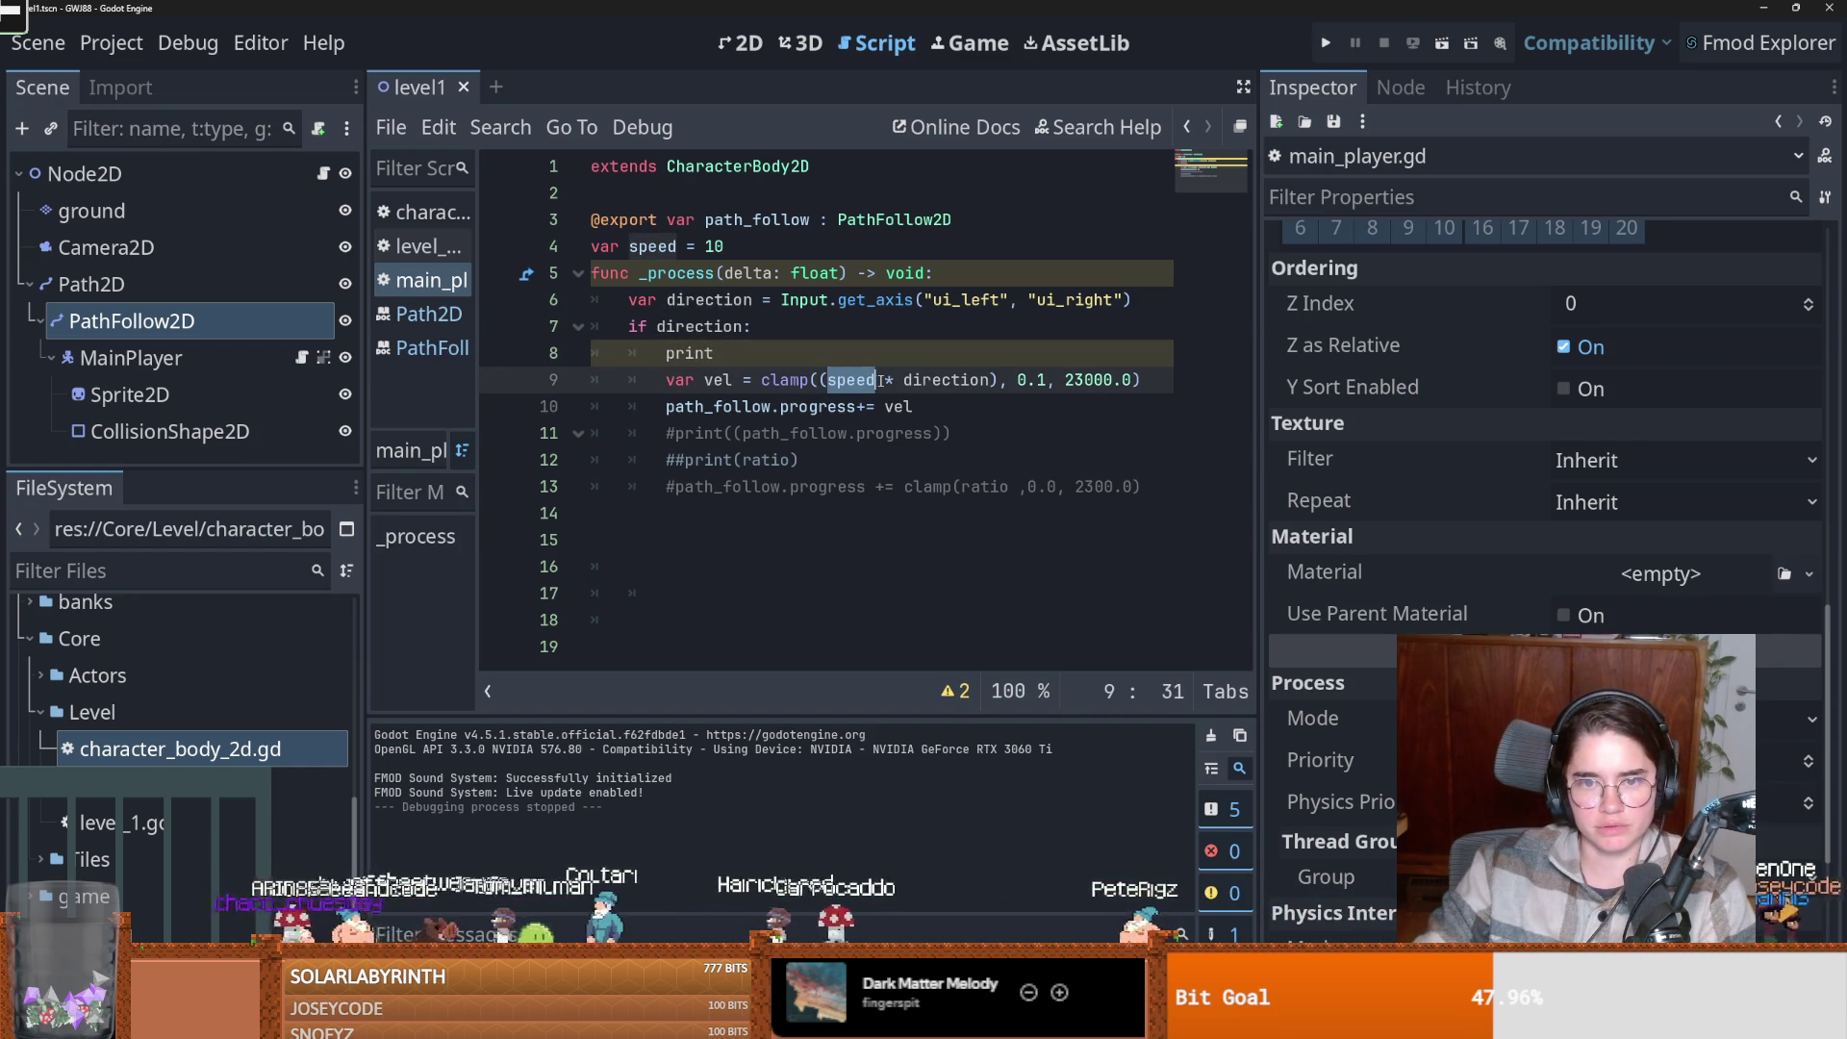
{"action": "double_click", "coordinate": [898, 406]}
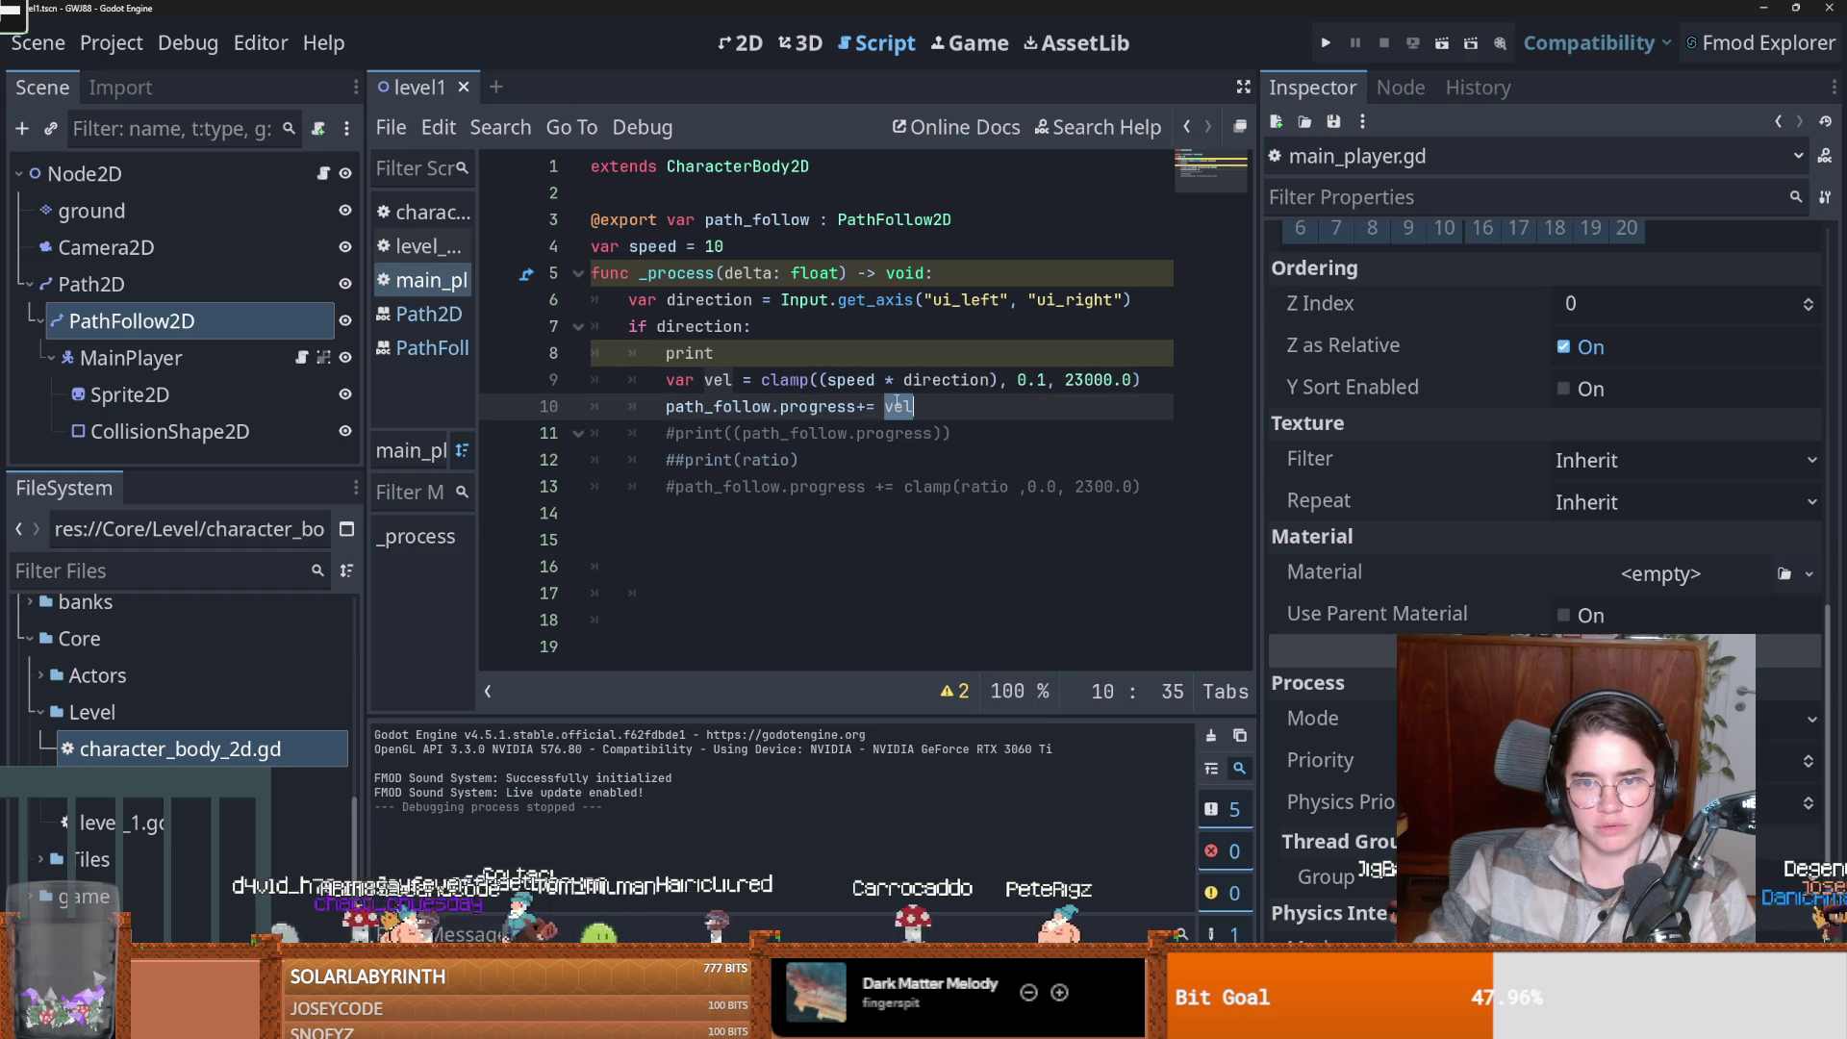
{"action": "left_click_drag", "start_coordinate": [995, 380], "coordinate": [668, 380]}
{"action": "key", "text": "ctrl+x"}
{"action": "double_click", "coordinate": [897, 406]}
{"action": "key", "text": "ctrl+v"}
{"action": "key", "text": "BackSpace"}
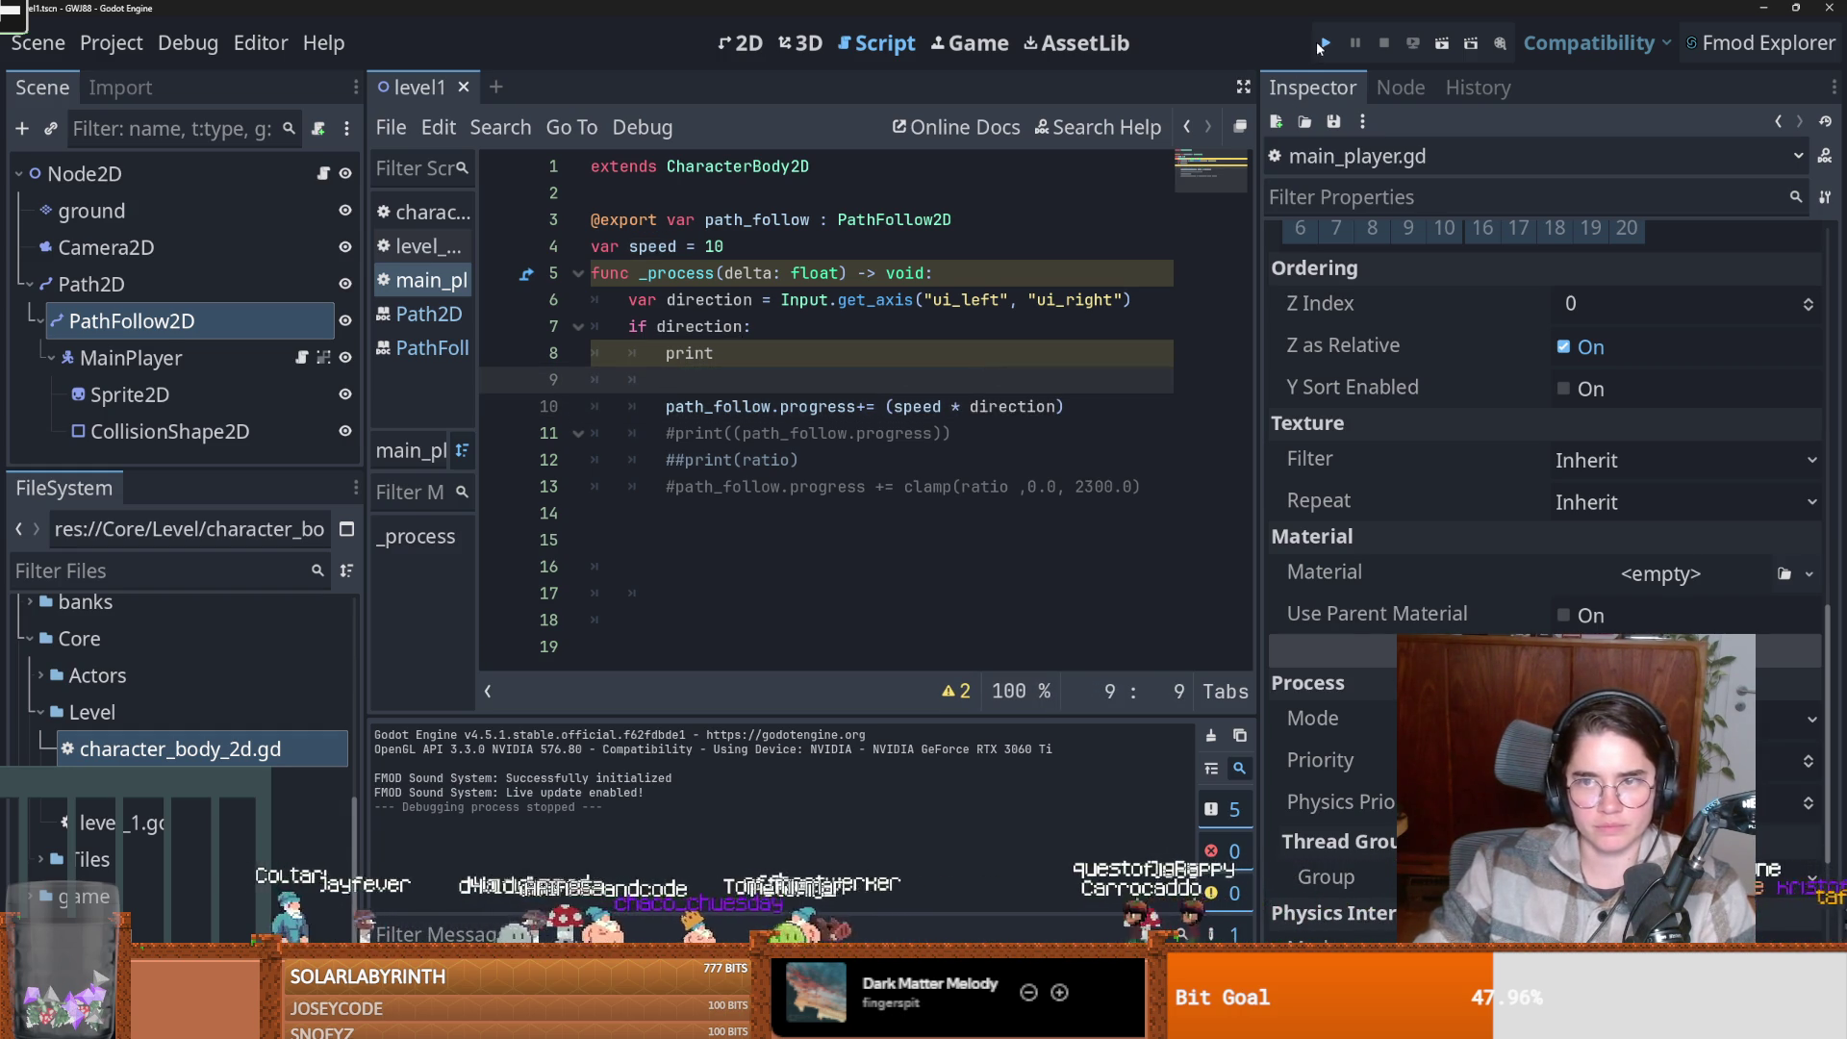
{"action": "key", "text": "F5"}
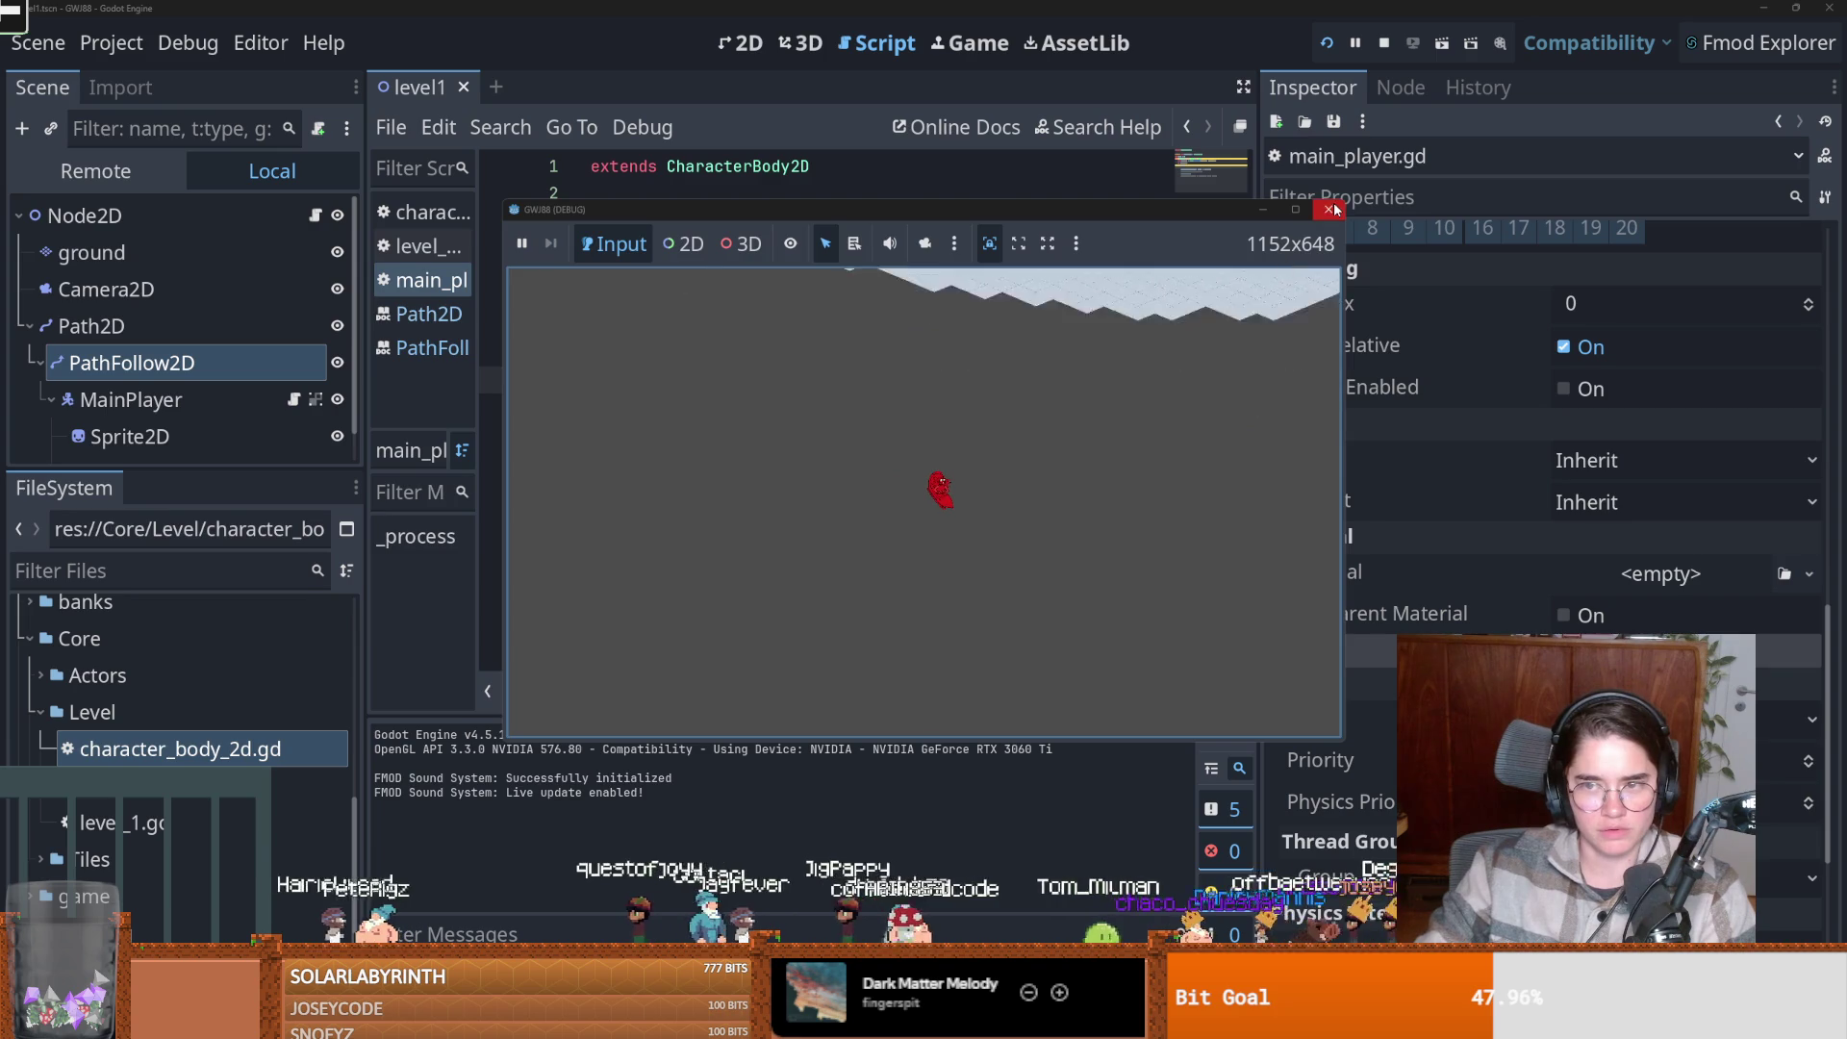
- Return to the 2D level view, test-run the game once more, and select Path2D
{"action": "left_click", "coordinate": [750, 45]}
{"action": "scroll", "coordinate": [707, 365], "scroll_direction": "down", "scroll_amount": 4}
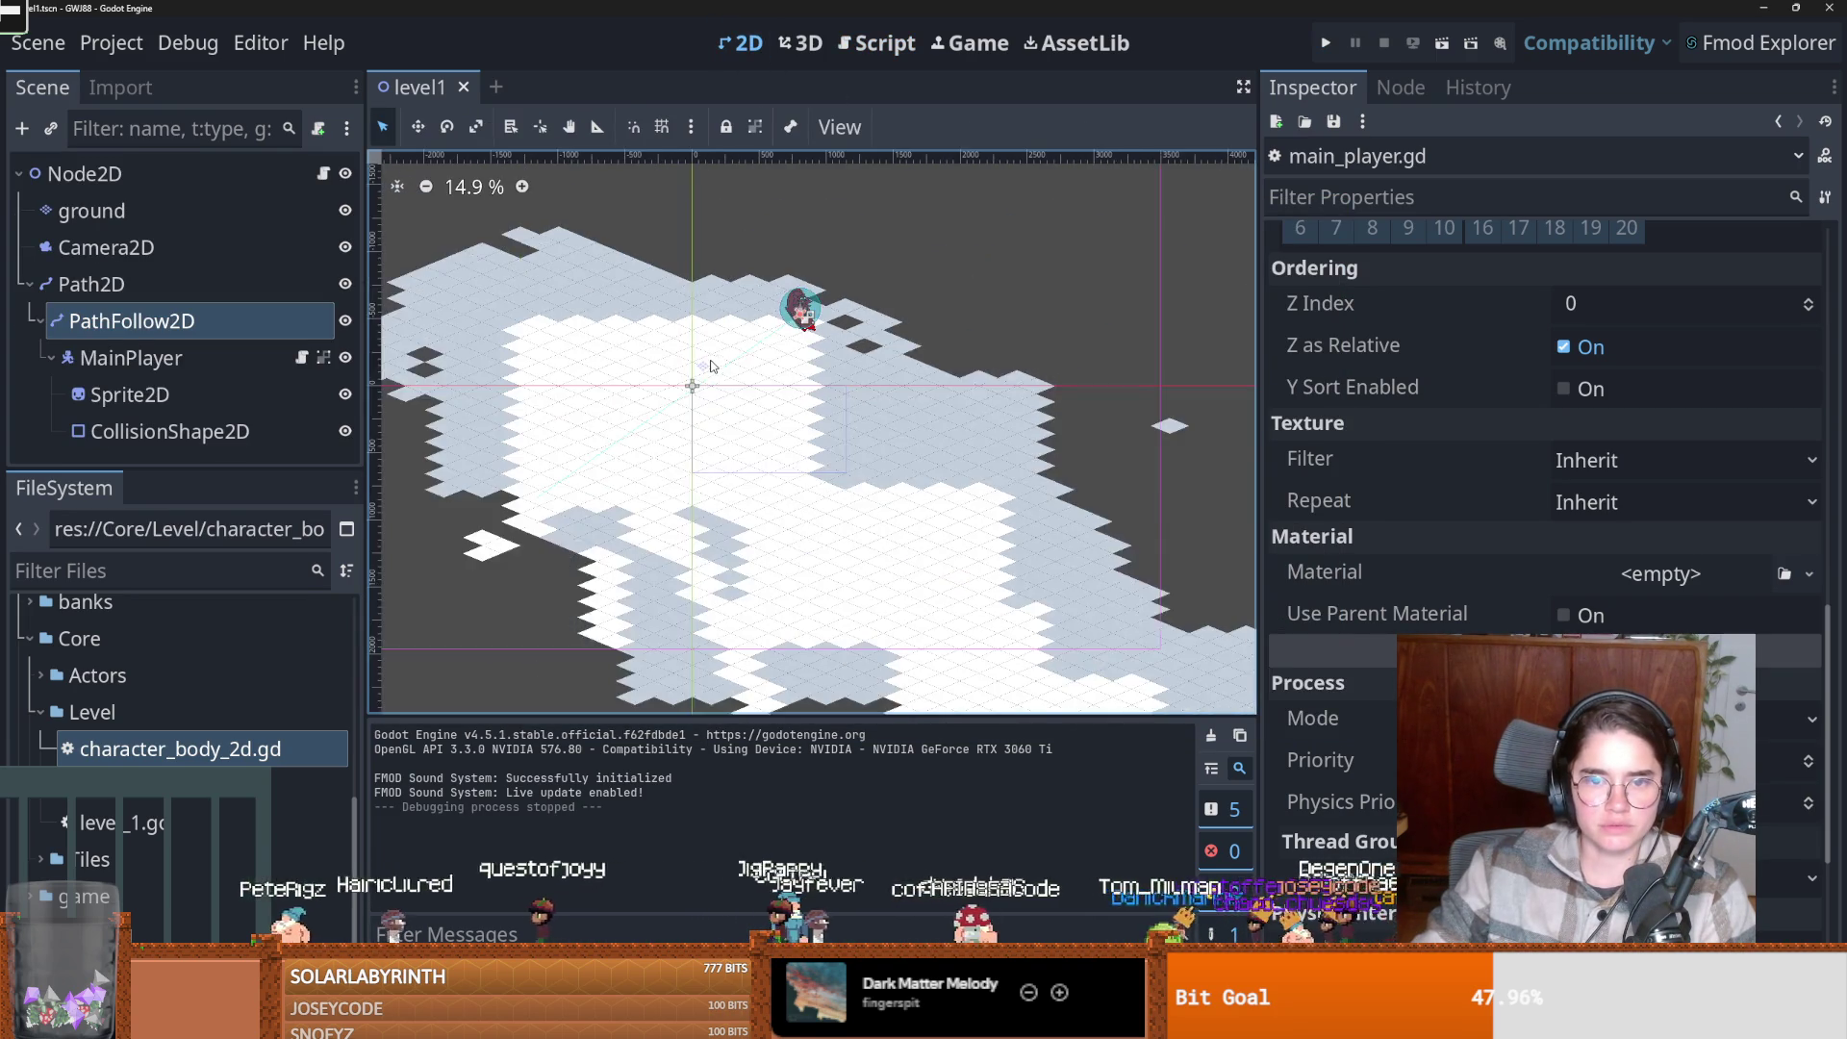
{"action": "scroll", "coordinate": [911, 403], "scroll_direction": "up", "scroll_amount": 2}
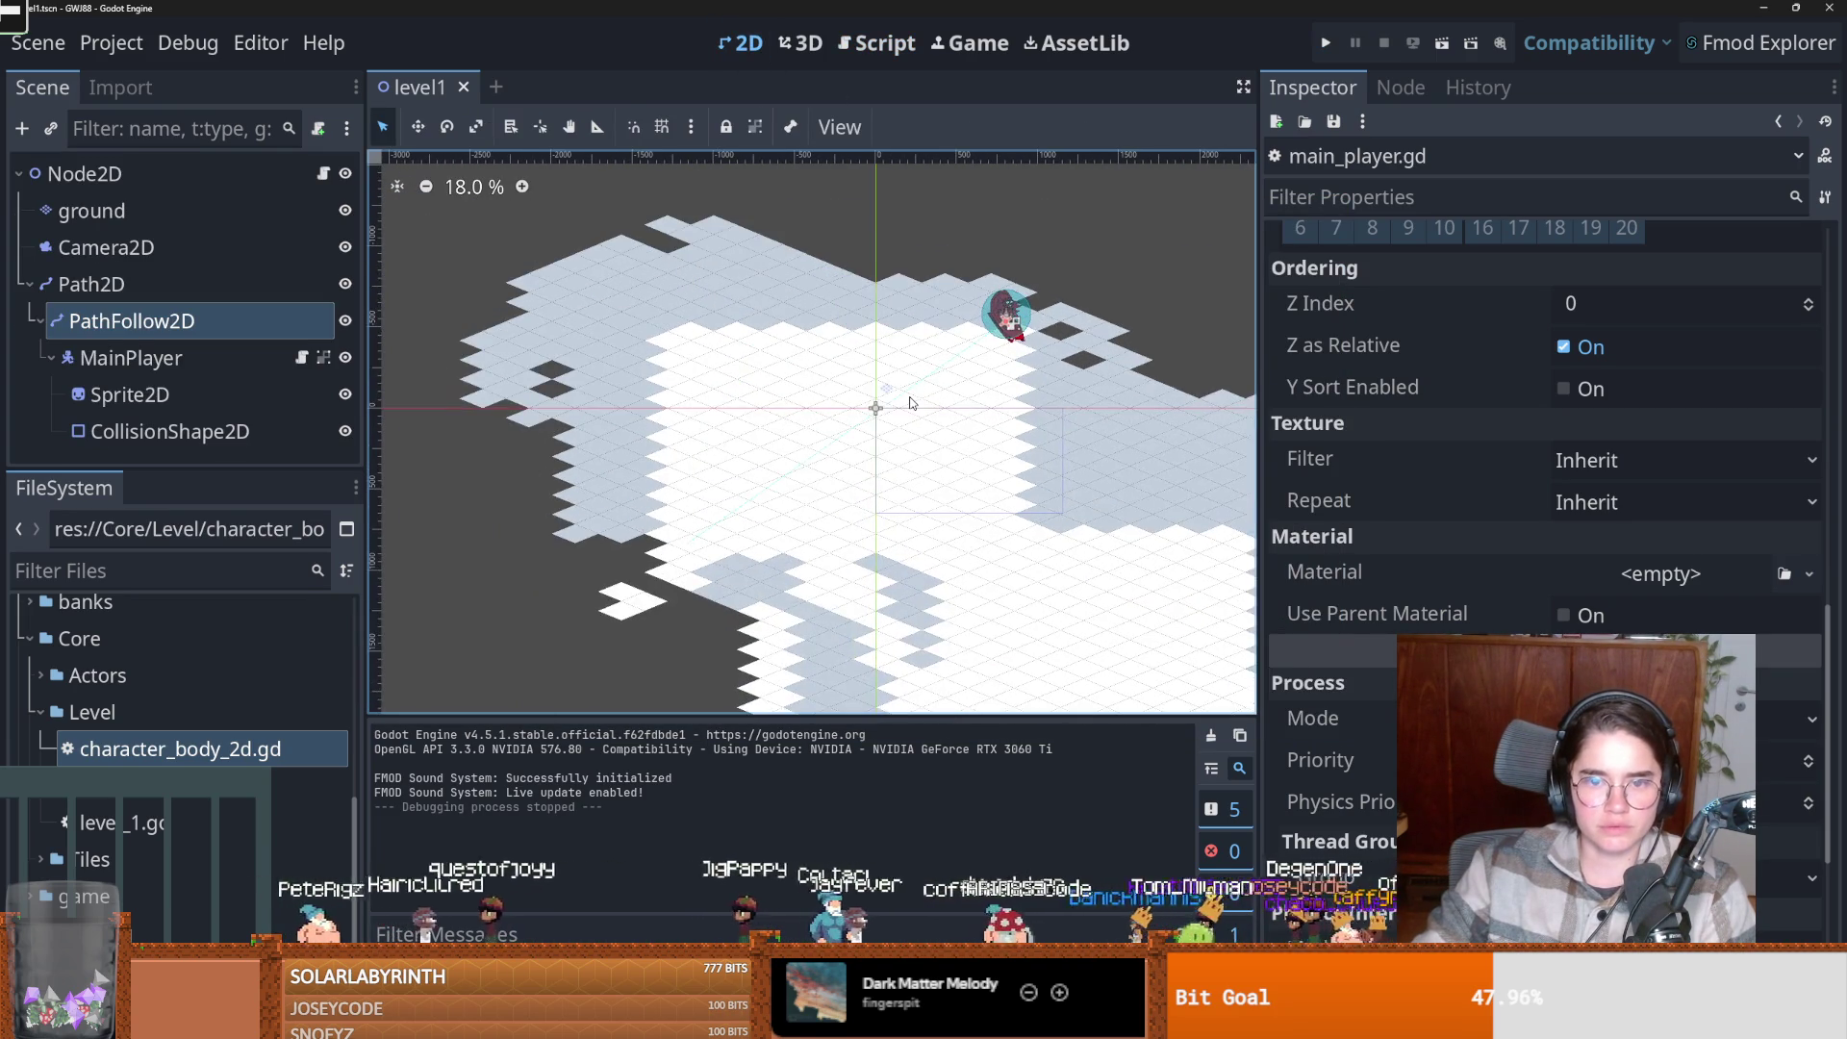
{"action": "left_click", "coordinate": [1324, 44]}
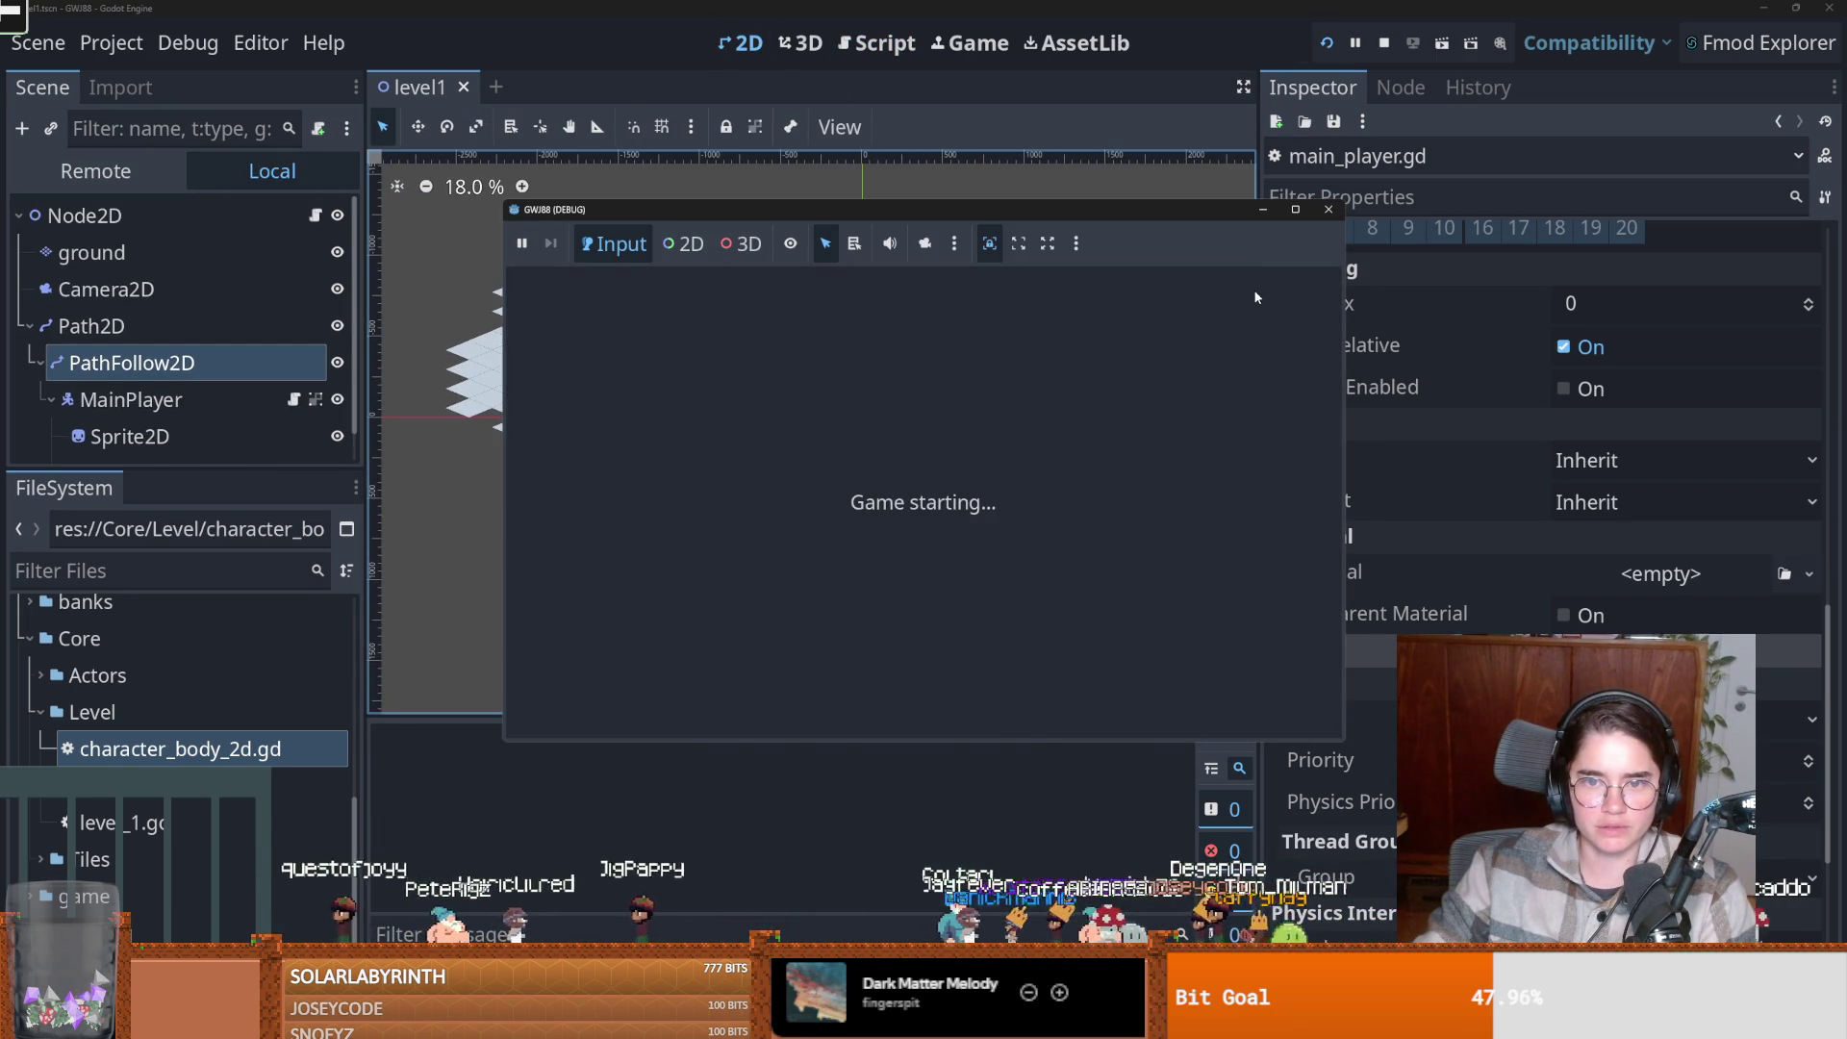
{"action": "left_click", "coordinate": [1329, 209]}
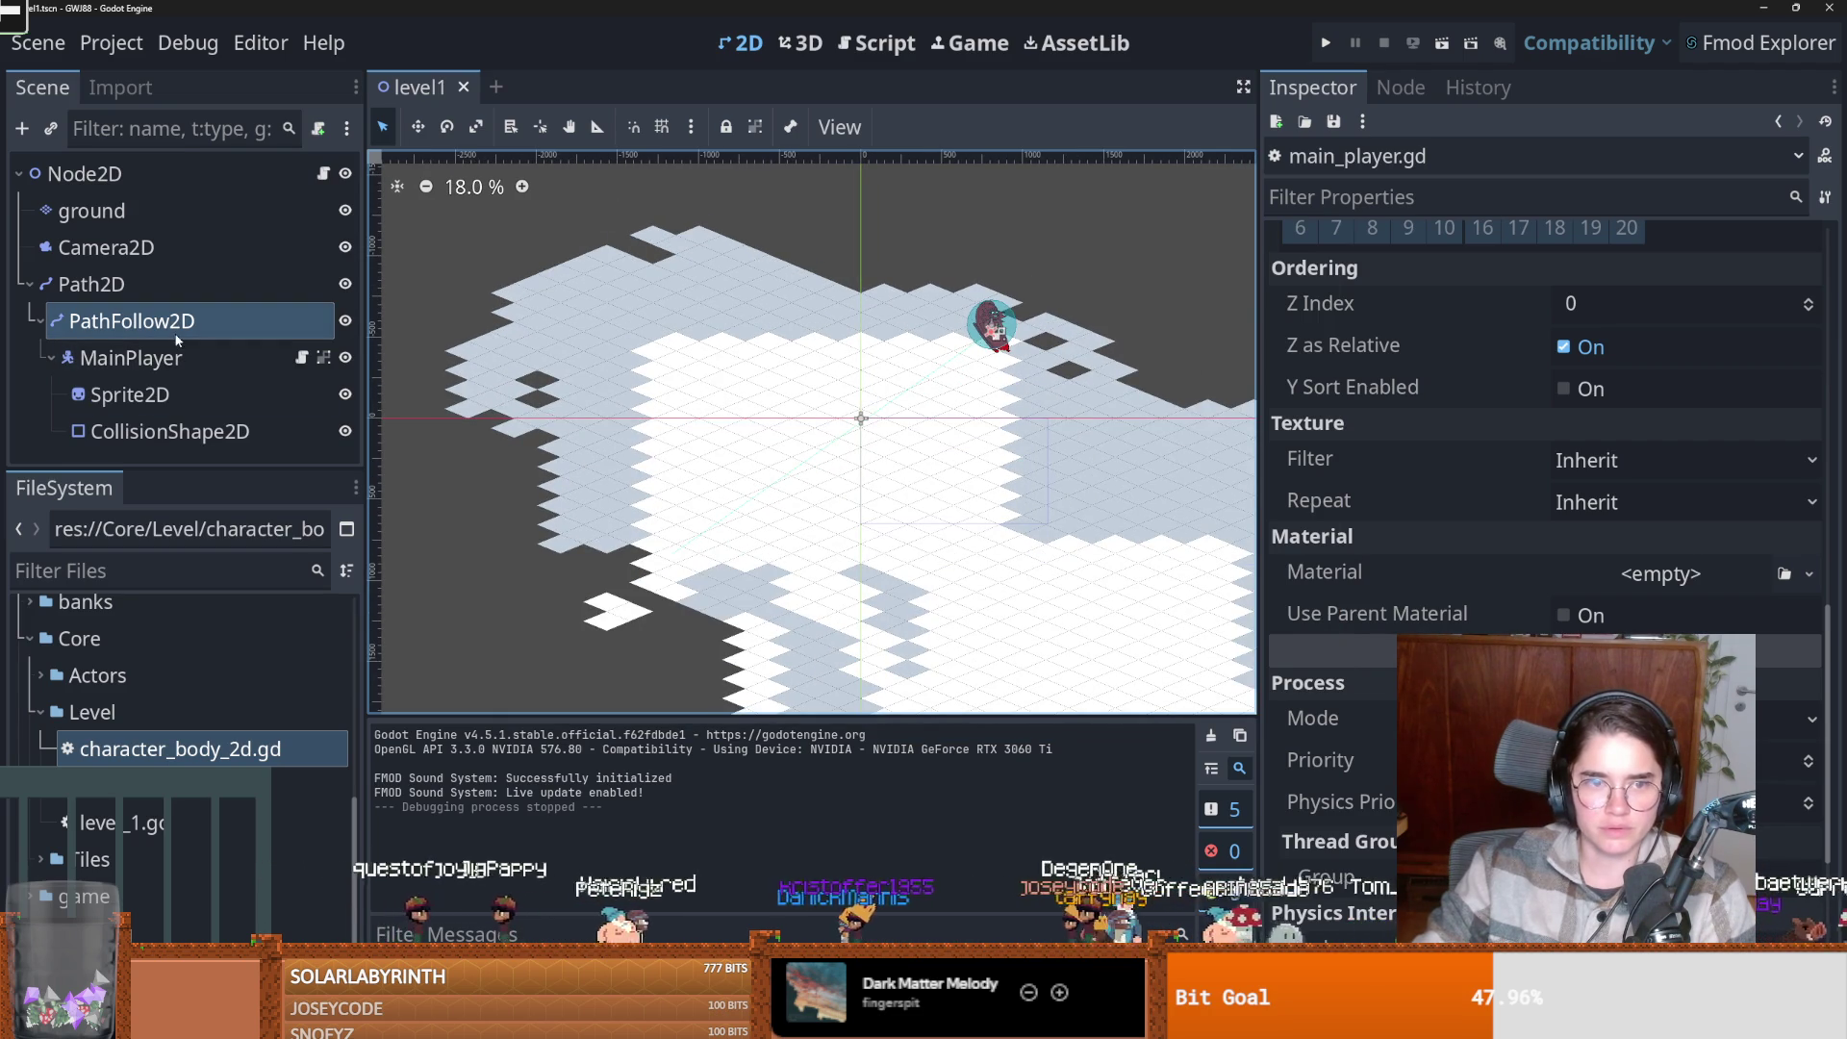
{"action": "left_click", "coordinate": [193, 283]}
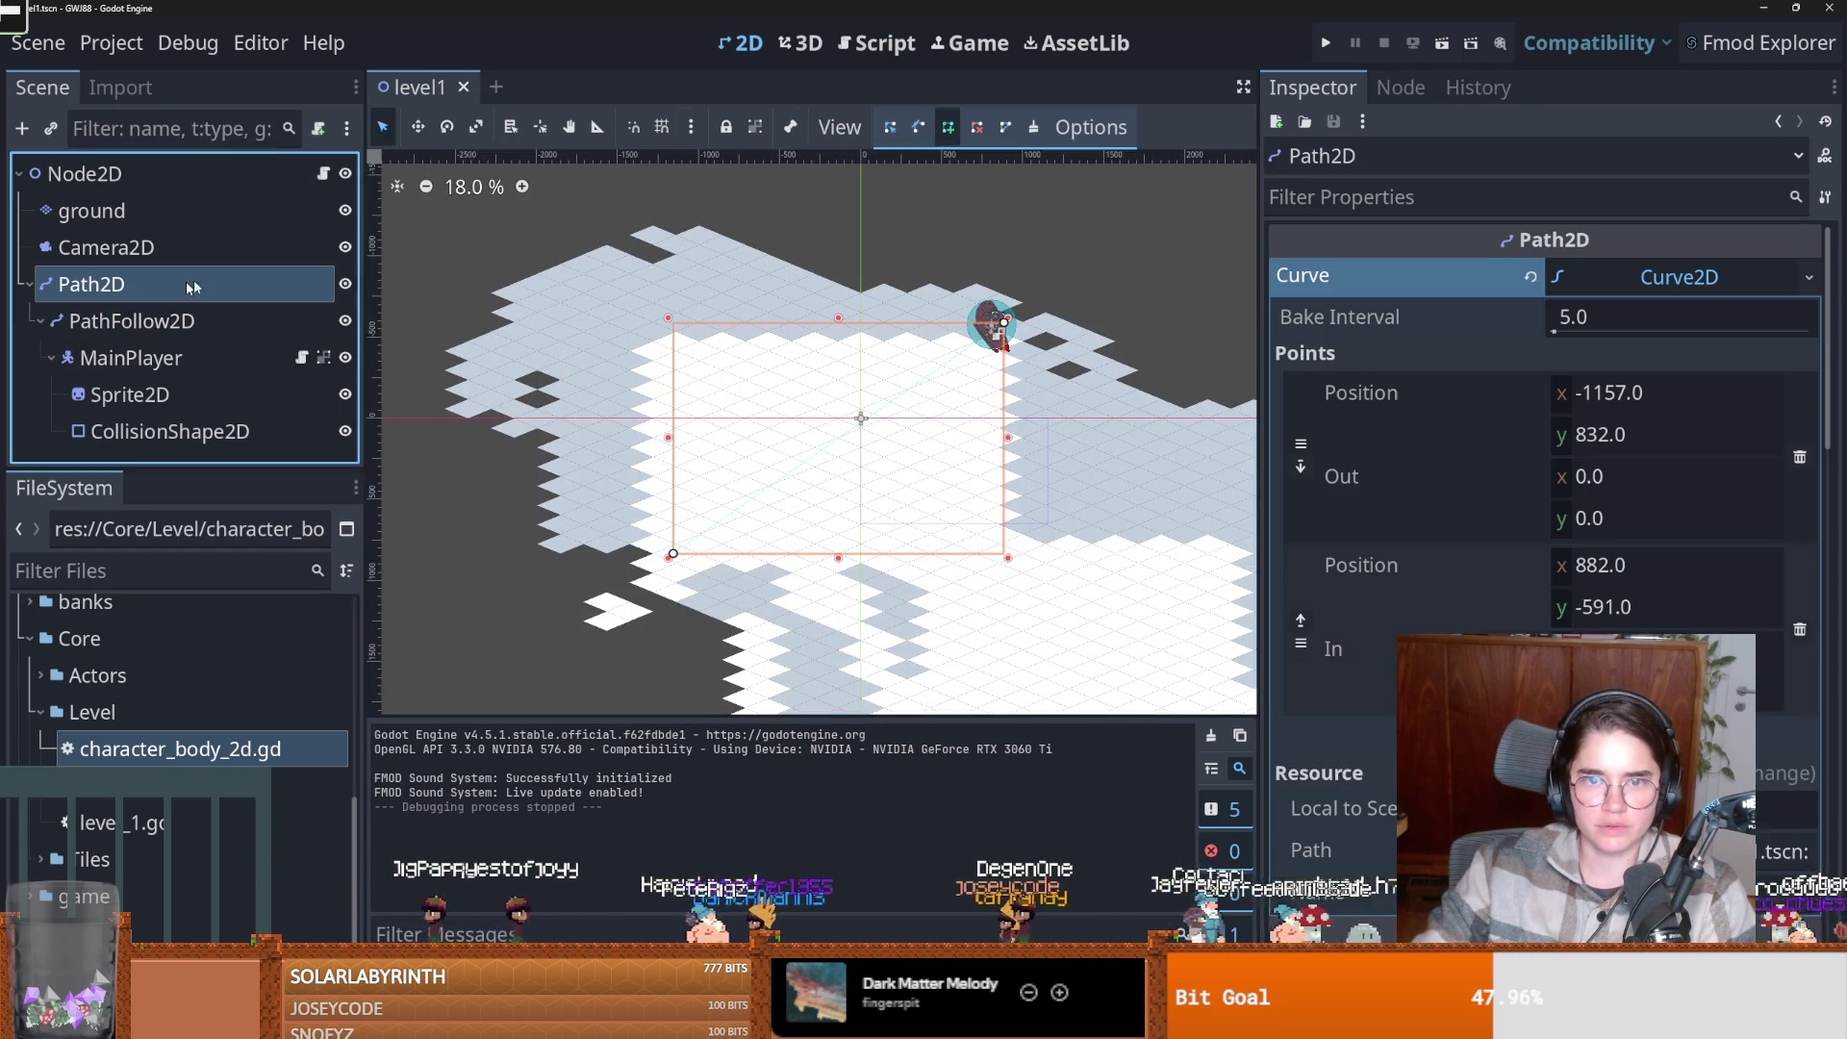
- Add a path point, then undo it along with earlier progress edits
{"action": "left_click", "coordinate": [674, 556]}
{"action": "key", "text": "ctrl+z"}
{"action": "key", "text": "ctrl+z"}
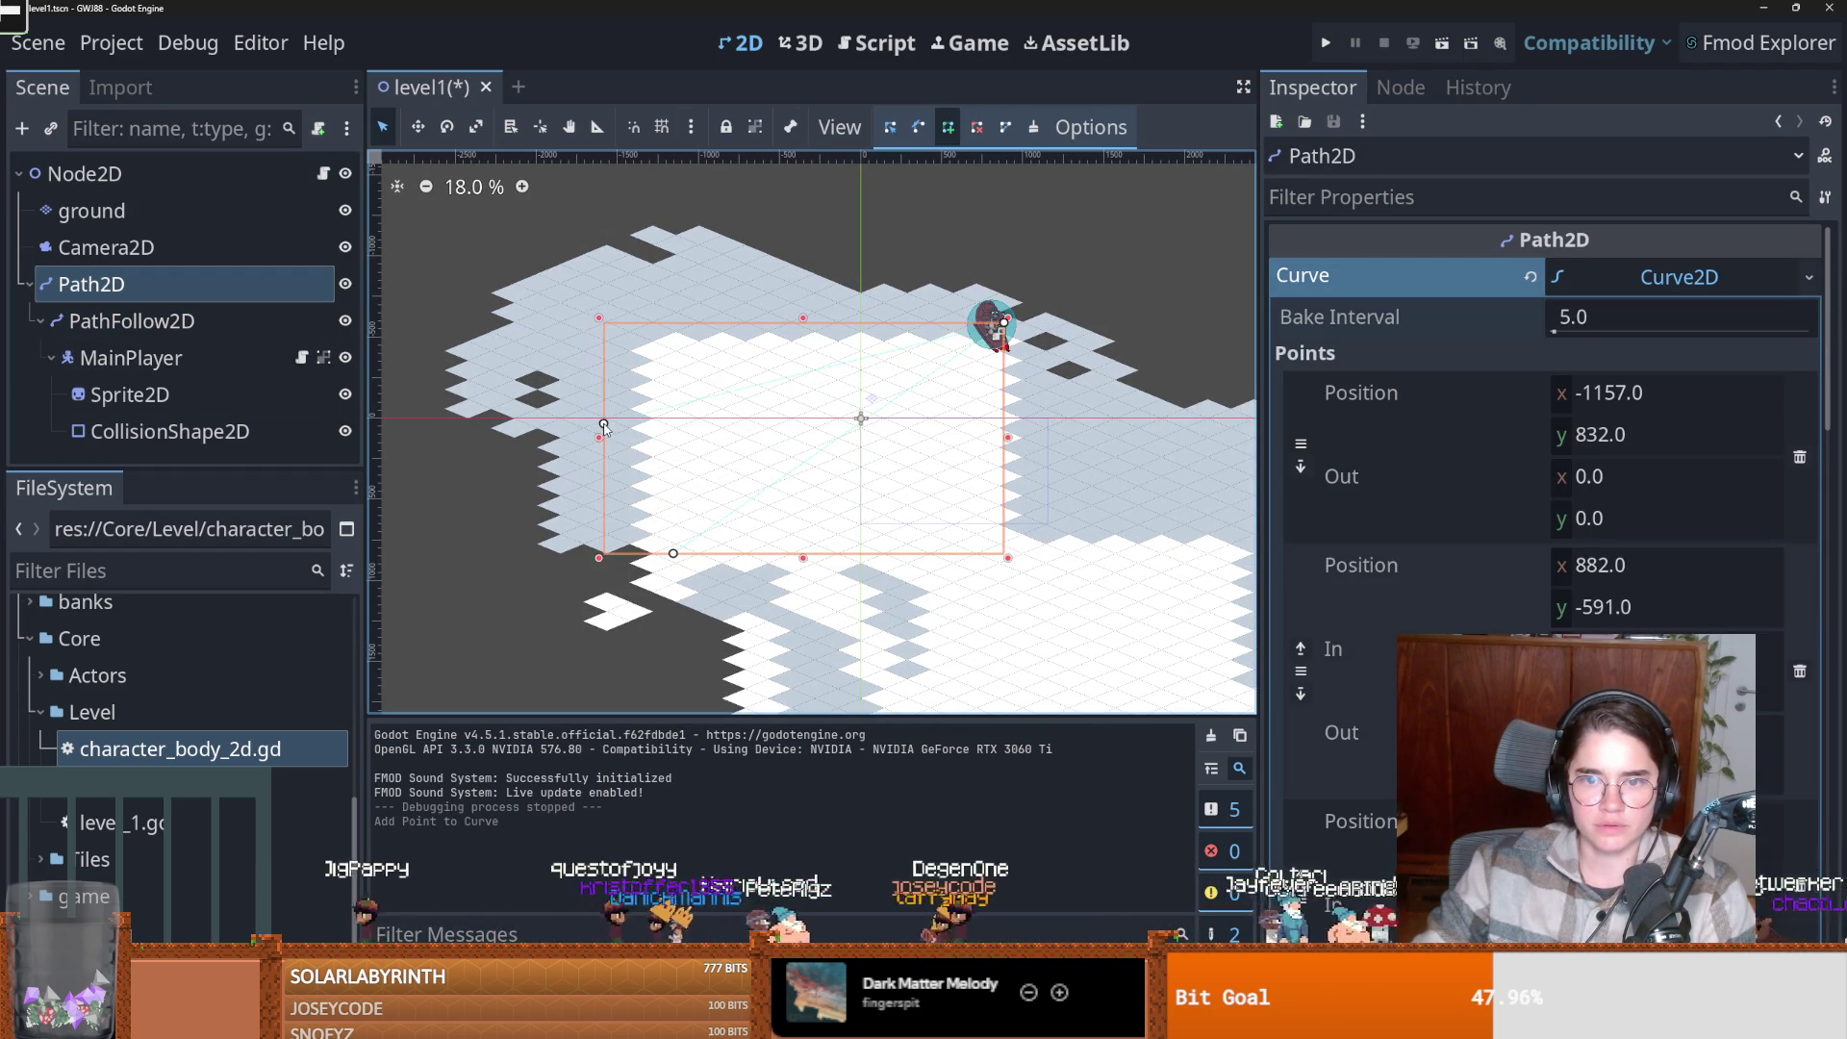
{"action": "key", "text": "ctrl+z"}
{"action": "key", "text": "ctrl+z"}
{"action": "key", "text": "ctrl+z"}
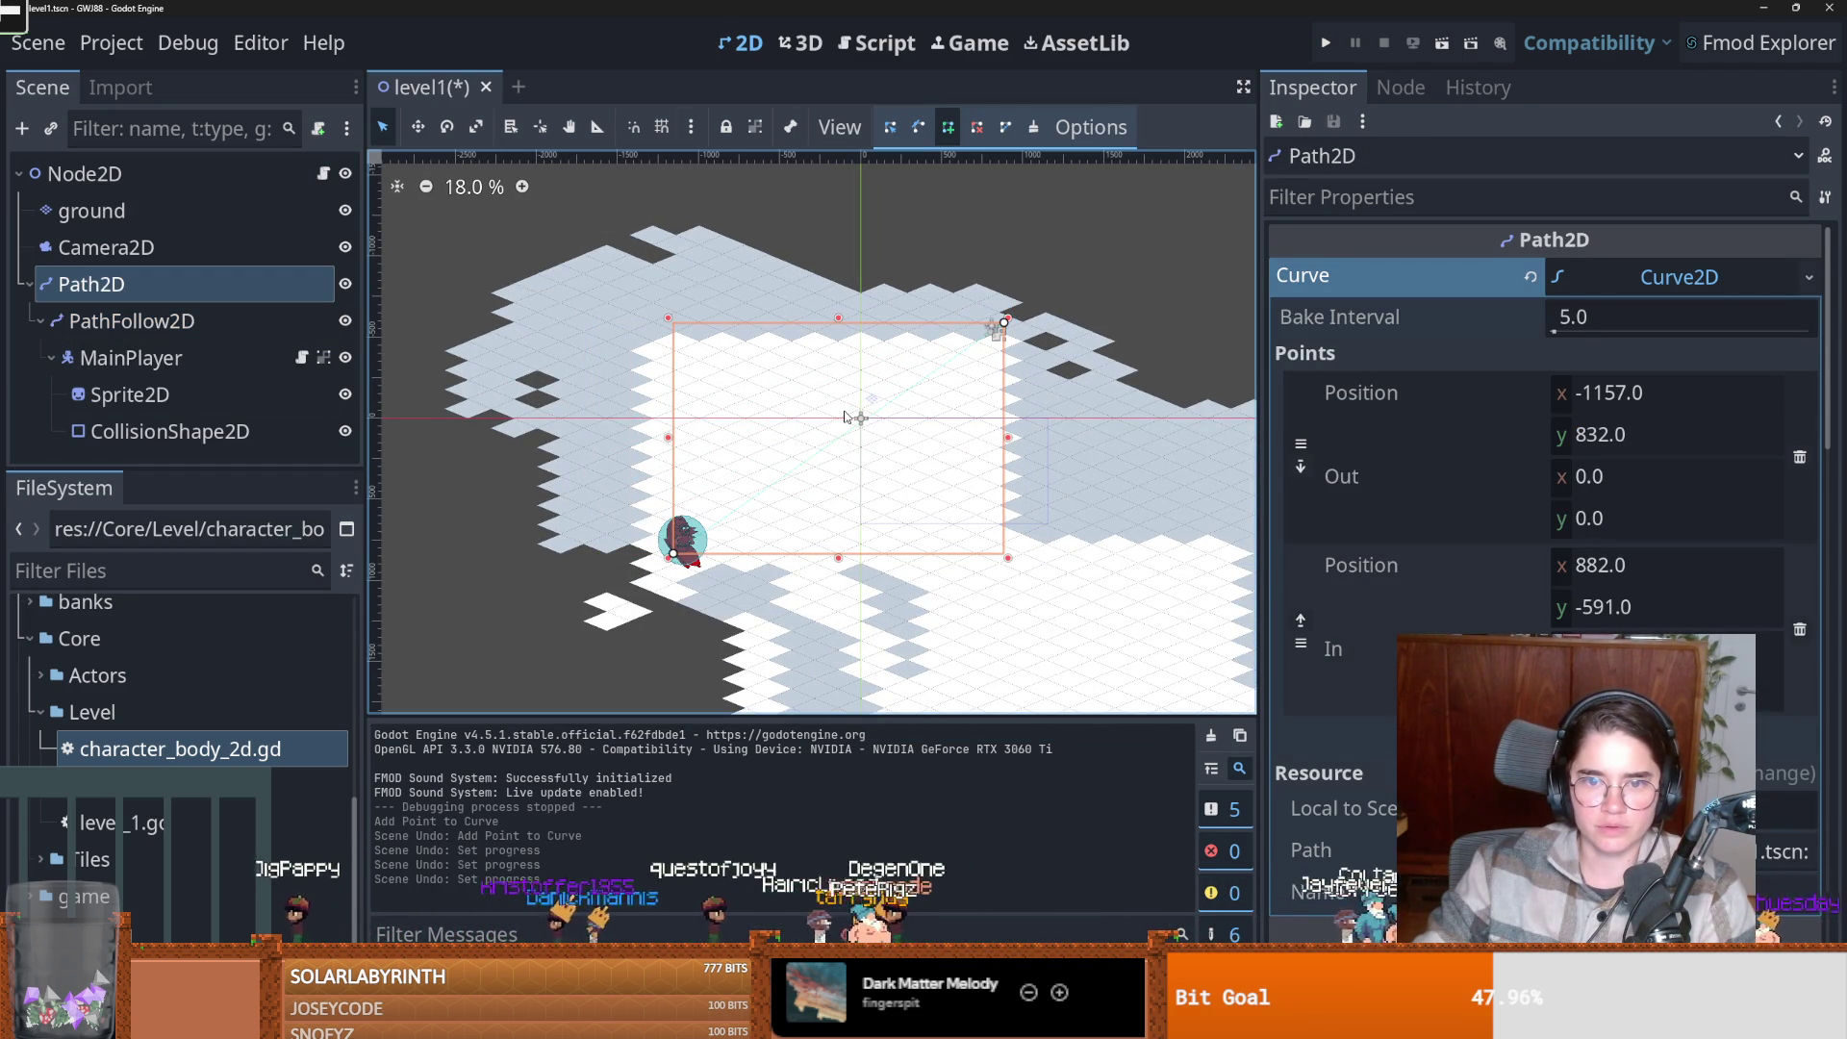
{"action": "key", "text": "ctrl+z"}
{"action": "key", "text": "ctrl+z"}
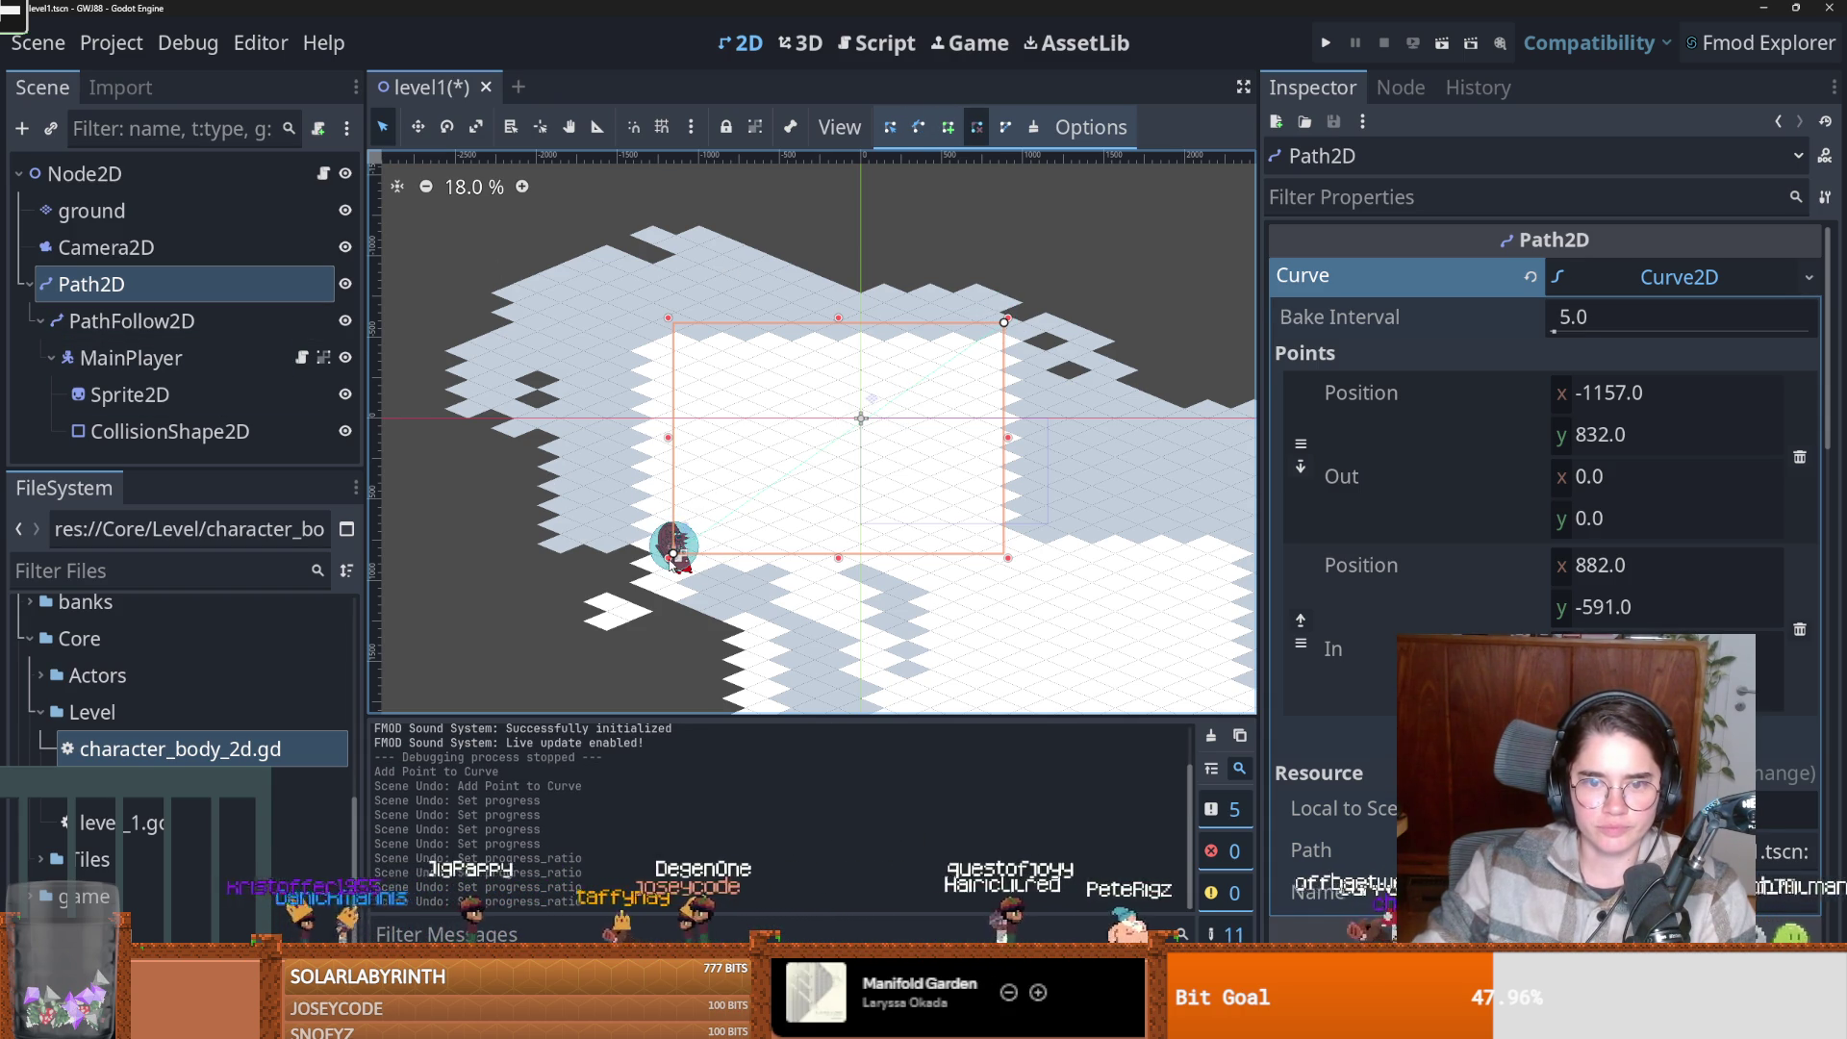
{"action": "left_click_drag", "start_coordinate": [700, 546], "coordinate": [695, 551]}
- Delete the old Path2D curve points and undo a trial new point
{"action": "left_click", "coordinate": [991, 336]}
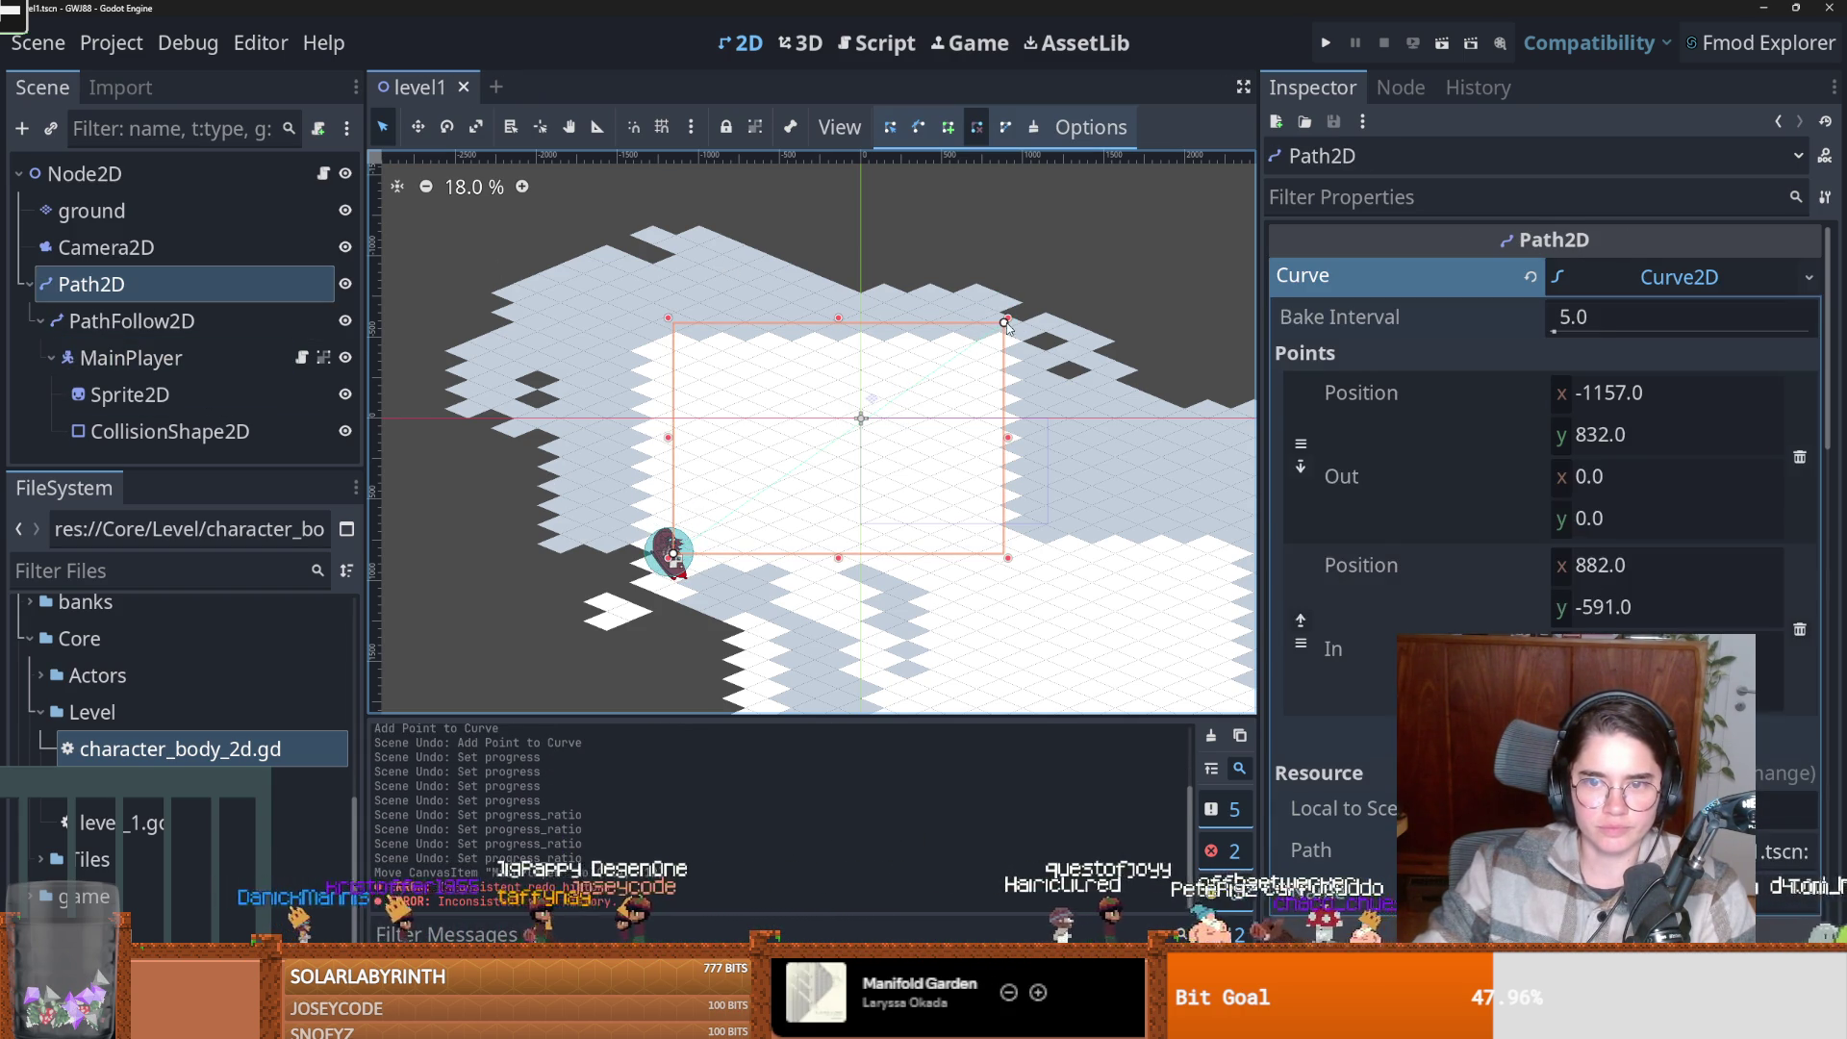
{"action": "right_click", "coordinate": [1005, 324]}
{"action": "right_click", "coordinate": [673, 556]}
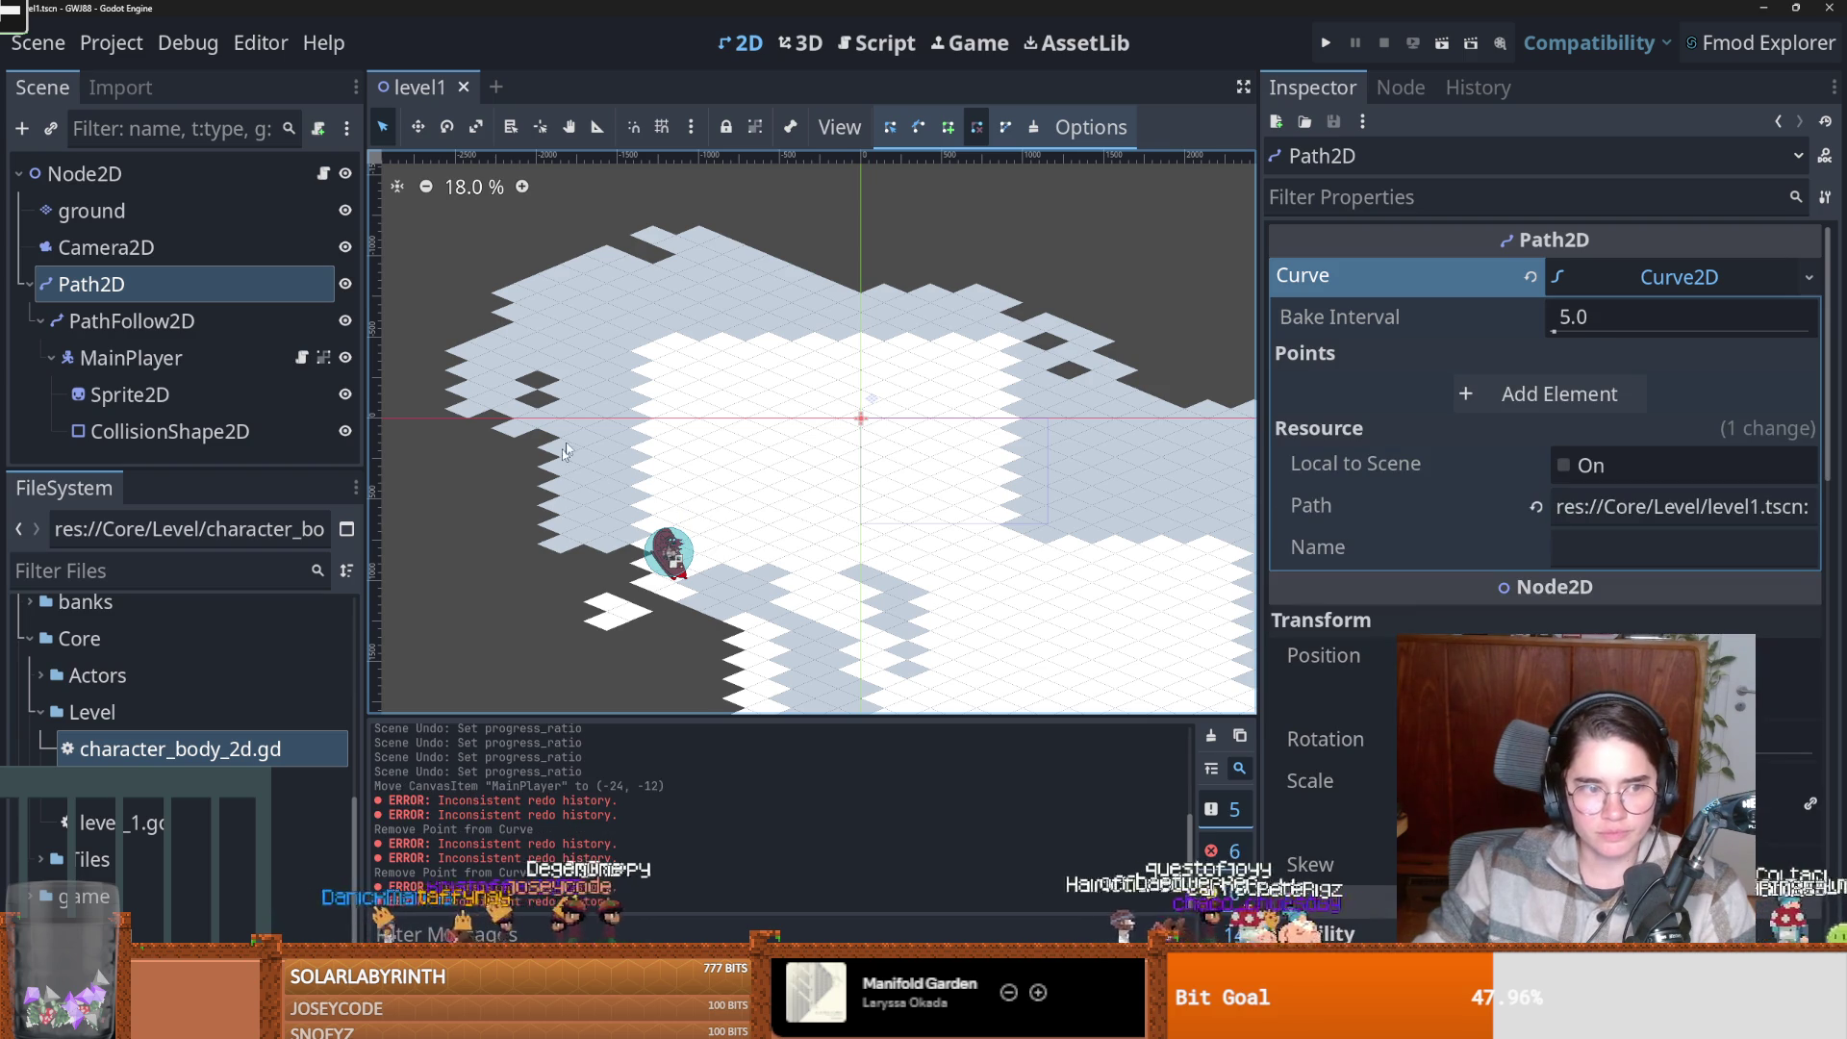
{"action": "scroll", "coordinate": [900, 202], "scroll_direction": "down", "scroll_amount": 2}
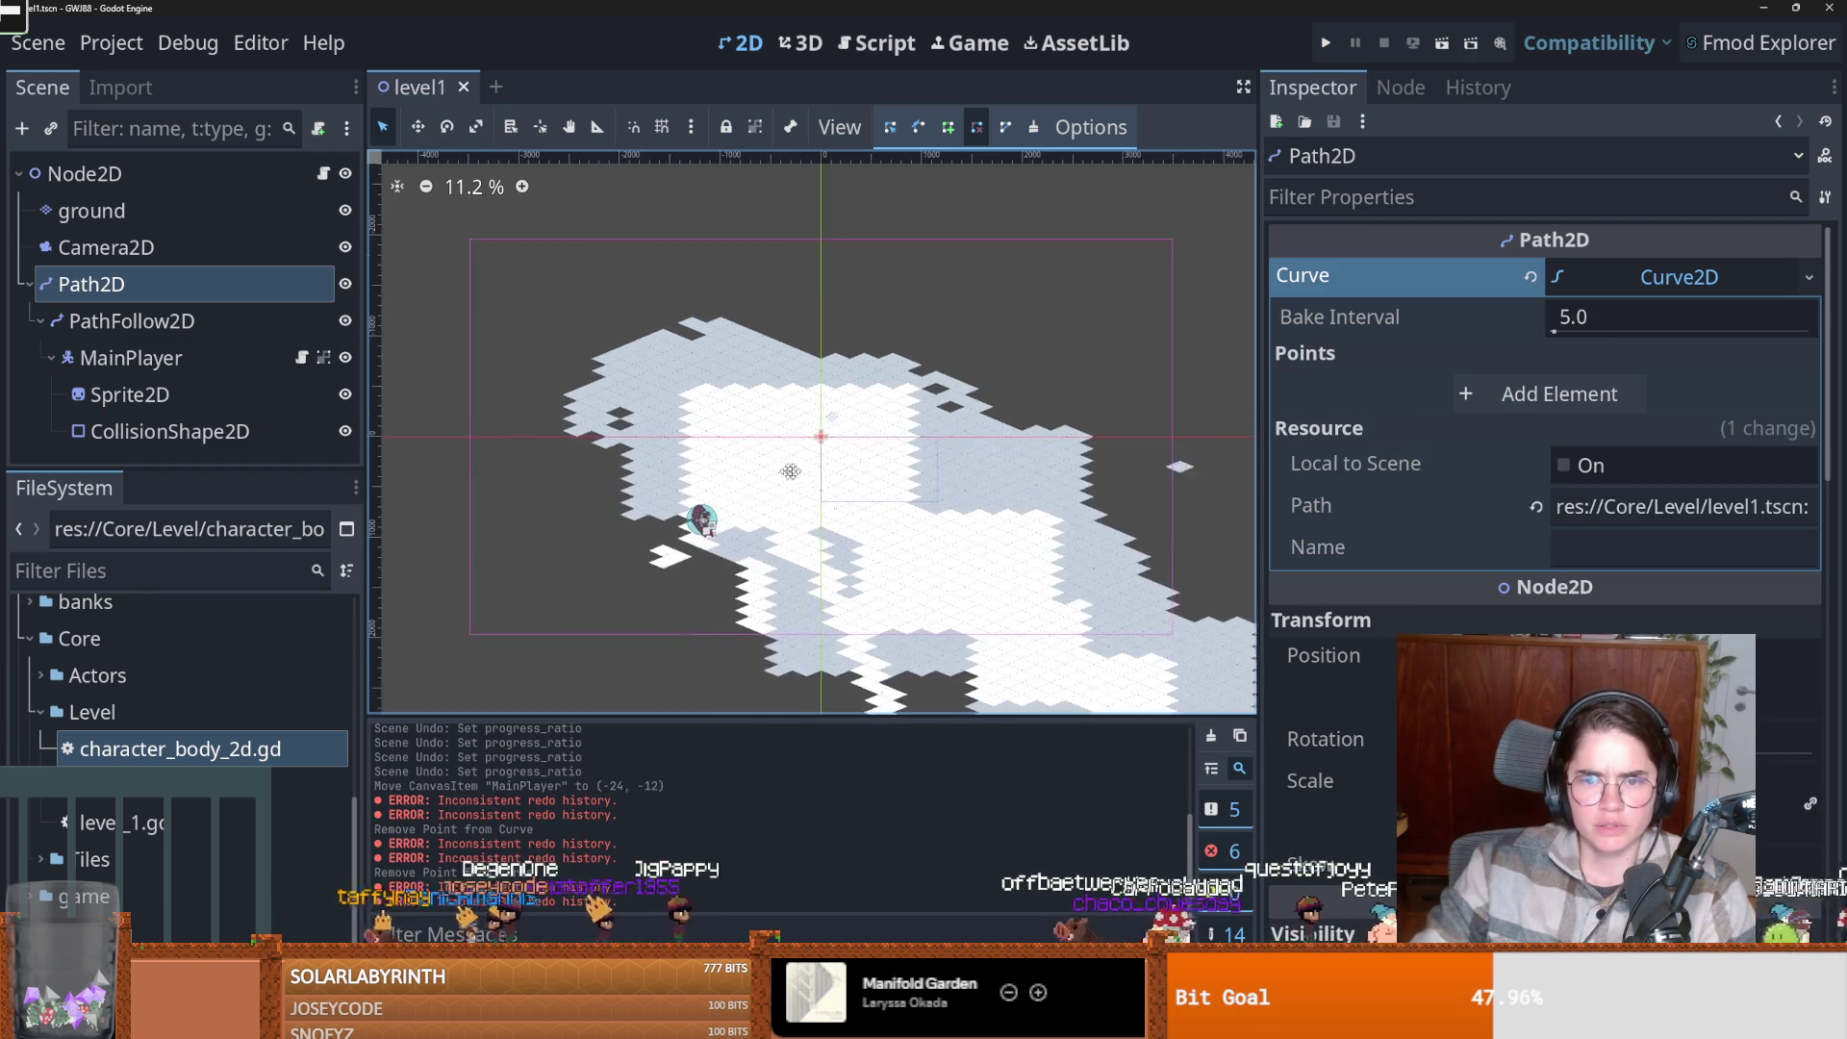
{"action": "scroll", "coordinate": [910, 244], "scroll_direction": "up", "scroll_amount": 1}
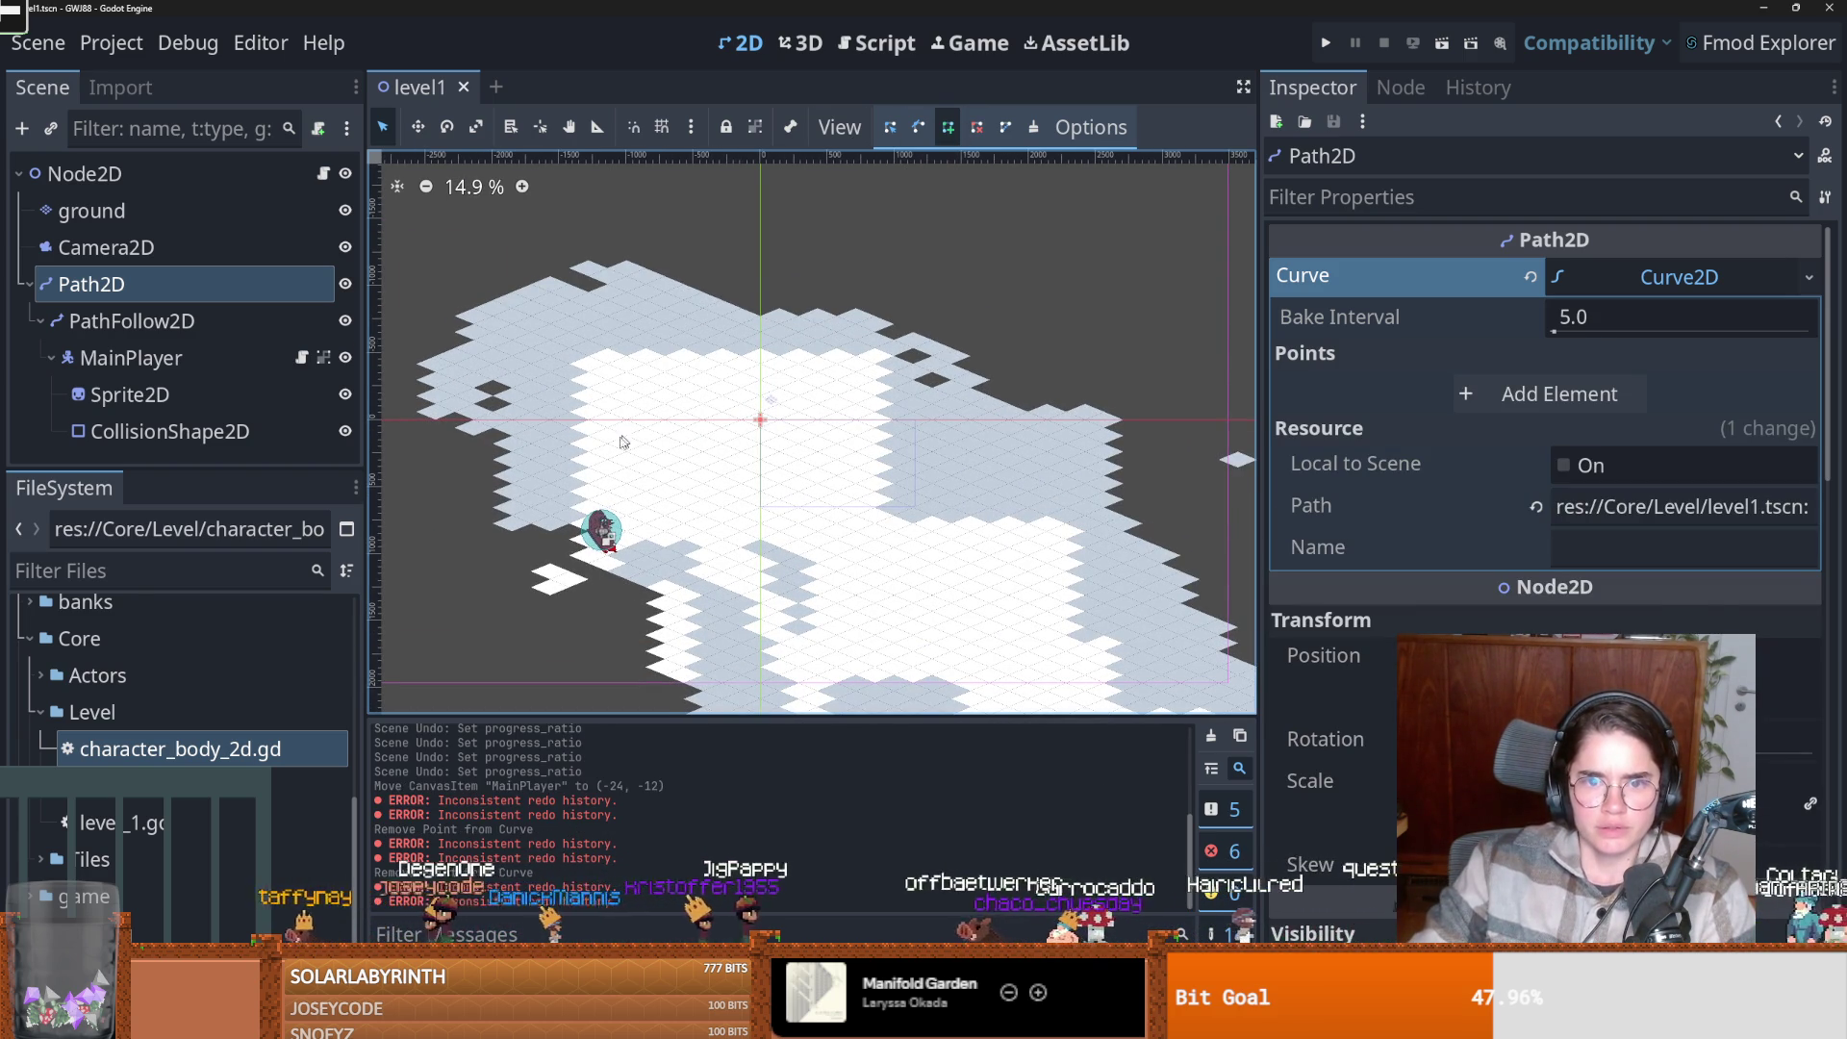
{"action": "left_click", "coordinate": [612, 515]}
{"action": "left_click_drag", "start_coordinate": [613, 515], "coordinate": [786, 358]}
{"action": "key", "text": "ctrl+z"}
{"action": "scroll", "coordinate": [786, 358], "scroll_direction": "down", "scroll_amount": 2}
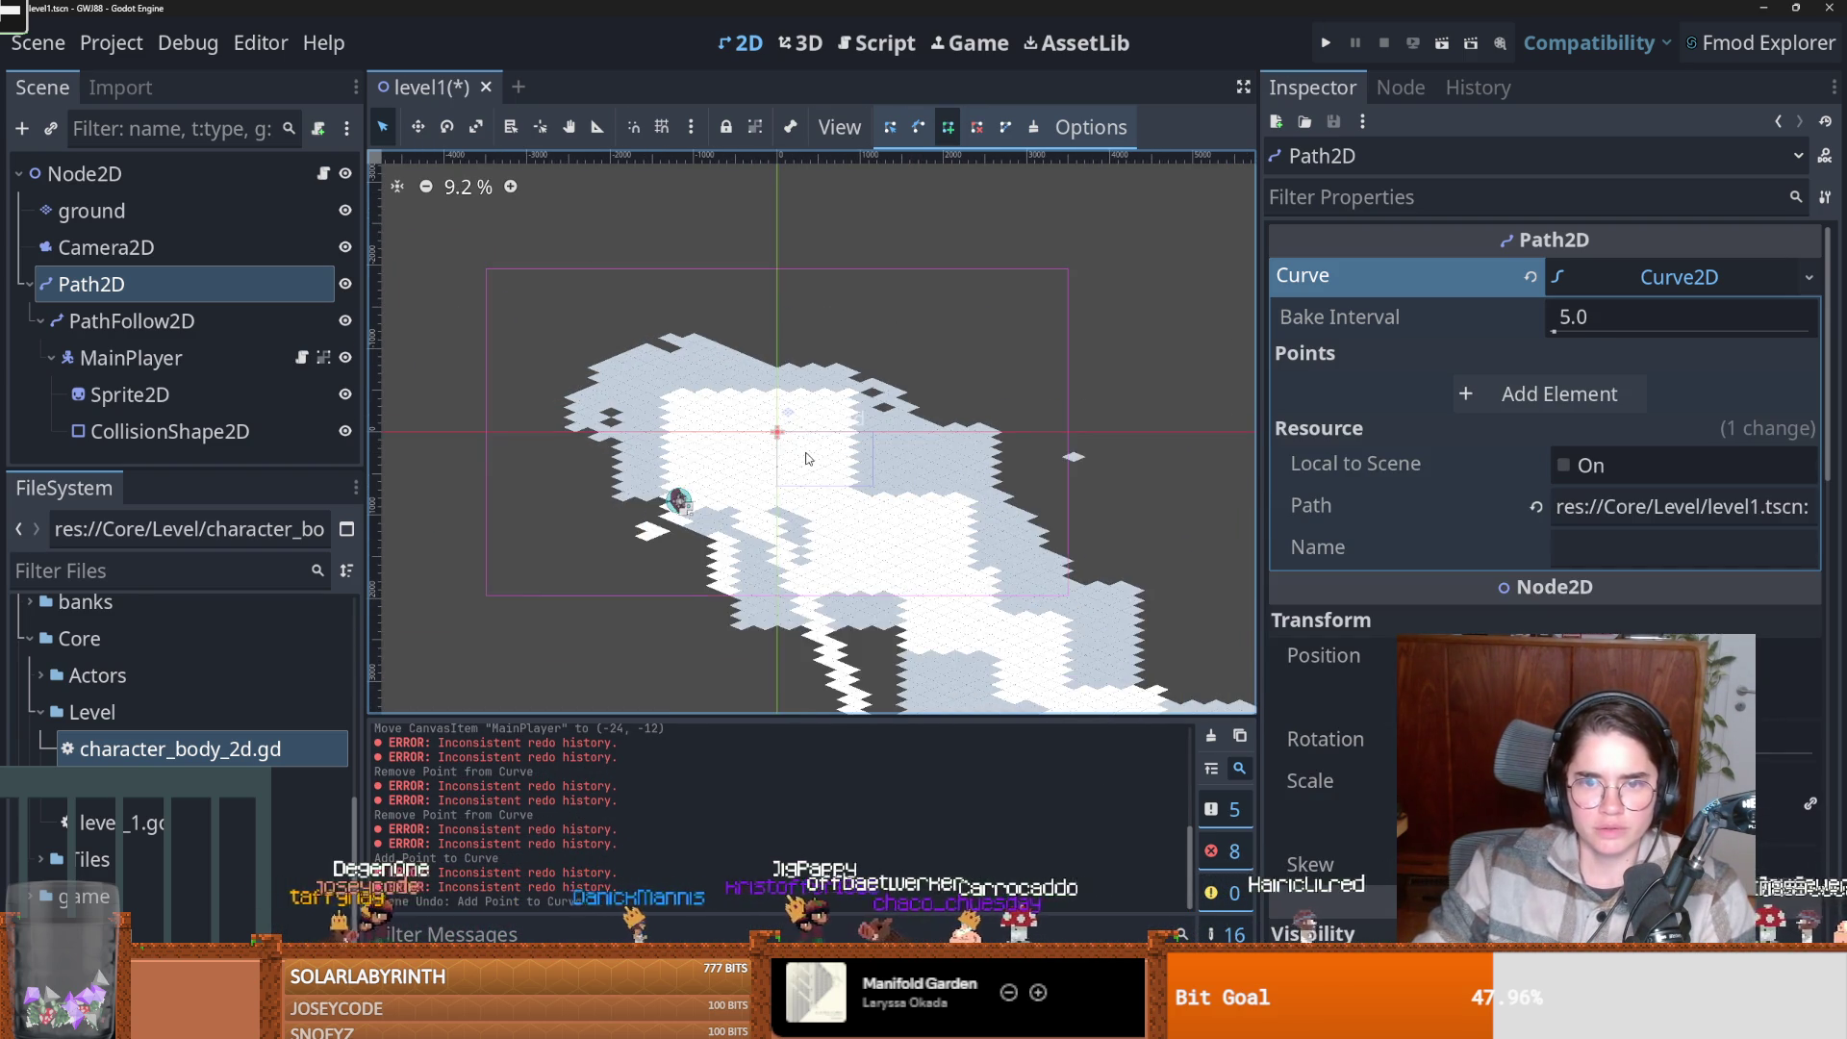
- Move Camera2D lower in the level and save the level scene
{"action": "left_click", "coordinate": [106, 247]}
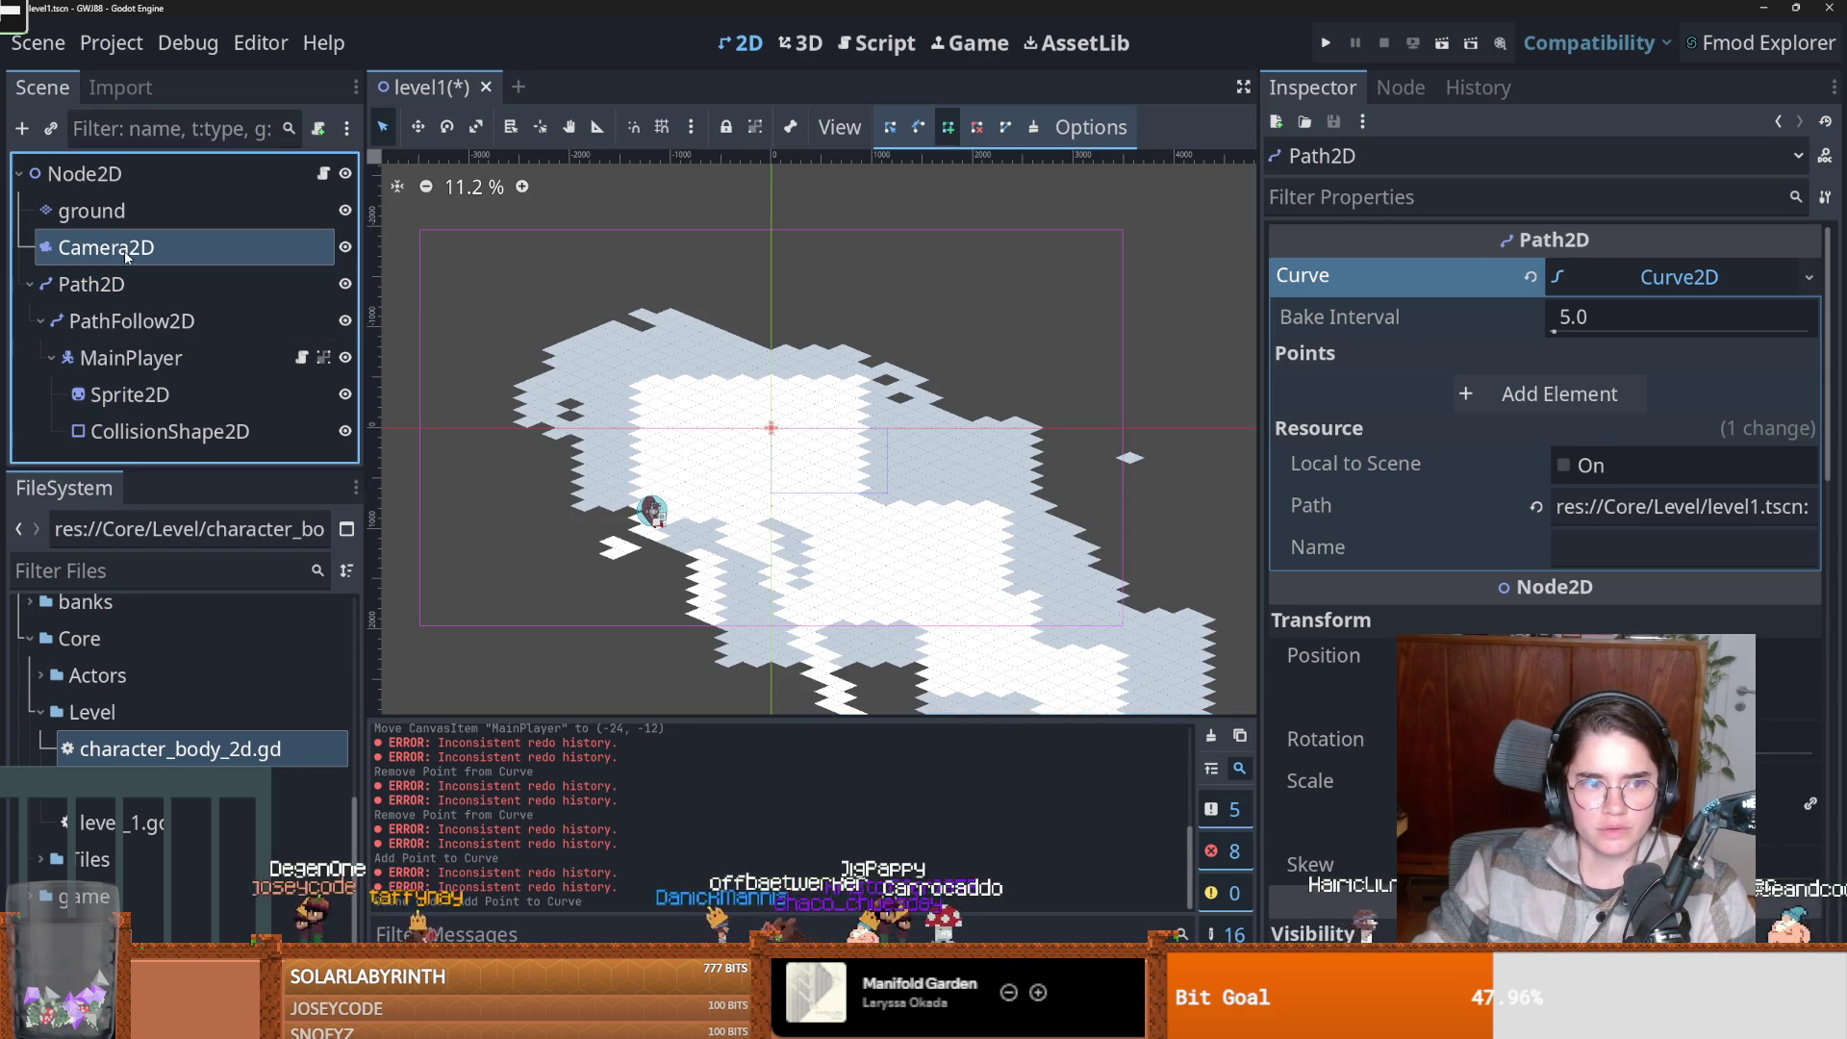
{"action": "mouse_move", "coordinate": [763, 443]}
{"action": "left_mouse_down"}
{"action": "mouse_move", "coordinate": [788, 556]}
{"action": "mouse_move", "coordinate": [700, 445]}
{"action": "mouse_move", "coordinate": [735, 526]}
{"action": "mouse_move", "coordinate": [743, 499]}
{"action": "left_mouse_up"}
{"action": "key", "text": "ctrl+s"}
{"action": "scroll", "coordinate": [731, 503], "scroll_direction": "up", "scroll_amount": 1}
{"action": "scroll", "coordinate": [731, 503], "scroll_direction": "up", "scroll_amount": 1}
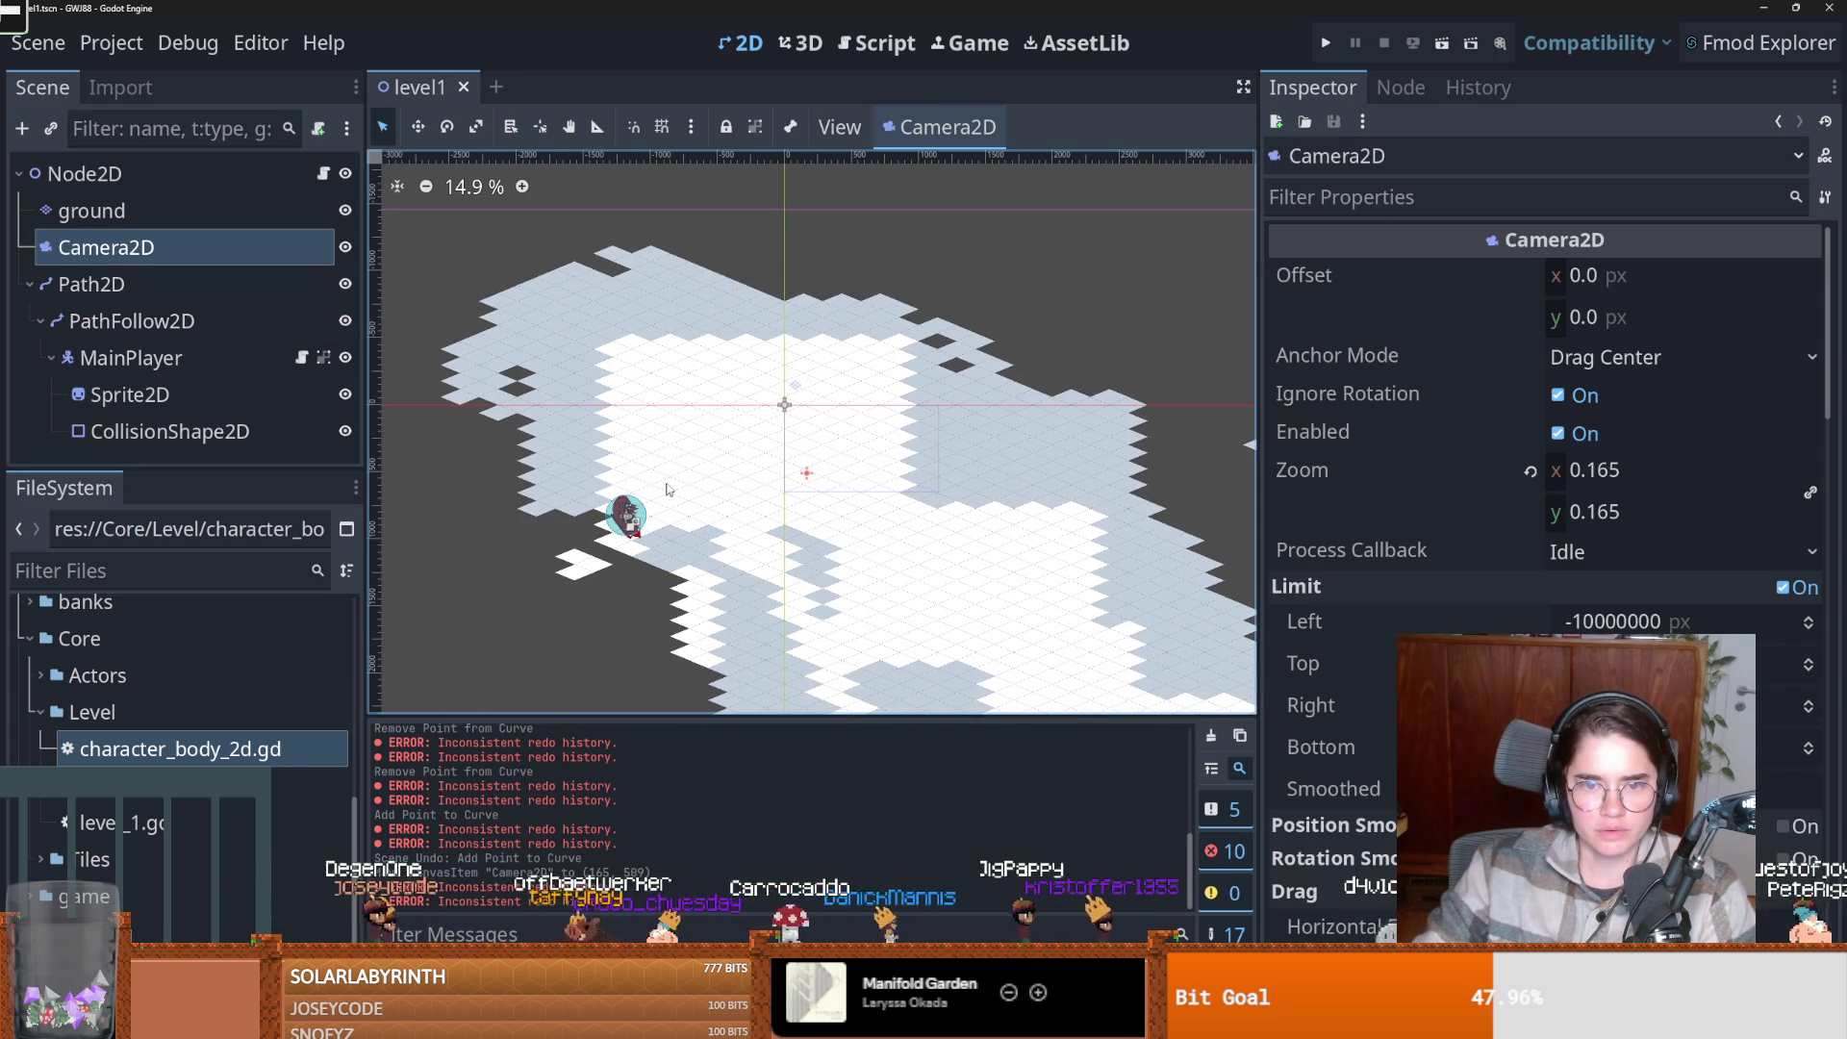
{"action": "scroll", "coordinate": [686, 450], "scroll_direction": "down", "scroll_amount": 1}
- Add Path2D points at (-1249, 823) and (731, -837) and run the game
{"action": "left_click", "coordinate": [260, 284]}
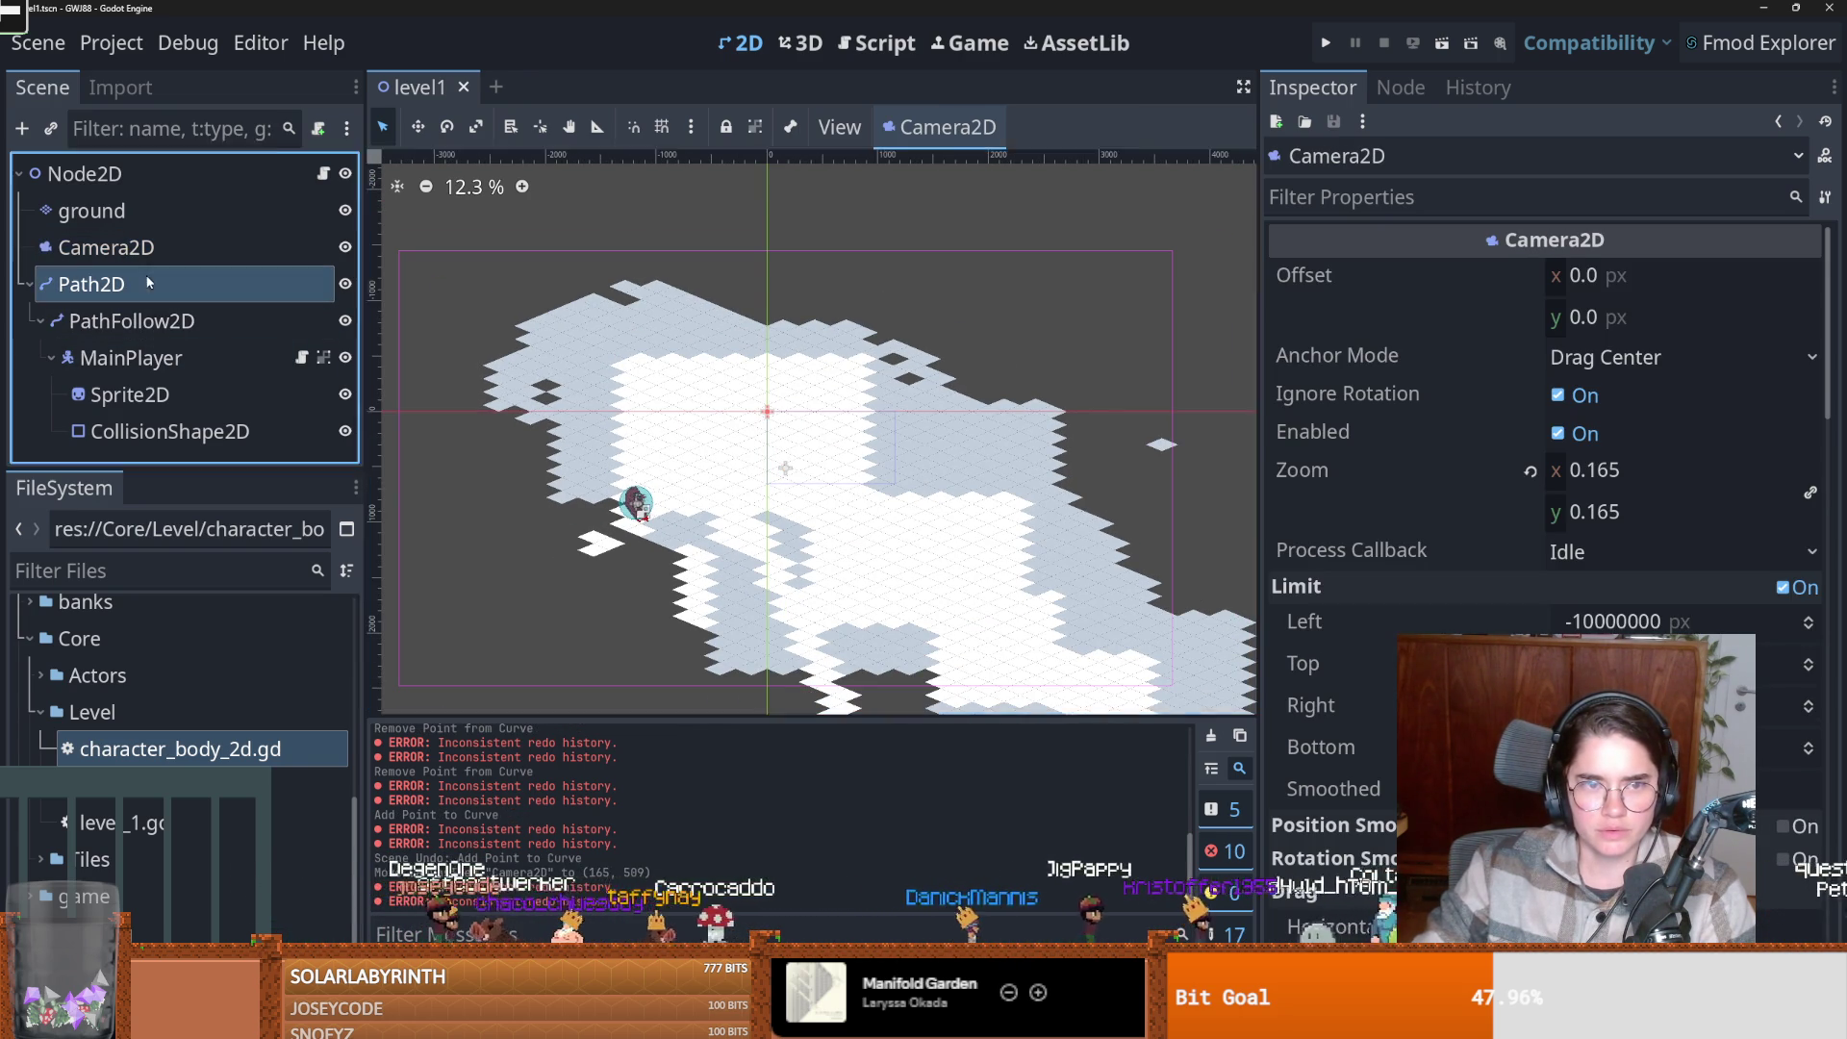
{"action": "left_click", "coordinate": [637, 501]}
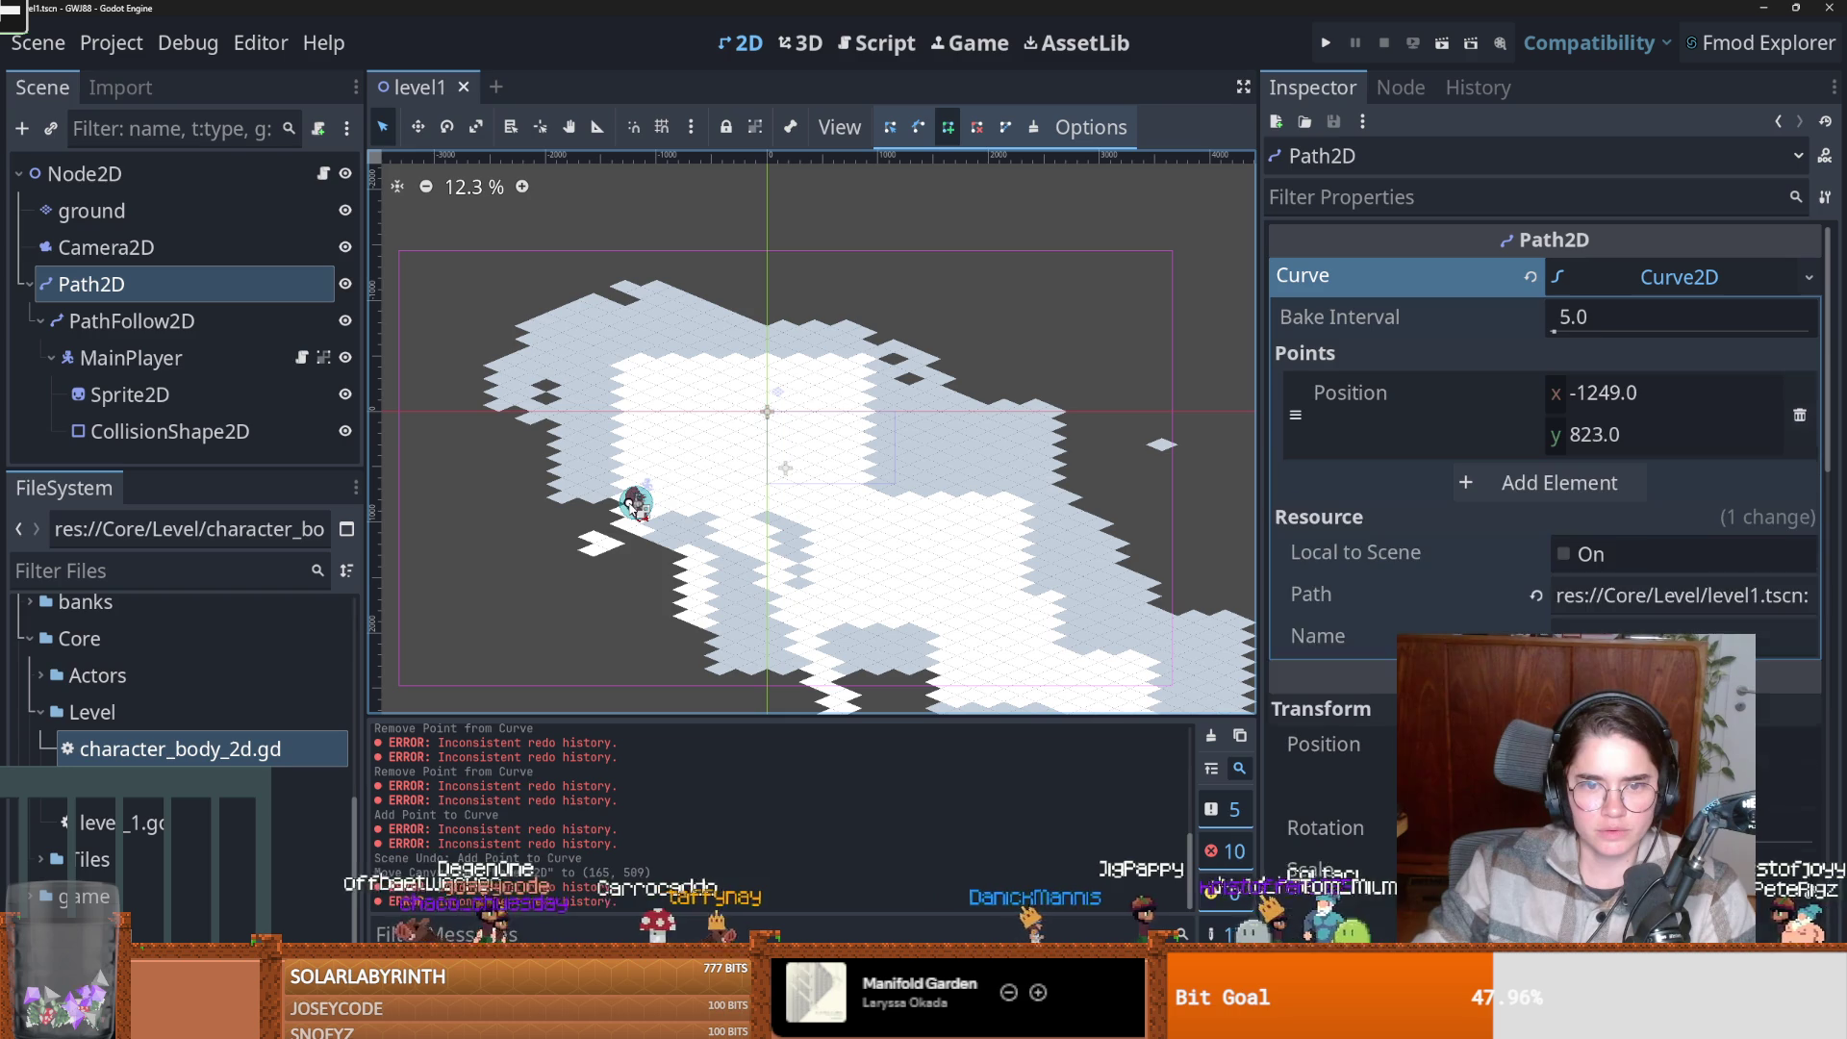
{"action": "left_click", "coordinate": [852, 316]}
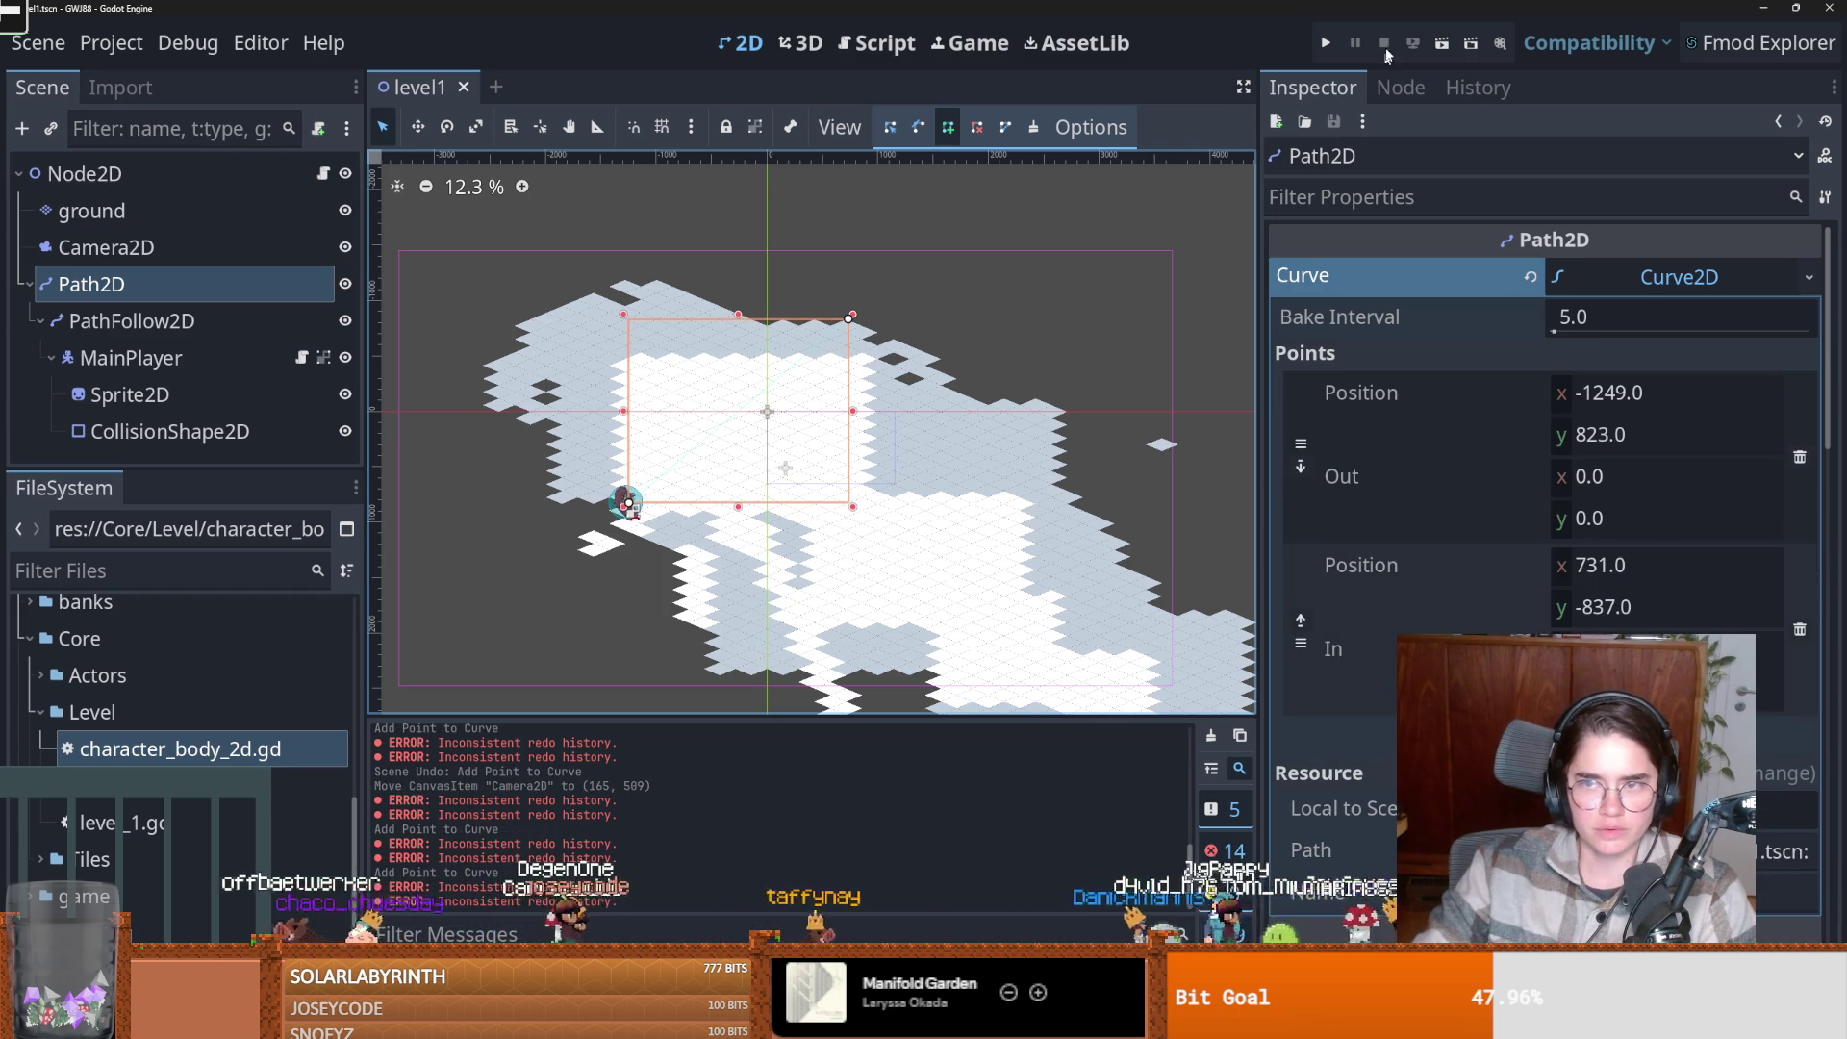
{"action": "left_click", "coordinate": [1326, 44]}
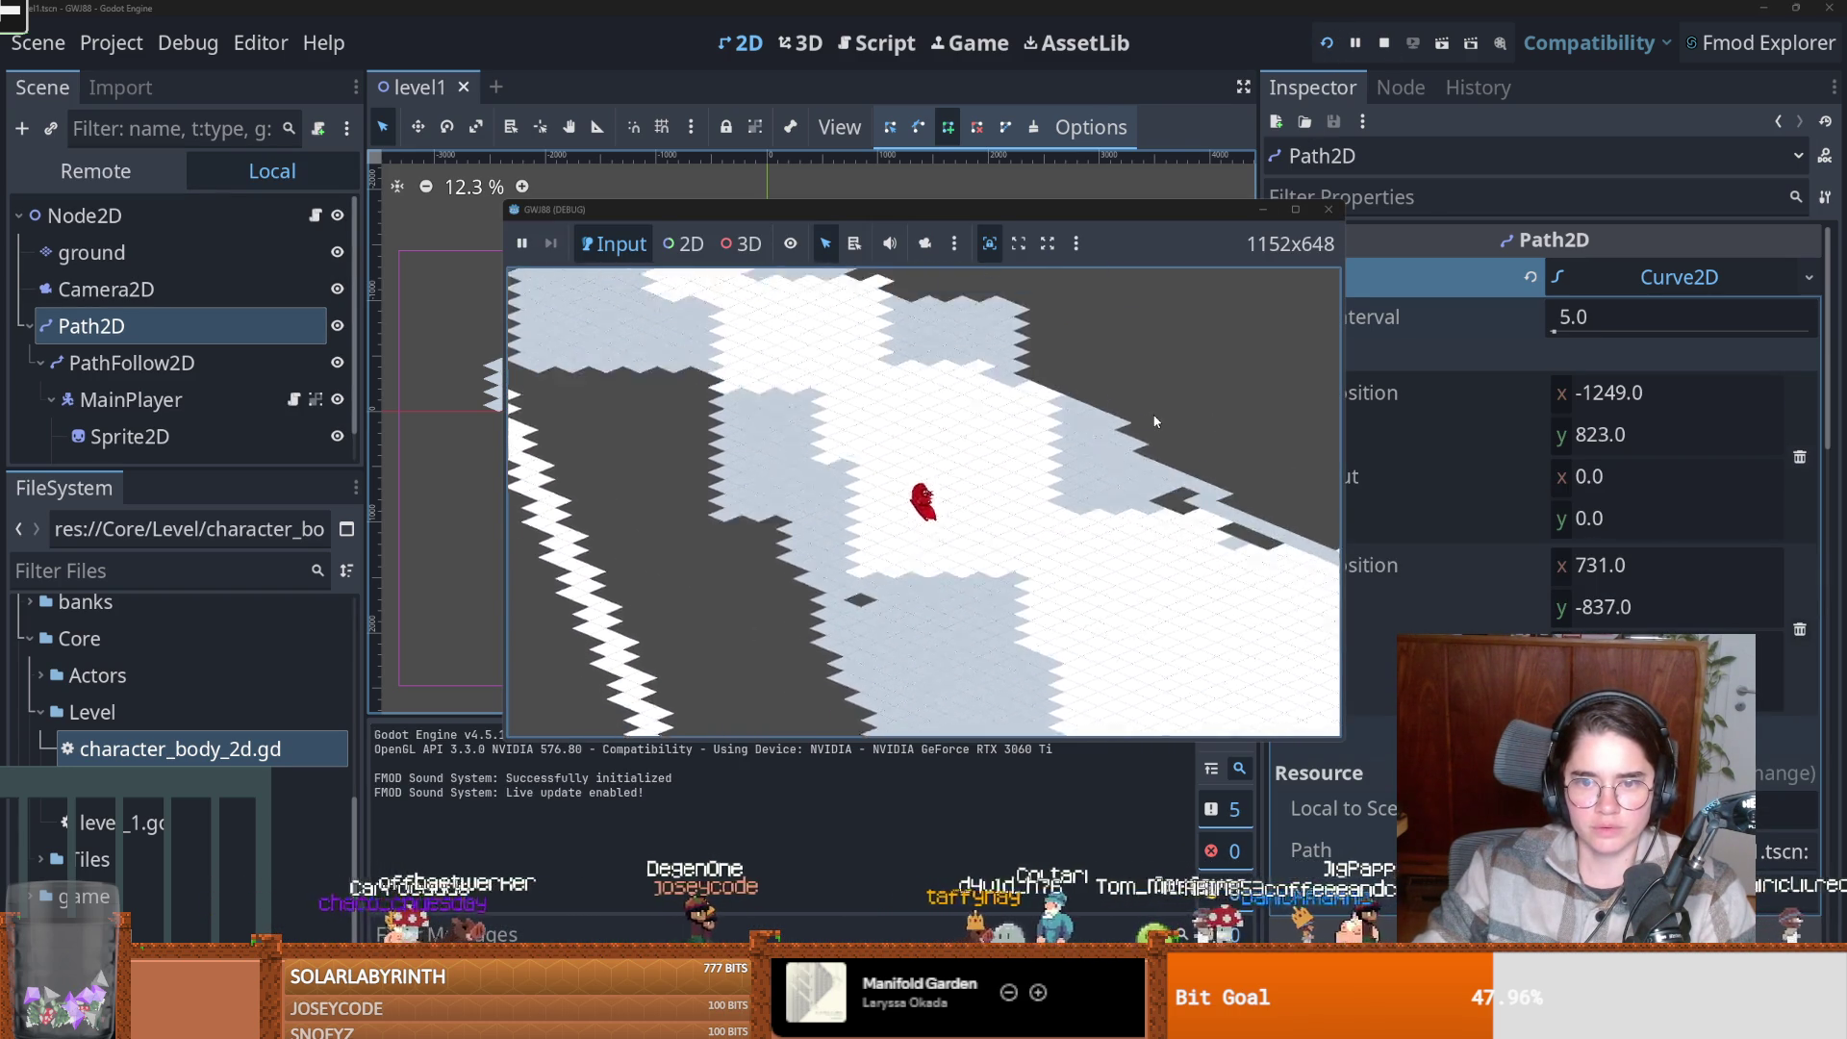
- Stop the game, stretch Path2D to scale (1.27, 0.65), undo it, and select MainPlayer
{"action": "key", "text": "F8"}
{"action": "scroll", "coordinate": [696, 476], "scroll_direction": "up", "scroll_amount": 1}
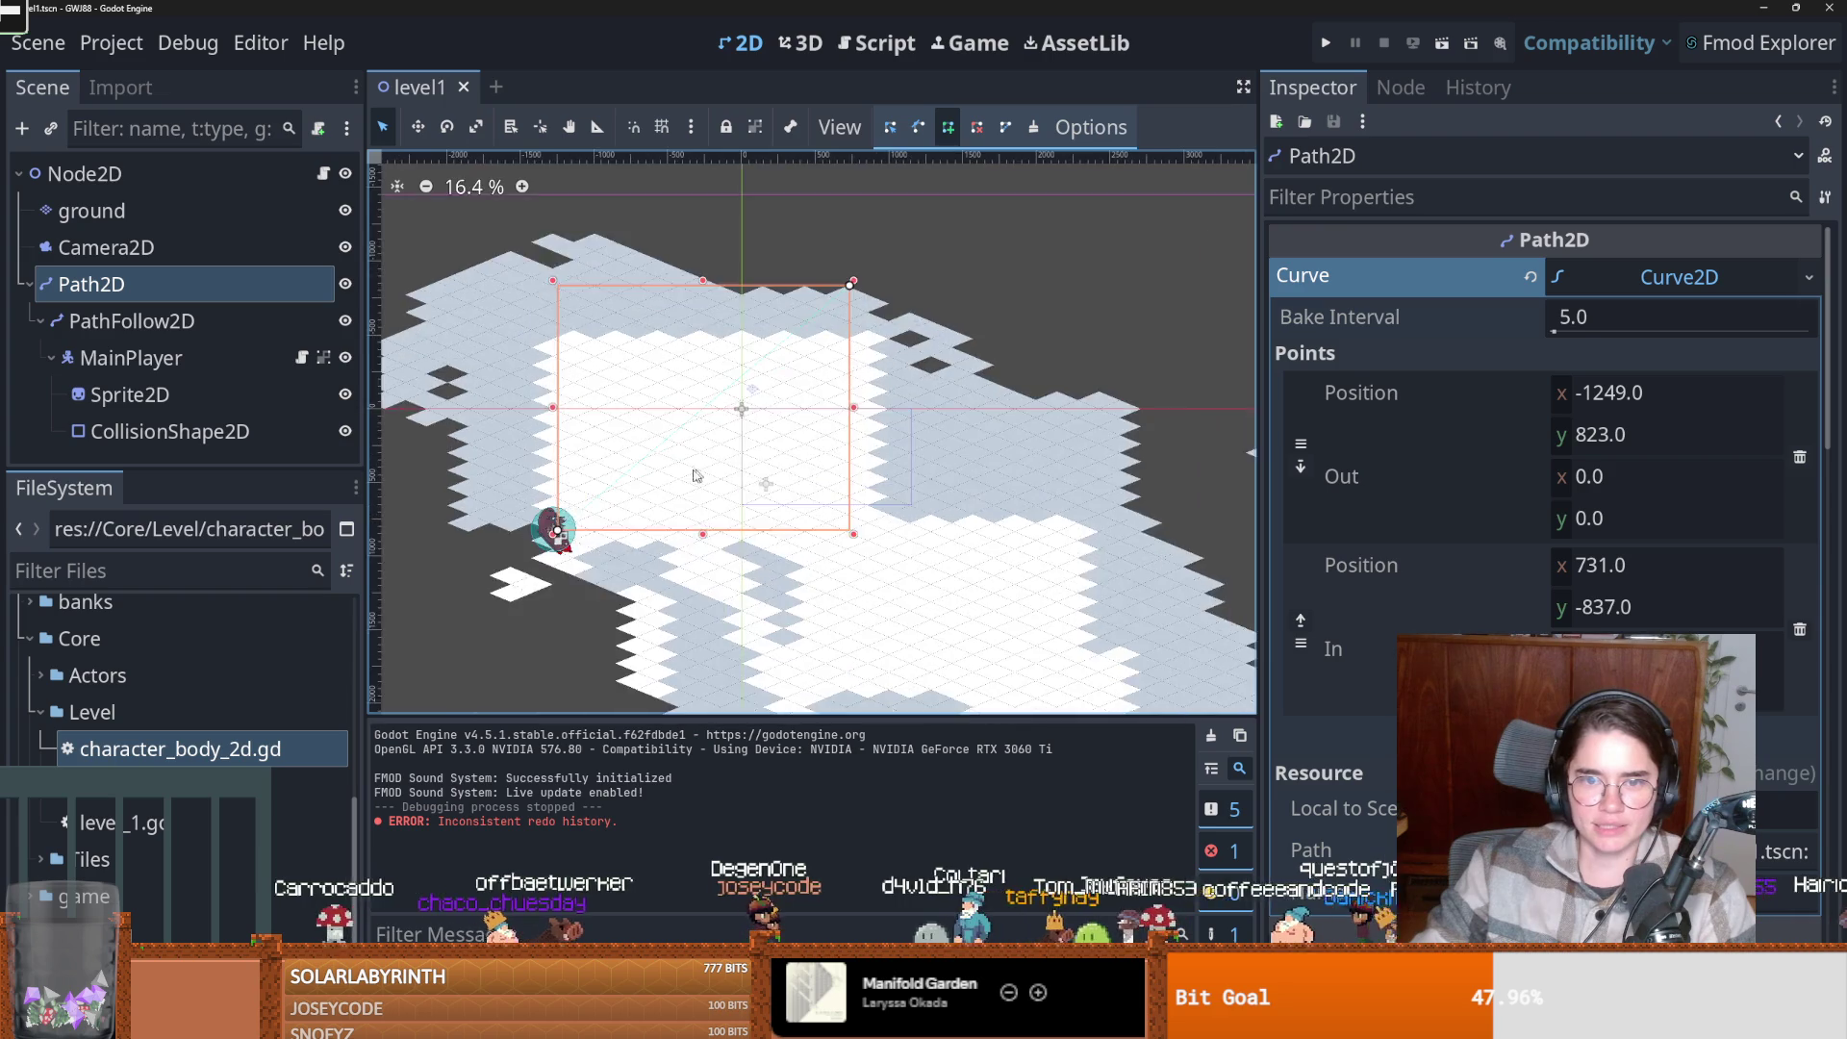
{"action": "scroll", "coordinate": [696, 476], "scroll_direction": "up", "scroll_amount": 1}
{"action": "scroll", "coordinate": [645, 533], "scroll_direction": "up", "scroll_amount": 1}
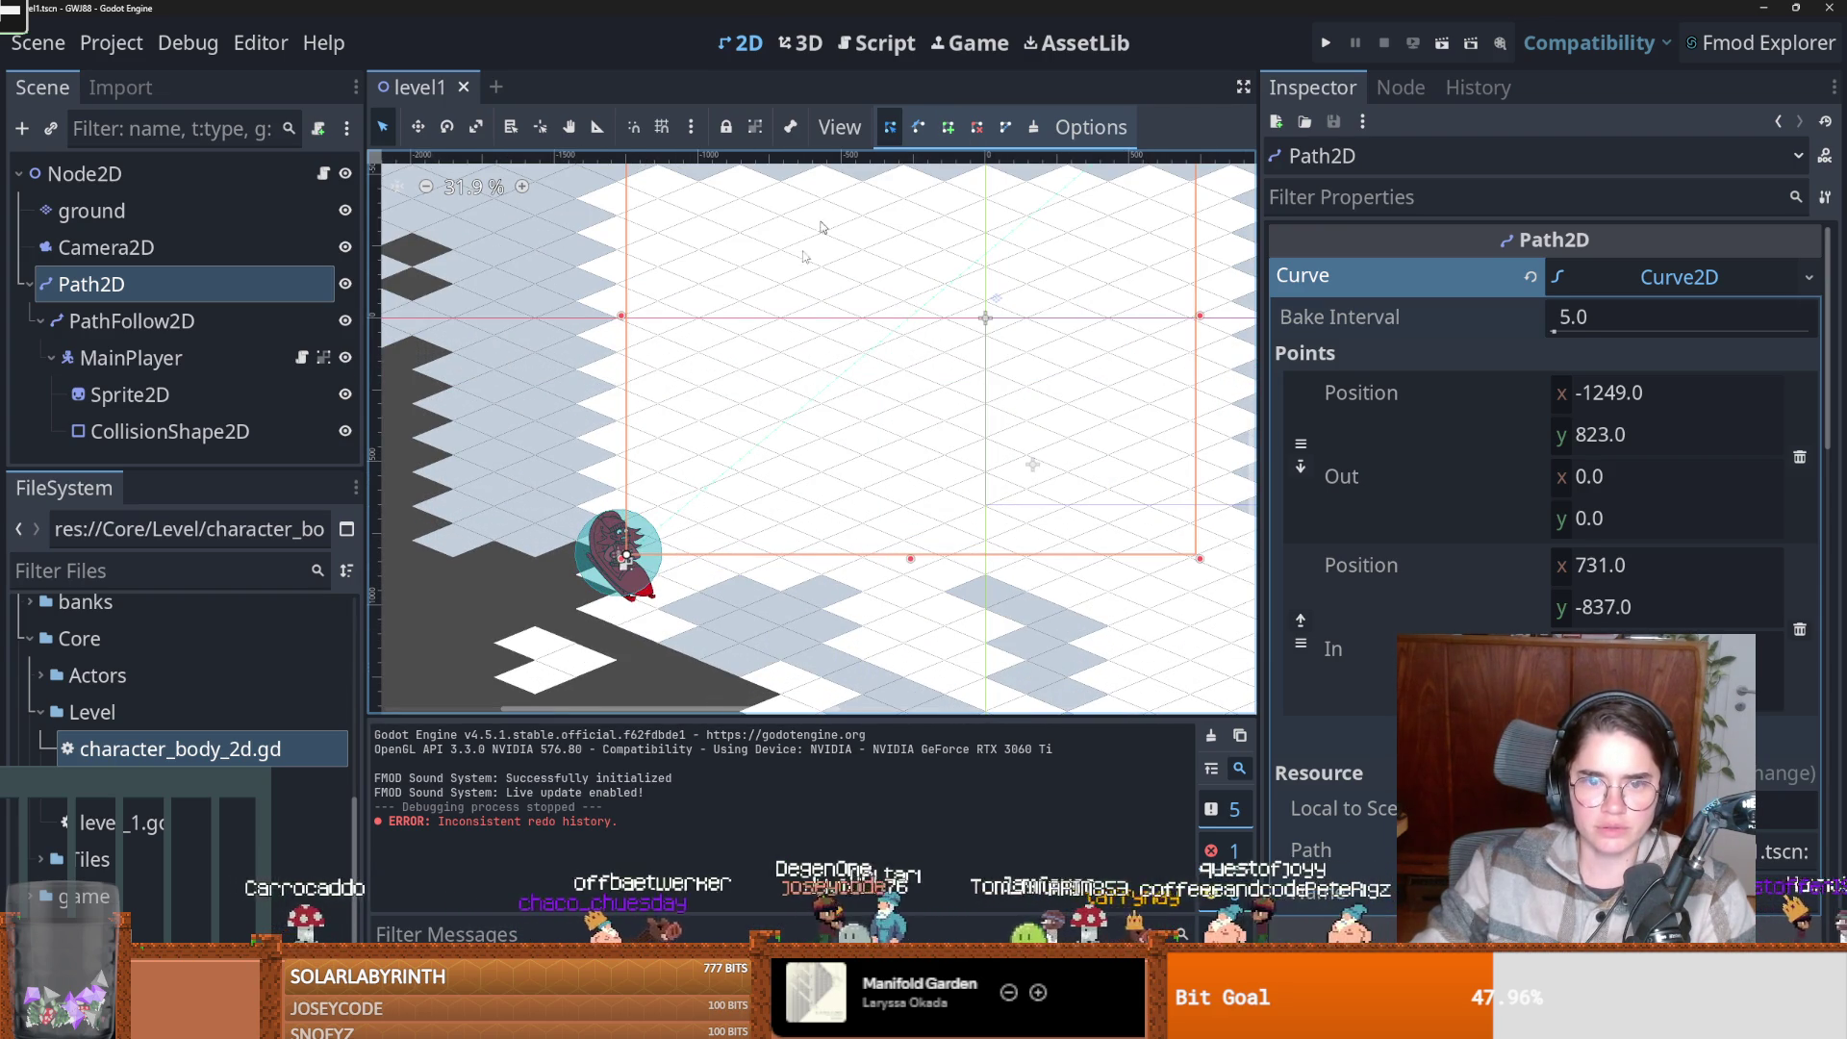
{"action": "mouse_move", "coordinate": [625, 558]}
{"action": "left_mouse_down"}
{"action": "mouse_move", "coordinate": [446, 391]}
{"action": "mouse_move", "coordinate": [469, 392]}
{"action": "left_mouse_up"}
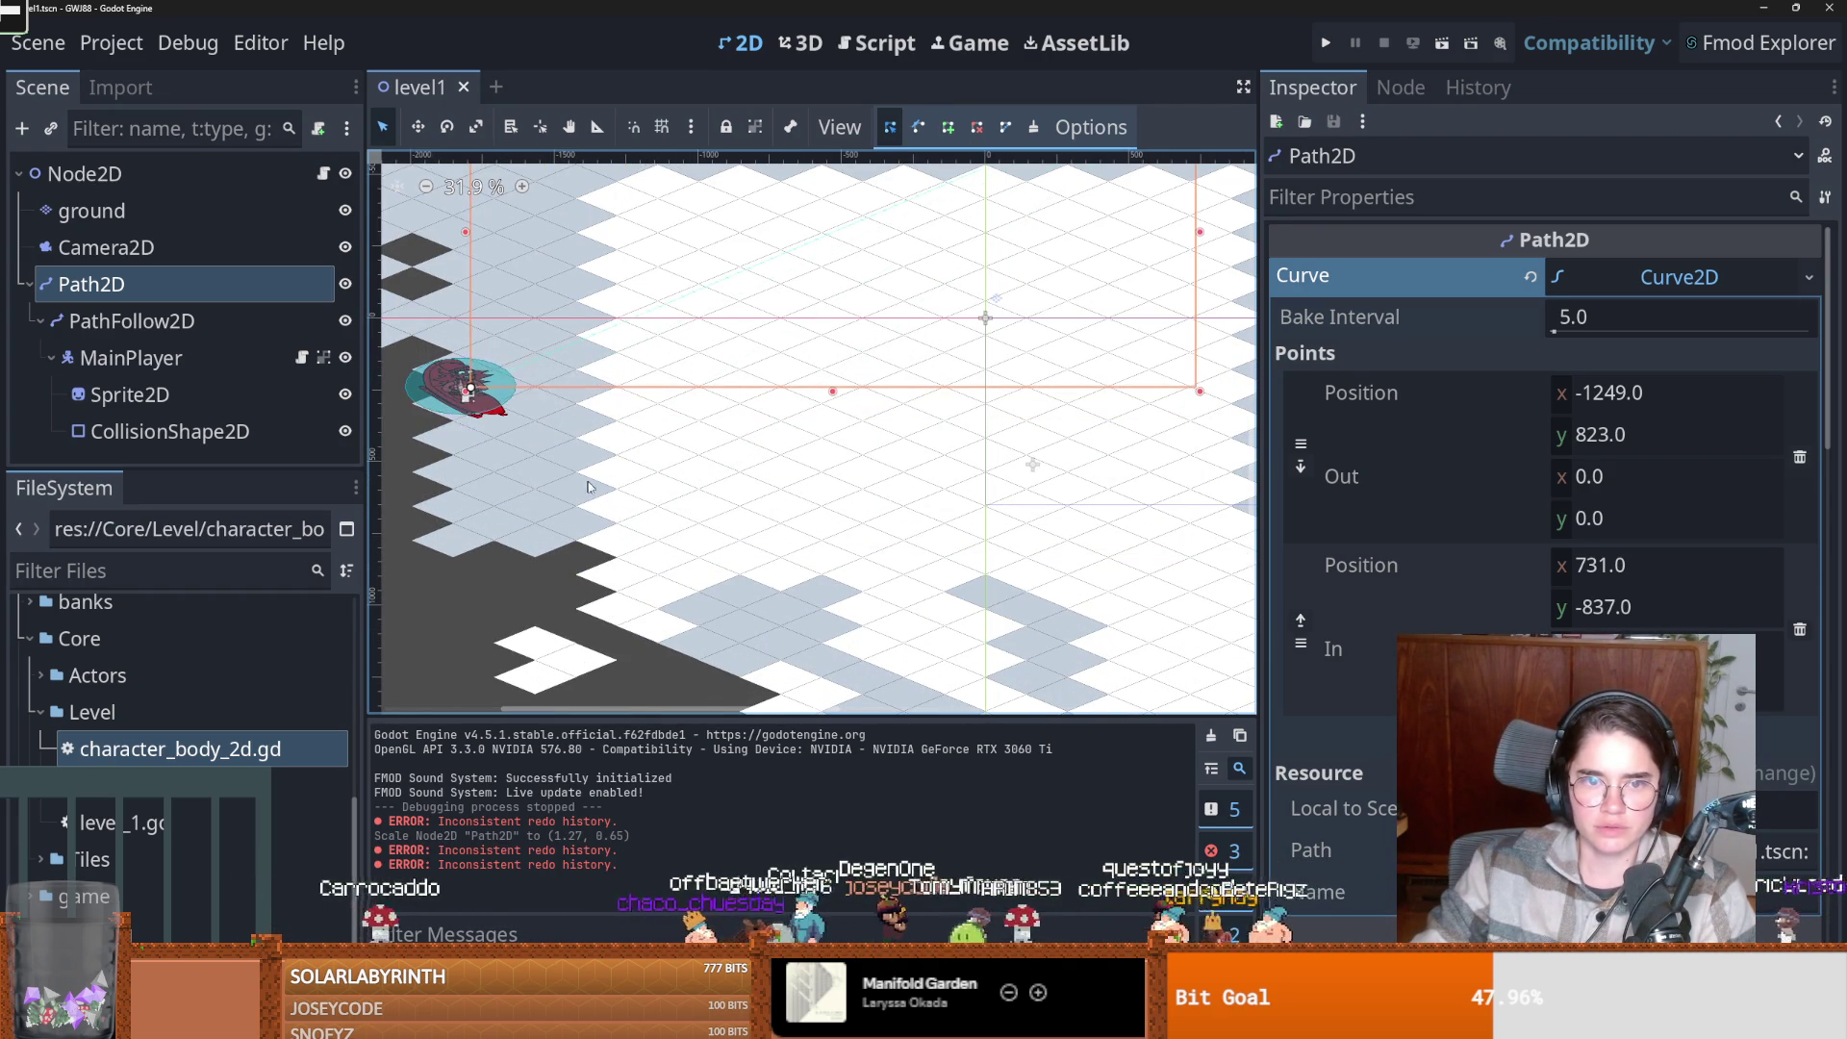
{"action": "scroll", "coordinate": [577, 481], "scroll_direction": "down", "scroll_amount": 2}
{"action": "key", "text": "ctrl+z"}
{"action": "left_click", "coordinate": [192, 358]}
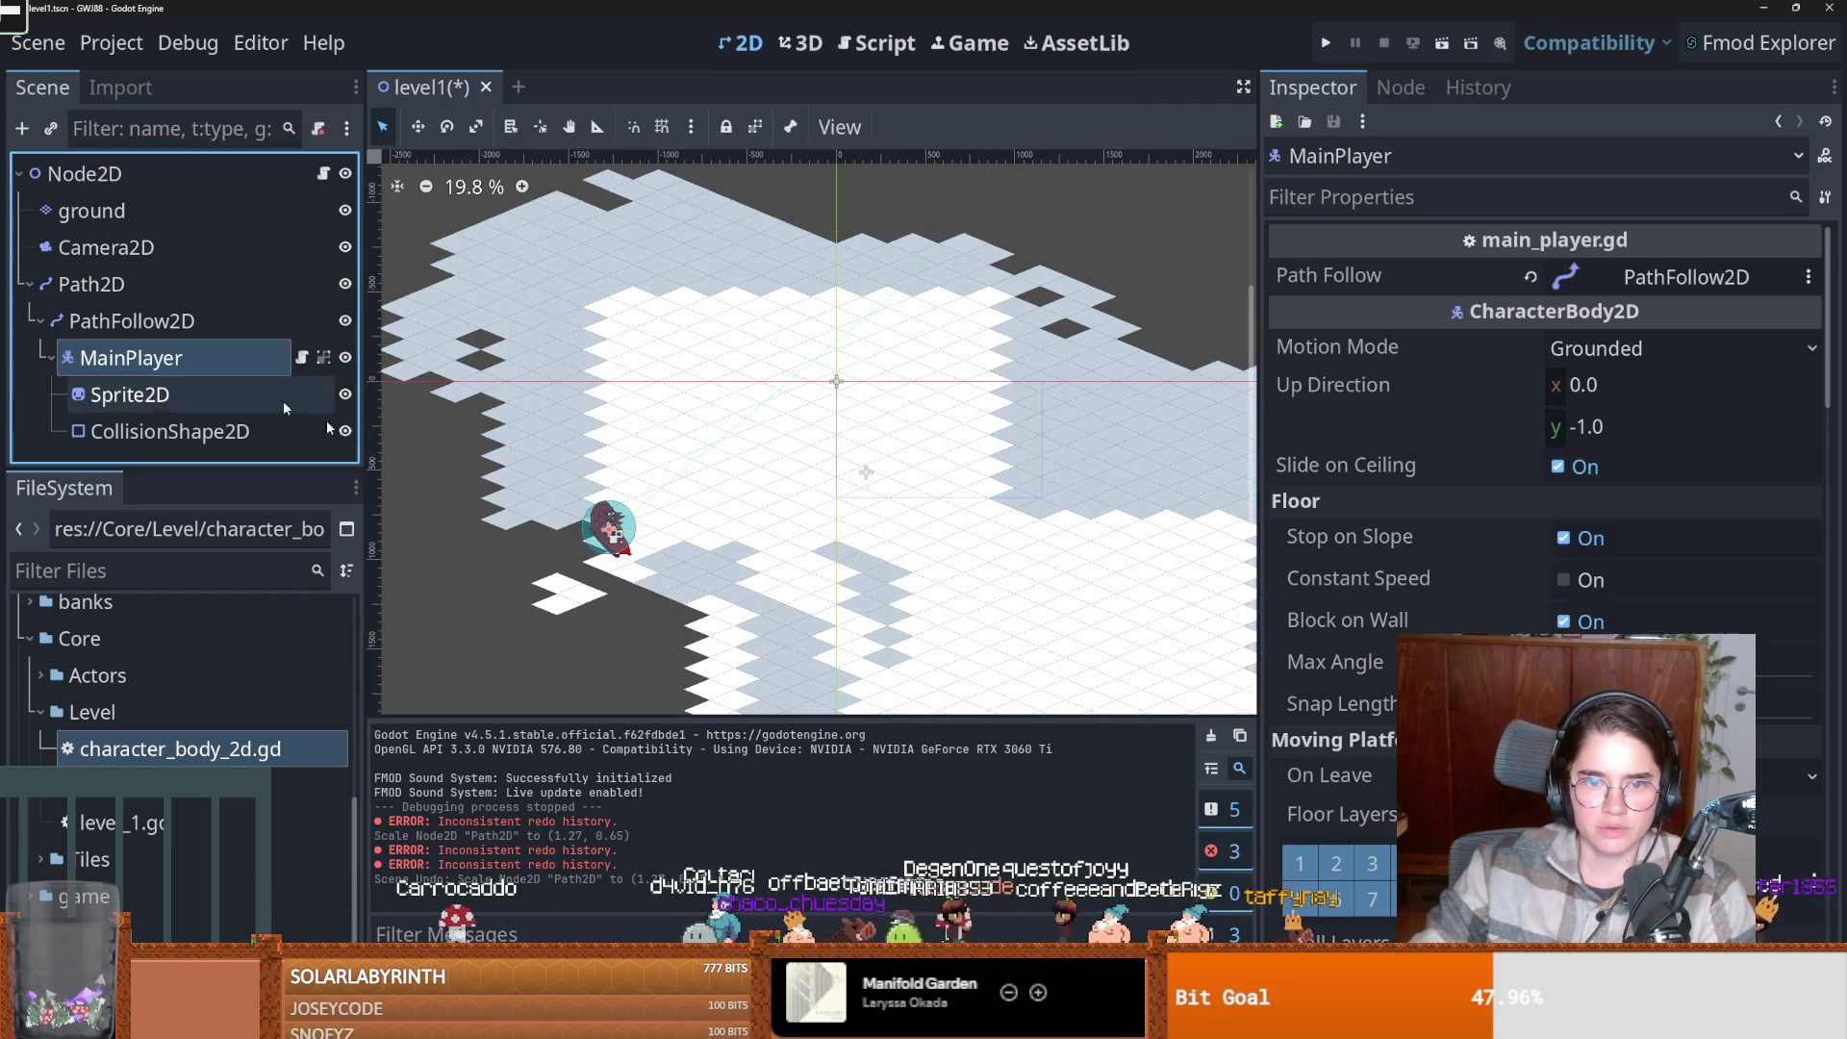
- Shift MainPlayer left and out under Node2D, then try and undo a PathFollow2D move
{"action": "left_click_drag", "start_coordinate": [619, 529], "coordinate": [468, 544]}
{"action": "left_click_drag", "start_coordinate": [165, 362], "coordinate": [147, 269]}
{"action": "left_click", "coordinate": [135, 431]}
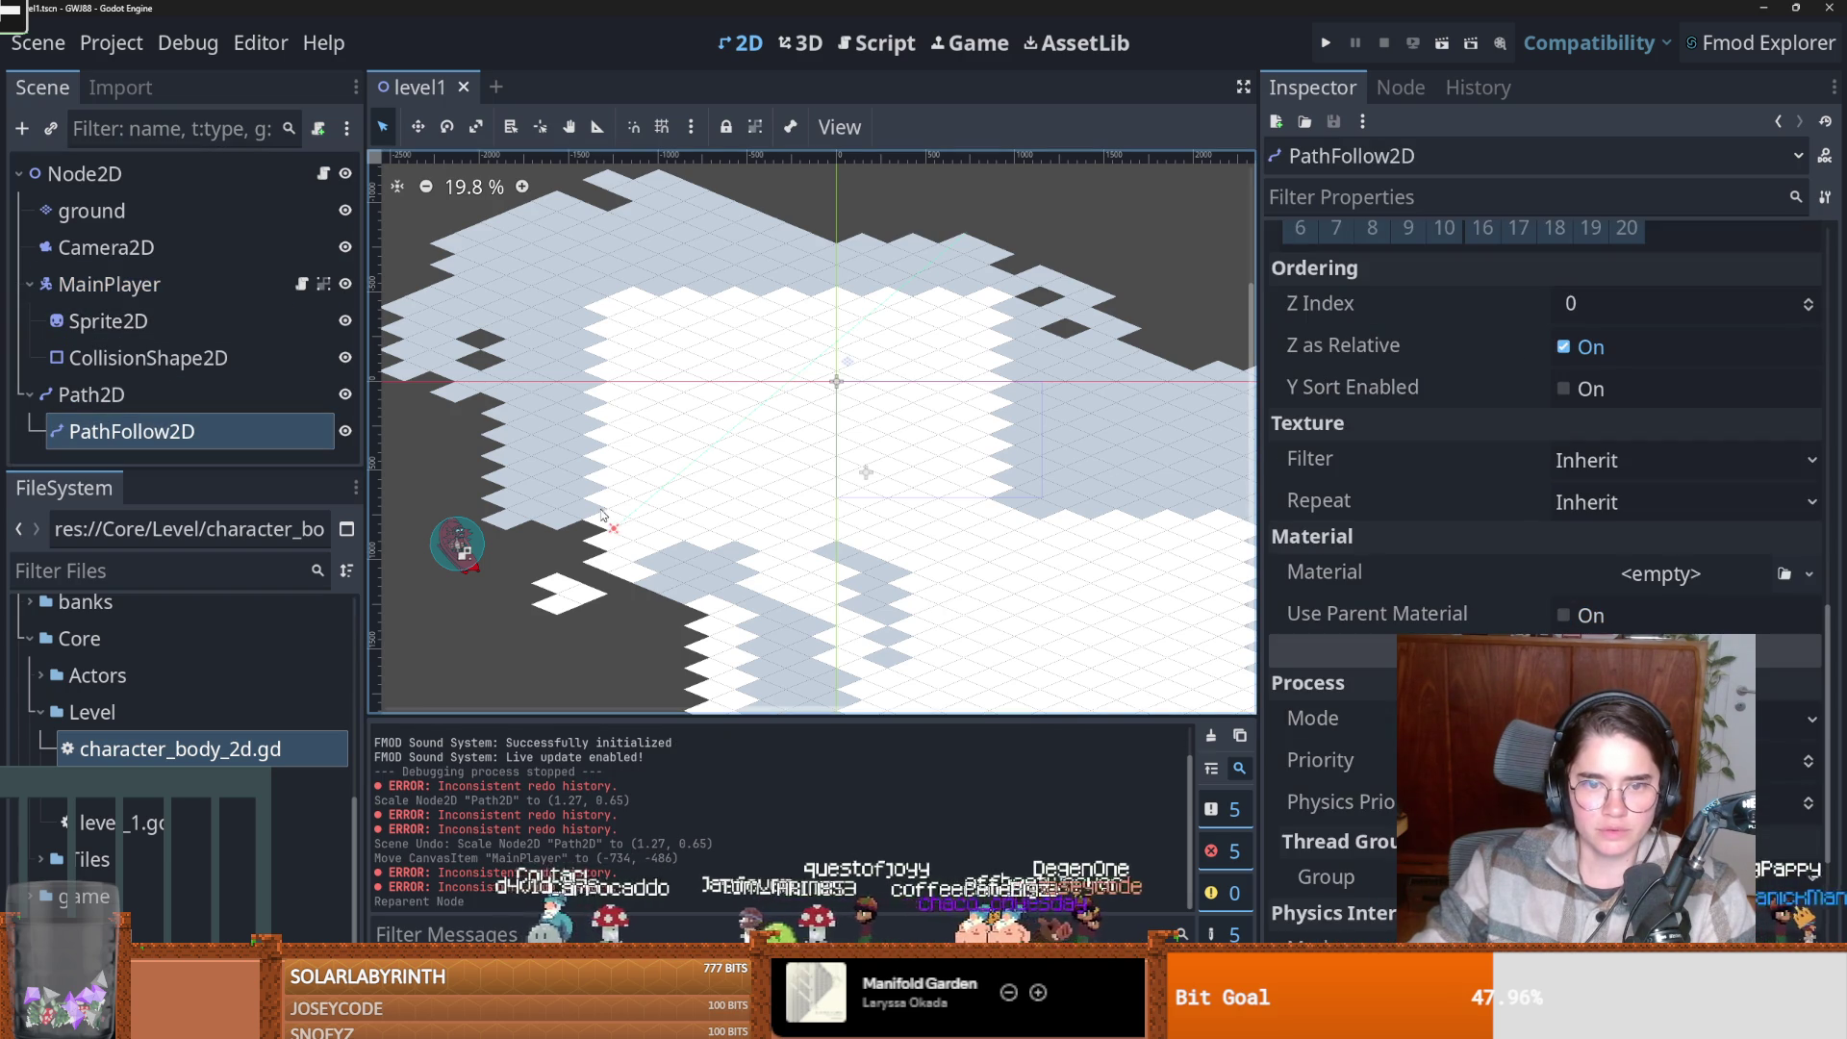
{"action": "left_click_drag", "start_coordinate": [612, 532], "coordinate": [428, 476]}
{"action": "key", "text": "ctrl+z"}
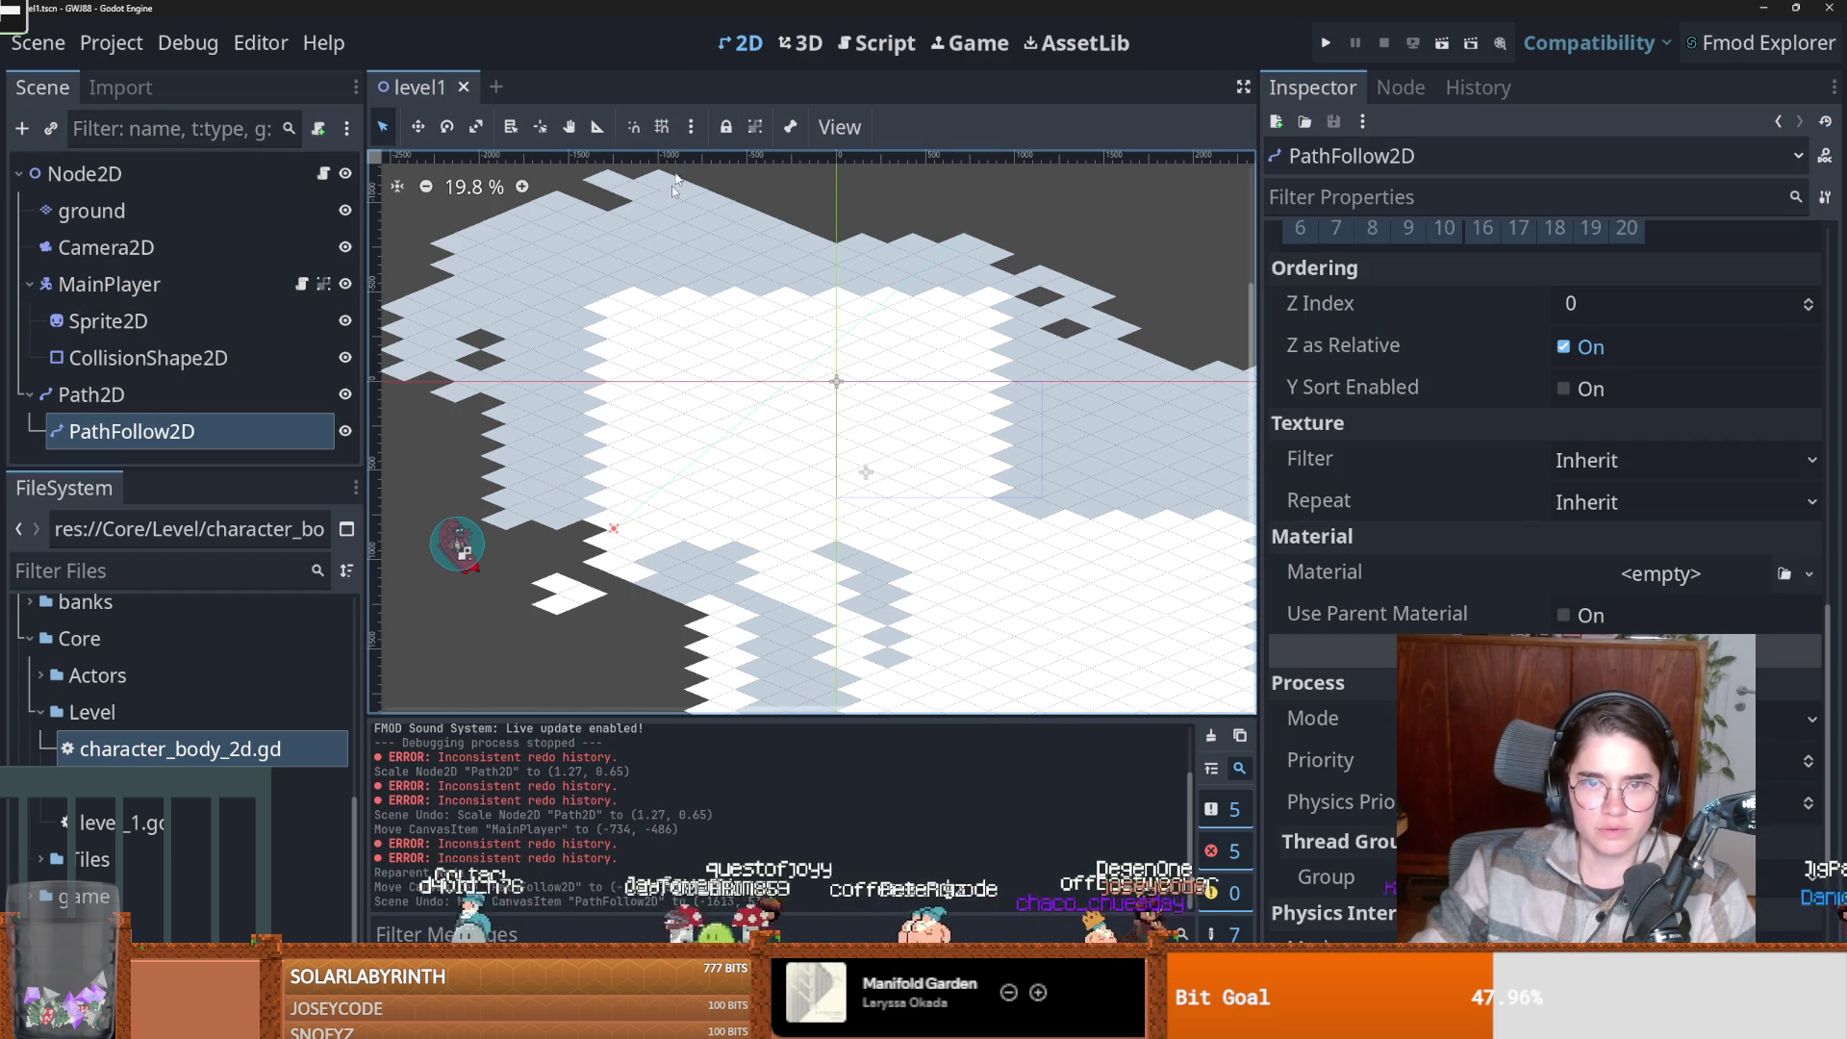
- Pull the Path2D's bottom-left point up and left and place MainPlayer at the path start
{"action": "left_click", "coordinate": [140, 390]}
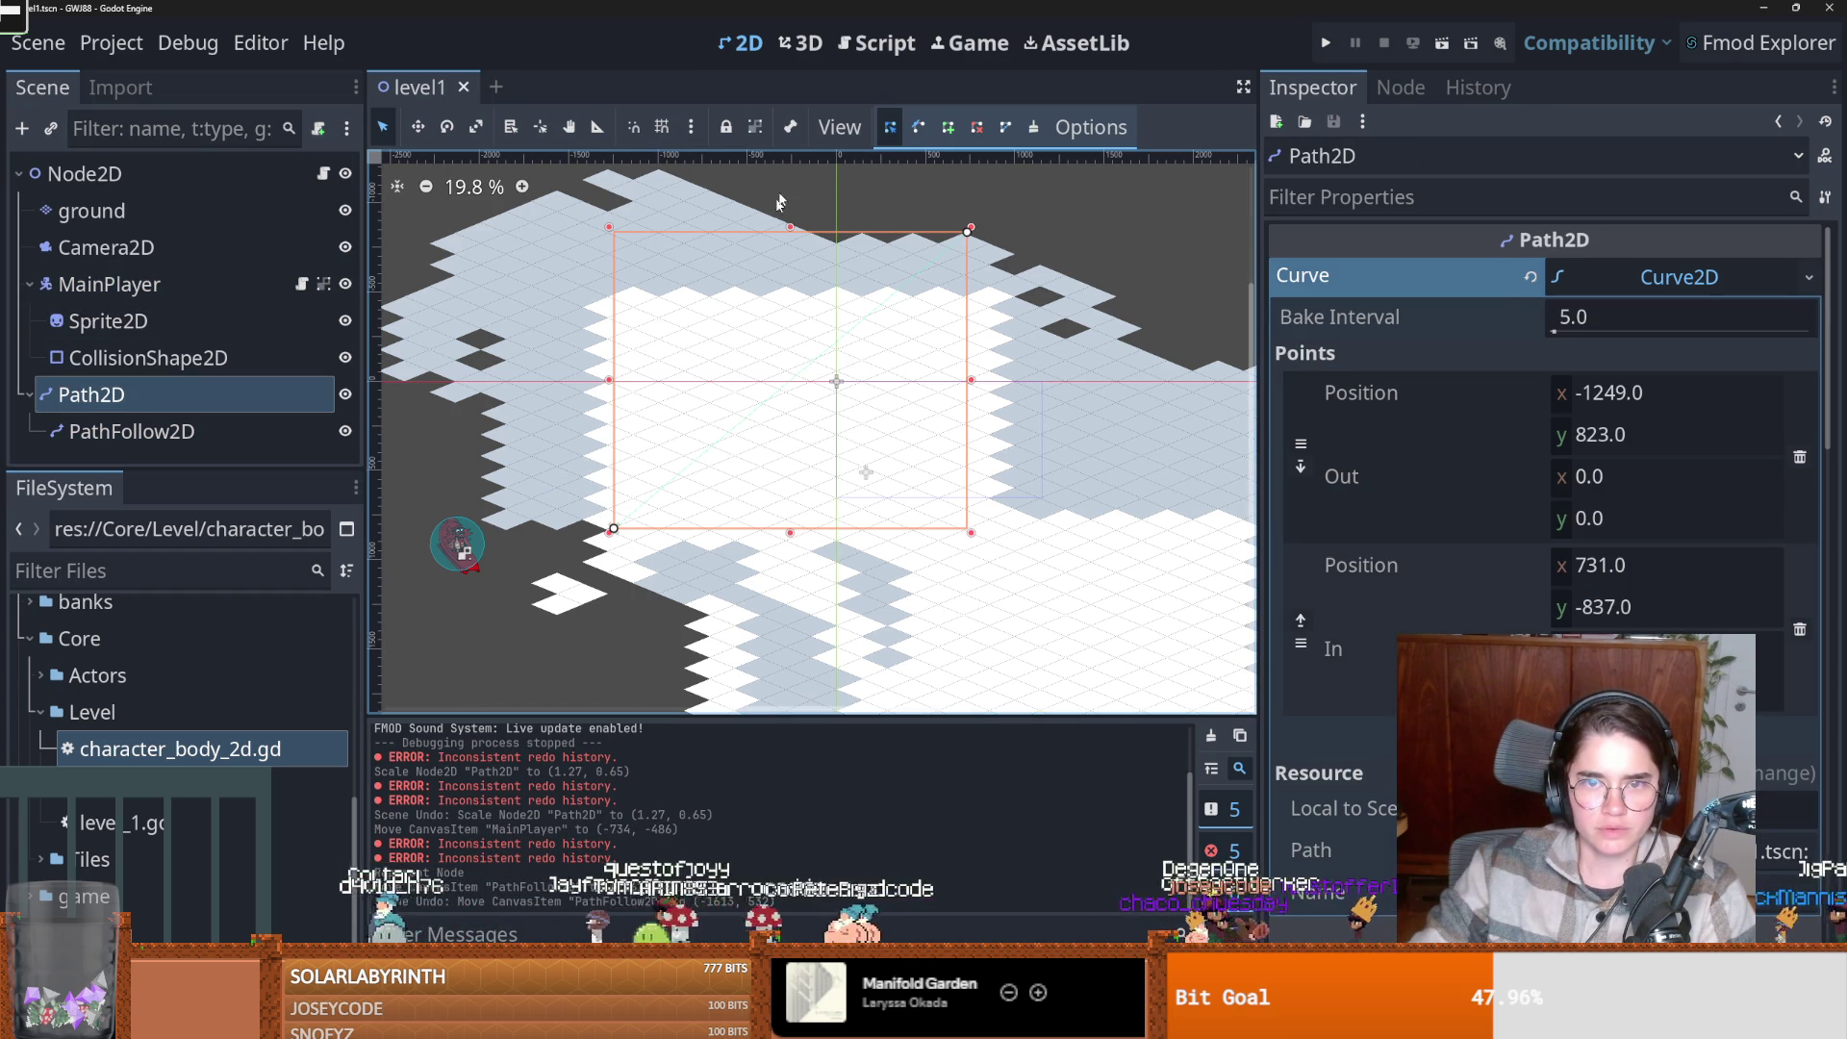
{"action": "left_click_drag", "start_coordinate": [611, 532], "coordinate": [454, 446]}
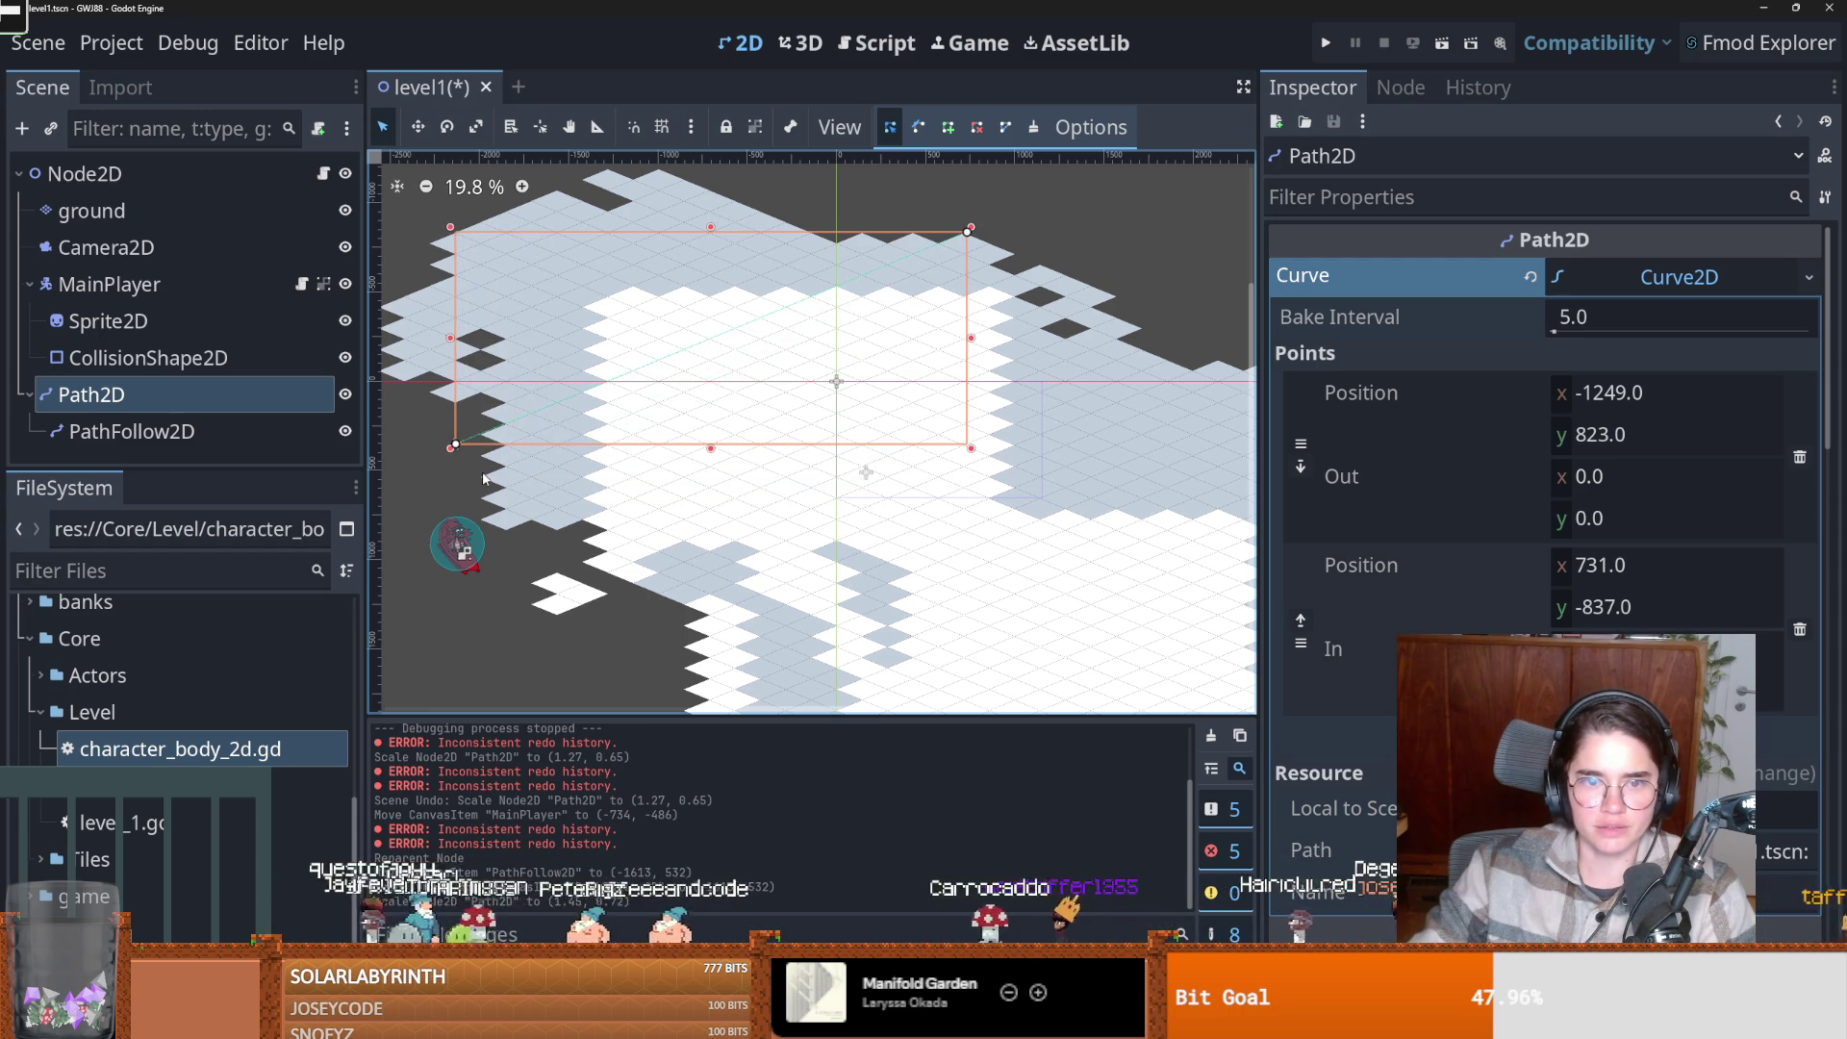
{"action": "mouse_move", "coordinate": [109, 284]}
{"action": "left_mouse_down"}
{"action": "mouse_move", "coordinate": [140, 396]}
{"action": "mouse_move", "coordinate": [139, 313]}
{"action": "mouse_move", "coordinate": [461, 512]}
{"action": "mouse_move", "coordinate": [458, 445]}
{"action": "left_mouse_up"}
- Make MainPlayer a child of PathFollow2D and run the game
{"action": "left_click", "coordinate": [97, 291]}
{"action": "left_click_drag", "start_coordinate": [123, 302], "coordinate": [135, 432]}
{"action": "left_click", "coordinate": [1327, 43]}
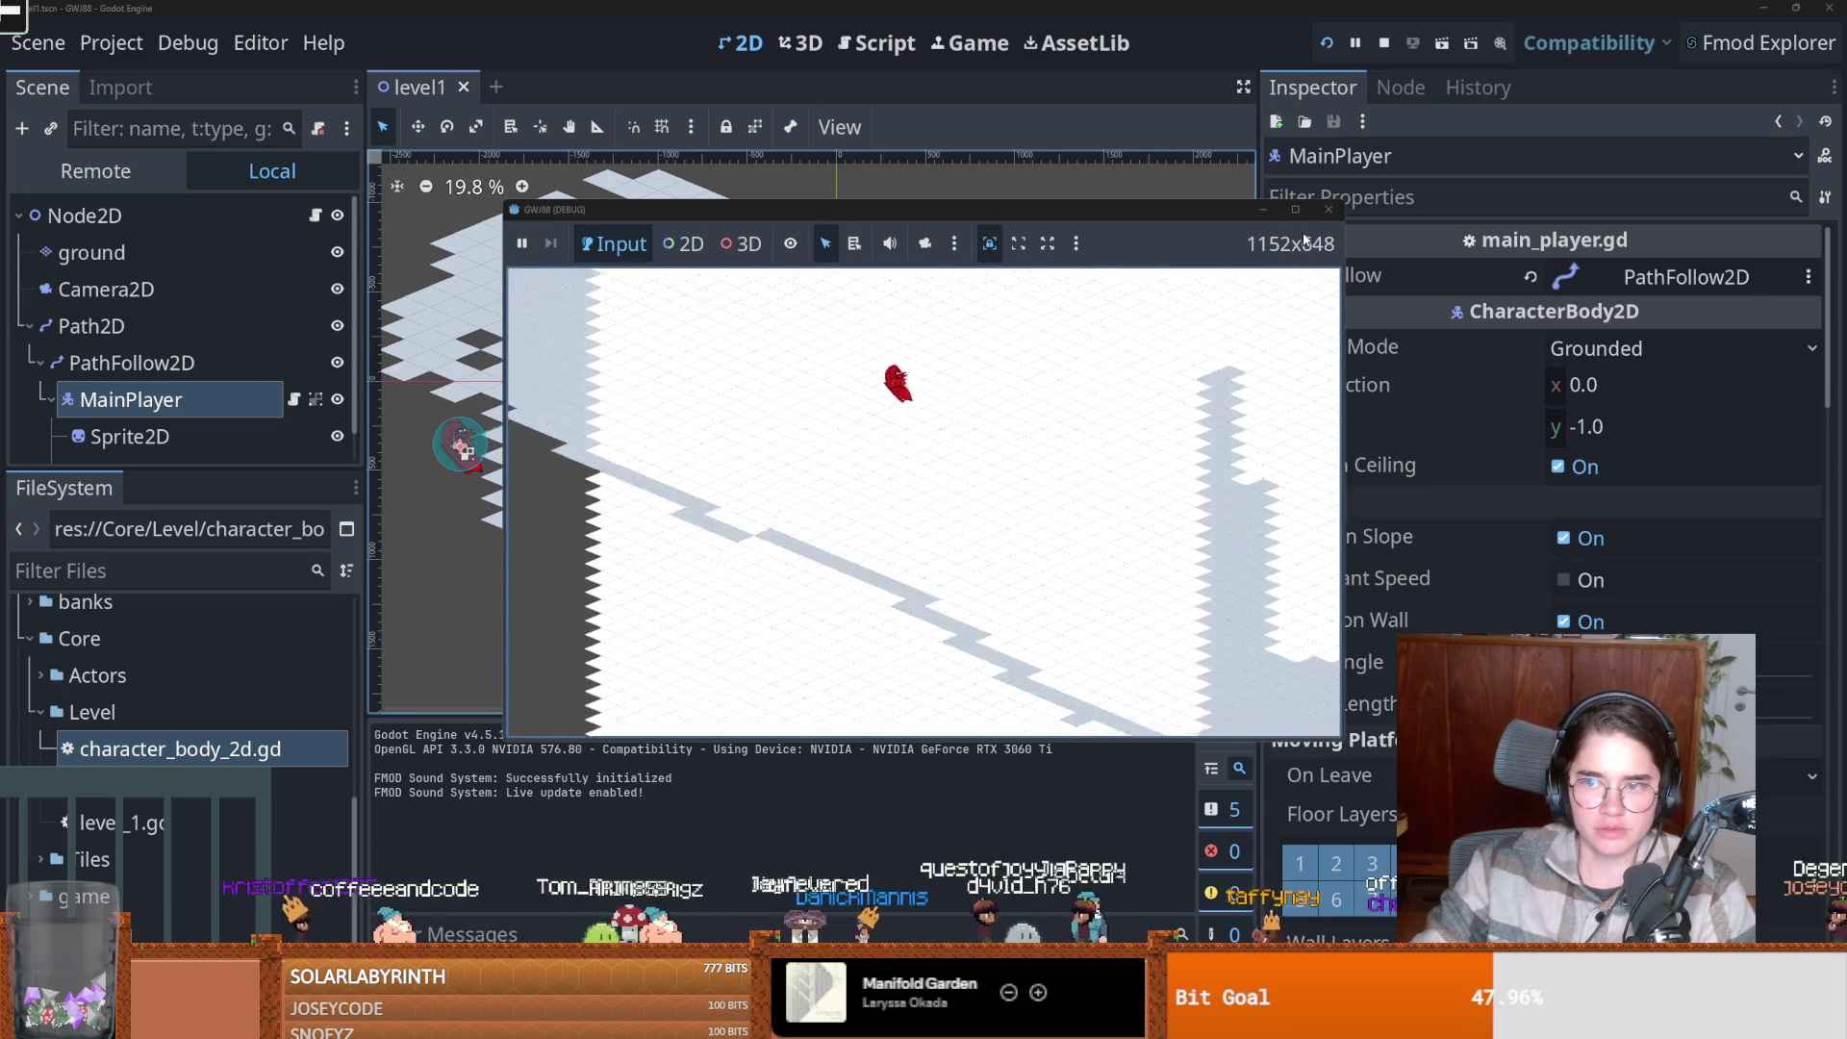
- Stop the game and switch off Loop on PathFollow2D in the Inspector
{"action": "left_click", "coordinate": [1329, 209]}
{"action": "left_click", "coordinate": [193, 324]}
{"action": "scroll", "coordinate": [1539, 481], "scroll_direction": "up", "scroll_amount": 10}
{"action": "left_click", "coordinate": [1558, 507]}
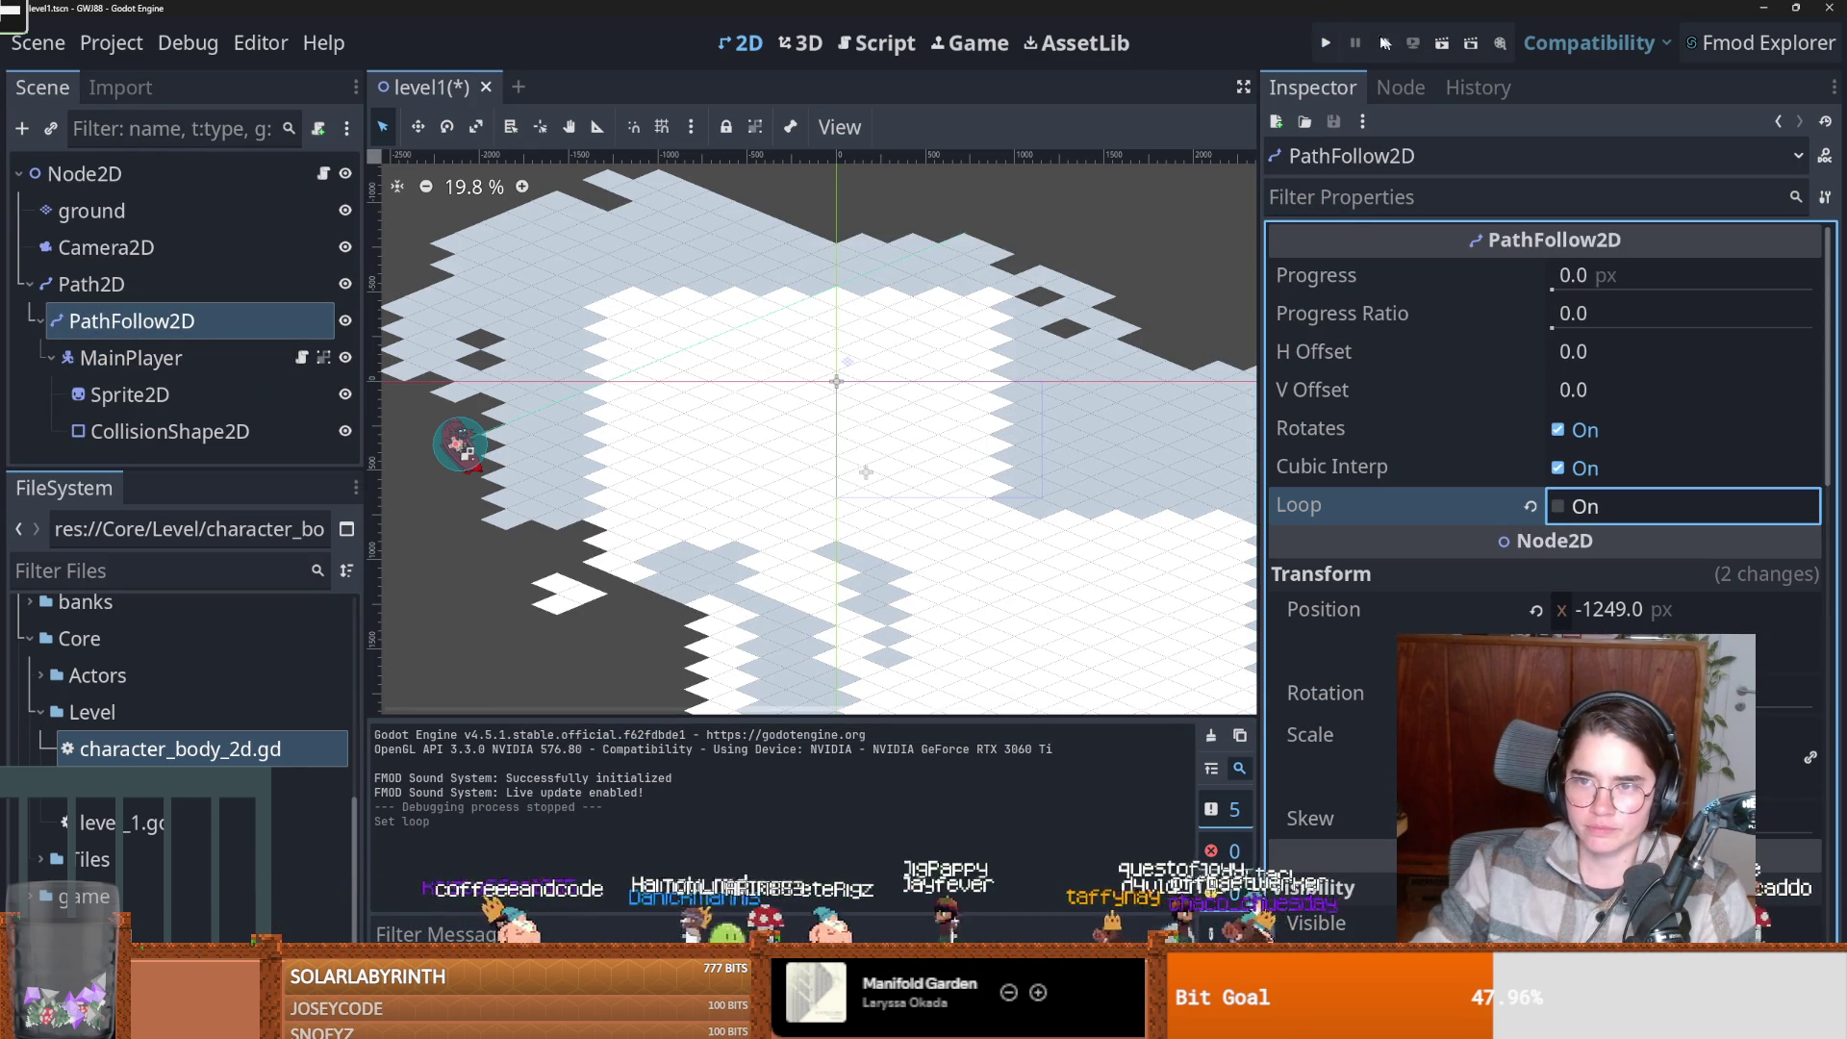
- Test-run the game without looping, then open level_1.gd and save the scene
{"action": "key", "text": "F5"}
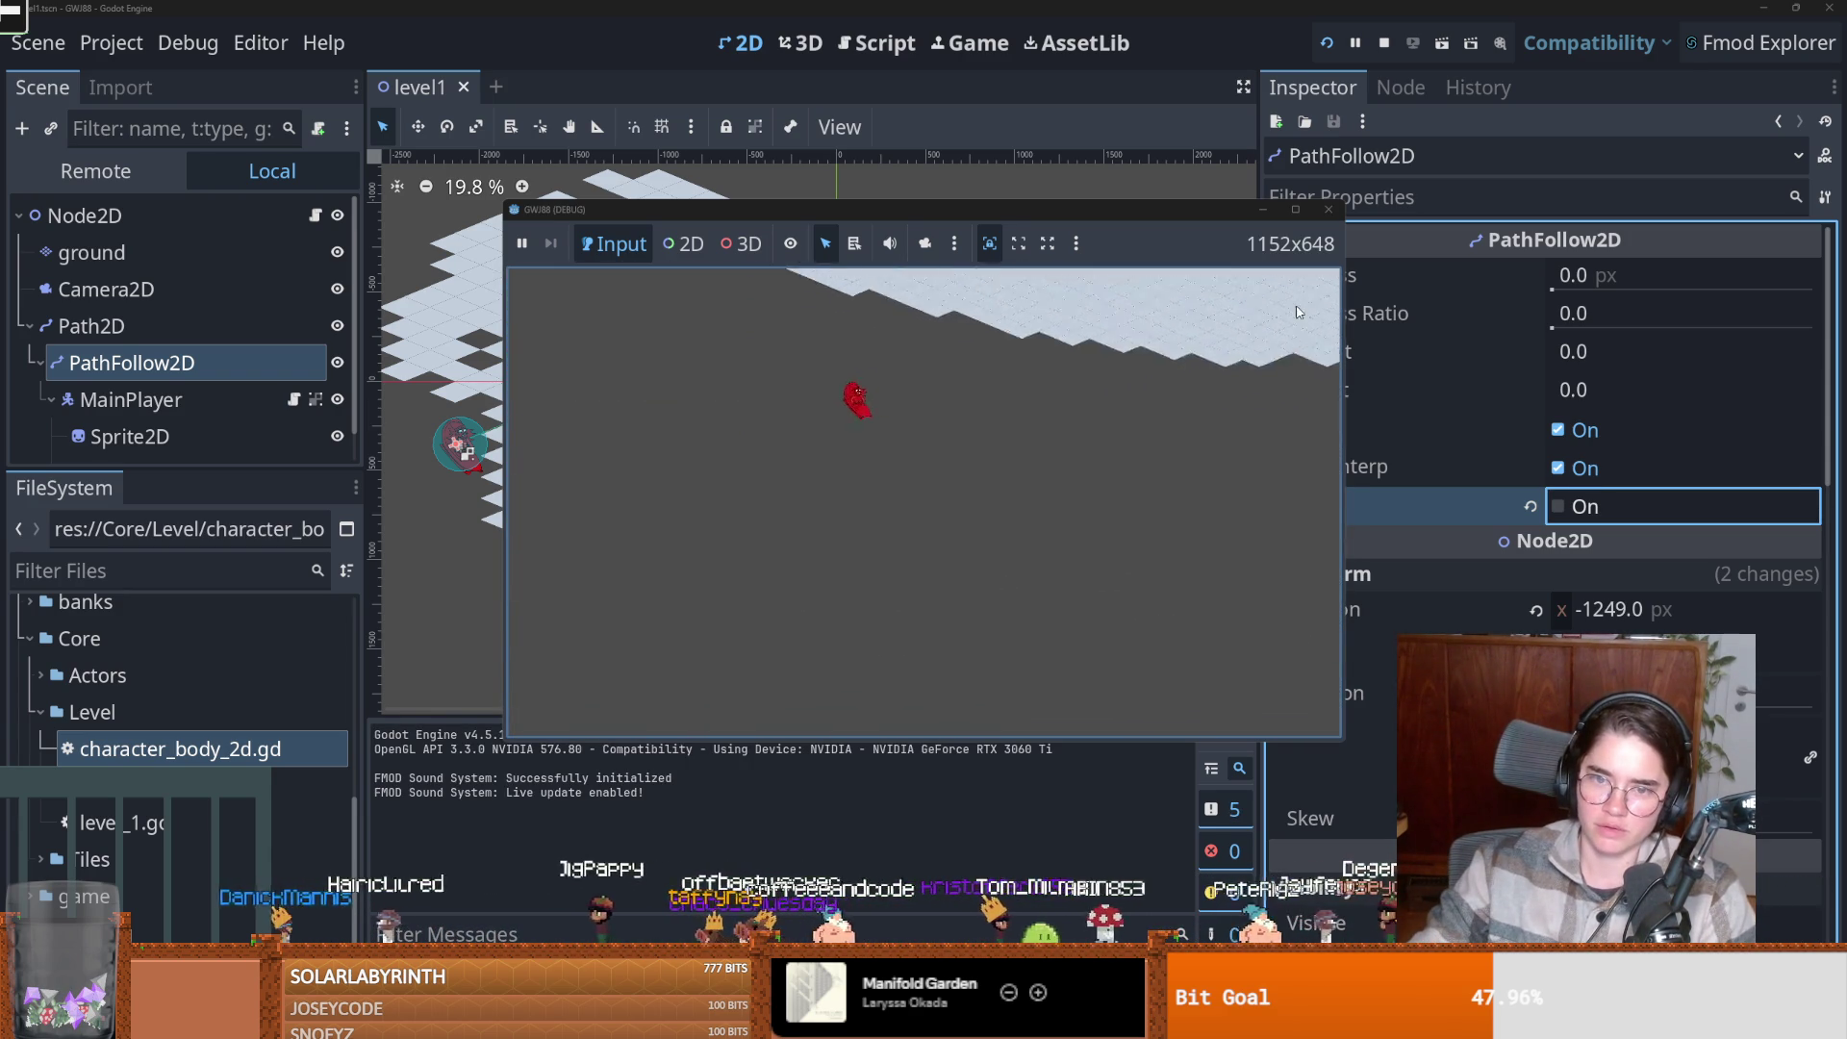
{"action": "left_click", "coordinate": [1330, 210]}
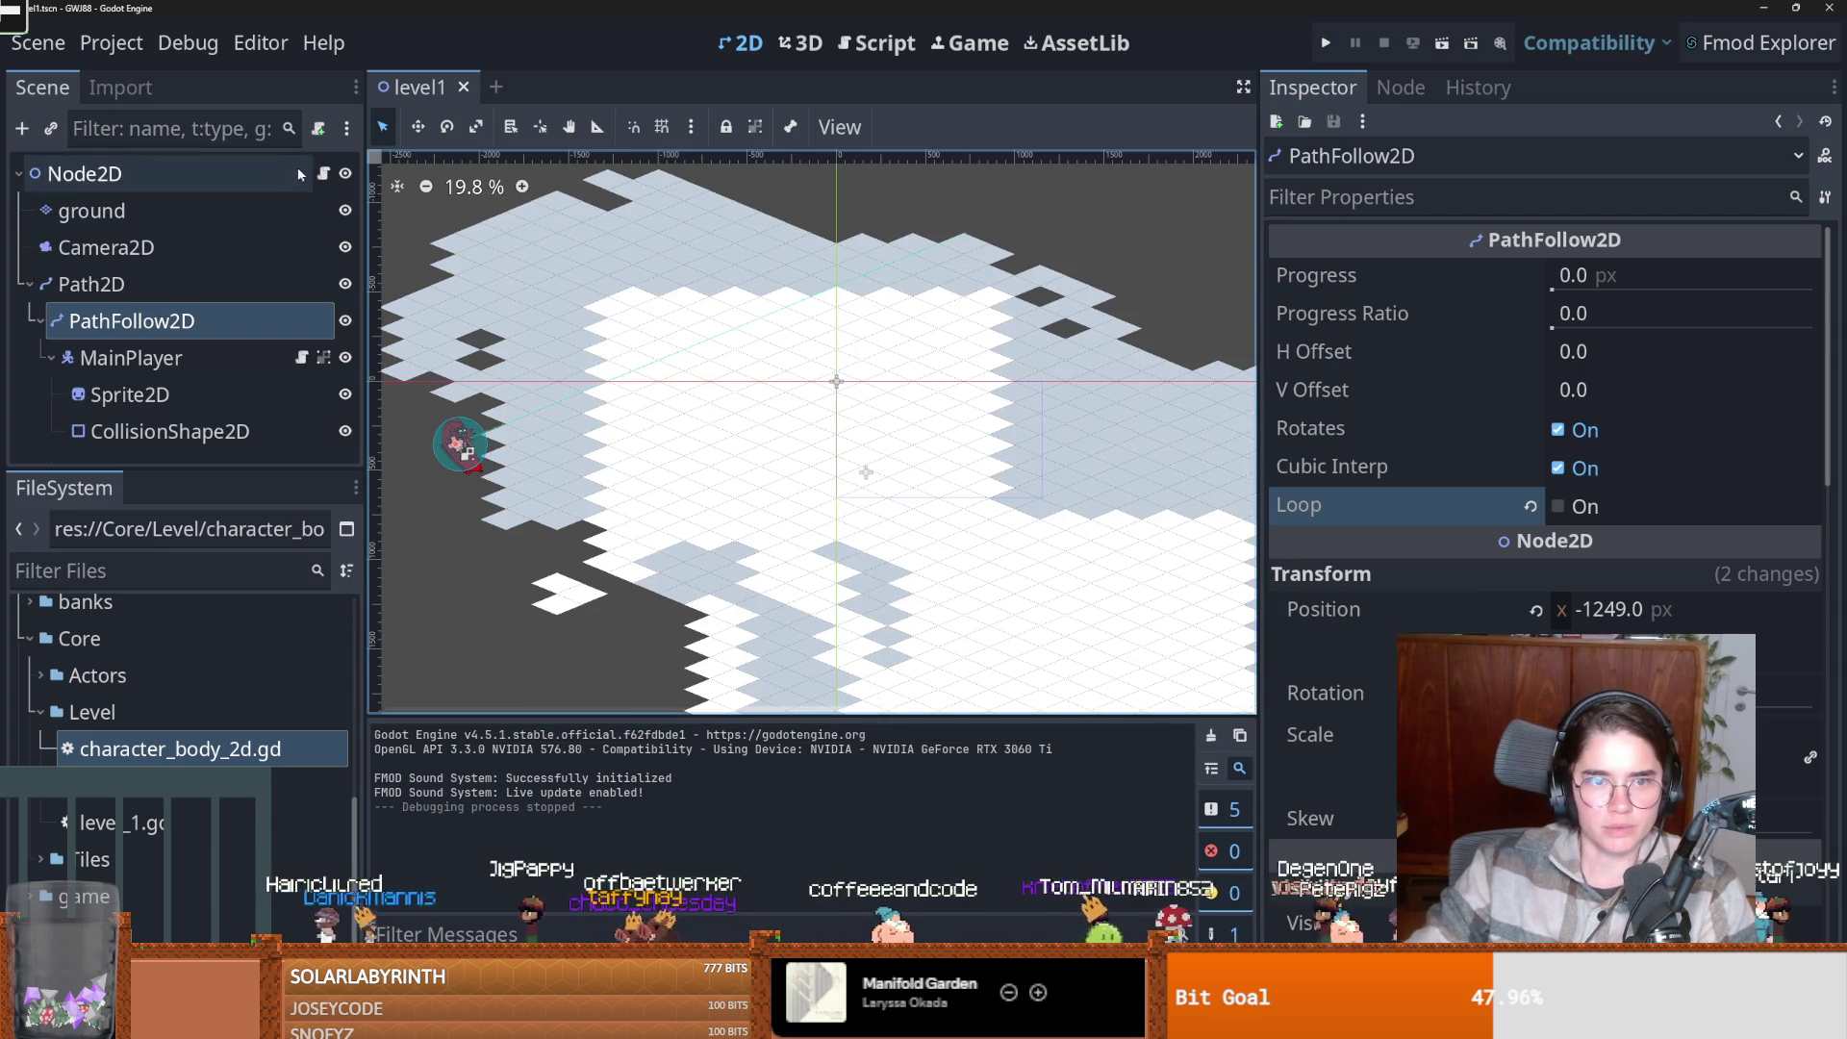
{"action": "left_click", "coordinate": [324, 173]}
{"action": "key", "text": "ctrl+s"}
{"action": "left_click", "coordinate": [707, 326]}
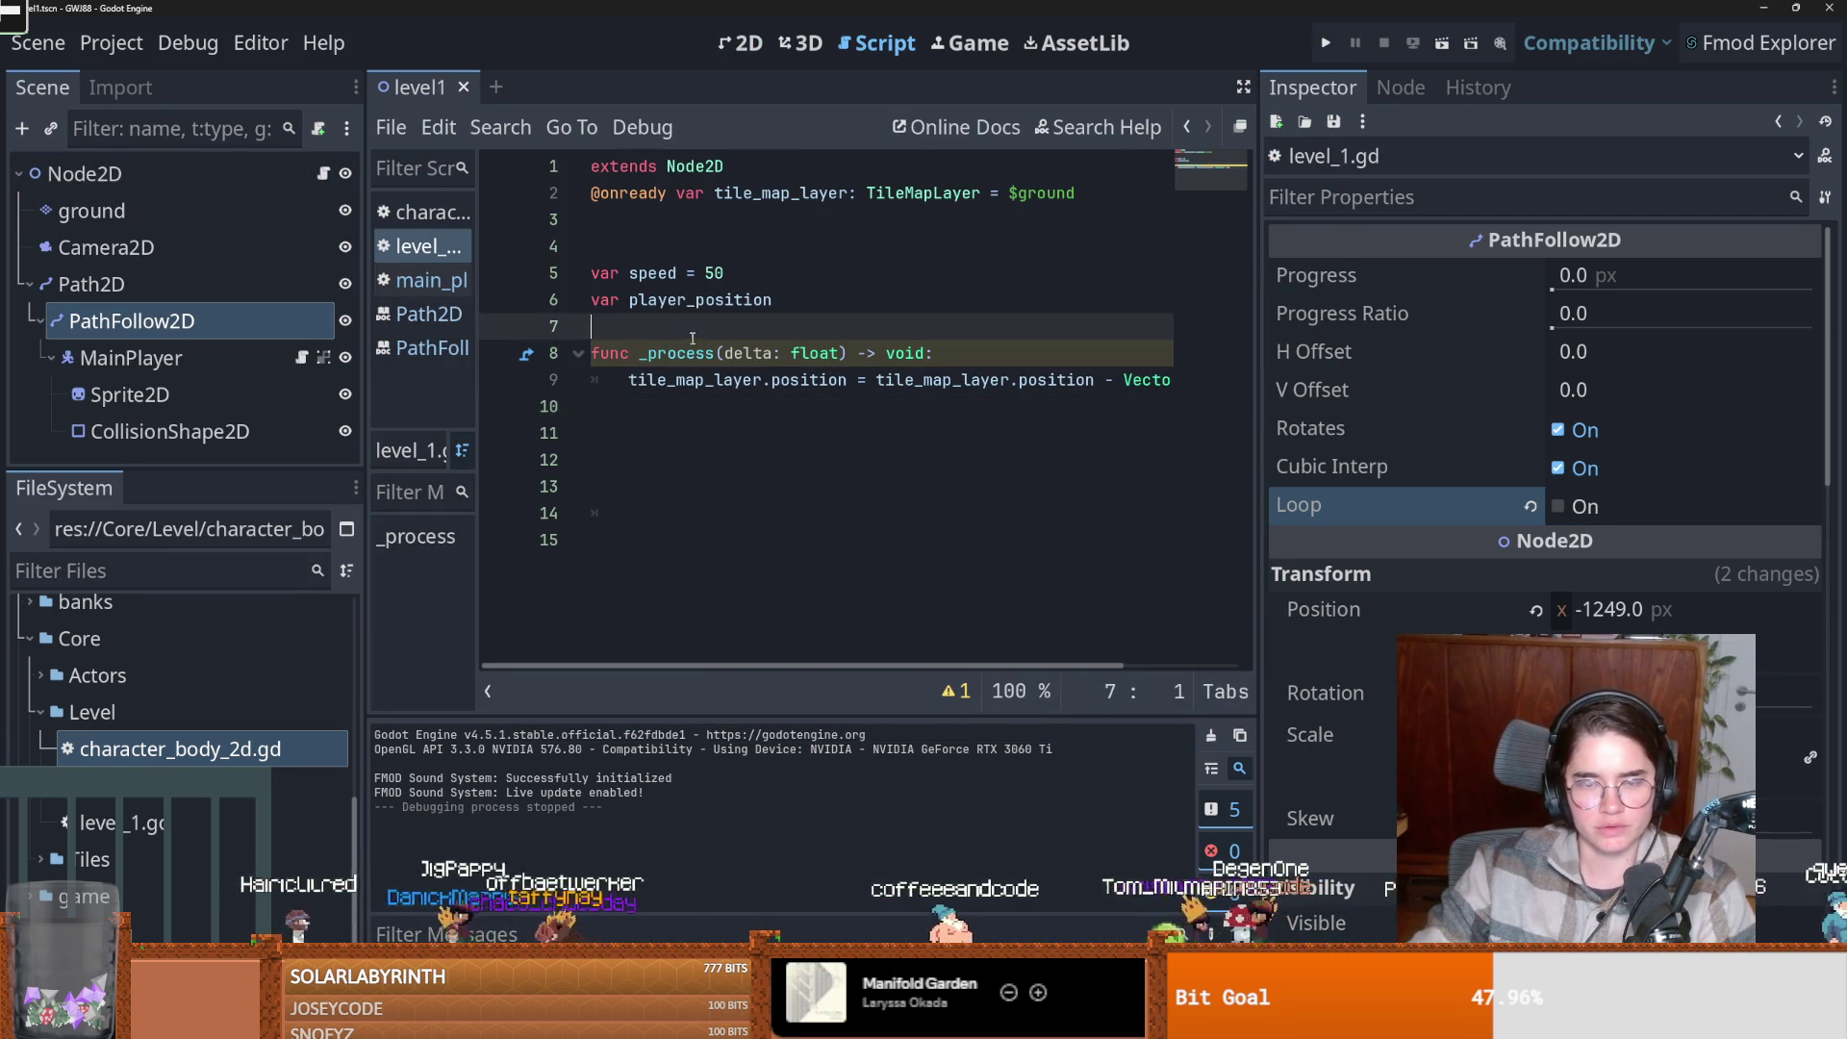
- Add a blank line above _process in level_1.gd and save
{"action": "key", "text": "Return"}
{"action": "left_click", "coordinate": [1003, 390]}
{"action": "key", "text": "ctrl+s"}
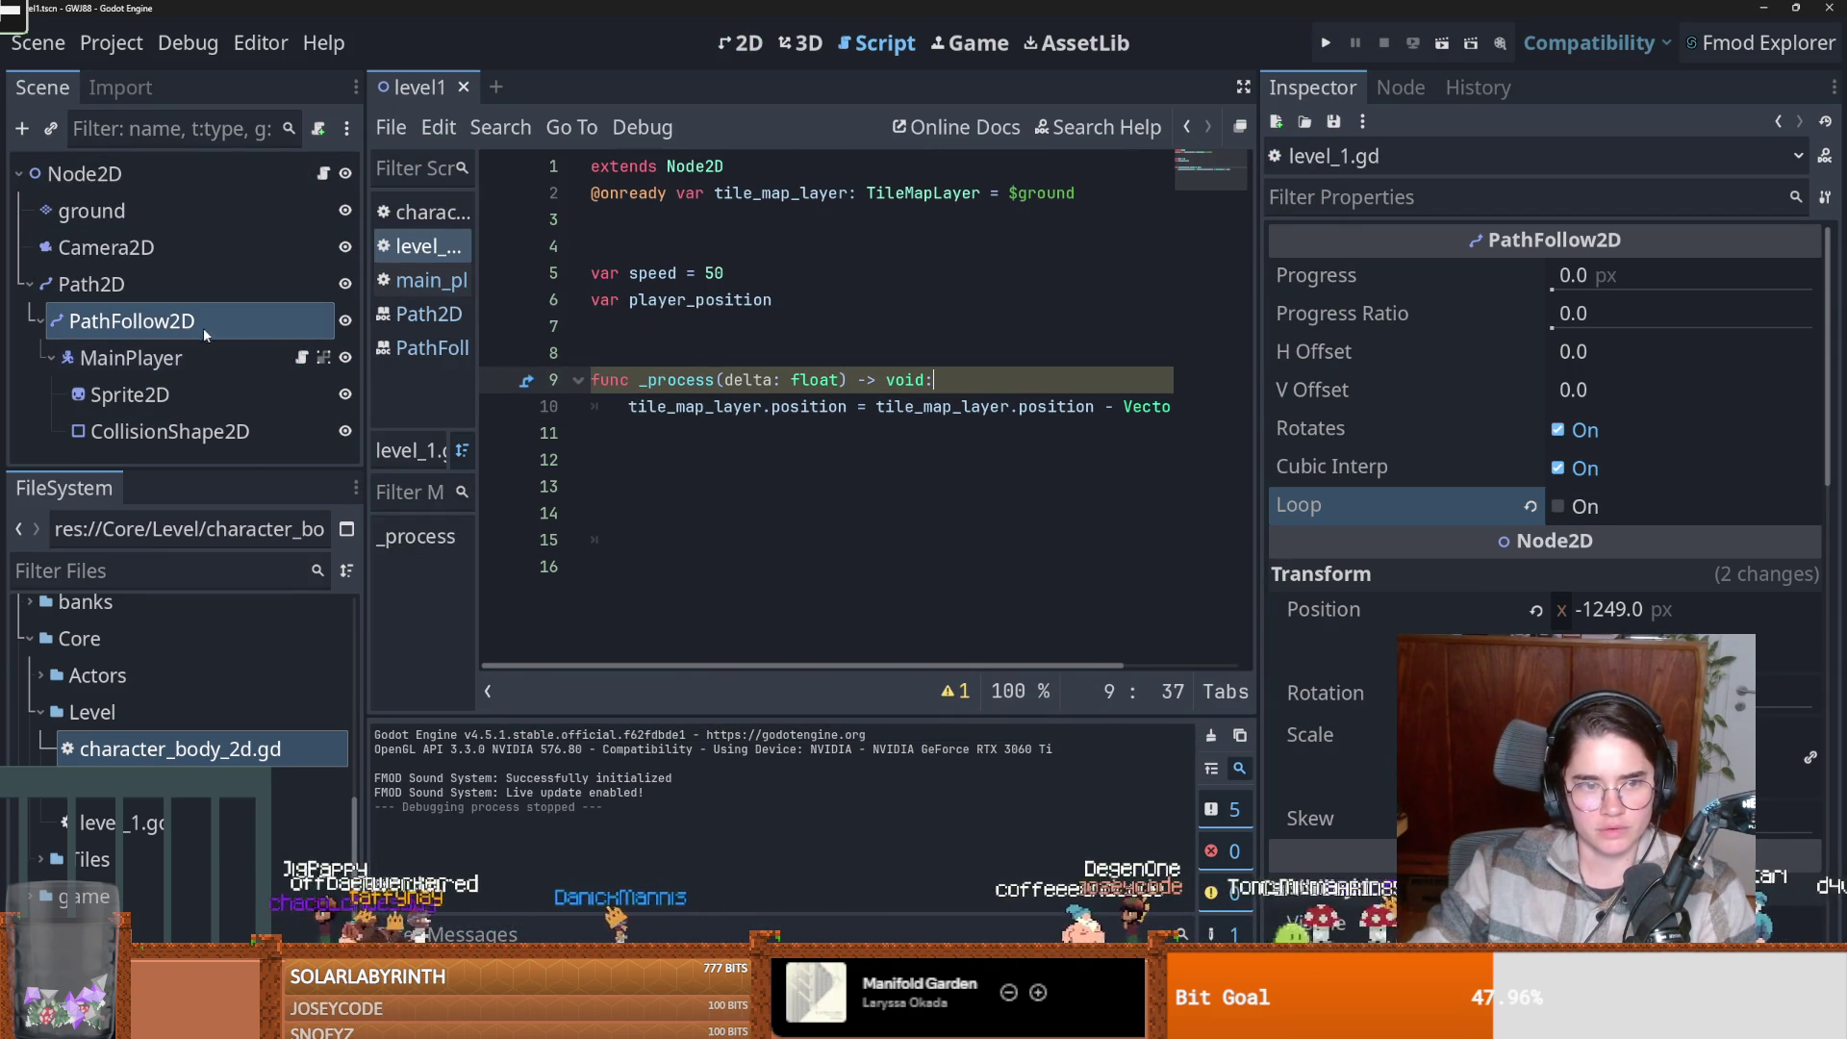
- Change the last digit of level_1.gd's speed value to 0, save, and play-test
{"action": "left_click", "coordinate": [740, 272]}
{"action": "key", "text": "BackSpace"}
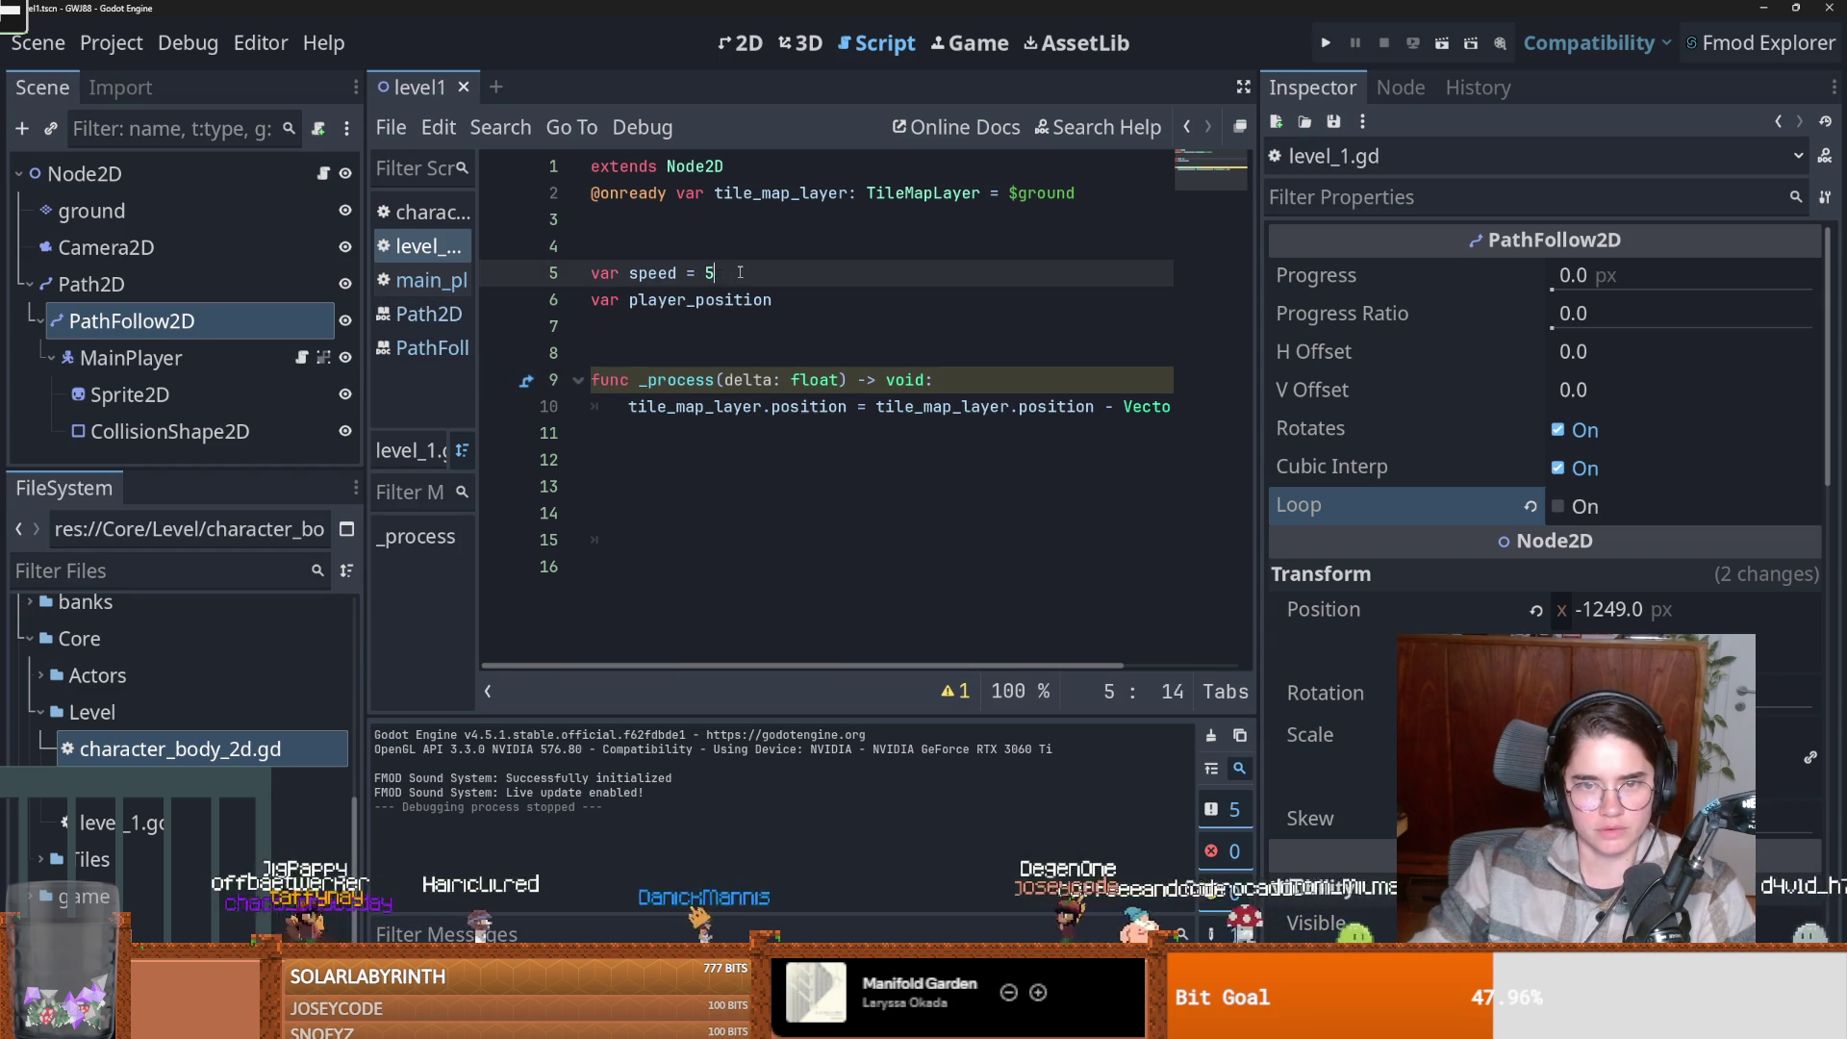
{"action": "type", "text": "0"}
{"action": "key", "text": "ctrl+s"}
{"action": "left_click", "coordinate": [1324, 44]}
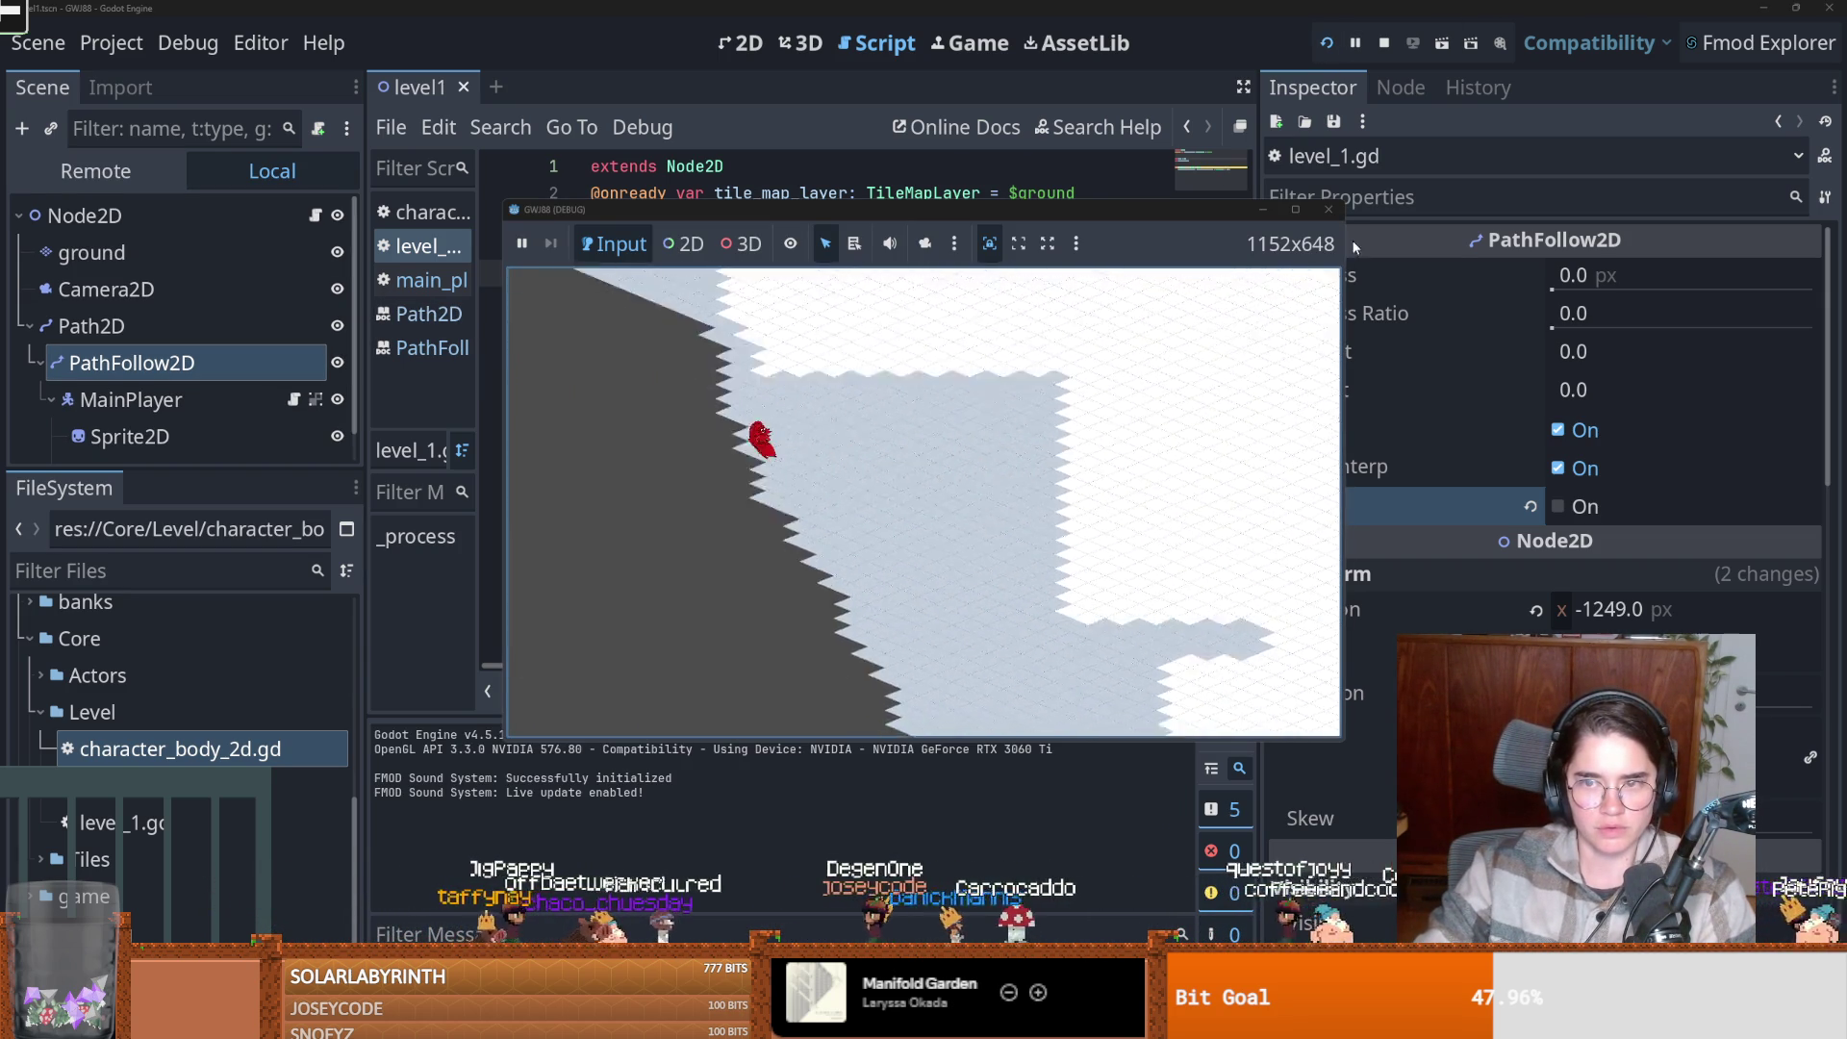
{"action": "left_click", "coordinate": [1328, 209]}
- Delete speed 100 from level_1.gd, set speed to 20 in main_player.gd, and play-test
{"action": "left_click", "coordinate": [832, 299]}
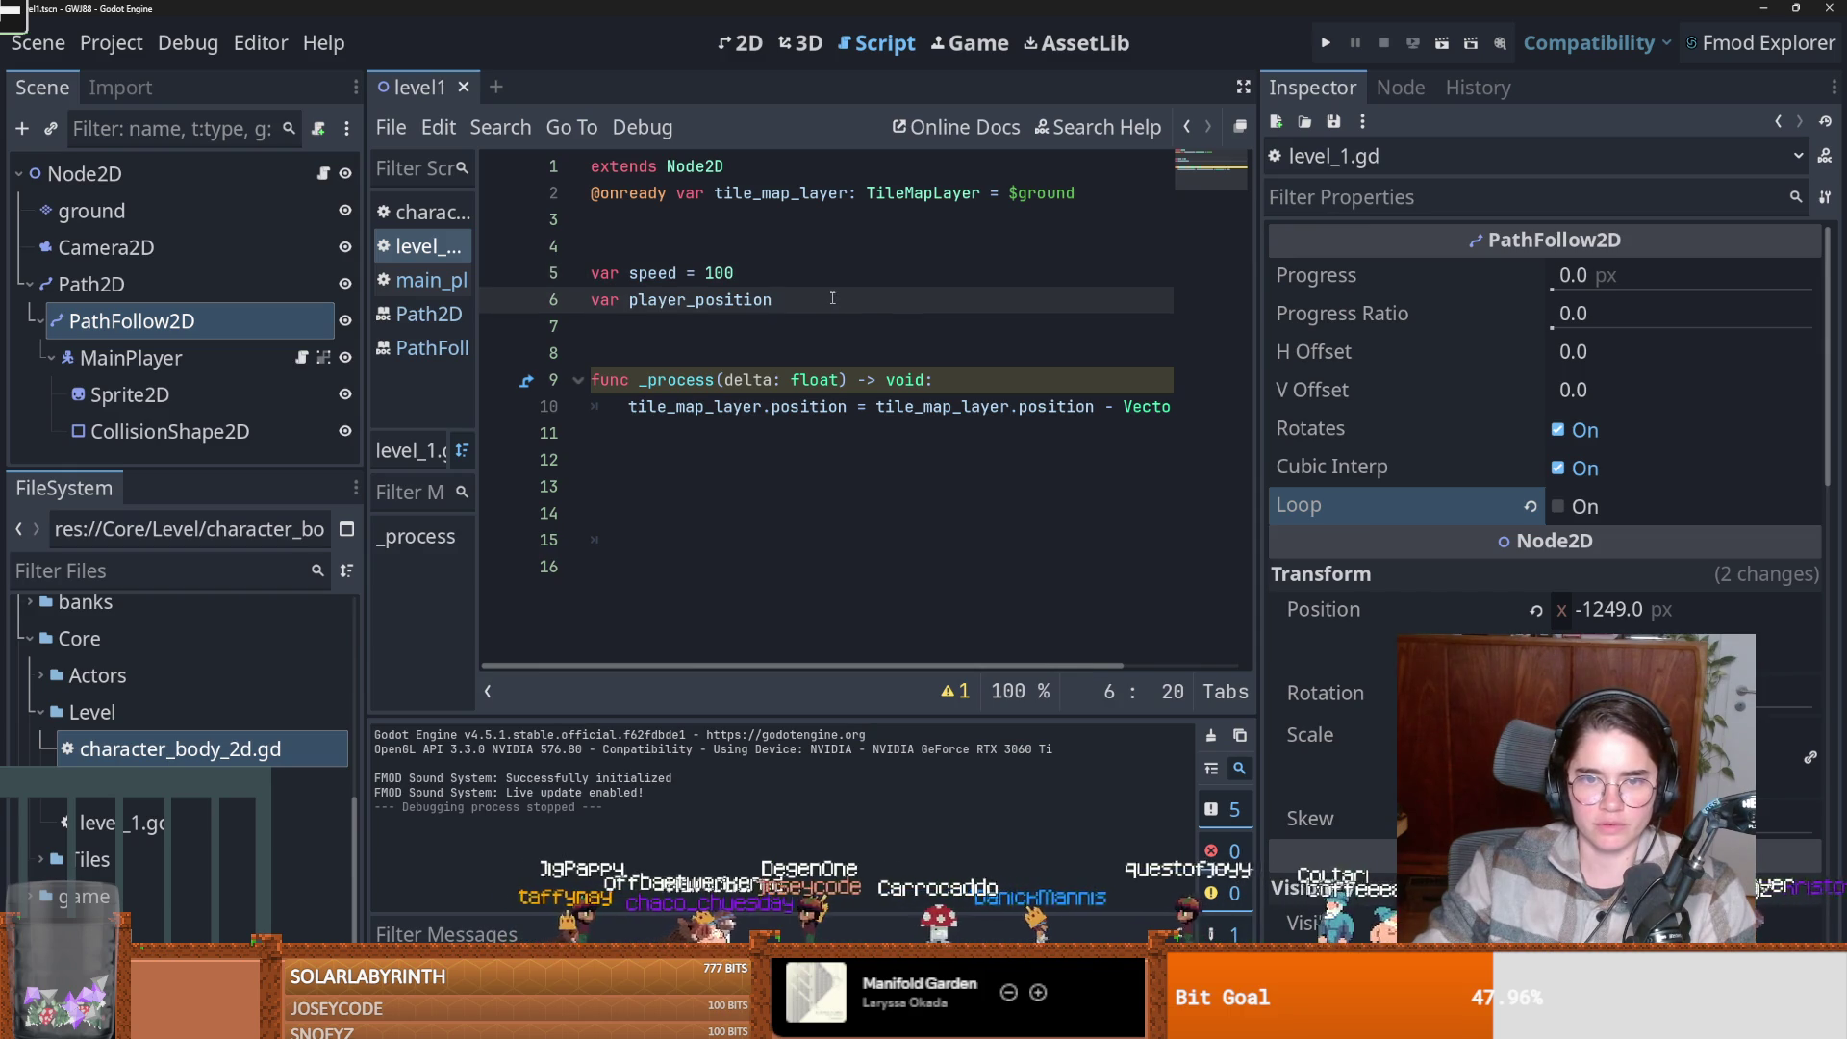
{"action": "double_click", "coordinate": [719, 273]}
{"action": "key", "text": "BackSpace"}
{"action": "left_click", "coordinate": [302, 357]}
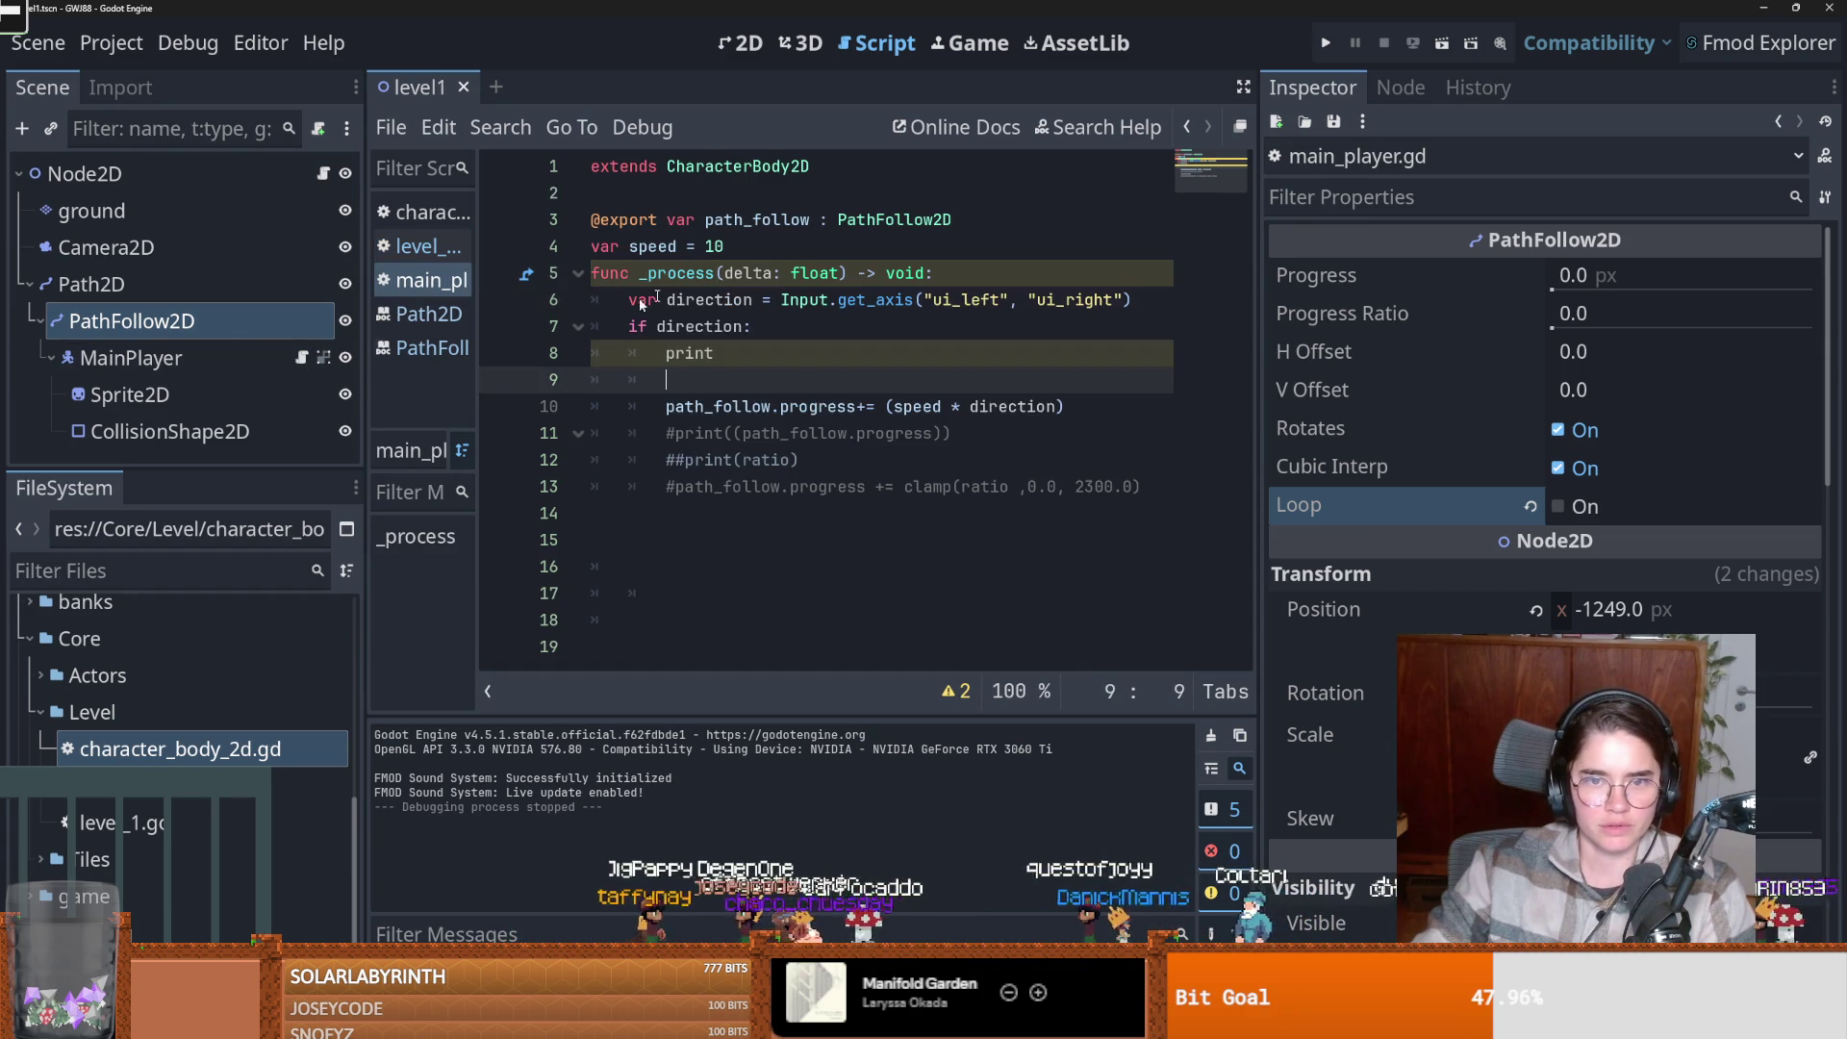
{"action": "left_click", "coordinate": [775, 247]}
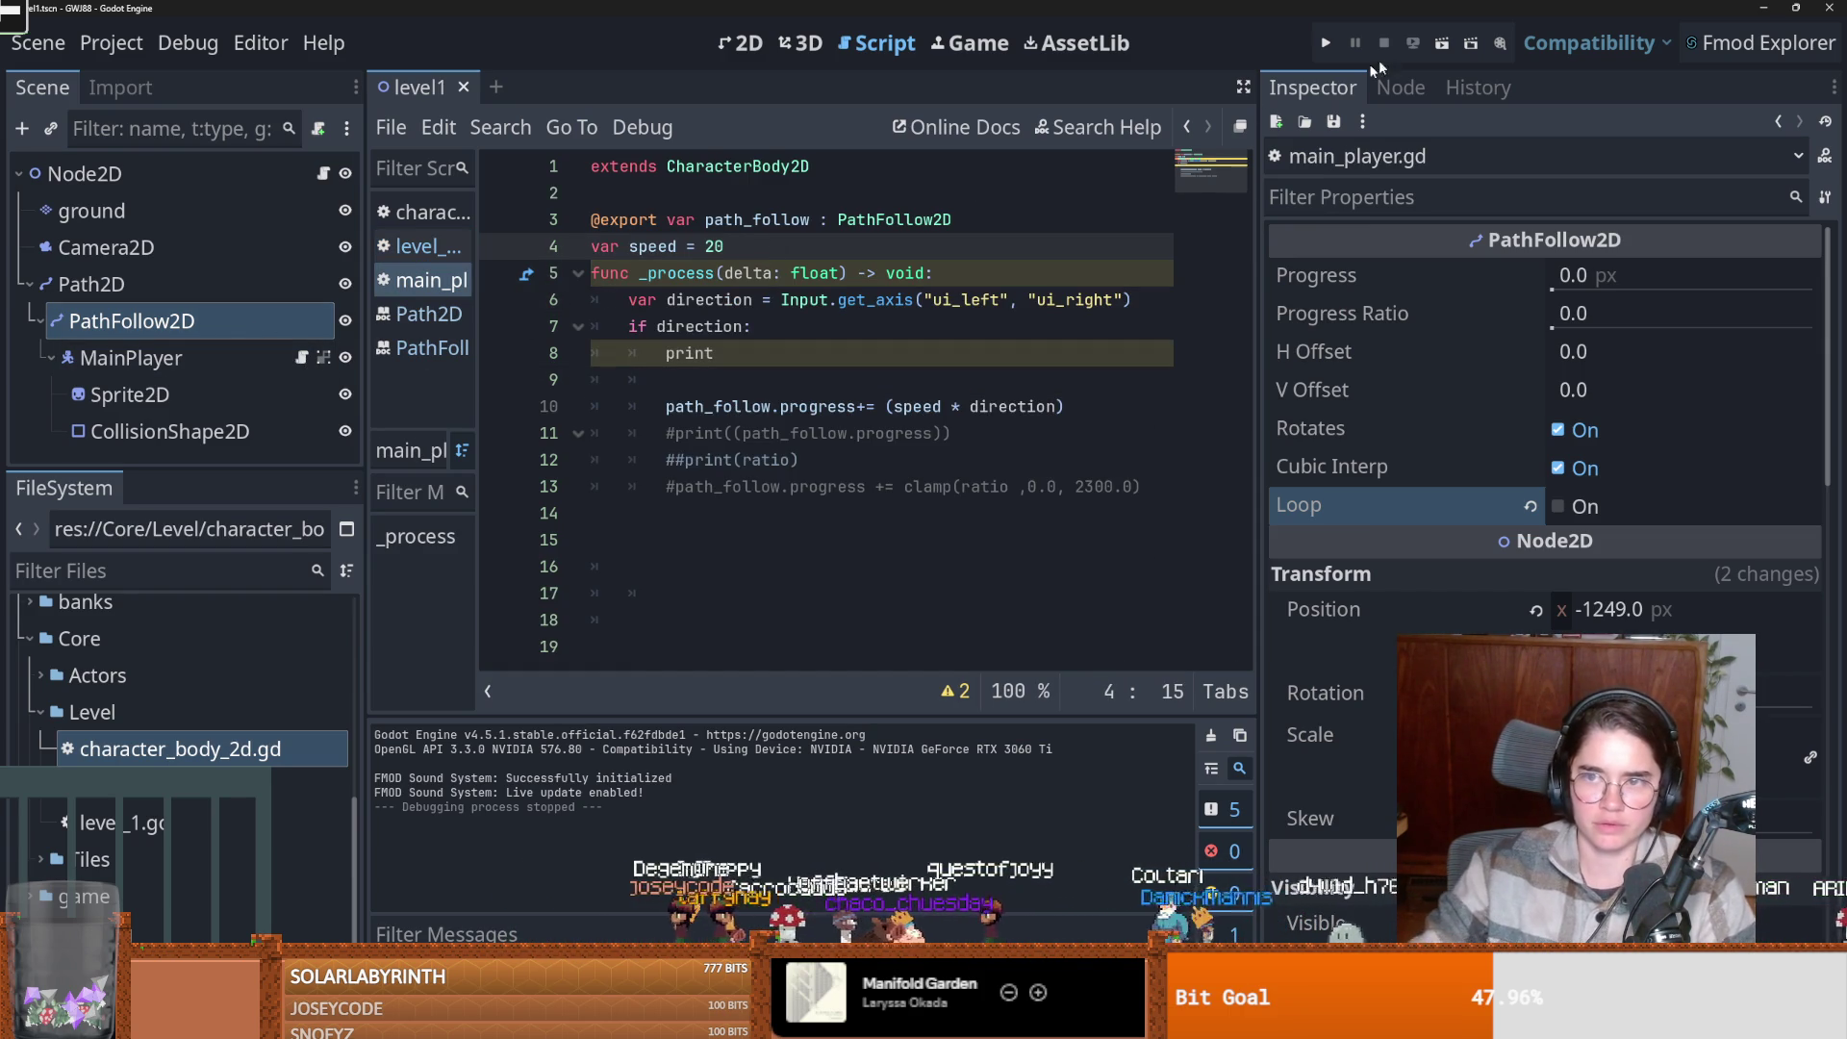
{"action": "left_click", "coordinate": [1328, 45]}
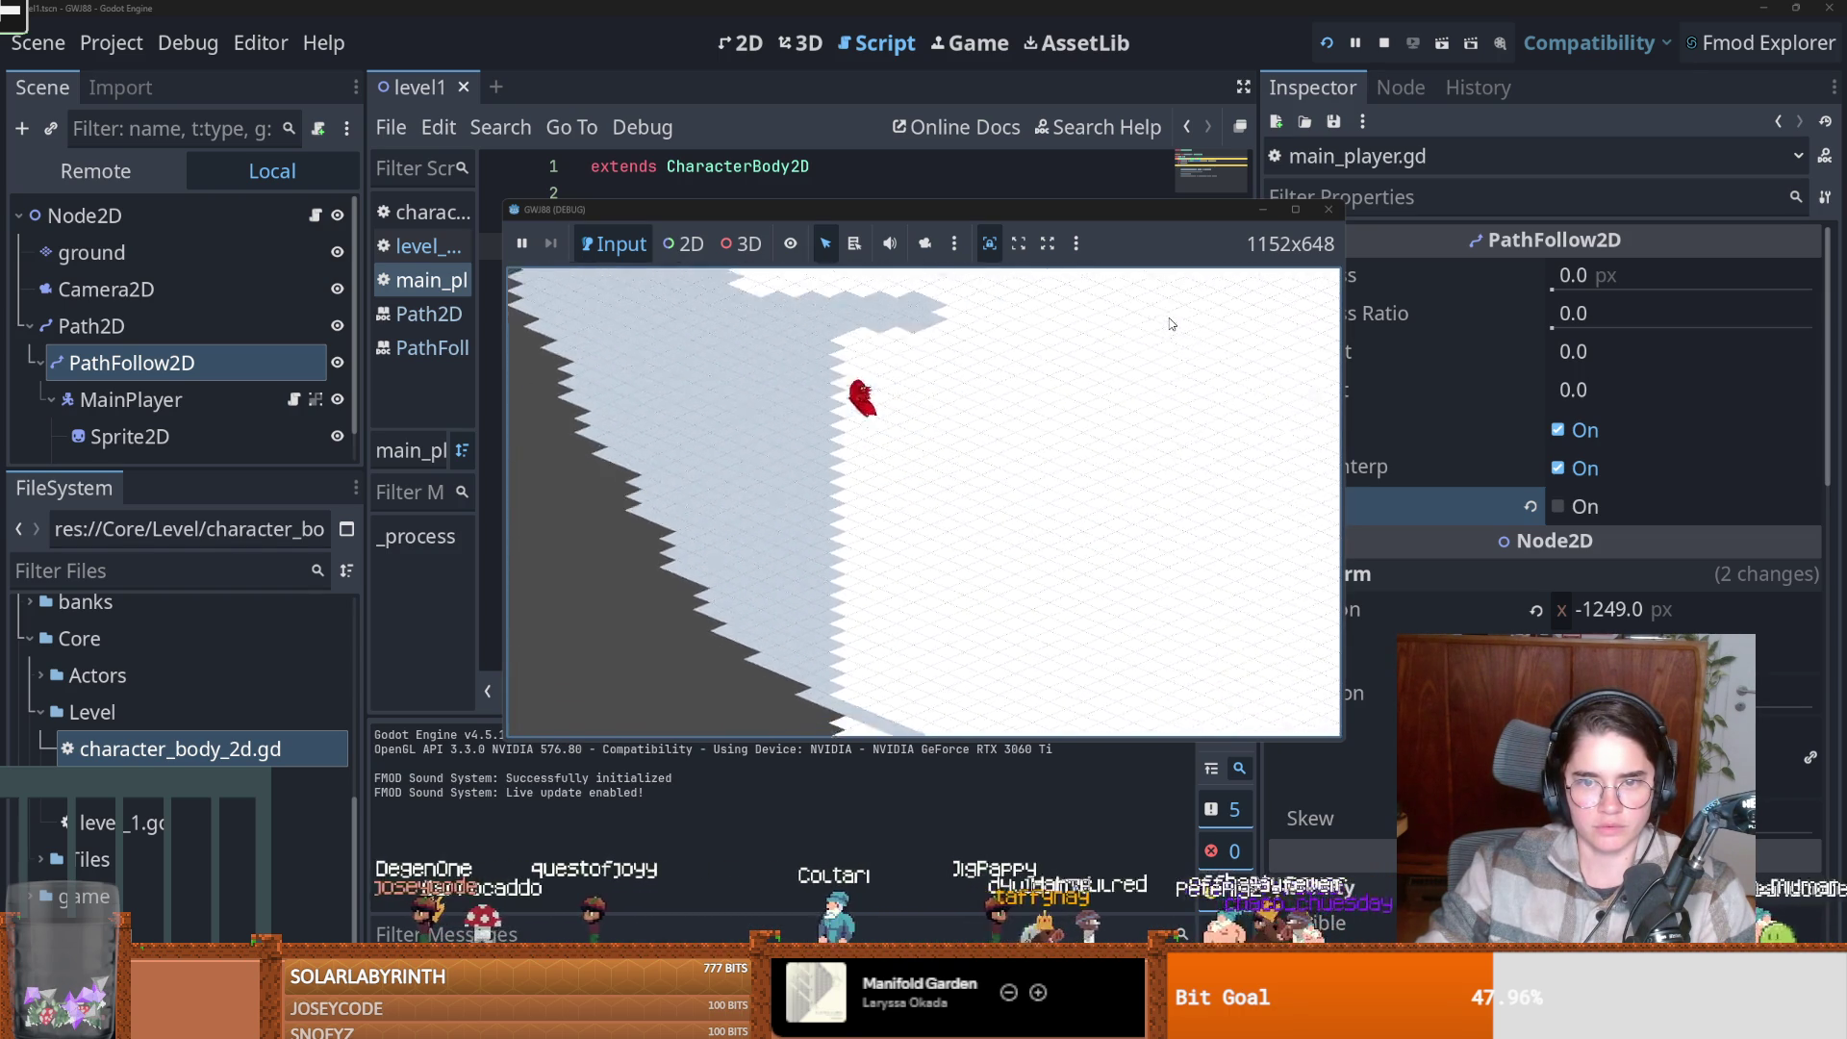
{"action": "left_click", "coordinate": [1329, 209]}
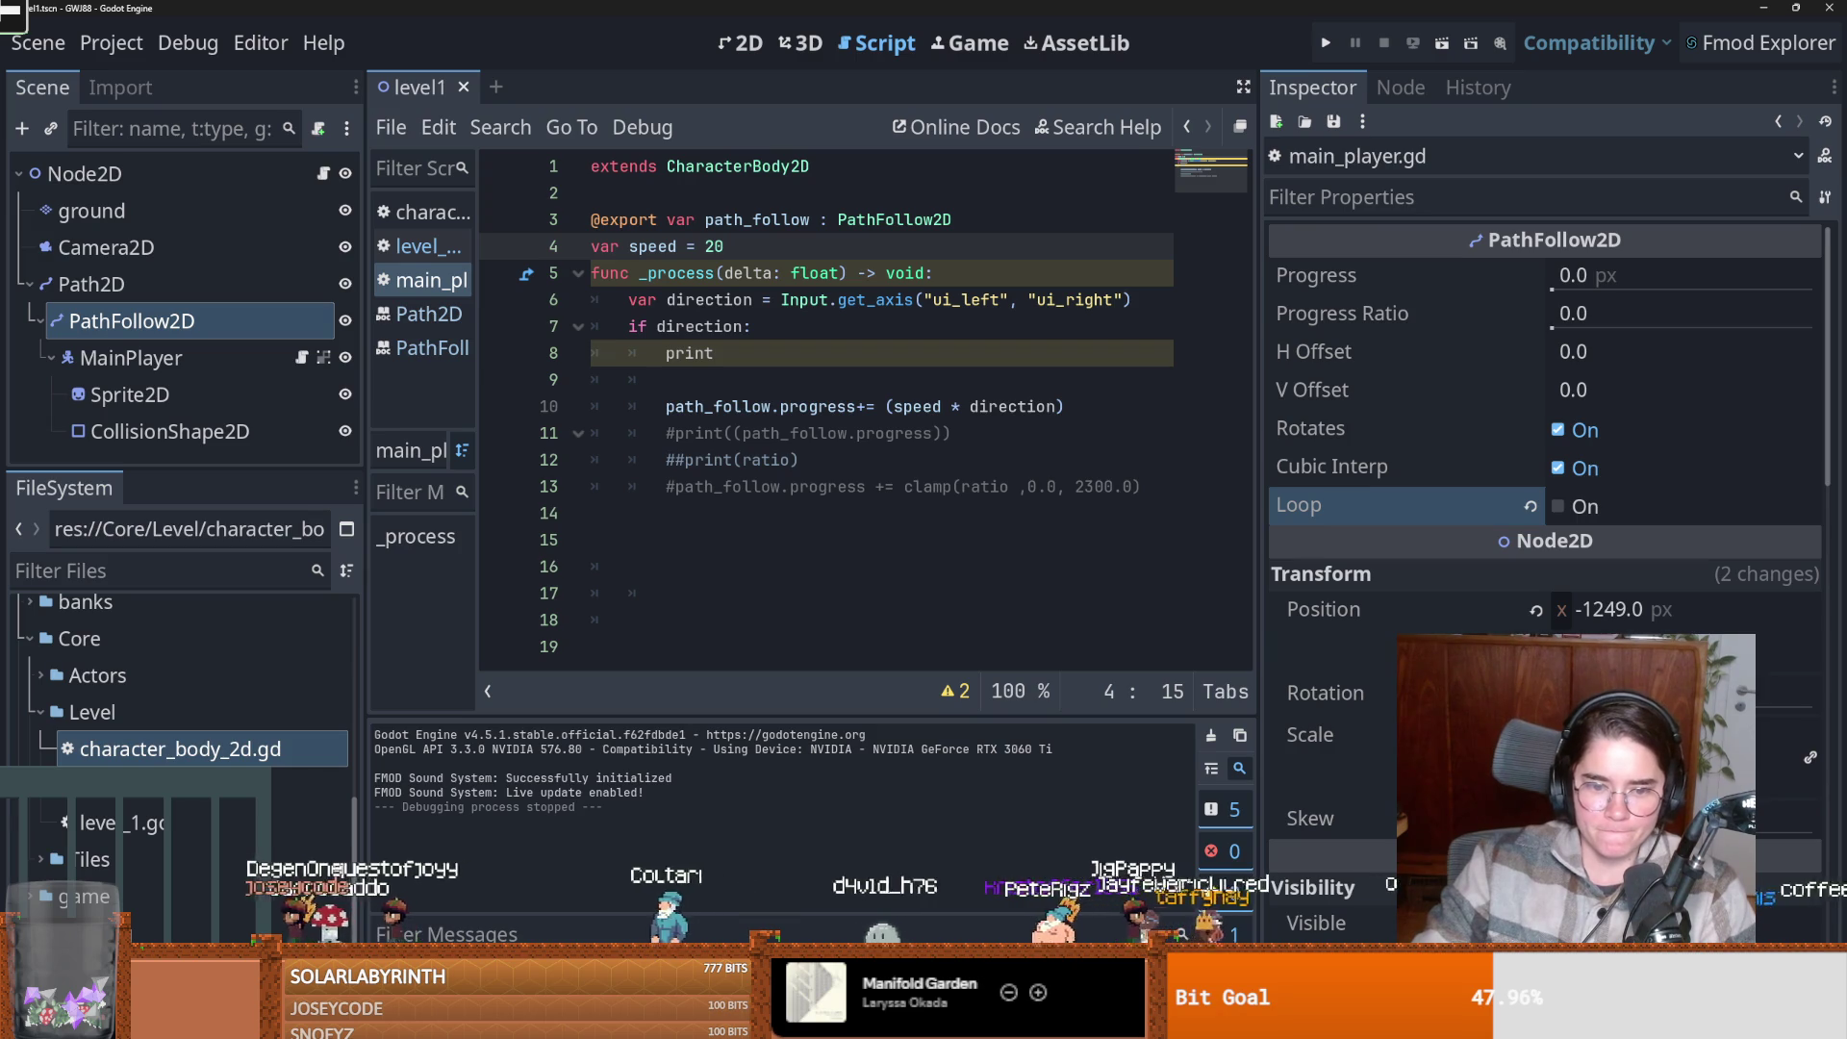
{"action": "key", "text": "alt+Tab"}
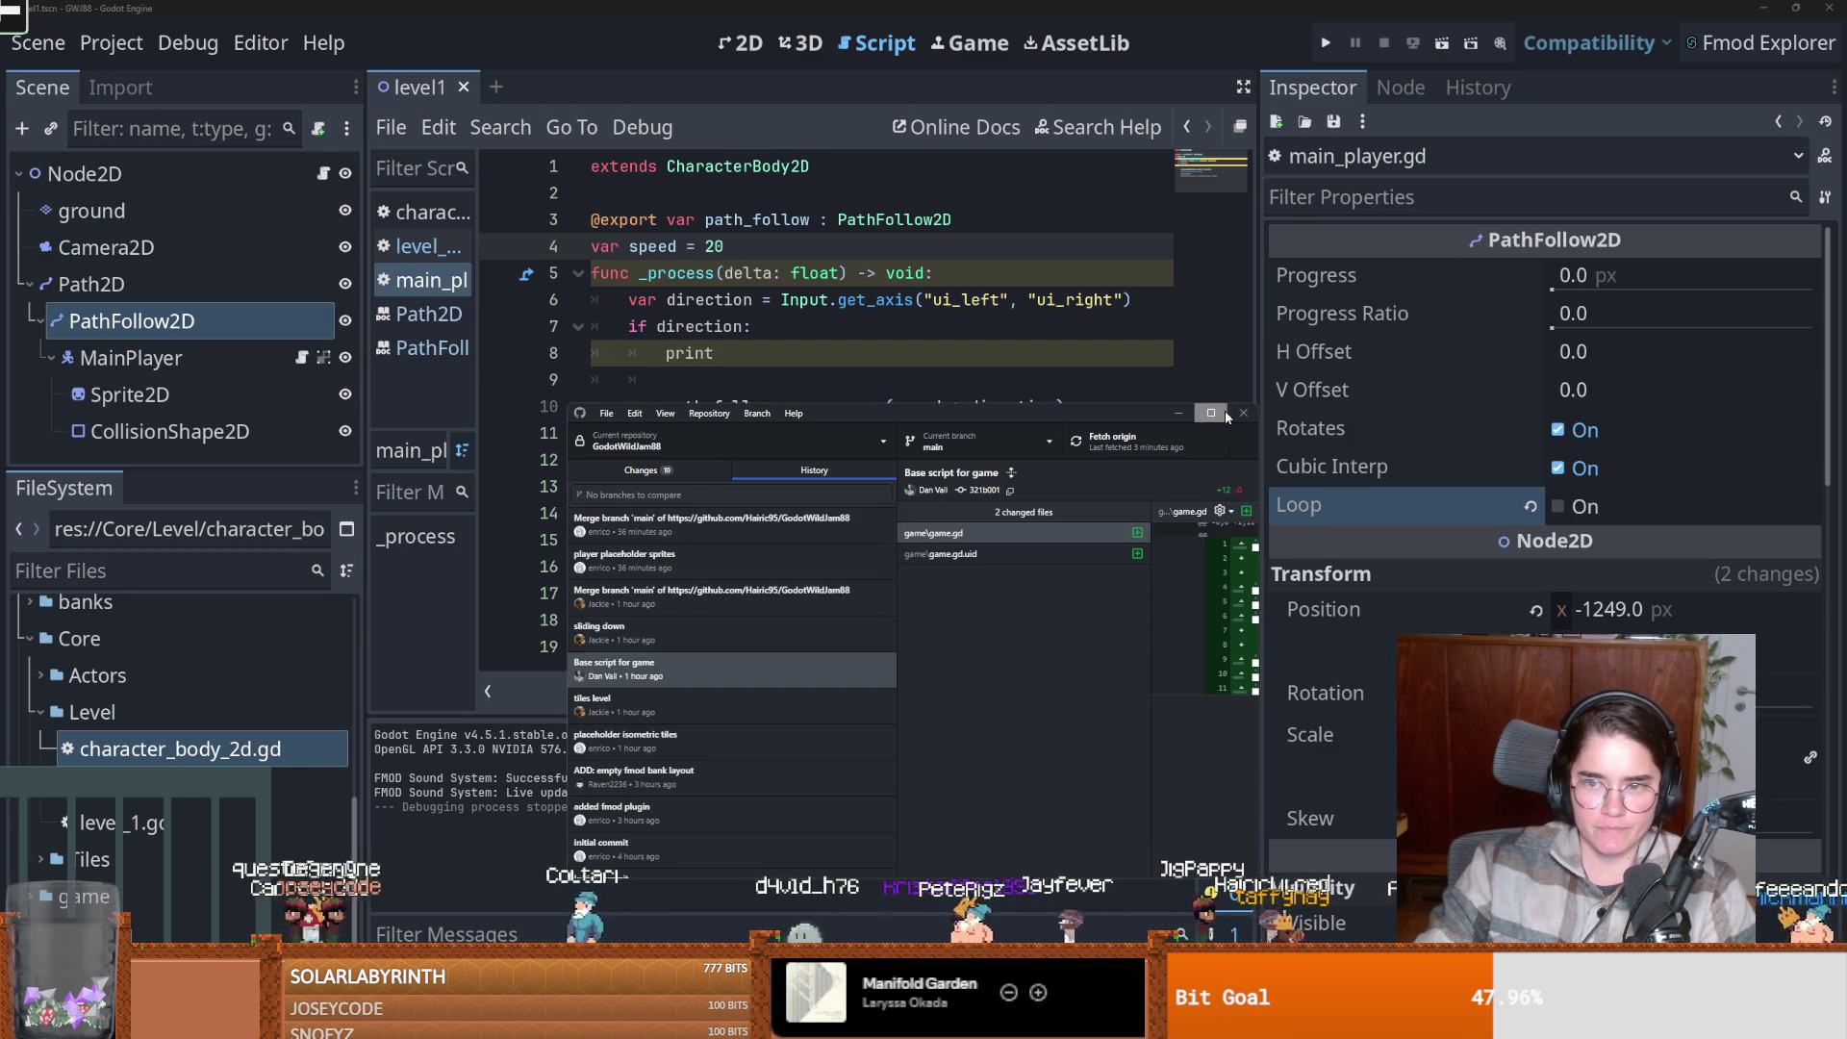
- Commit the 10 changed files to main as 'moving character' and push to origin
{"action": "left_click", "coordinate": [1222, 413]}
{"action": "left_click", "coordinate": [77, 67]}
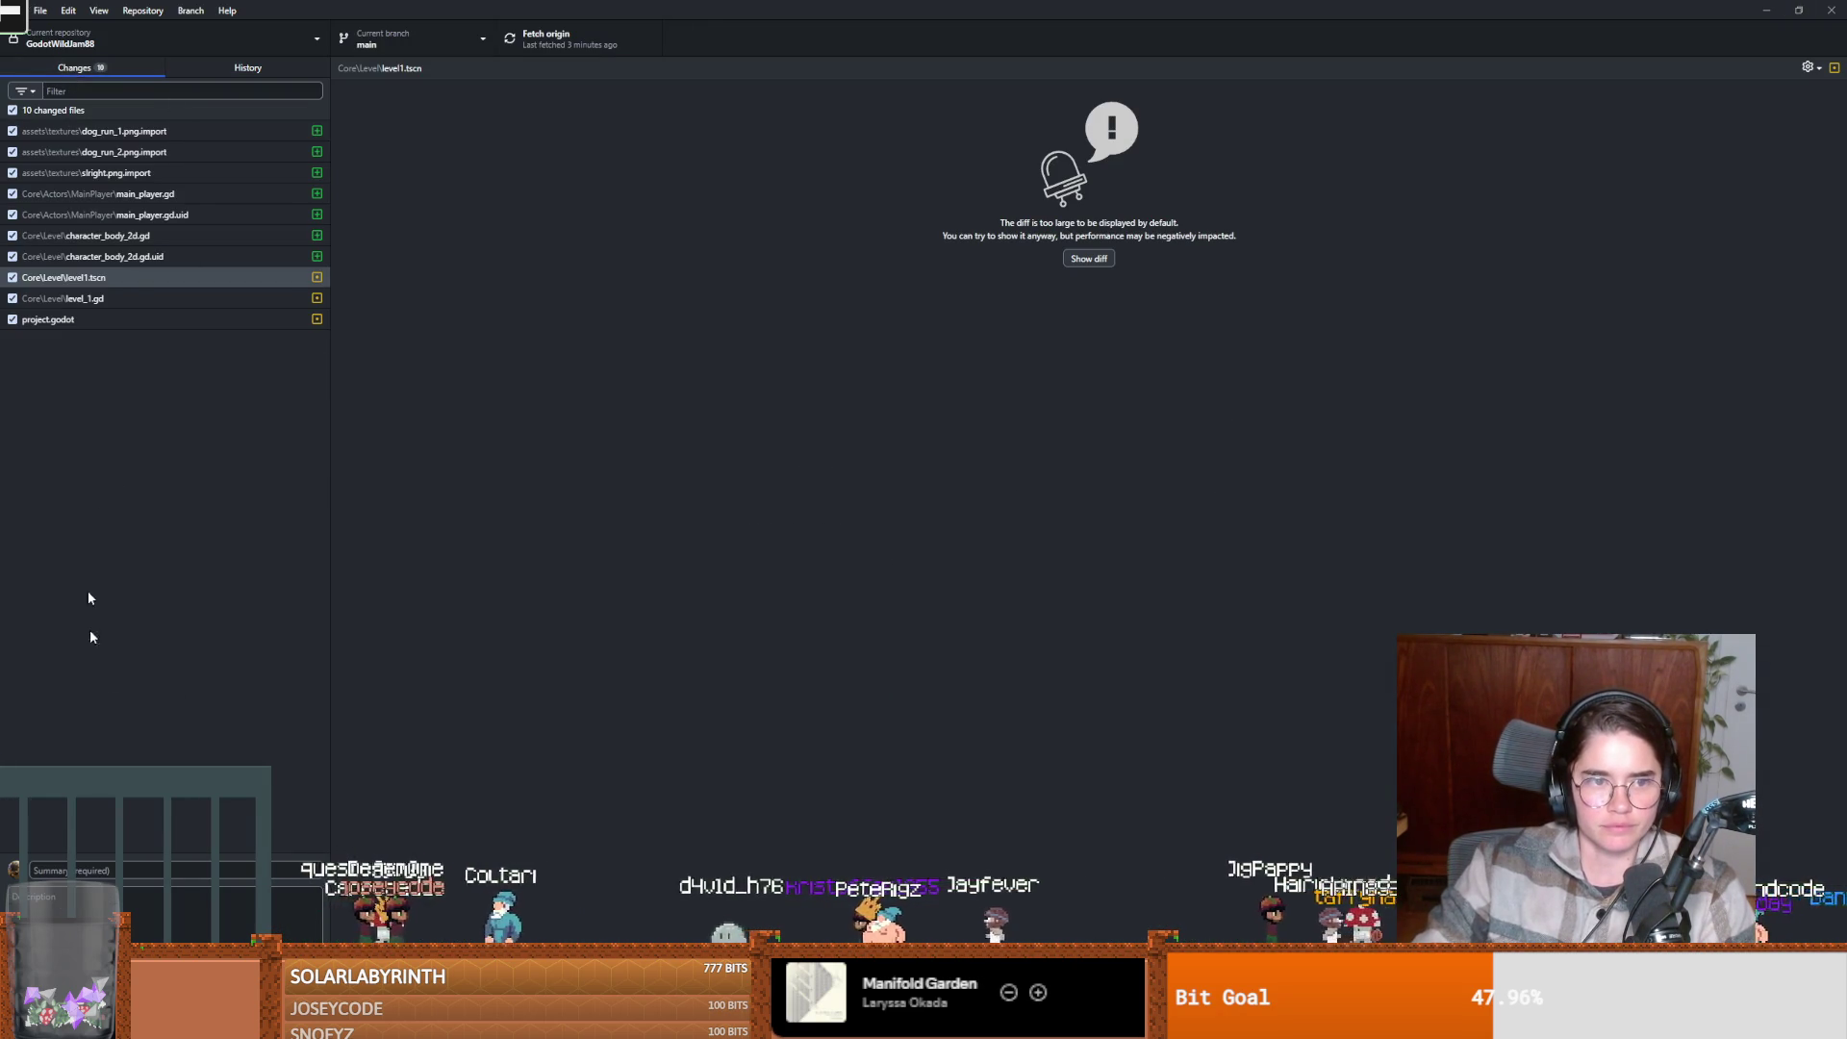
{"action": "left_click", "coordinate": [100, 868]}
{"action": "type", "text": "moving"}
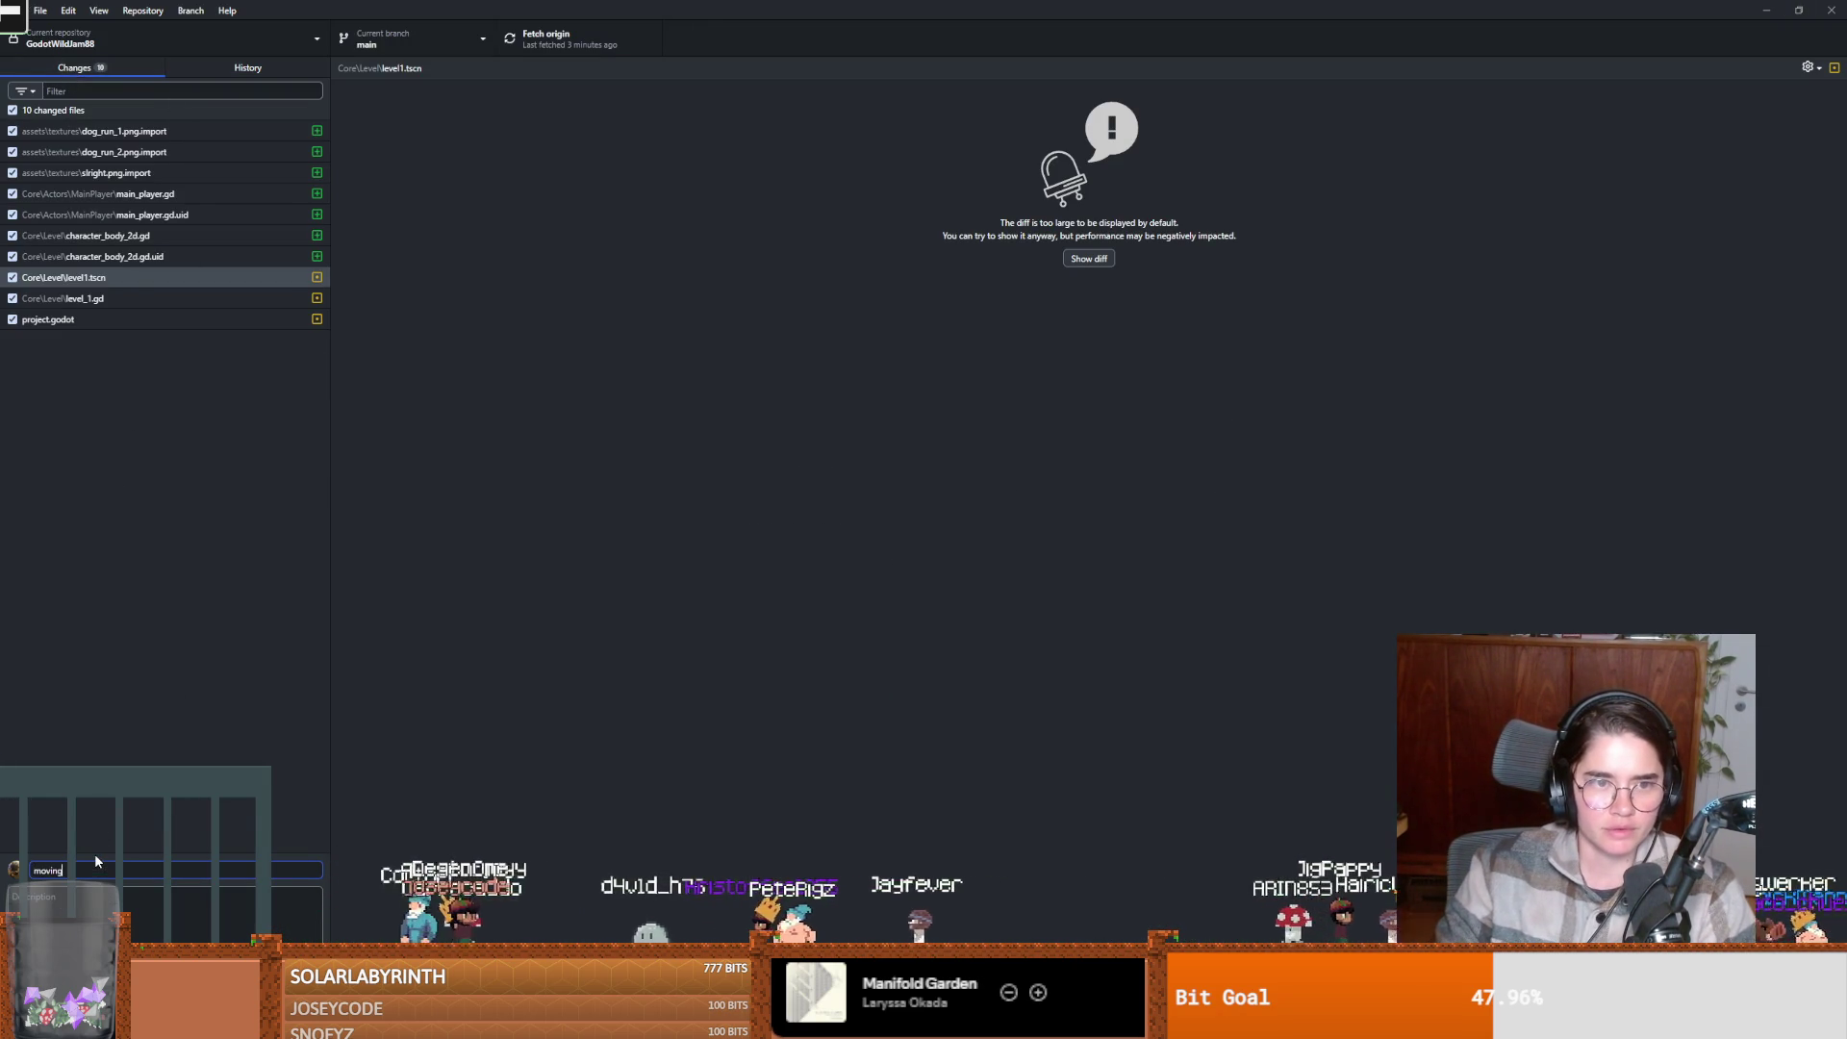
{"action": "type", "text": "er"}
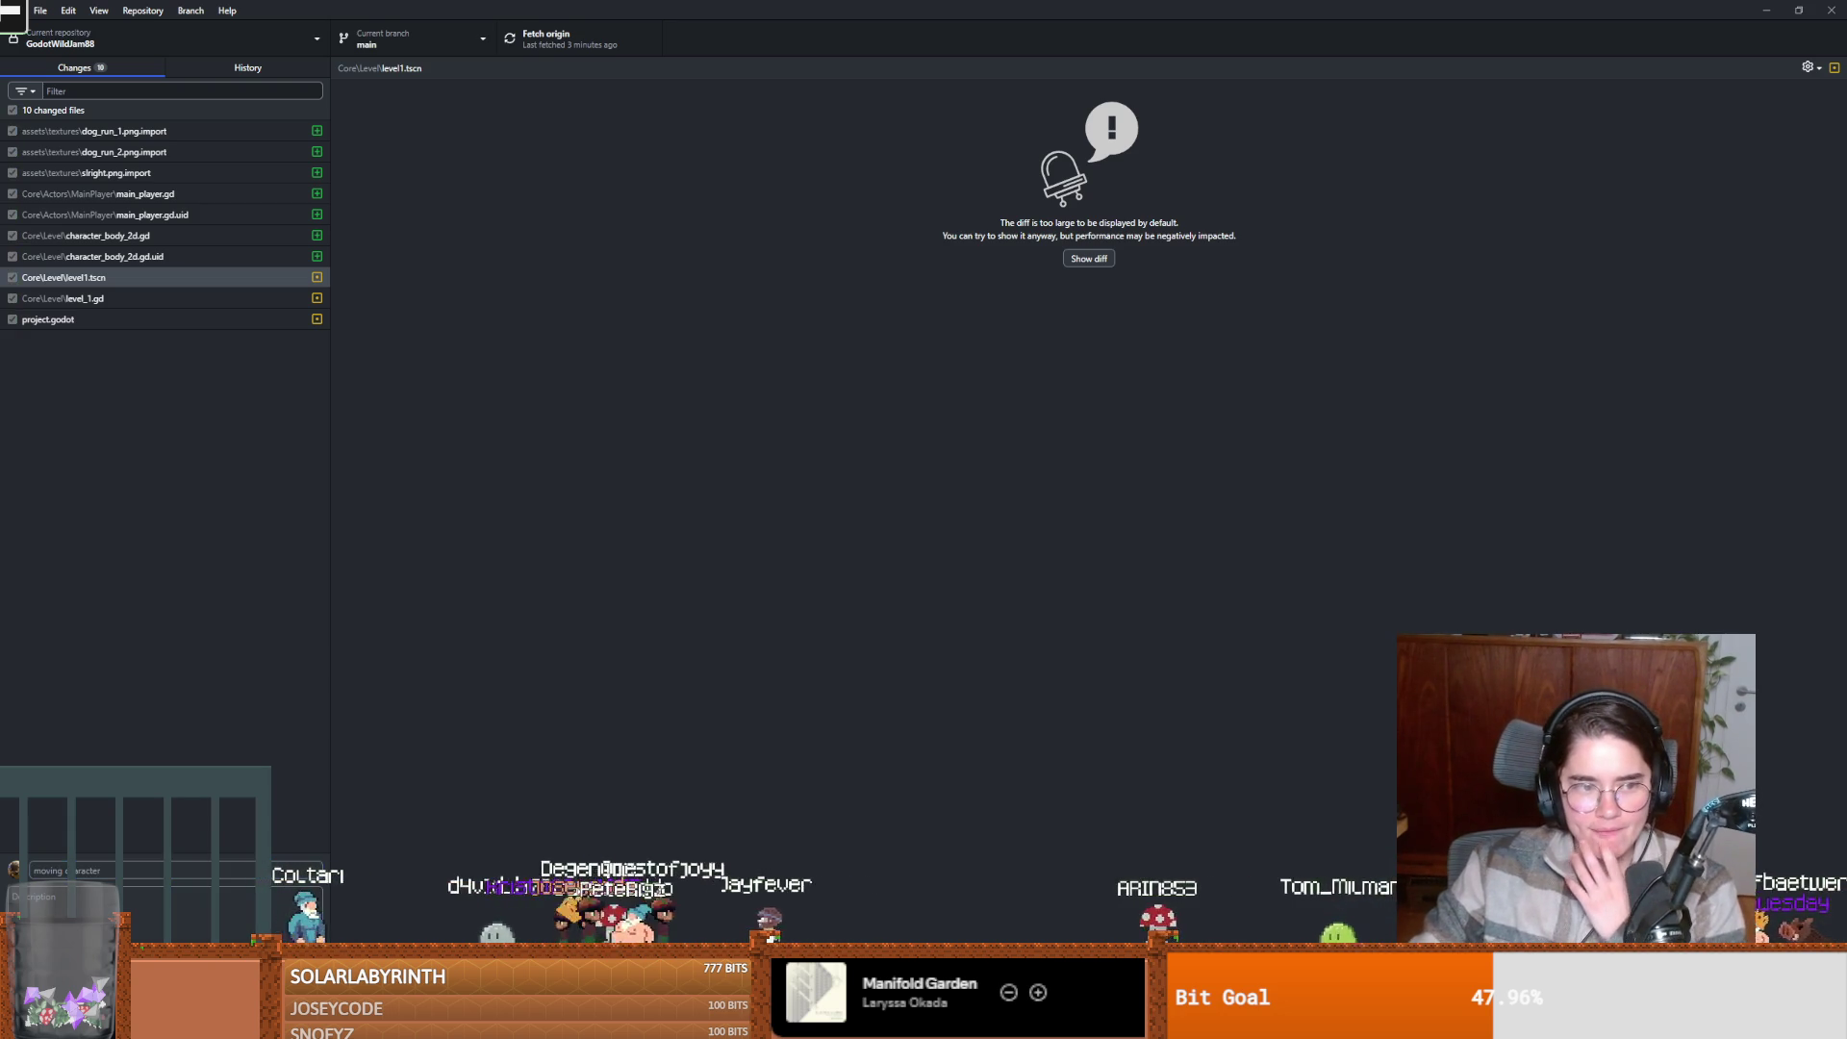
{"action": "key", "text": "ctrl+Return"}
{"action": "left_click", "coordinate": [524, 34]}
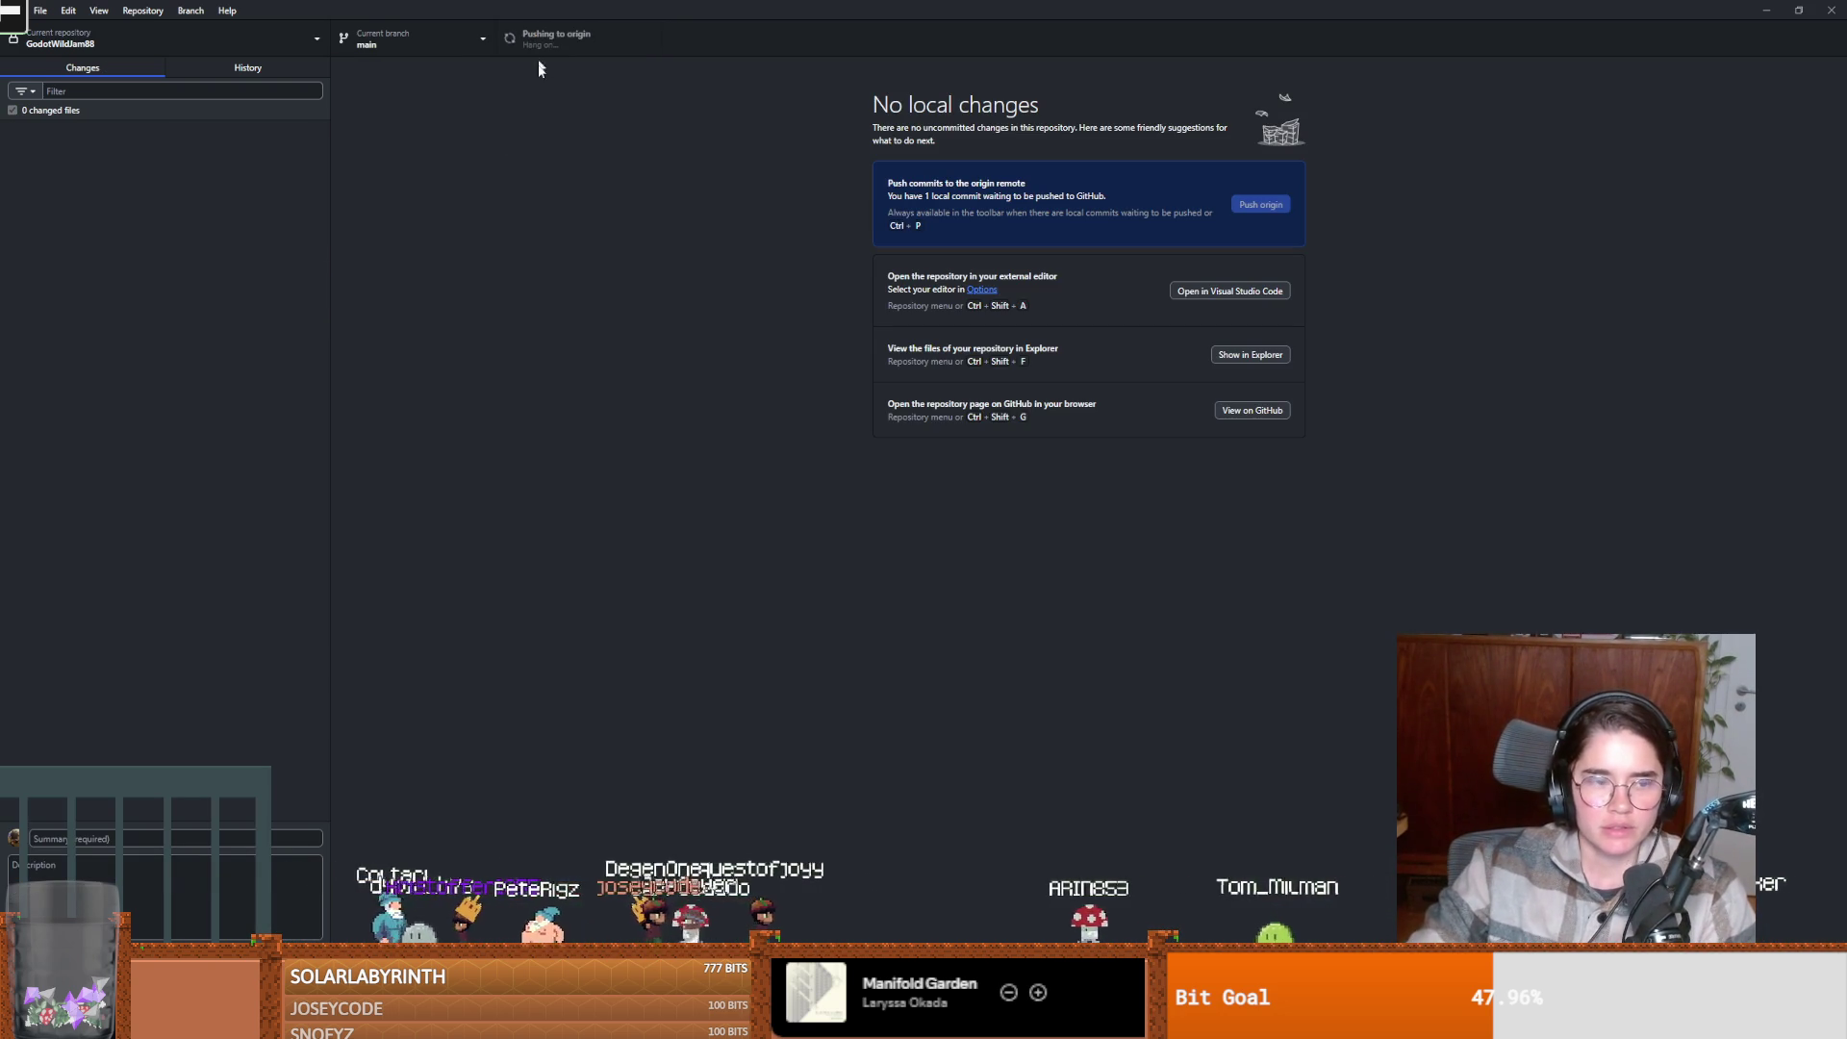